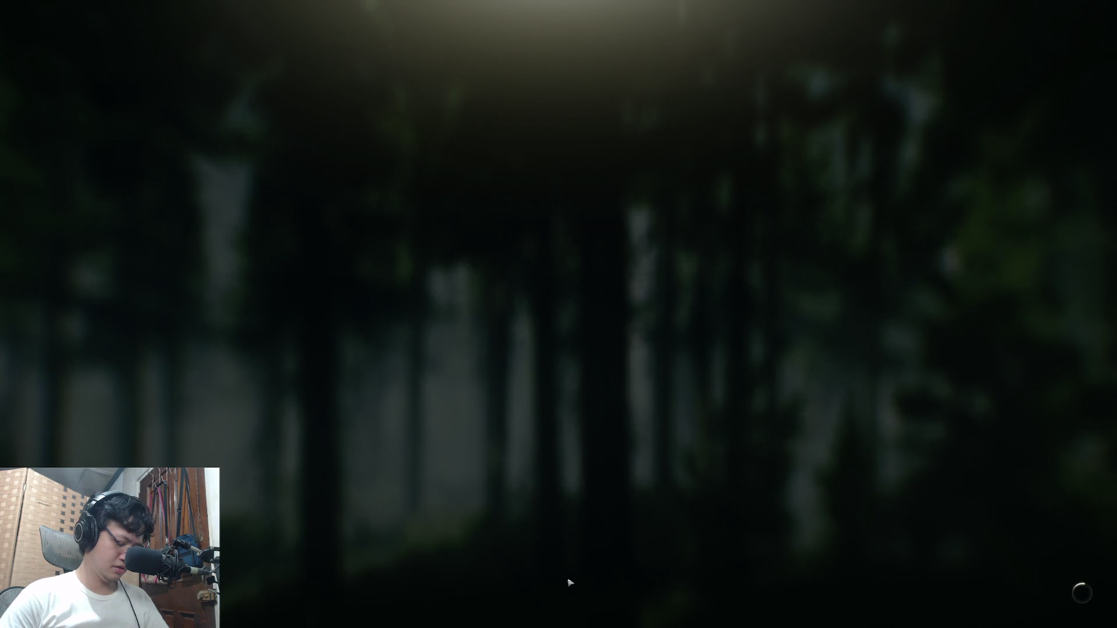
Step: Leave fullscreen Escape from Tarkov for the desktop and switch to the Unity editor
key("super+Tab")
key("Escape")
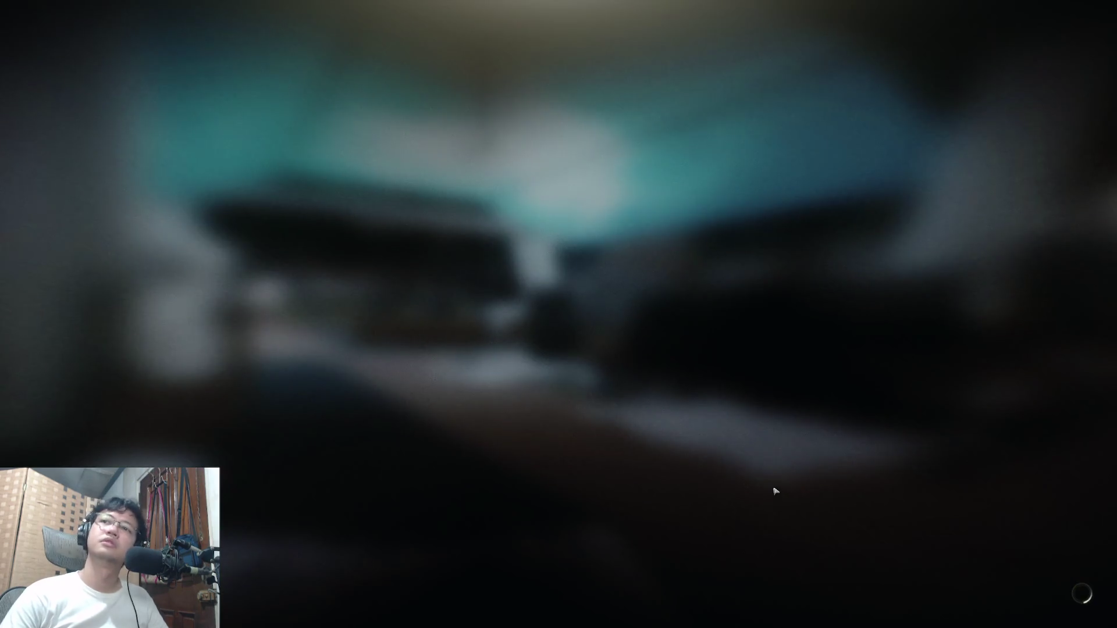
key("super")
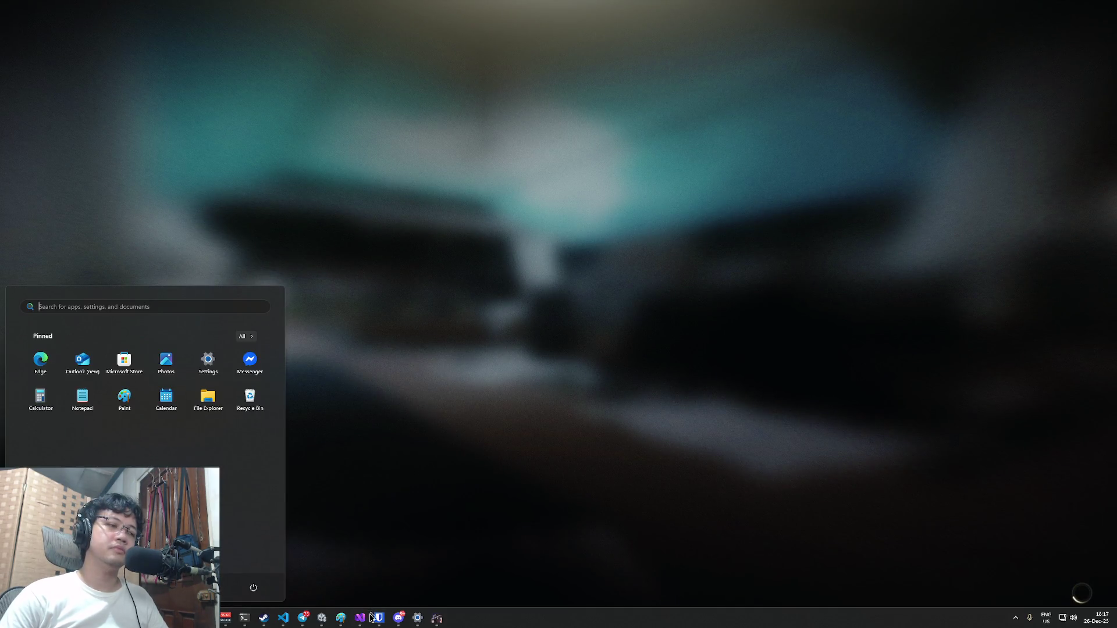
key("alt+Tab")
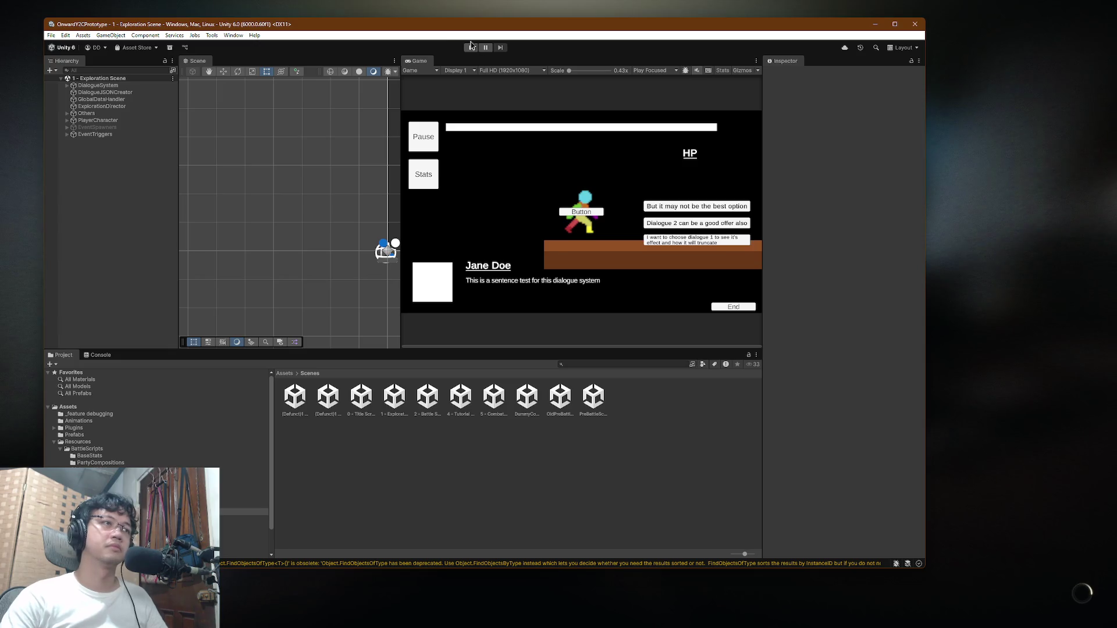
Step: Run the Exploration Scene in Play mode until the HP bar shows 100 with dialogue
left_click(472, 49)
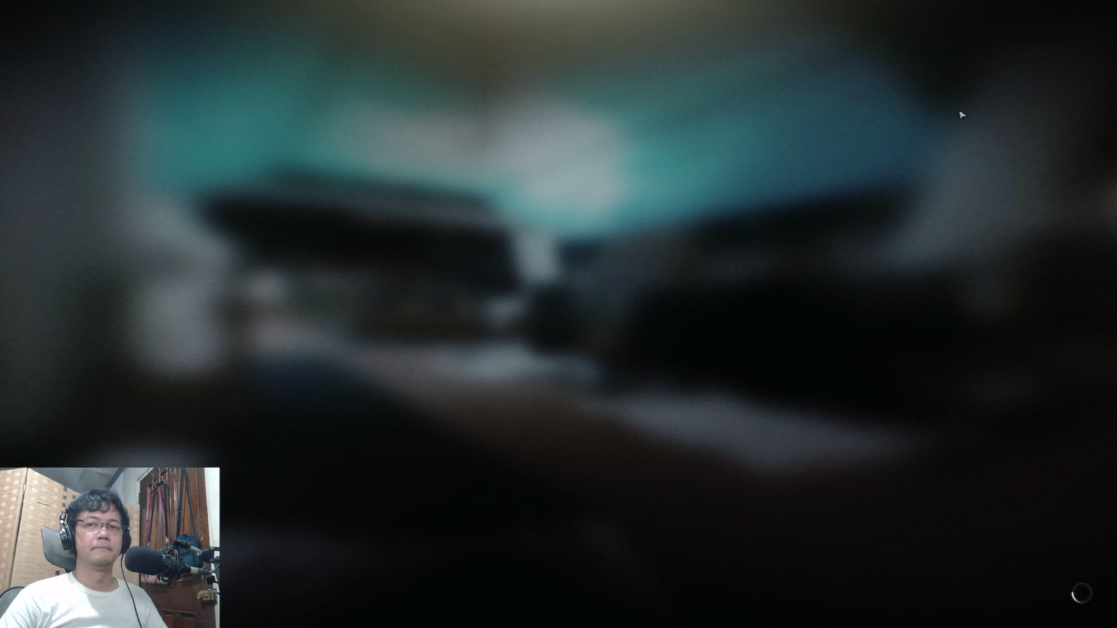
key("super")
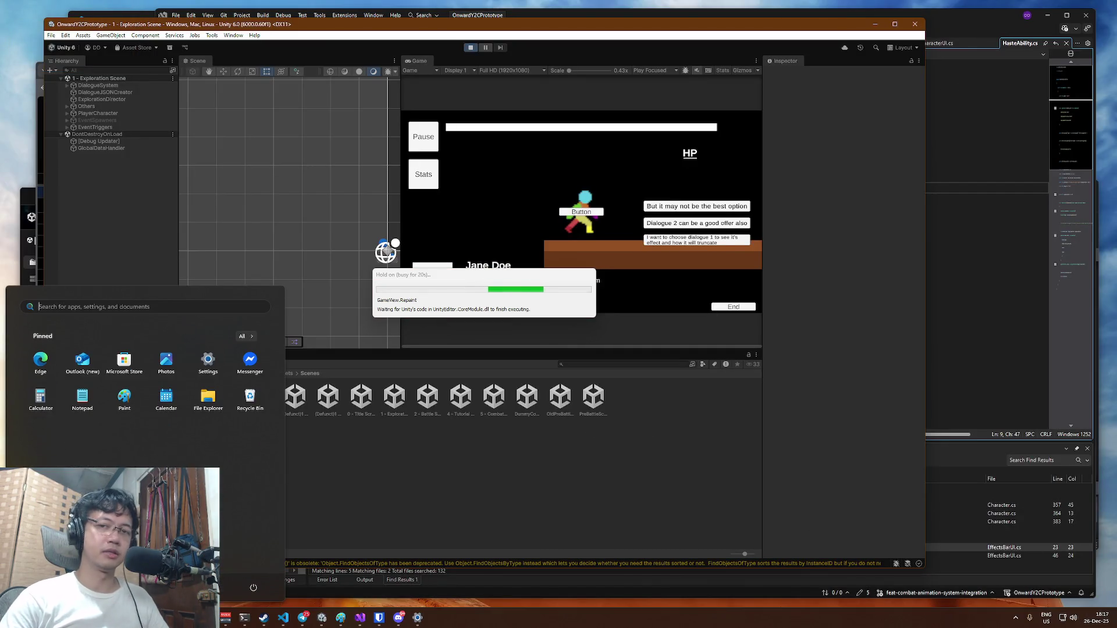
key("super")
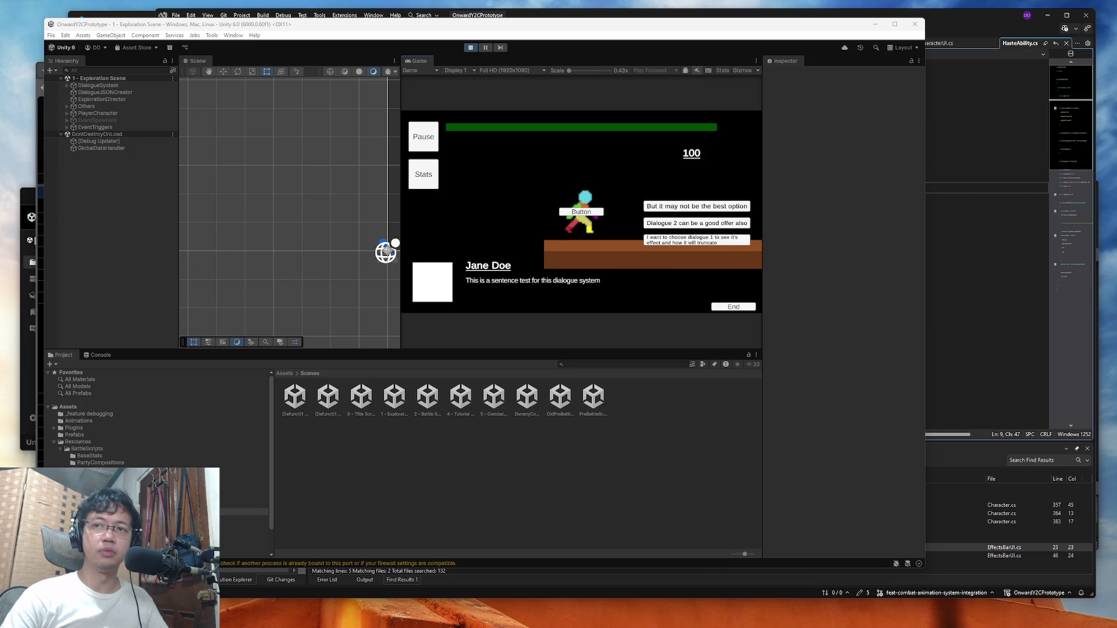
Step: Launch Escape from Tarkov from the Battlestate Games launcher, approving its permission prompt
key("super")
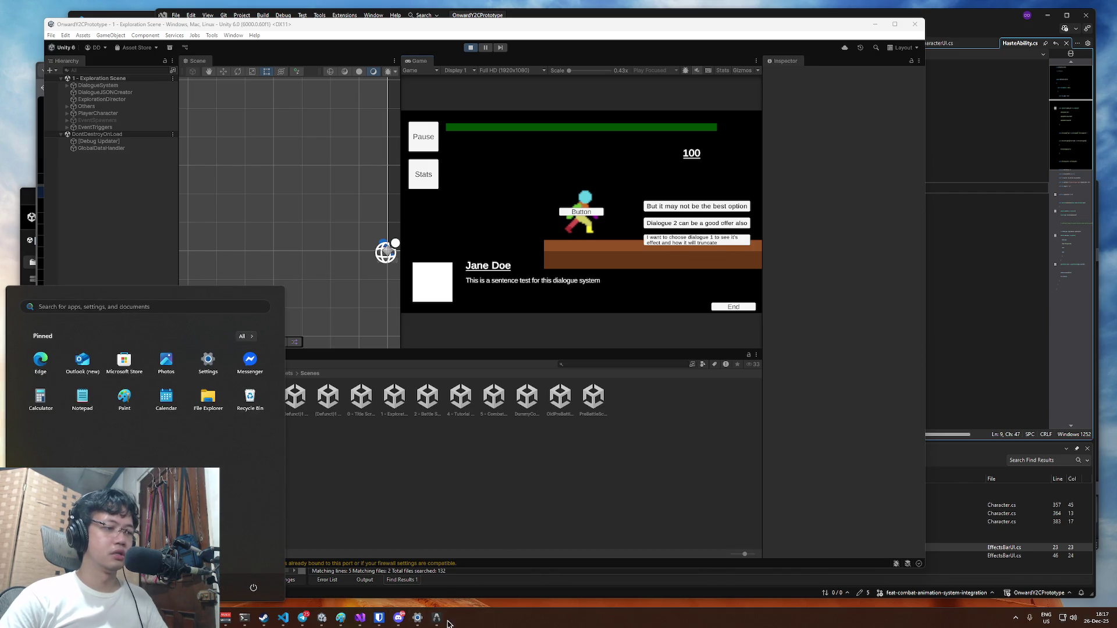
left_click(448, 623)
left_click(526, 359)
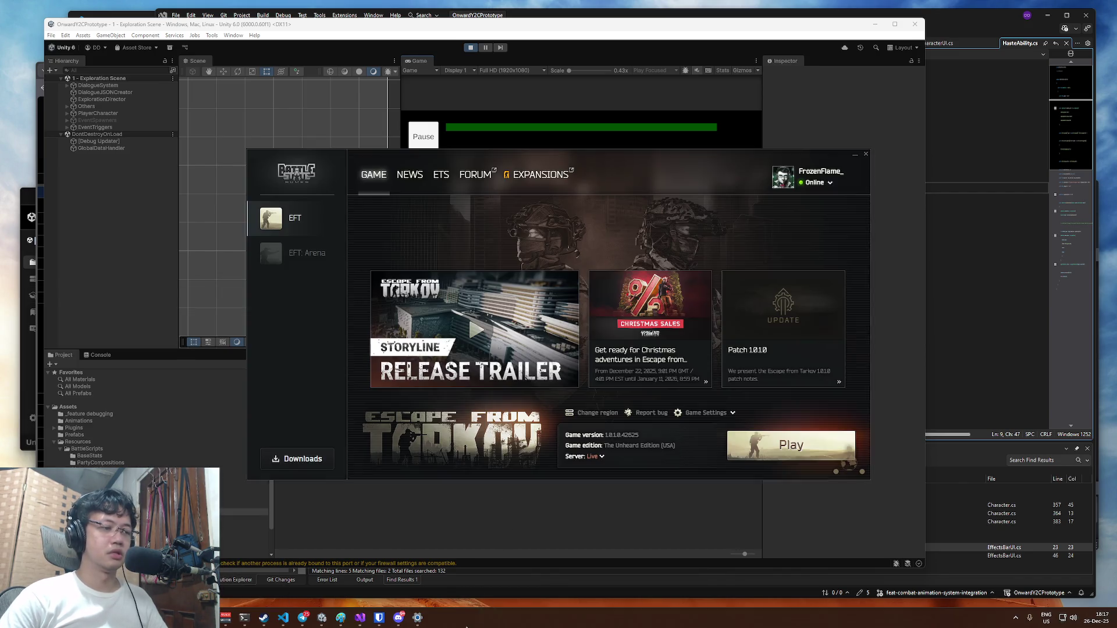
left_click(768, 435)
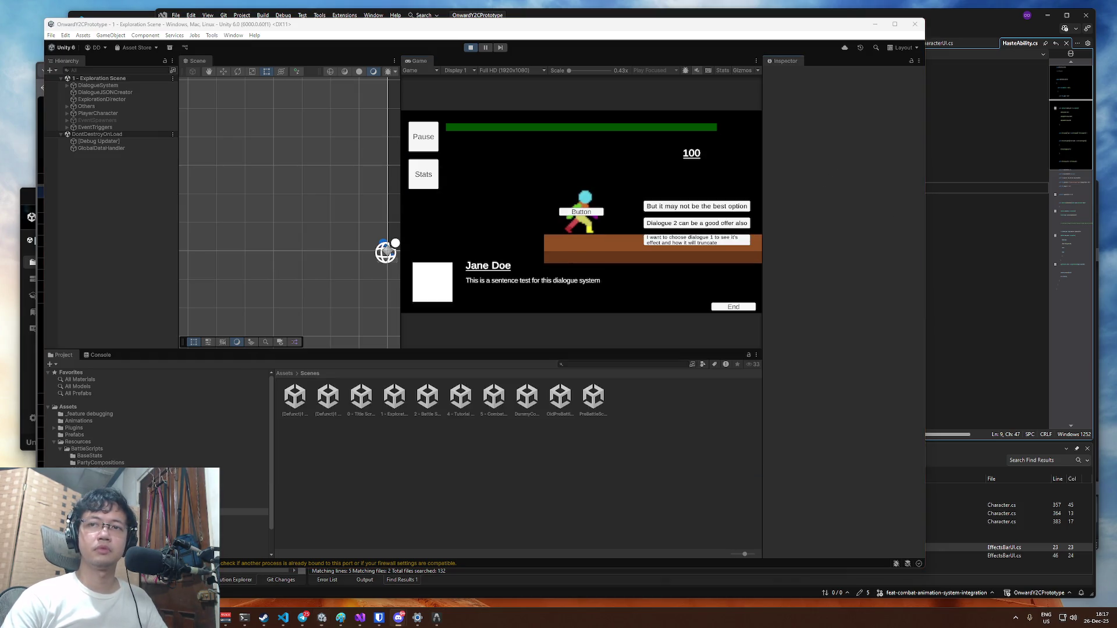
Step: Check the Battlestate Games launcher again, then return focus to the Unity editor
left_click(696, 27)
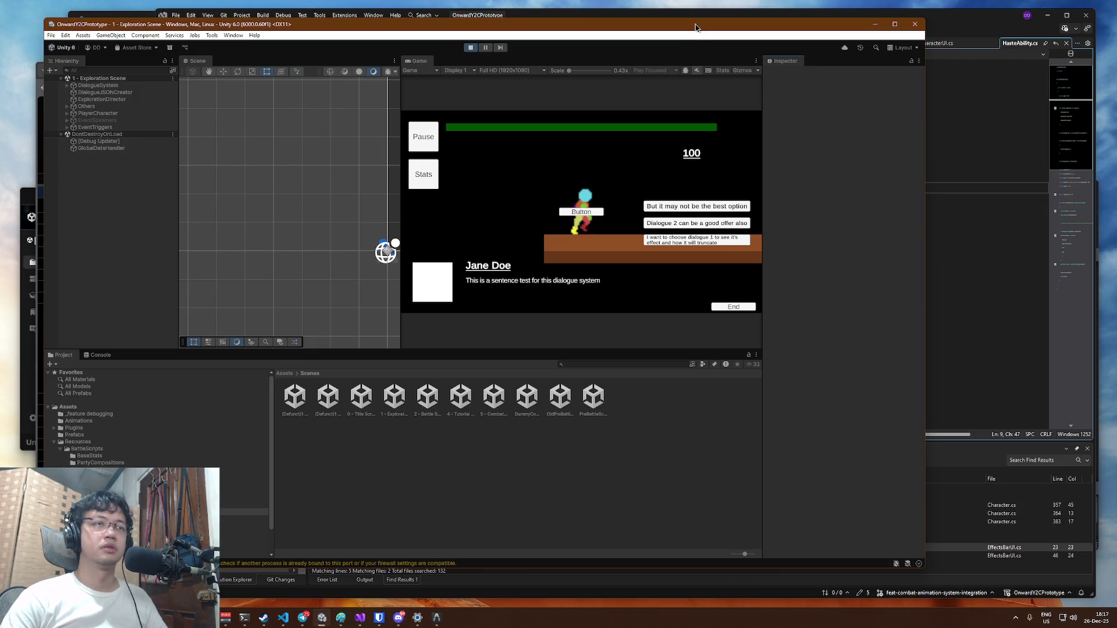
key("super")
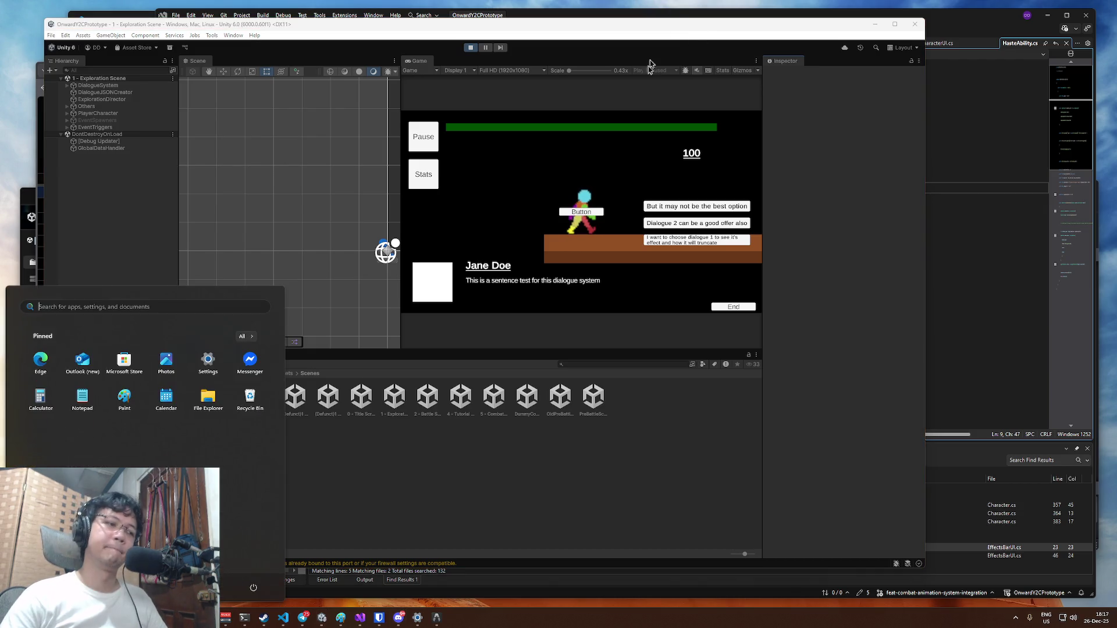
left_click(442, 621)
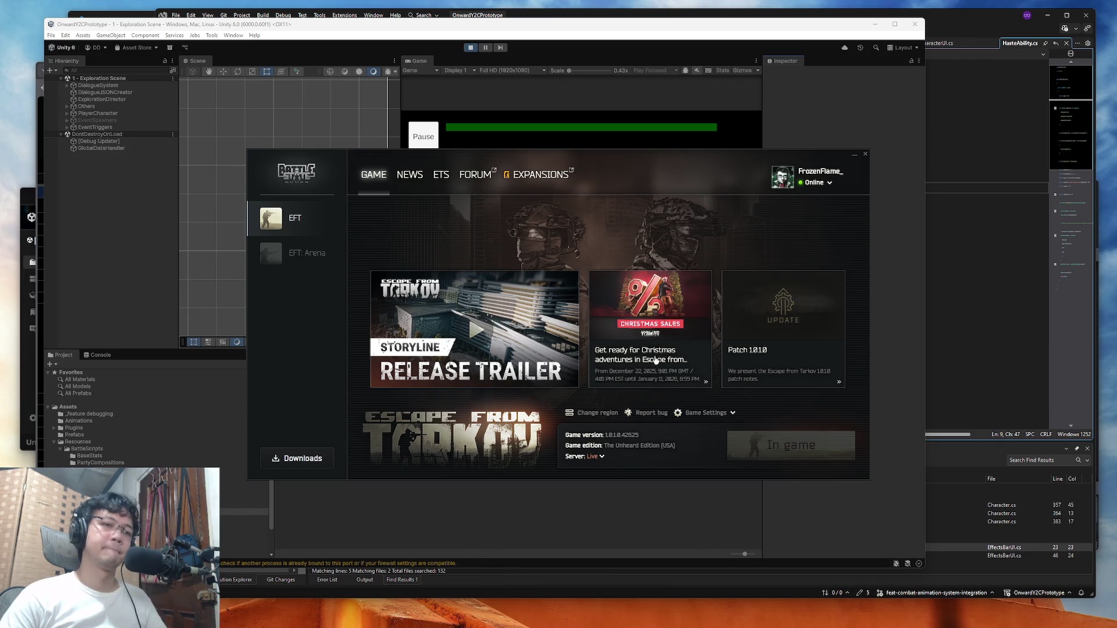
left_click(777, 67)
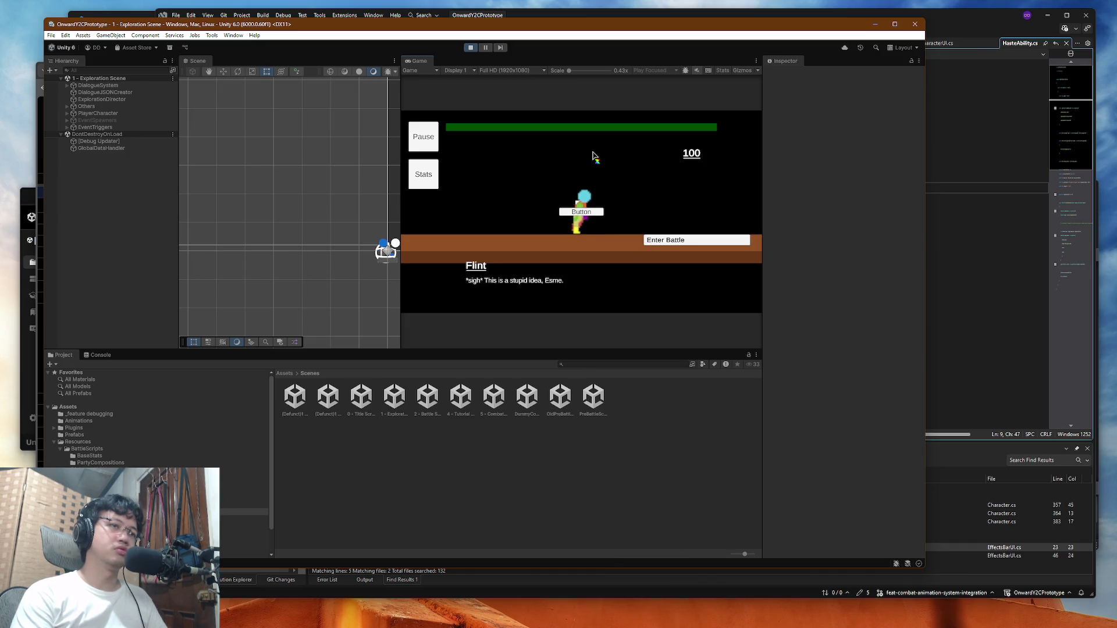
Step: Enter Battle, have the middle character defend and the left attack the enemy, then stop Play mode
left_click(671, 244)
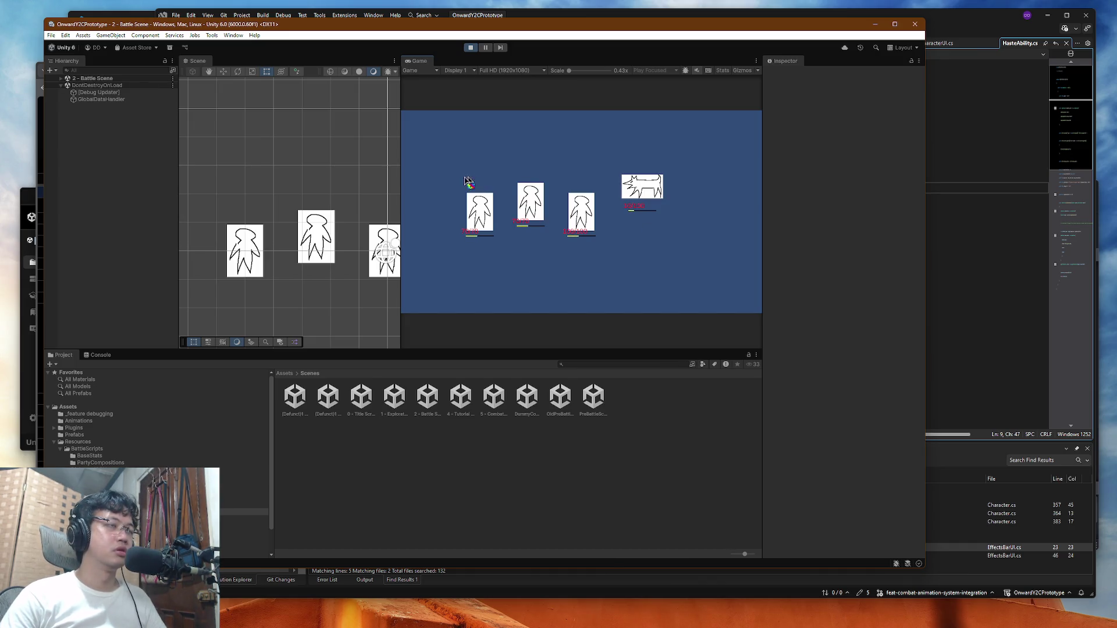
left_click(537, 170)
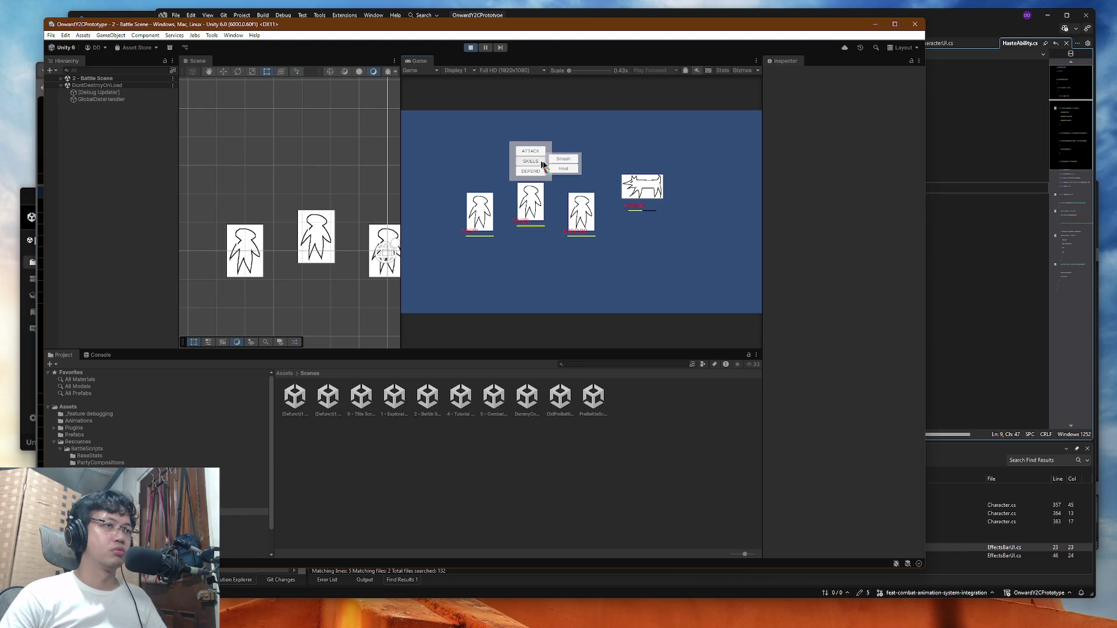
left_click(479, 162)
left_click(639, 185)
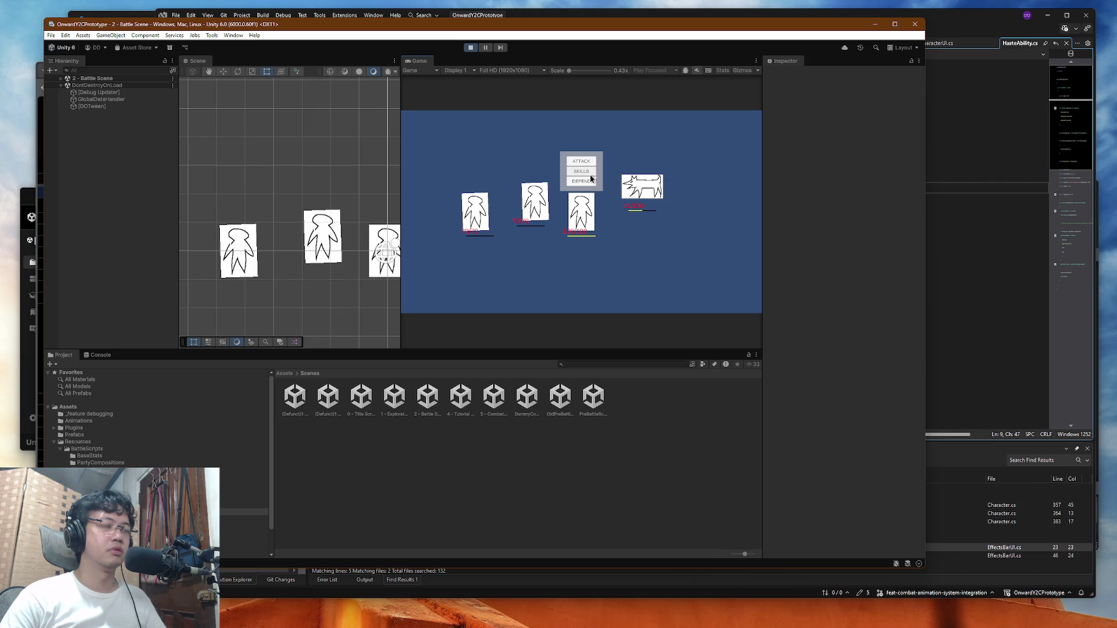
left_click(470, 49)
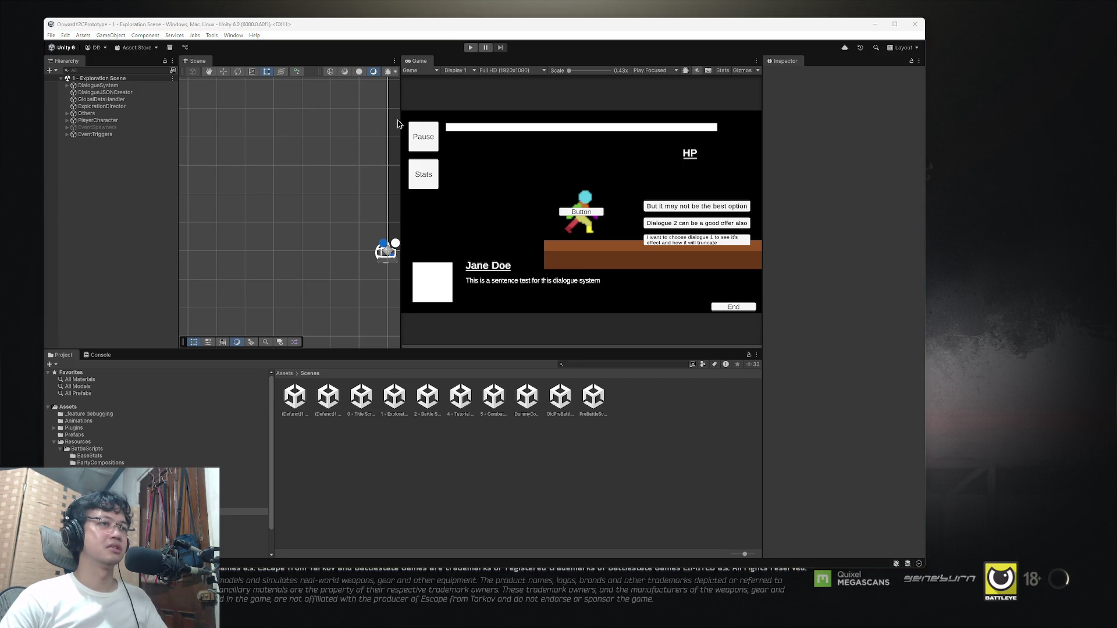
key("super+Tab")
Step: Open CharacterAssembler.cs via code search and review its CreateCharacterGameObject method
left_click(457, 103)
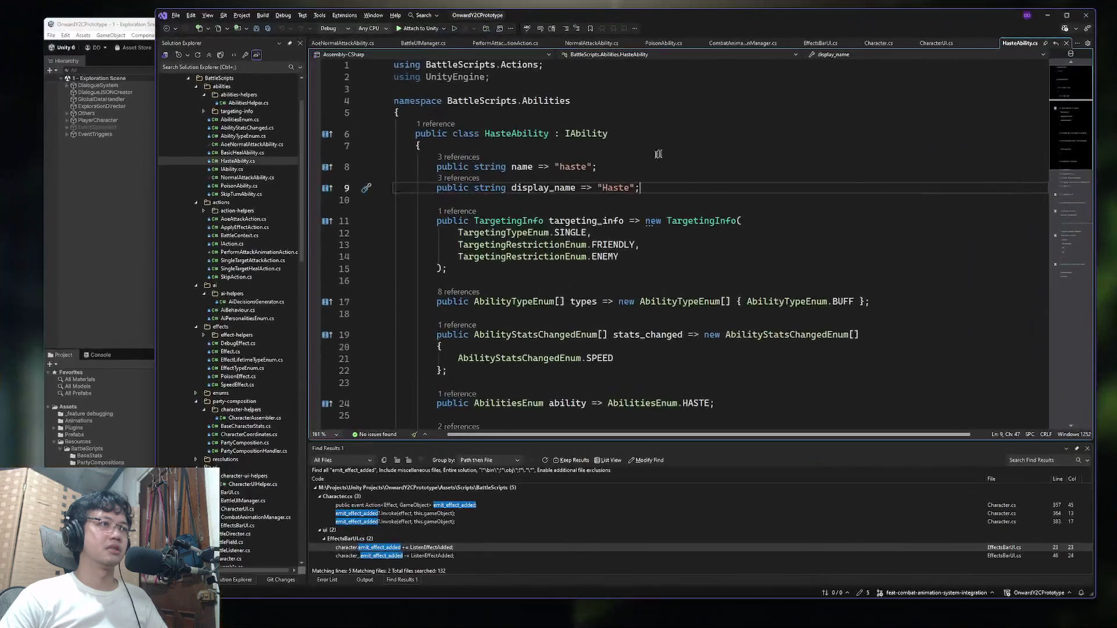
key("ctrl+t")
type("character")
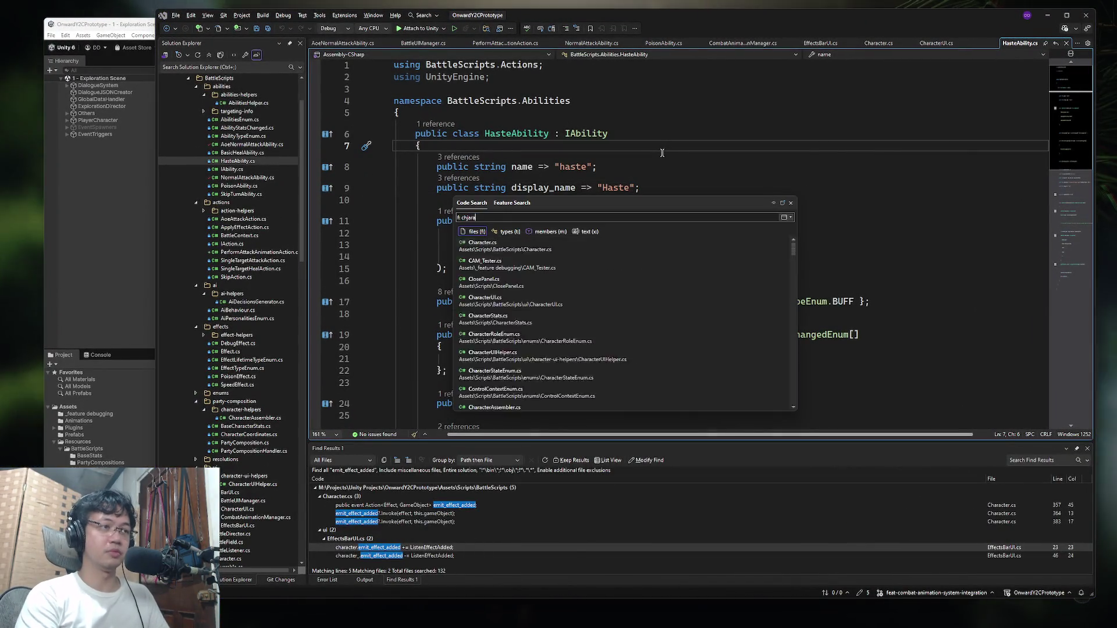
type("assembler")
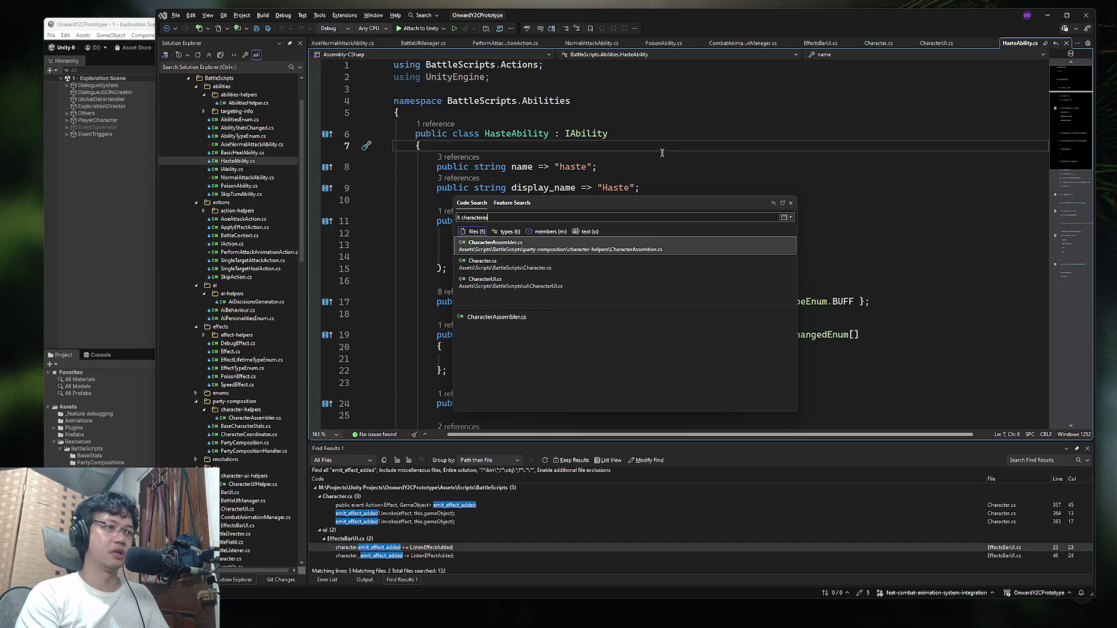
key("Return")
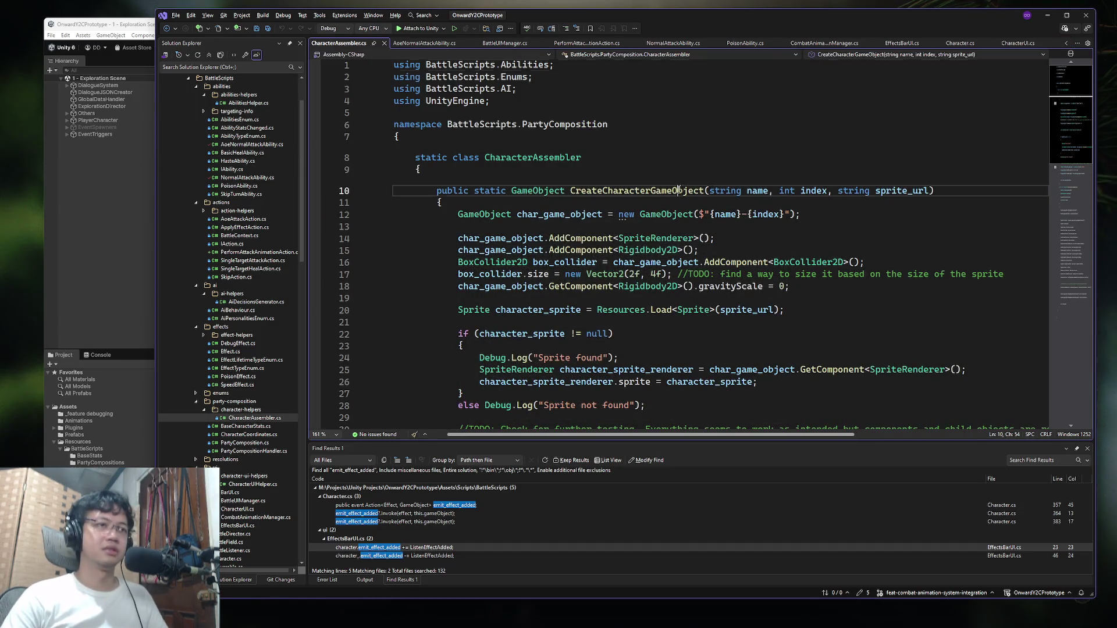
left_click(690, 192)
left_click(806, 215)
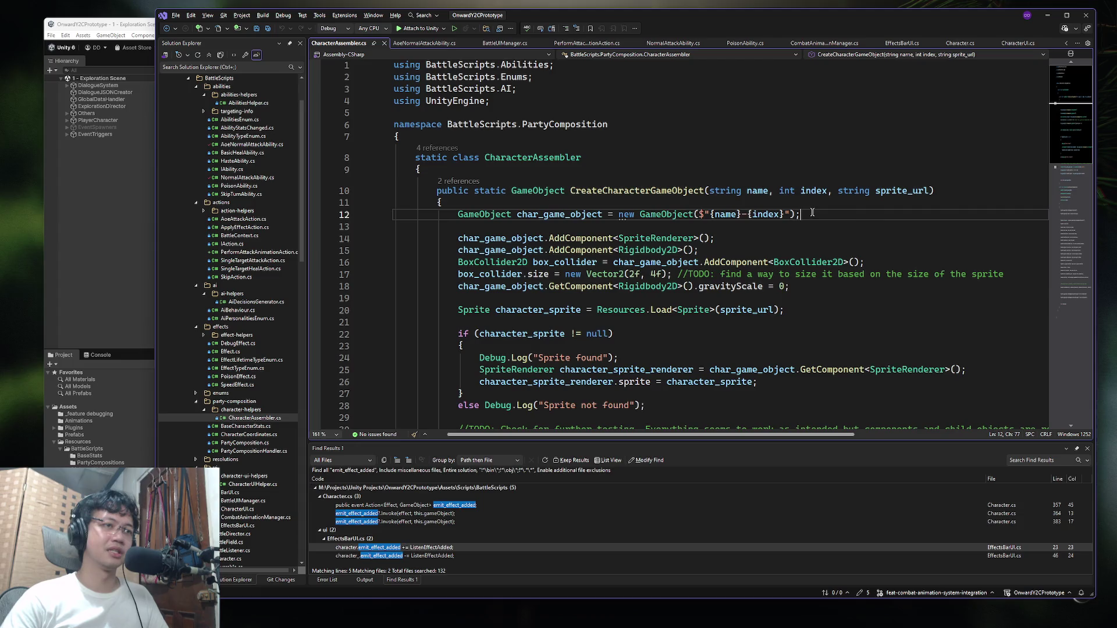
scroll(802, 200, "down", 4)
scroll(802, 199, "up", 3)
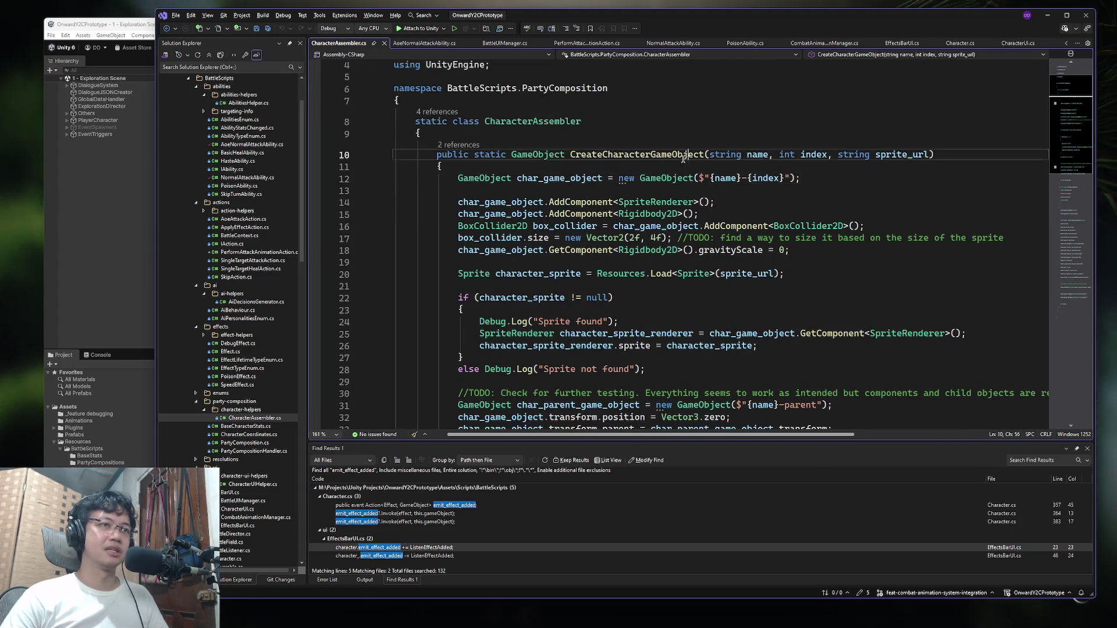
left_click(791, 226)
scroll(793, 240, "down", 7)
Step: Find 'Rigid' in the file and select the Rigidbody2D and BoxCollider2D type names
key("ctrl+f")
type("Rigid")
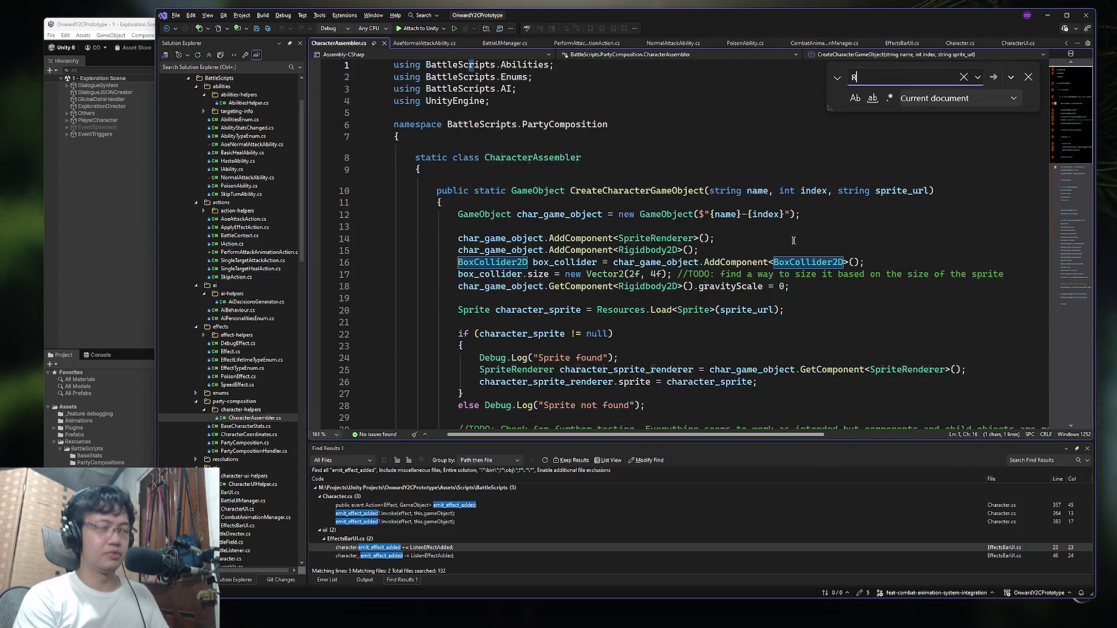
key("Escape")
key("ctrl+shift+Right")
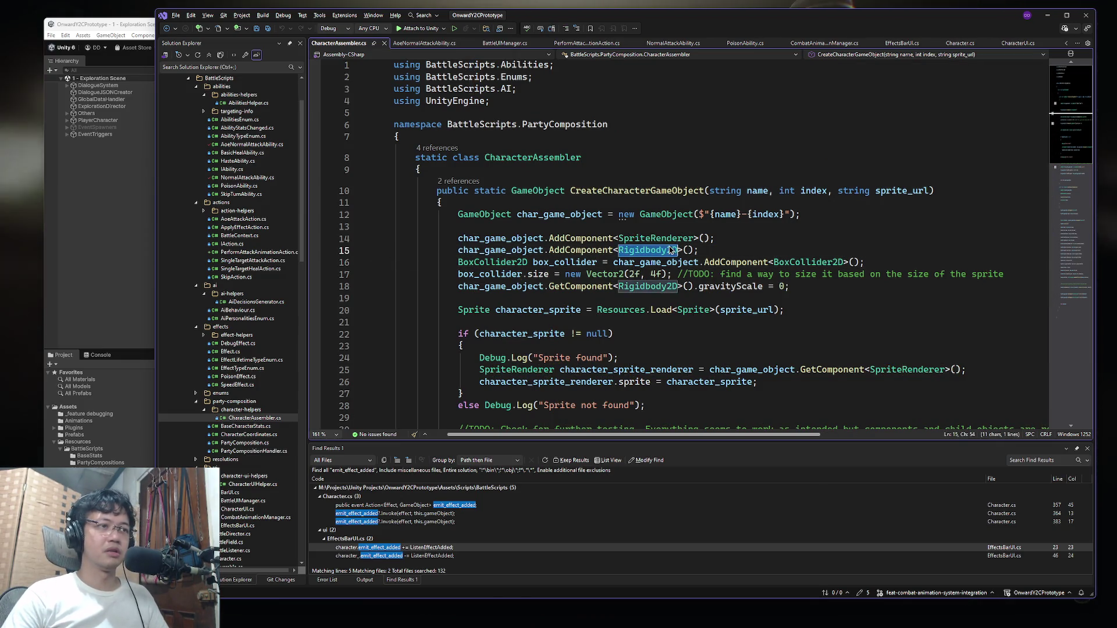
type("2D")
double_click(810, 263)
key("ctrl+c")
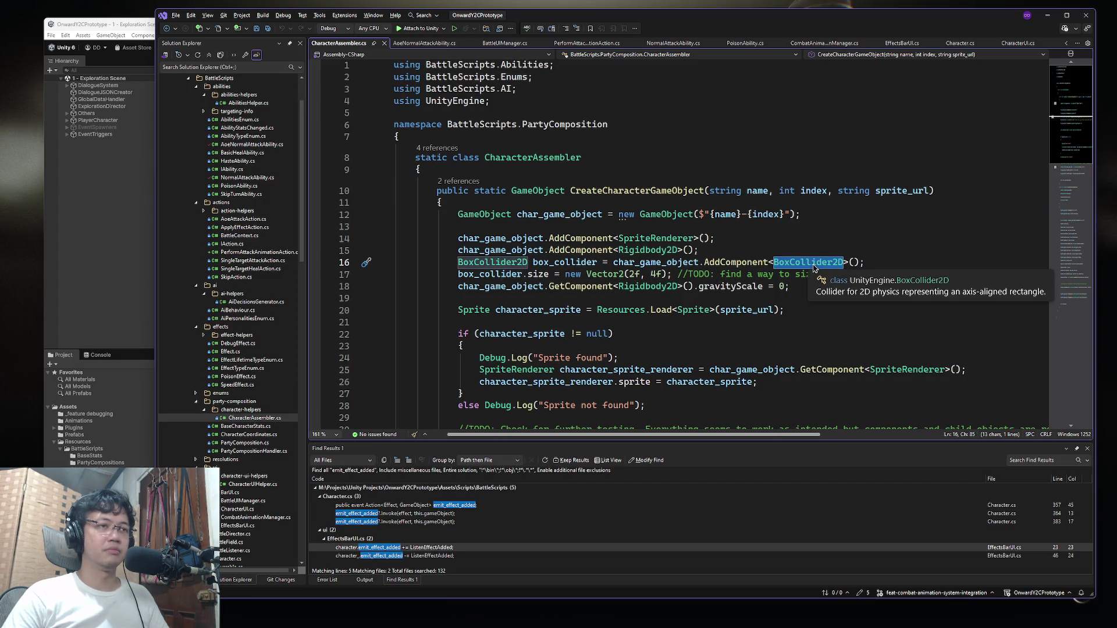
Step: Glance at Unity, then return to the BoxCollider2D code on line 16 in Visual Studio
left_click(52, 111)
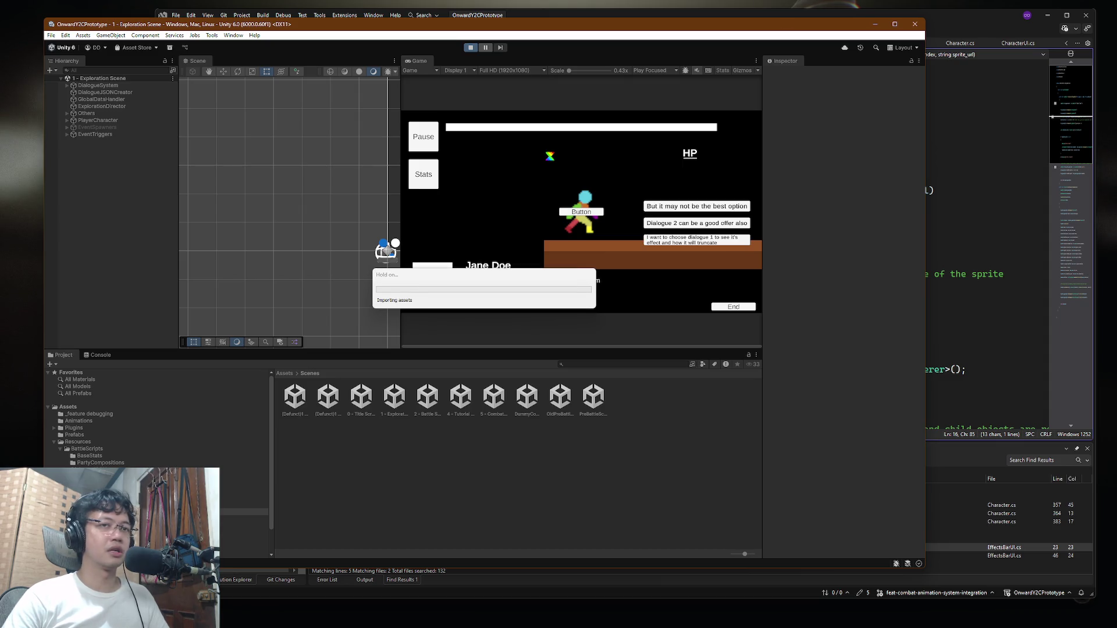
left_click(1001, 200)
left_click(818, 263)
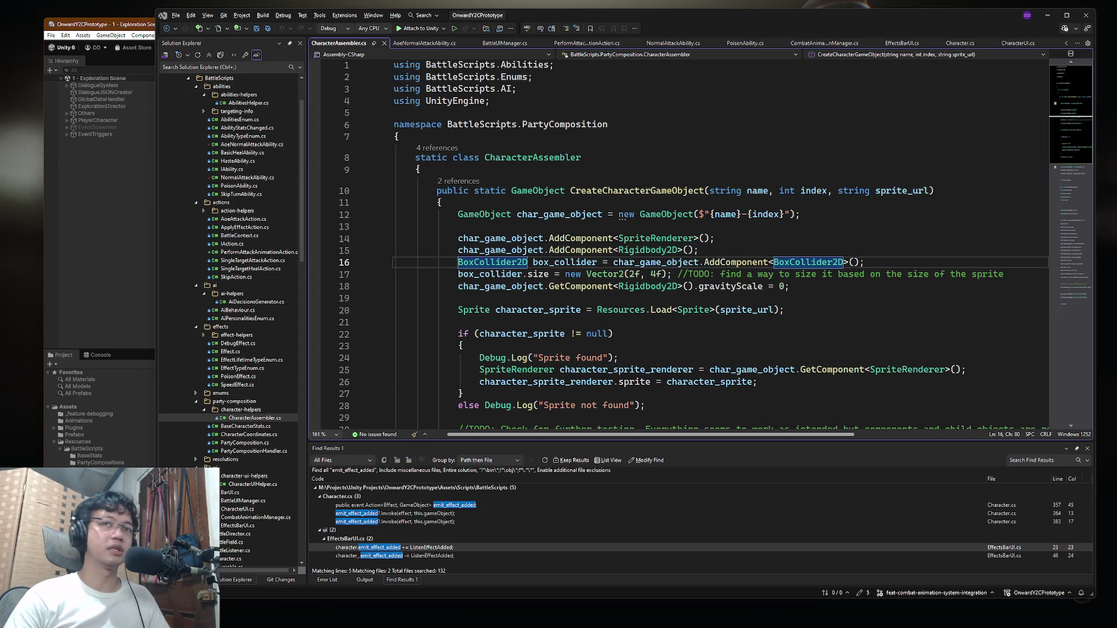
left_click(878, 238)
left_click(878, 251)
left_click(877, 263)
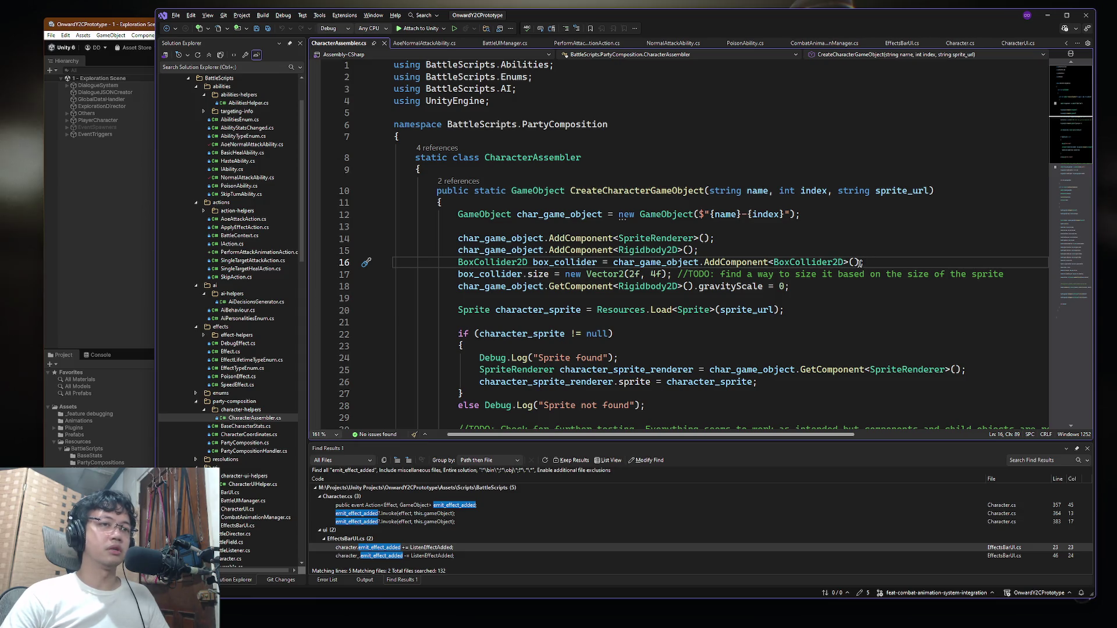
key("alt+Tab")
key("super+Tab")
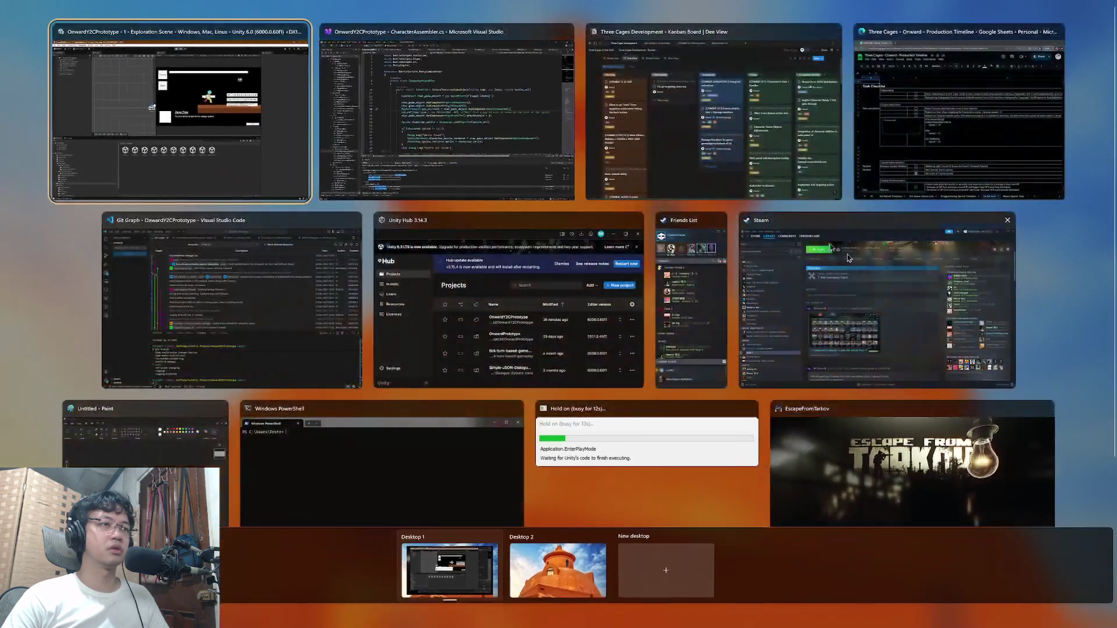
Step: Web-search 'unity convert BoxCollider2D to trigger', pasting the class name from code, then return to Unity
left_click(931, 125)
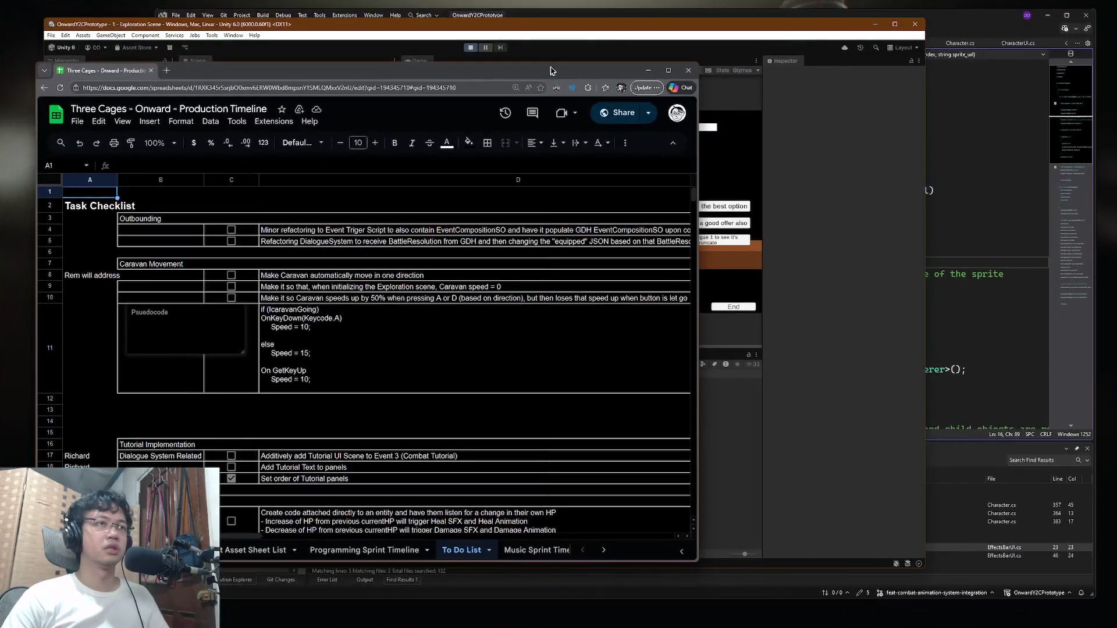
key("ctrl+t")
type("unity make ")
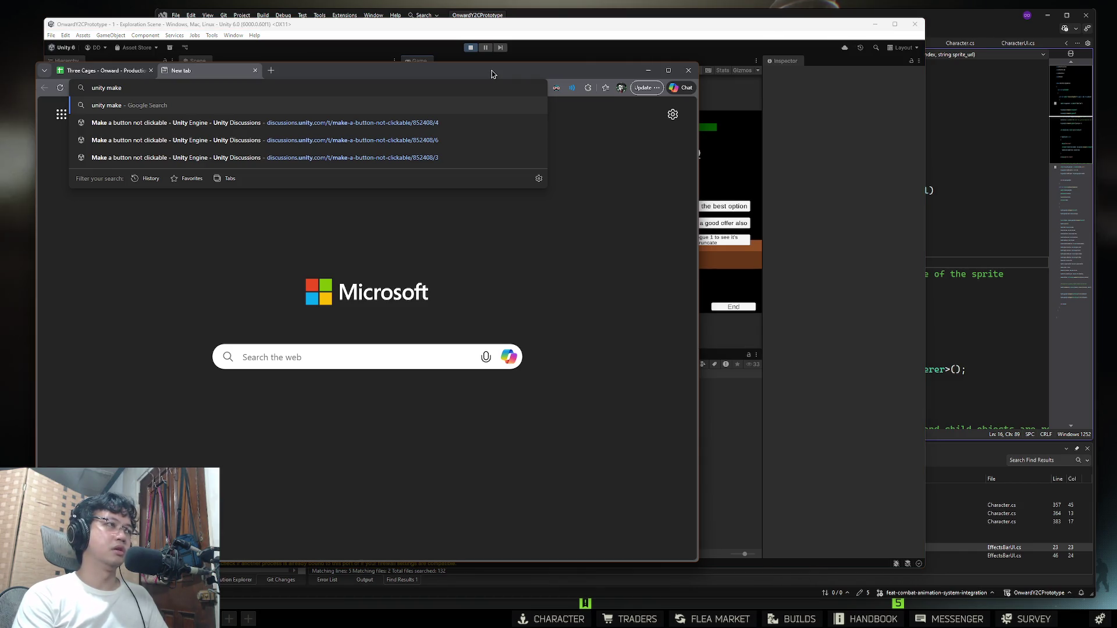
type("mouse")
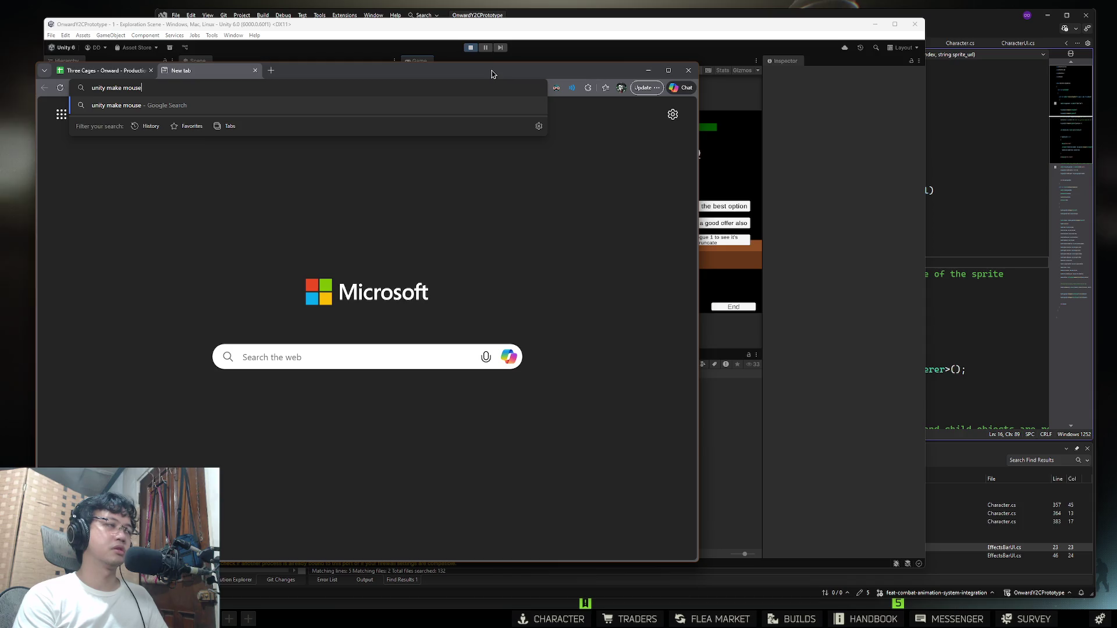
type(" click")
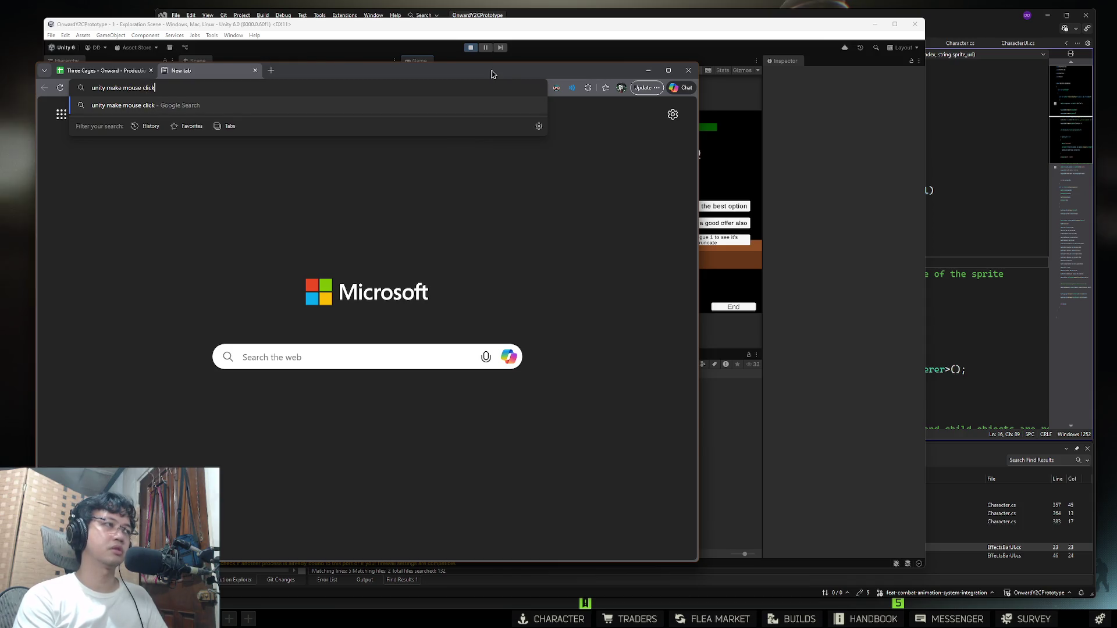
key("ctrl+BackSpace")
key("ctrl+BackSpace")
key("ctrl+BackSpace")
type("convert")
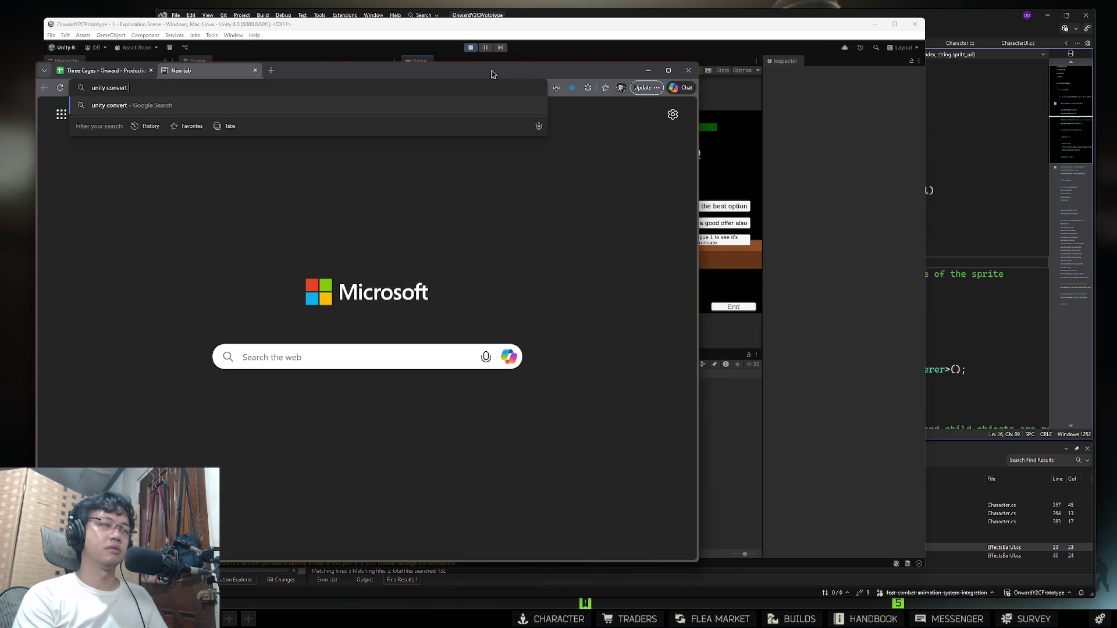
key("alt+Tab")
key("alt+Tab")
key("ctrl+shift+Left")
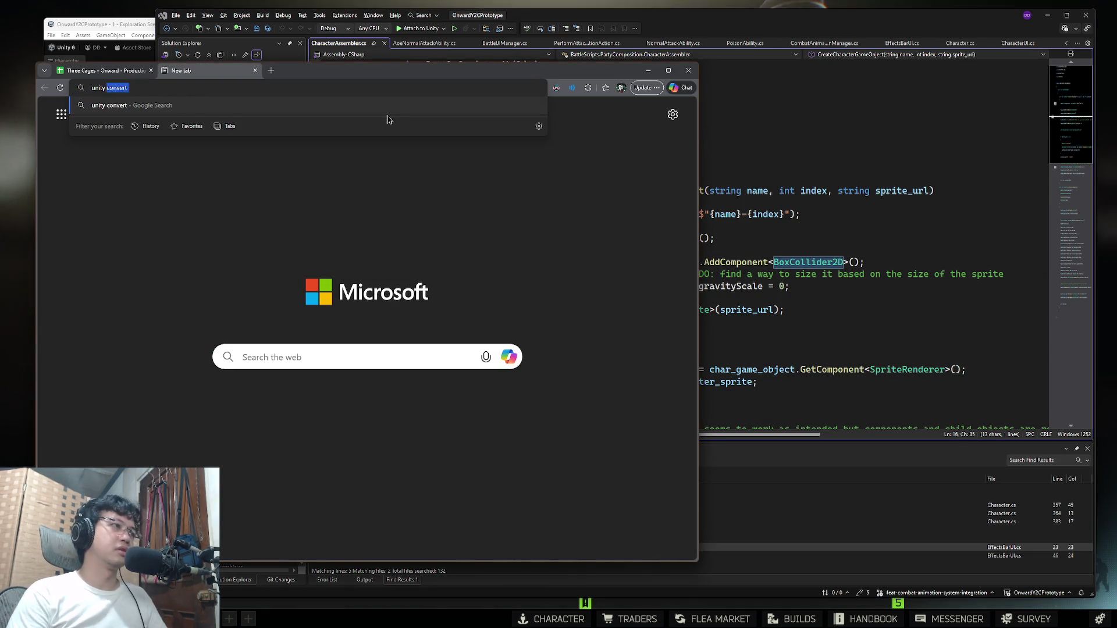
key("End")
key("ctrl+v")
type("to trigger")
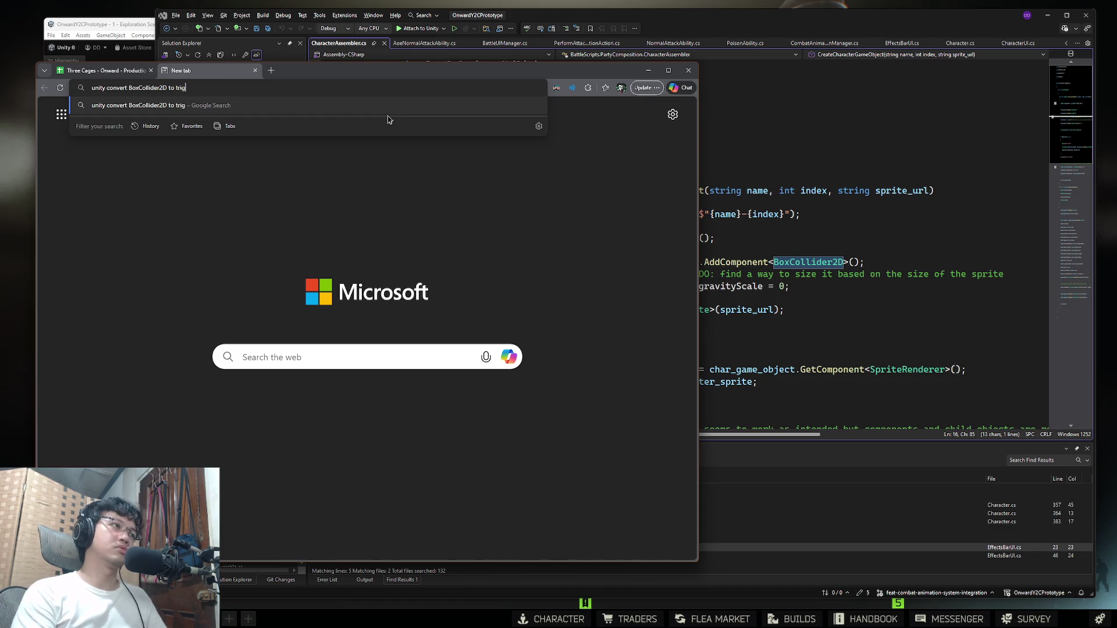
key("Return")
left_click(127, 27)
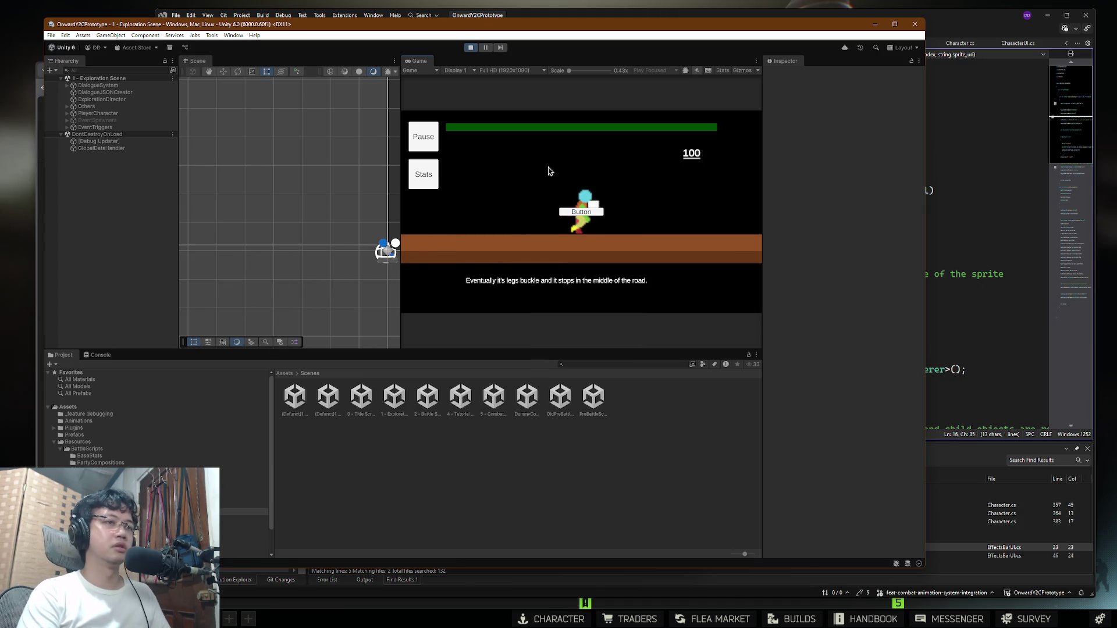
Step: In the character stash, filter the item search to Provisions and eat the Tushonka
key("alt+Tab")
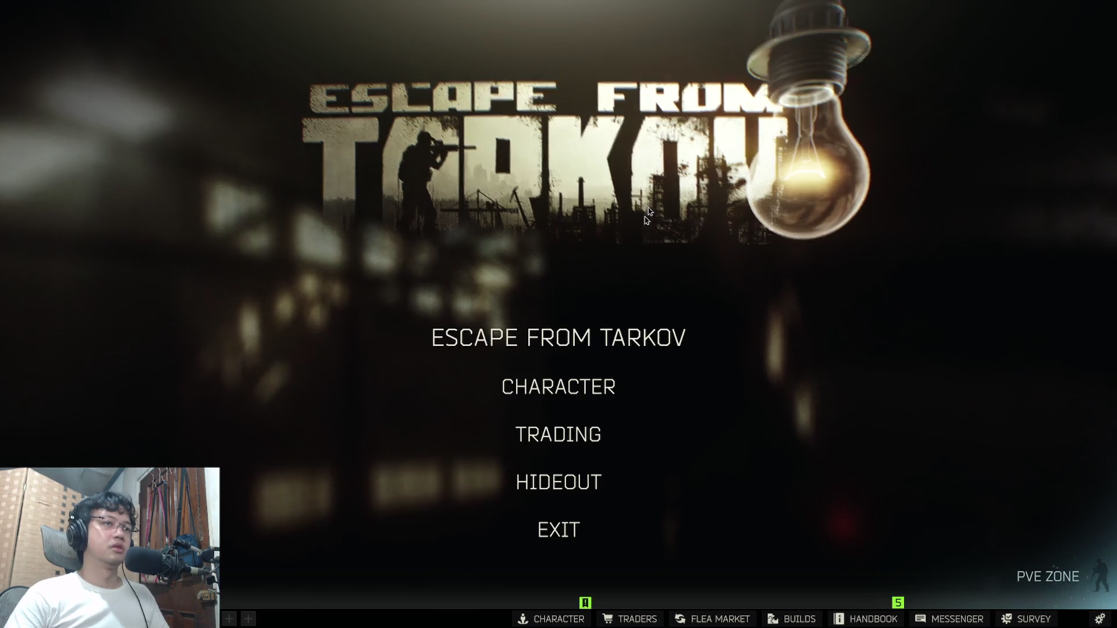
left_click(558, 386)
scroll(938, 320, "down", 10)
left_click(764, 38)
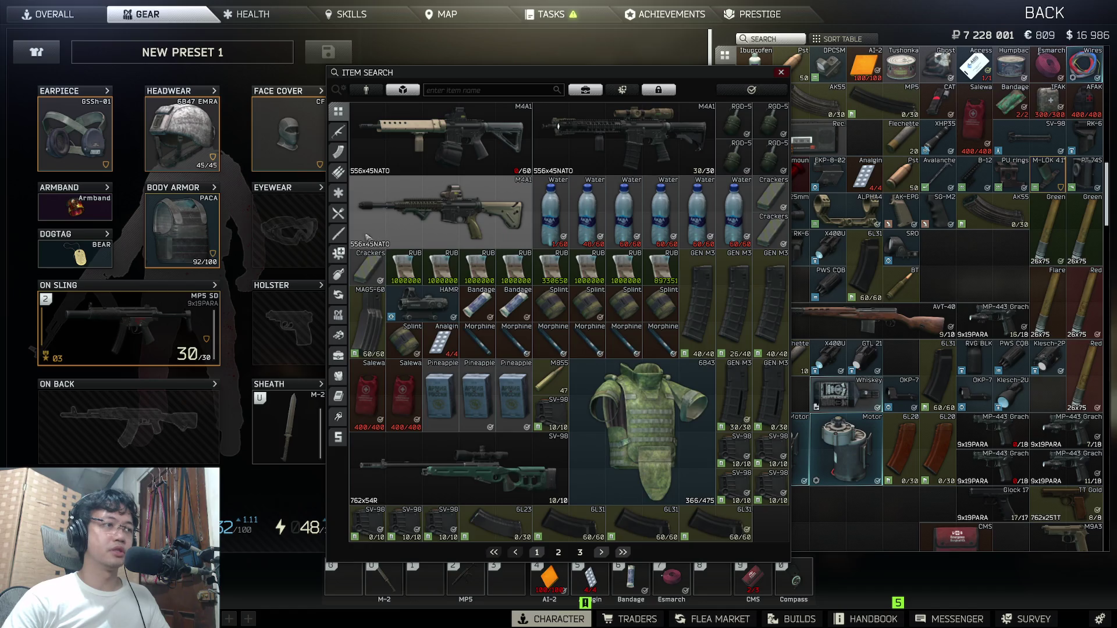
left_click(339, 213)
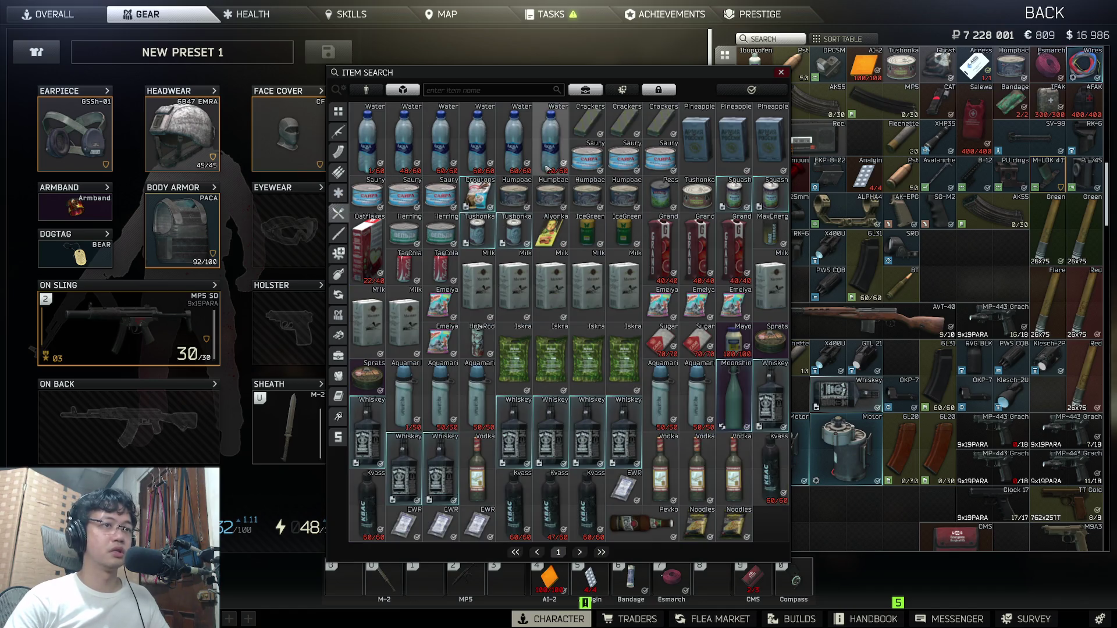
right_click(698, 199)
left_click(721, 215)
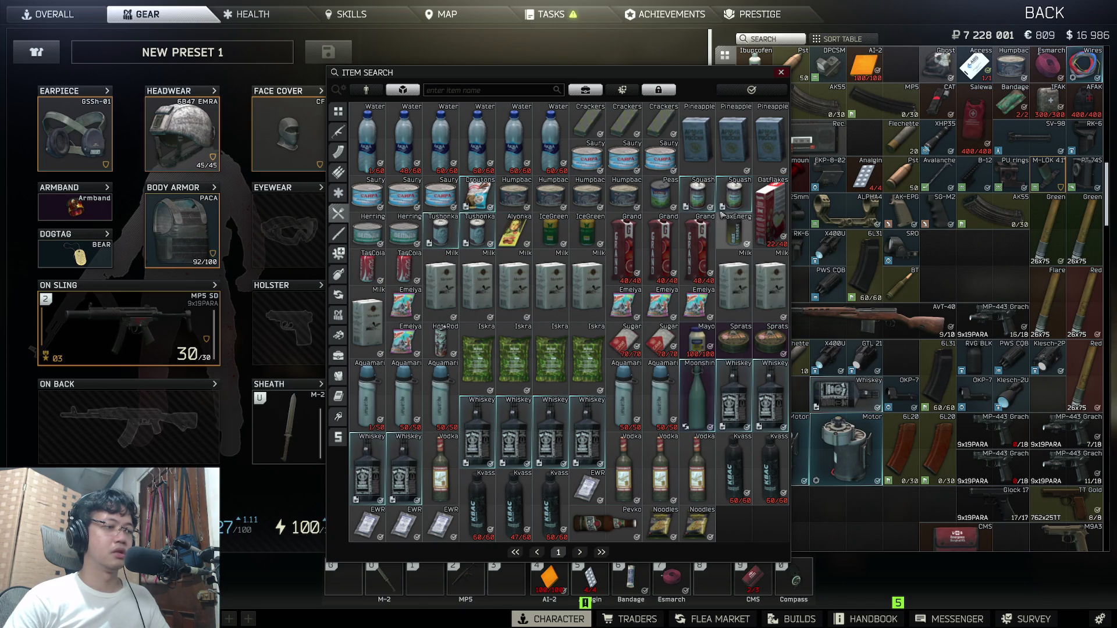
Step: Drink 46 from the 0.6L Bottle of water and close the item windows
double_click(398, 144)
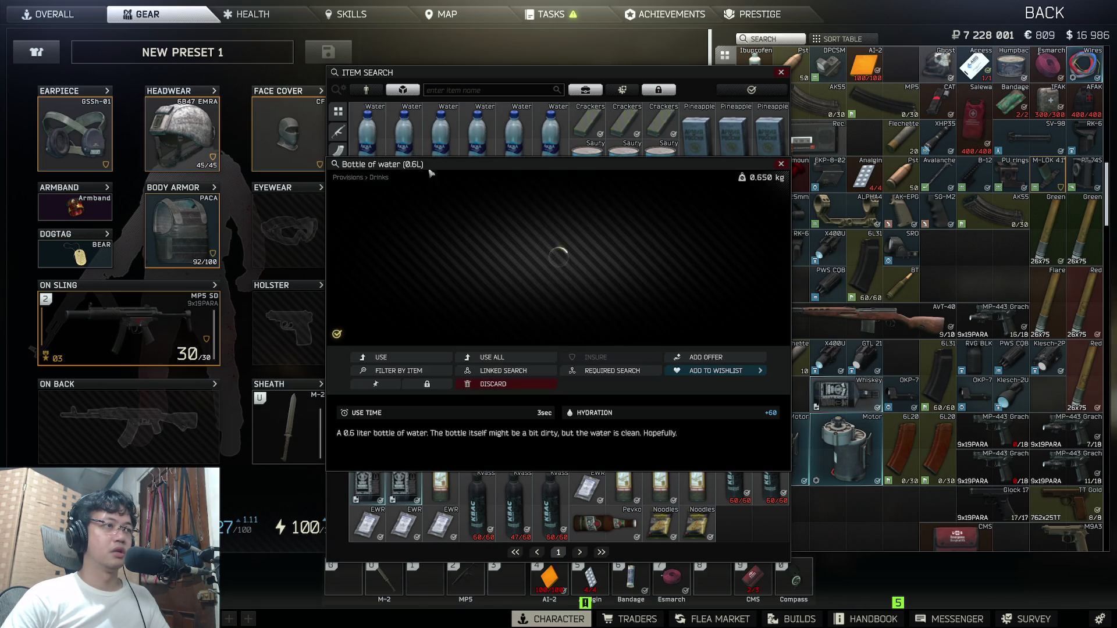
left_click(433, 358)
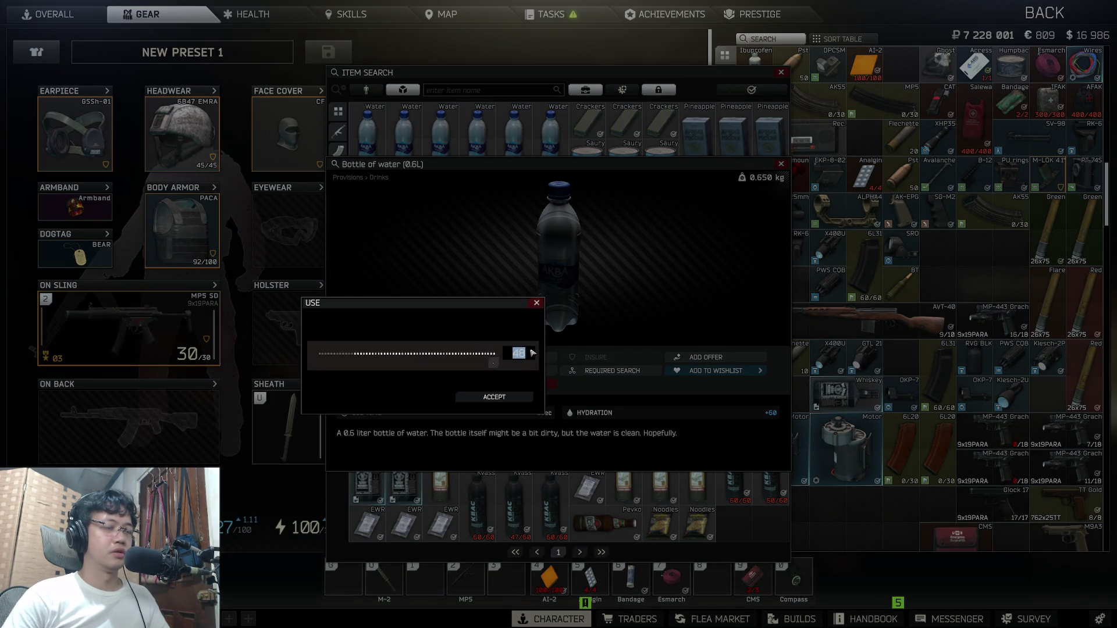
type("46")
key("Return")
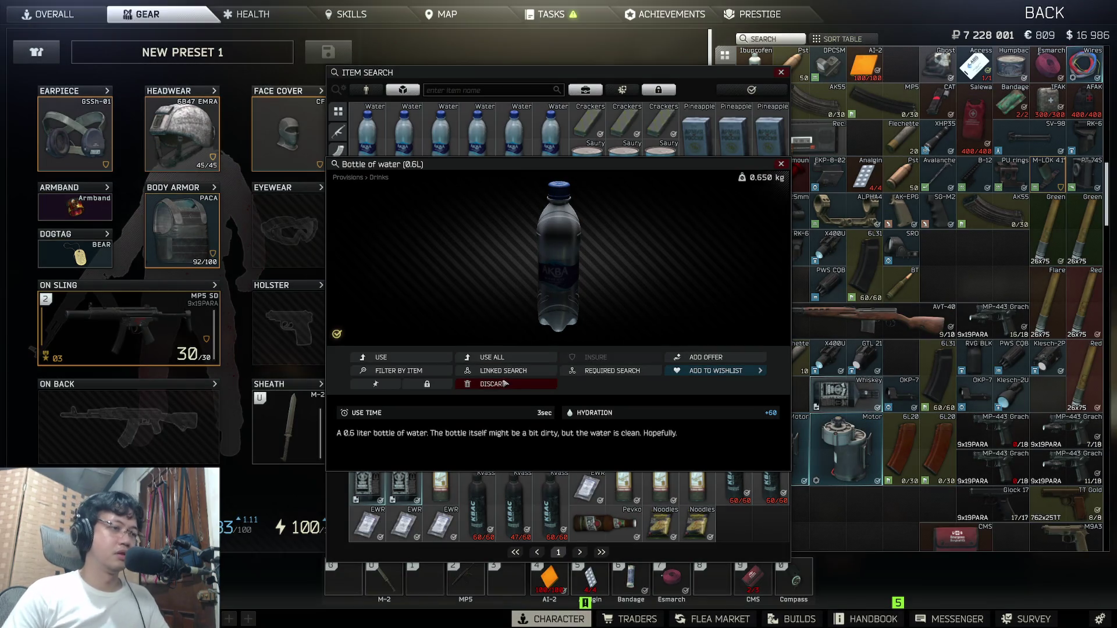
key("Escape")
key("Escape")
key("Escape")
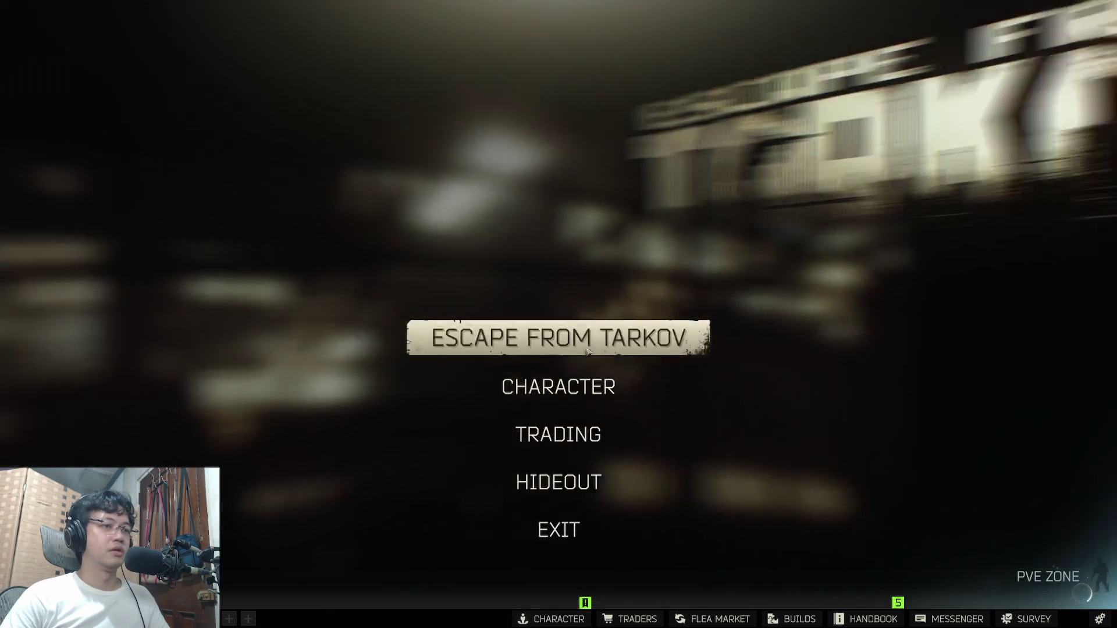
Step: Select Ground Zero and ready up for the raid, then bring Unity to the front
key("Return")
key("Return")
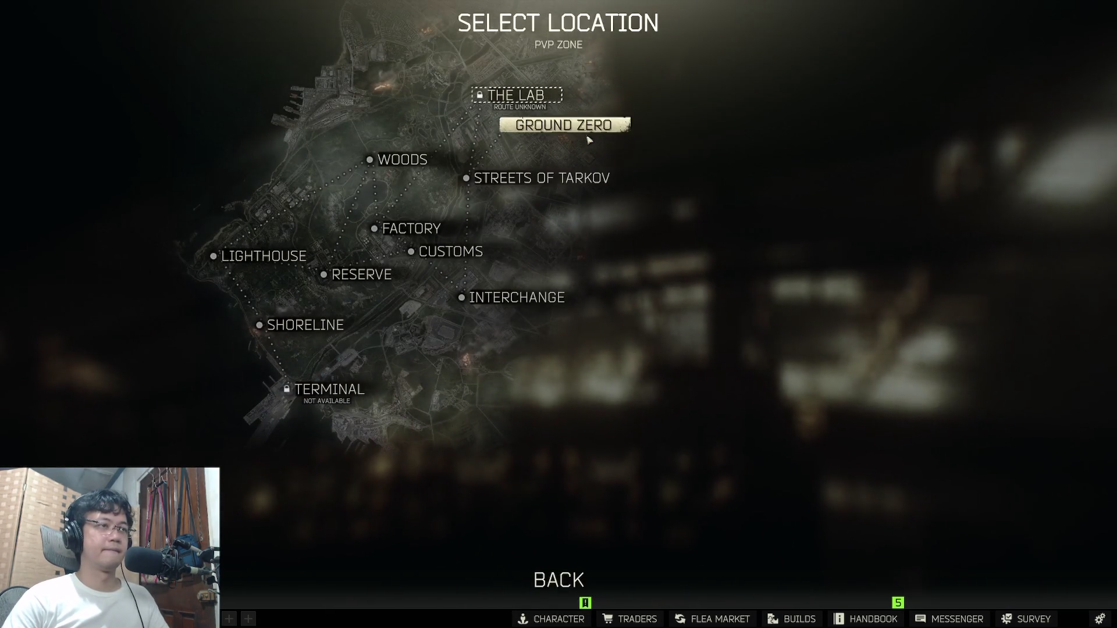
left_click(582, 127)
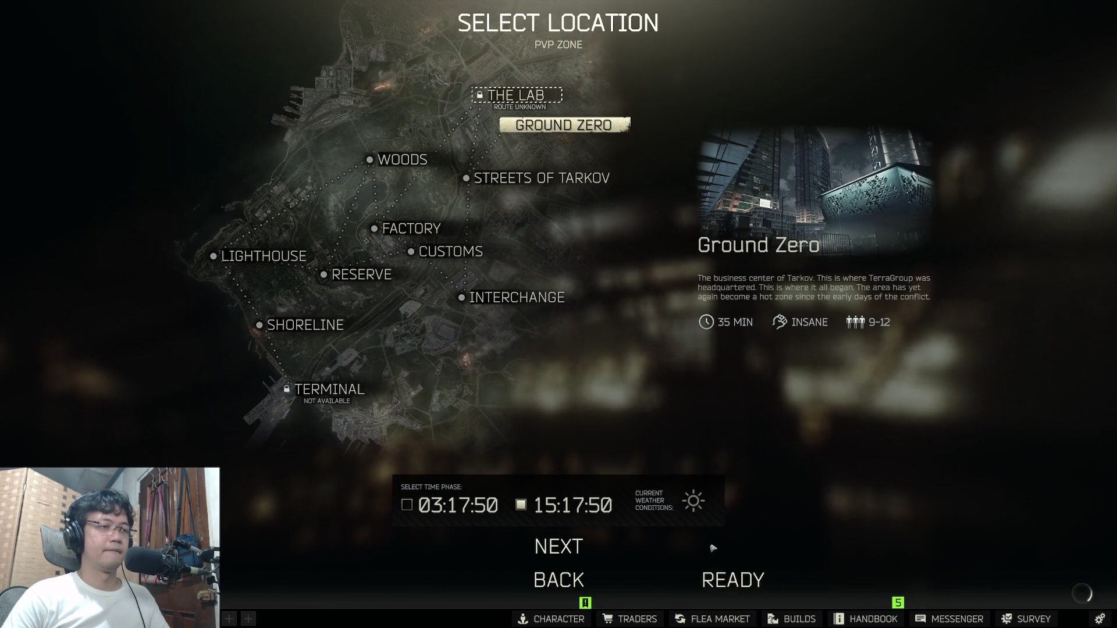
left_click(724, 579)
key("super+Tab")
left_click(478, 135)
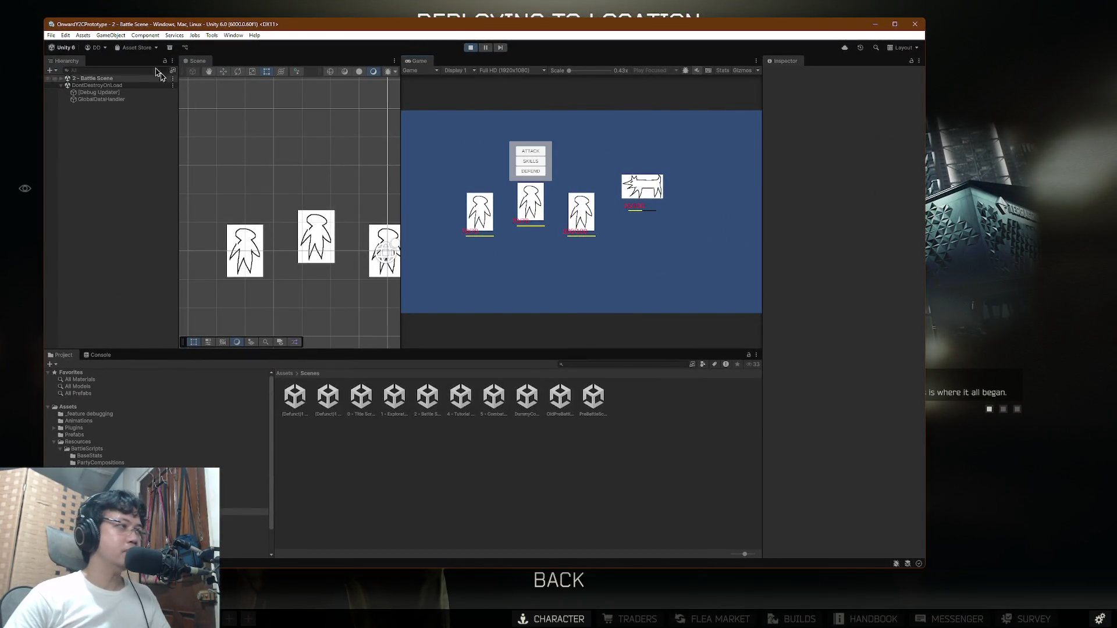
Step: Drag the Flint-0 sprite to two new spots in the Scene view, then stop Play mode
left_click(329, 234)
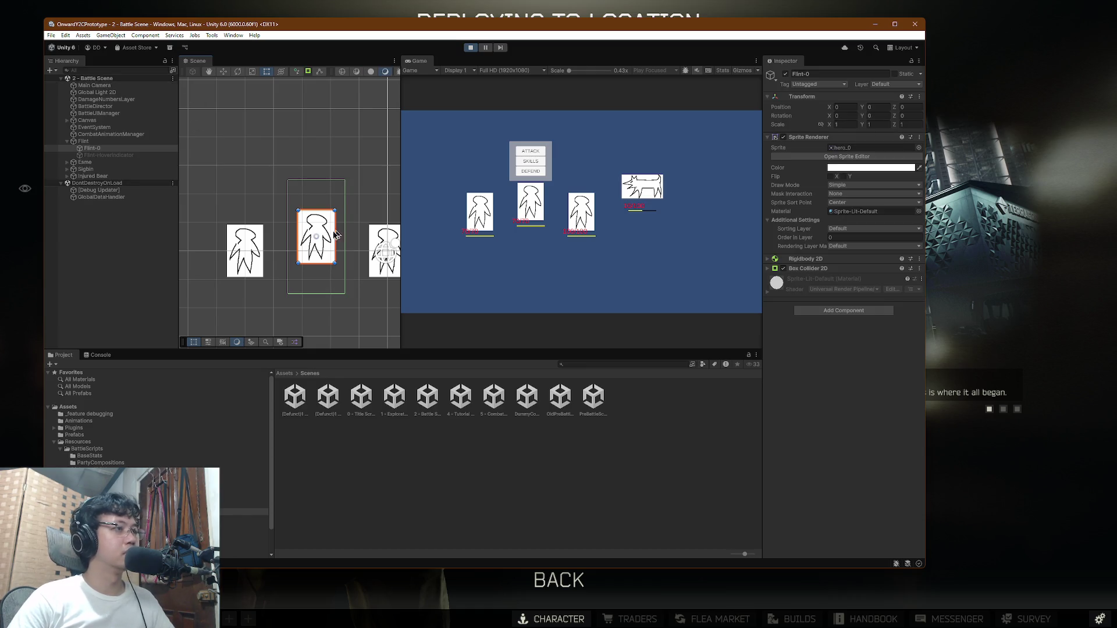
mouse_move(324, 233)
left_mouse_down()
mouse_move(369, 245)
mouse_move(503, 224)
mouse_move(556, 336)
mouse_move(648, 256)
mouse_move(523, 88)
mouse_move(483, 96)
mouse_move(439, 107)
mouse_move(361, 210)
mouse_move(276, 260)
mouse_move(213, 347)
left_mouse_up()
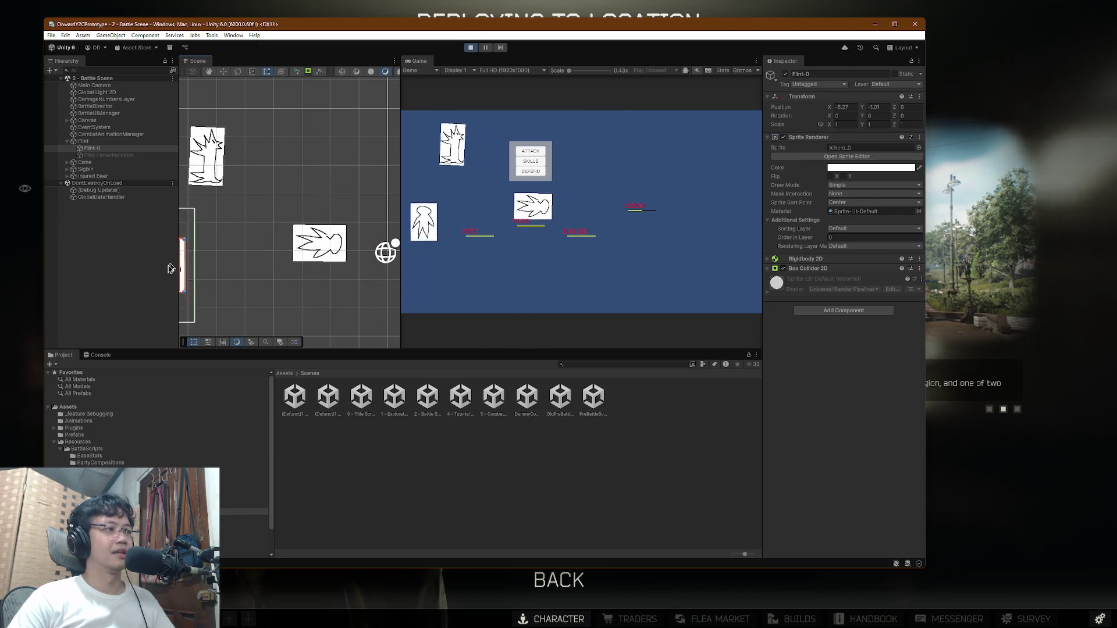
mouse_move(198, 175)
left_mouse_down()
mouse_move(251, 94)
mouse_move(269, 85)
mouse_move(196, 242)
mouse_move(301, 196)
mouse_move(296, 277)
mouse_move(297, 268)
left_mouse_up()
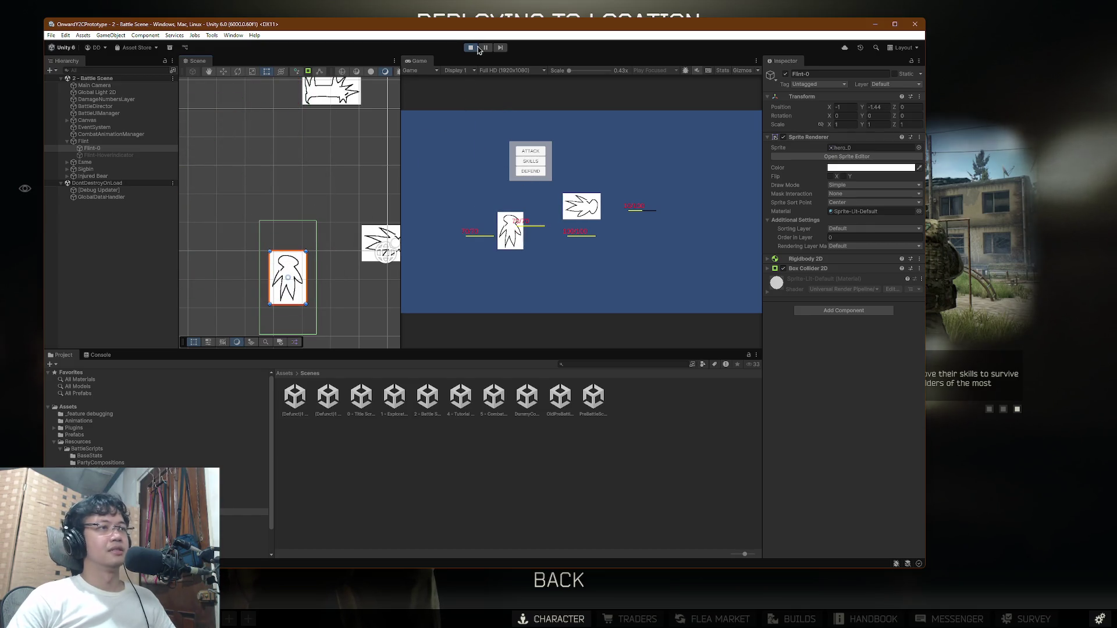
left_click(471, 48)
key("super+Tab")
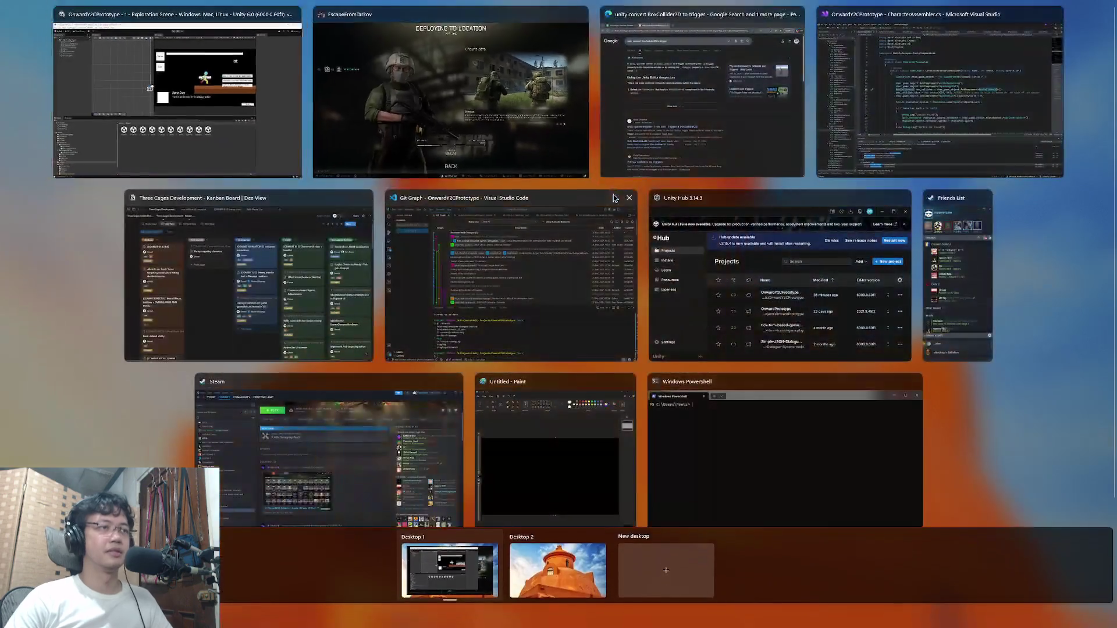
Step: Expand the Google AI overview on BoxCollider2D triggers, then return to Visual Studio
left_click(652, 99)
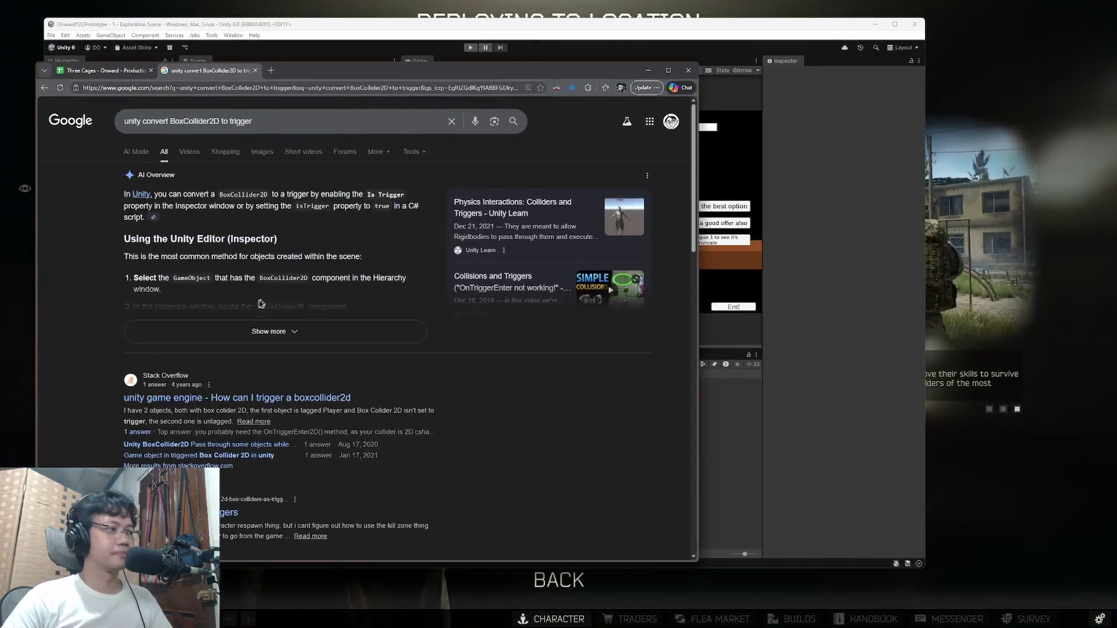
left_click(286, 327)
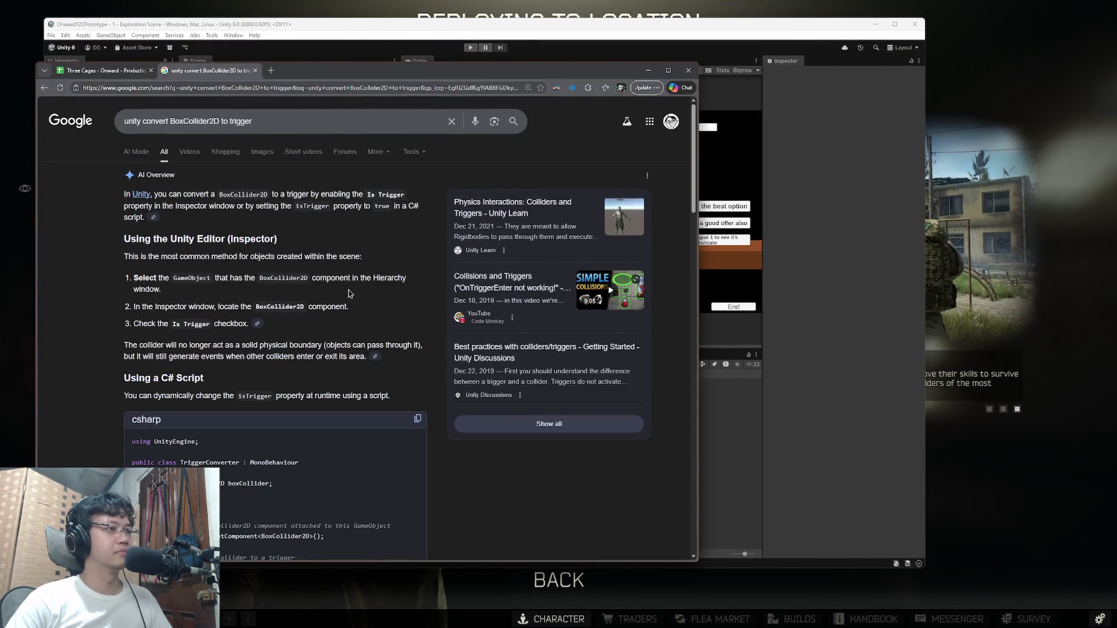
key("super+Tab")
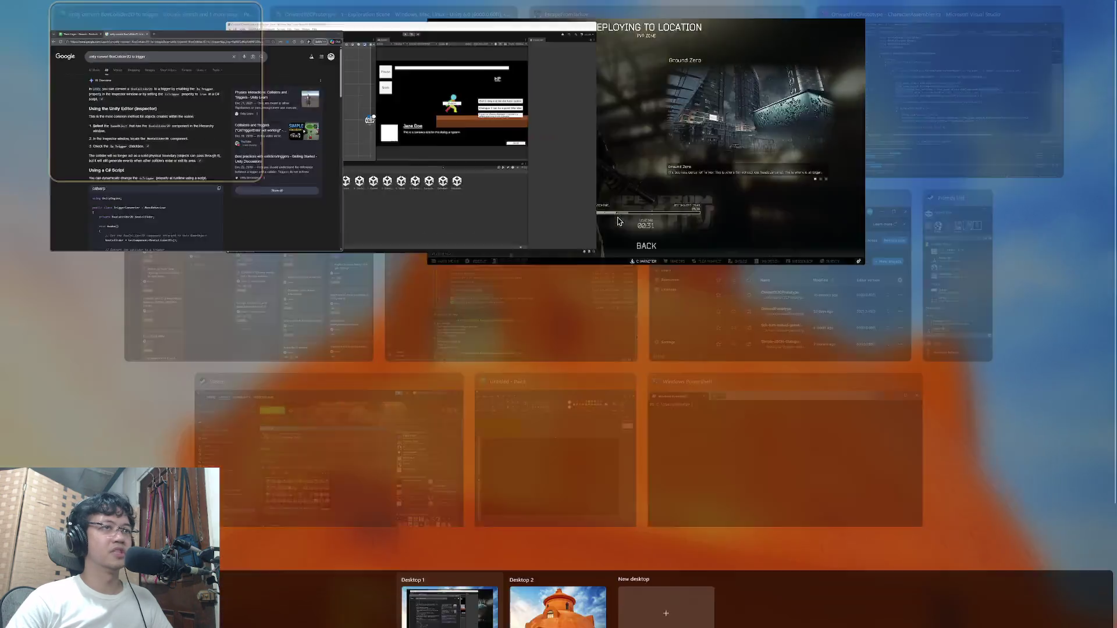
left_click(937, 93)
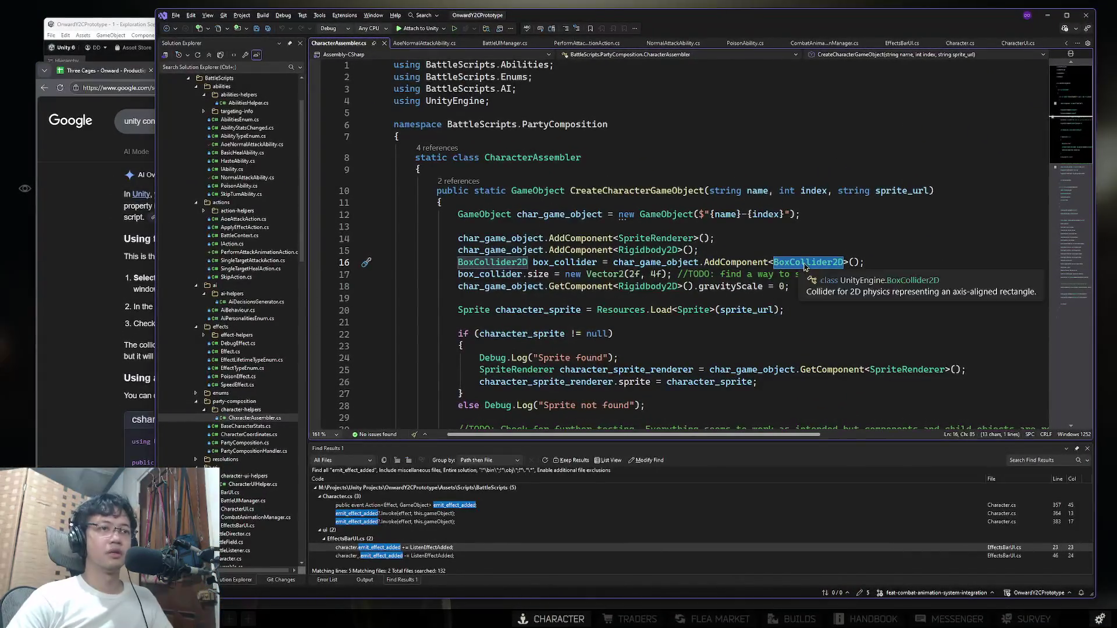
Step: Add 'box_collider.isTrigger = true;' as line 17, save, and switch to Unity to recompile
left_click(900, 261)
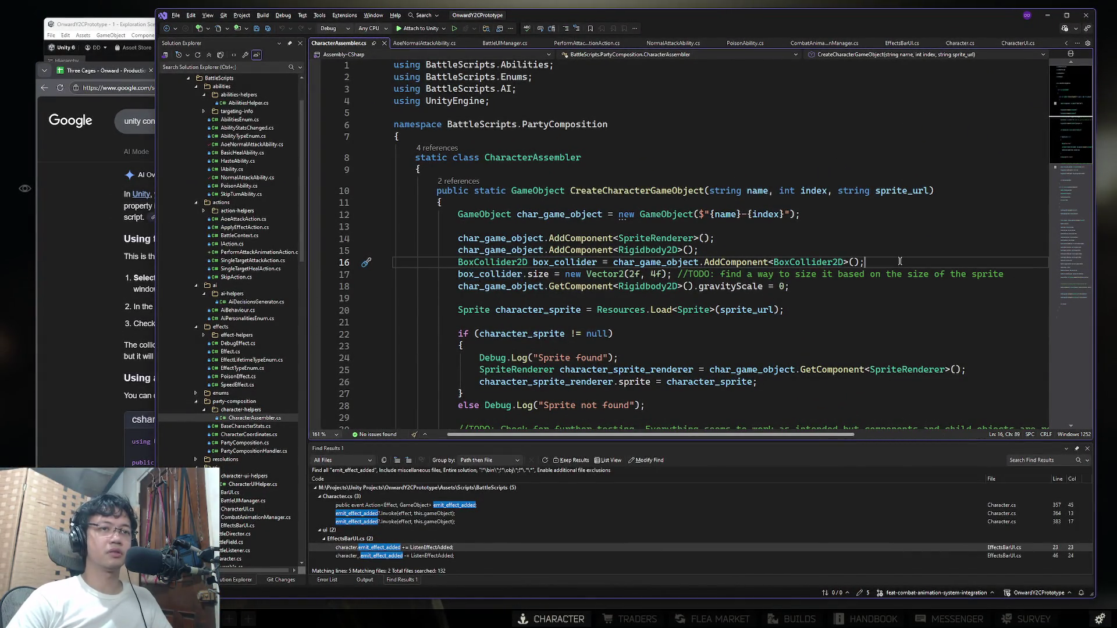
key("Return")
type("box_collider.is")
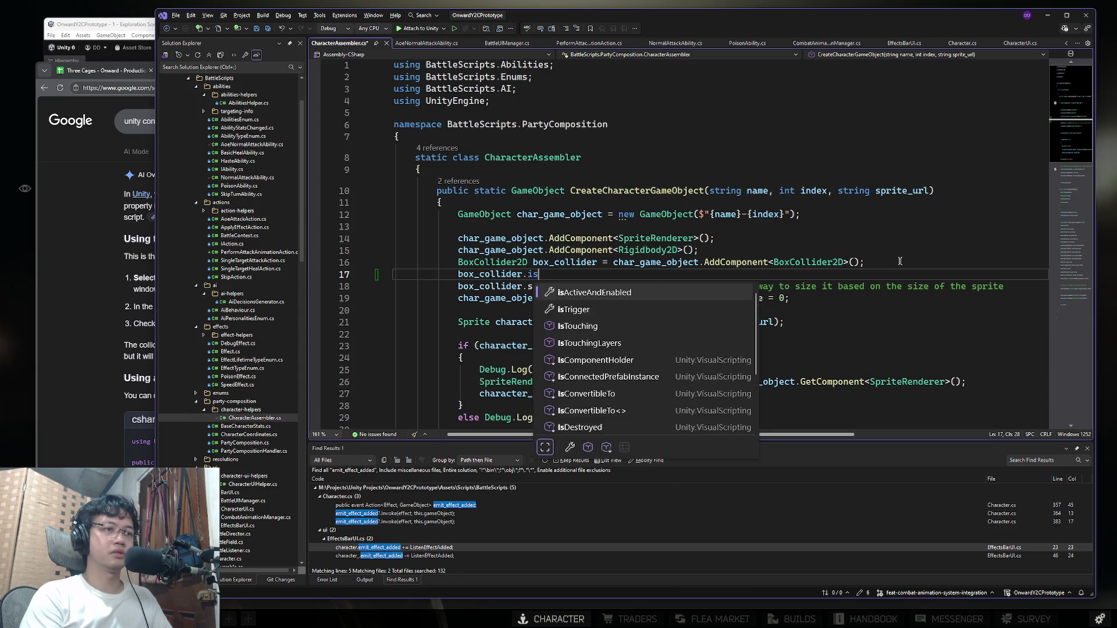
type("Trigger = true;")
key("ctrl+s")
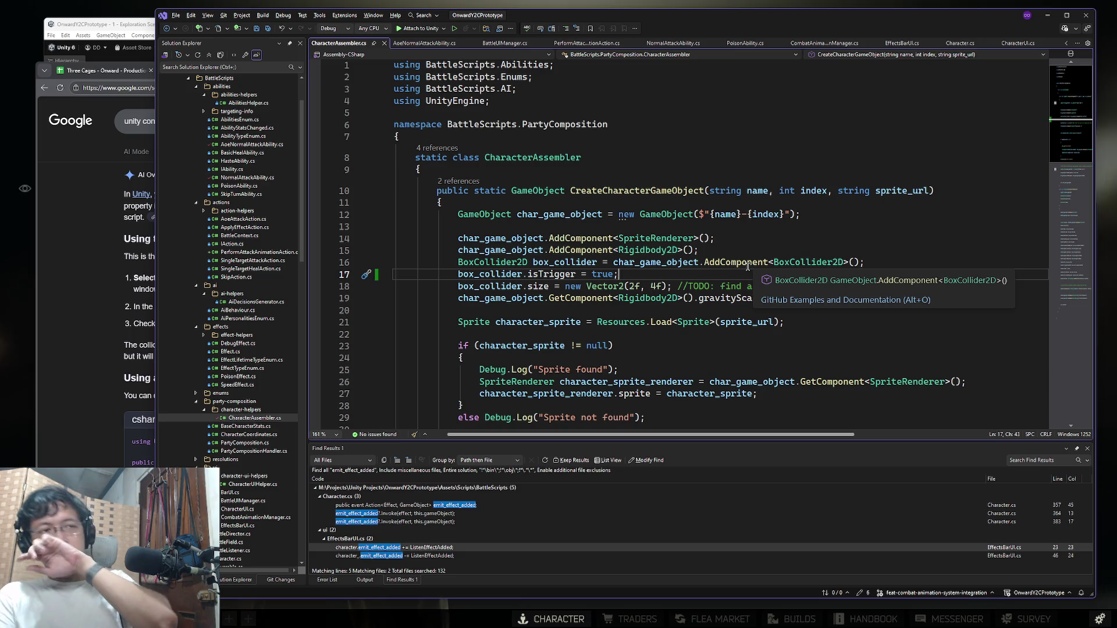
left_click(66, 199)
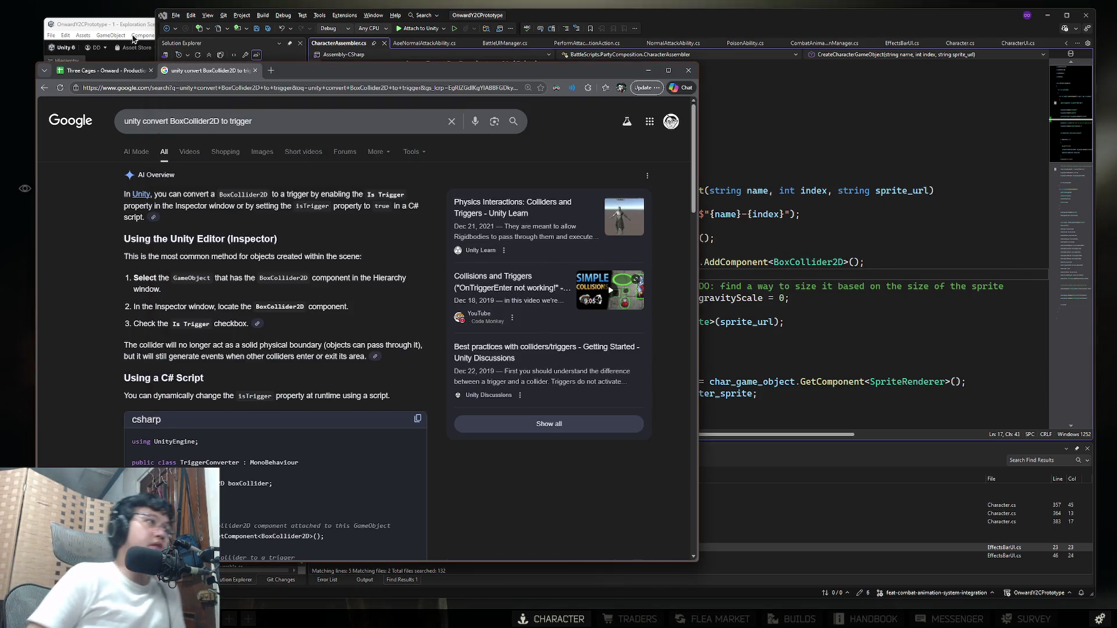
left_click(135, 25)
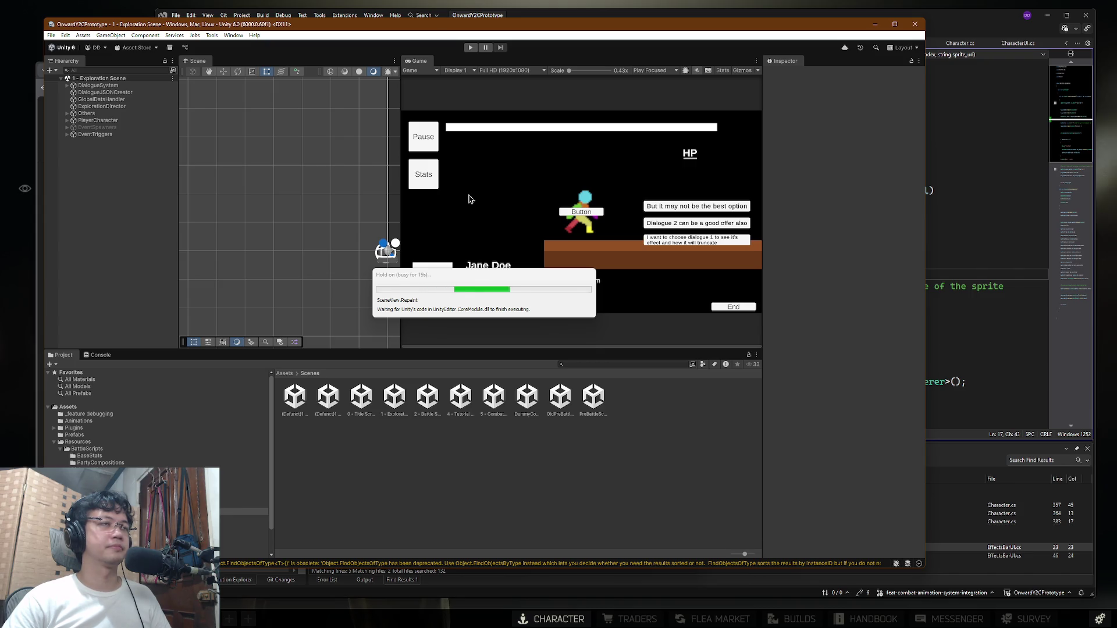
Step: Run the Exploration Scene in Play mode and choose Enter Battle to reach the Battle Scene
key("super")
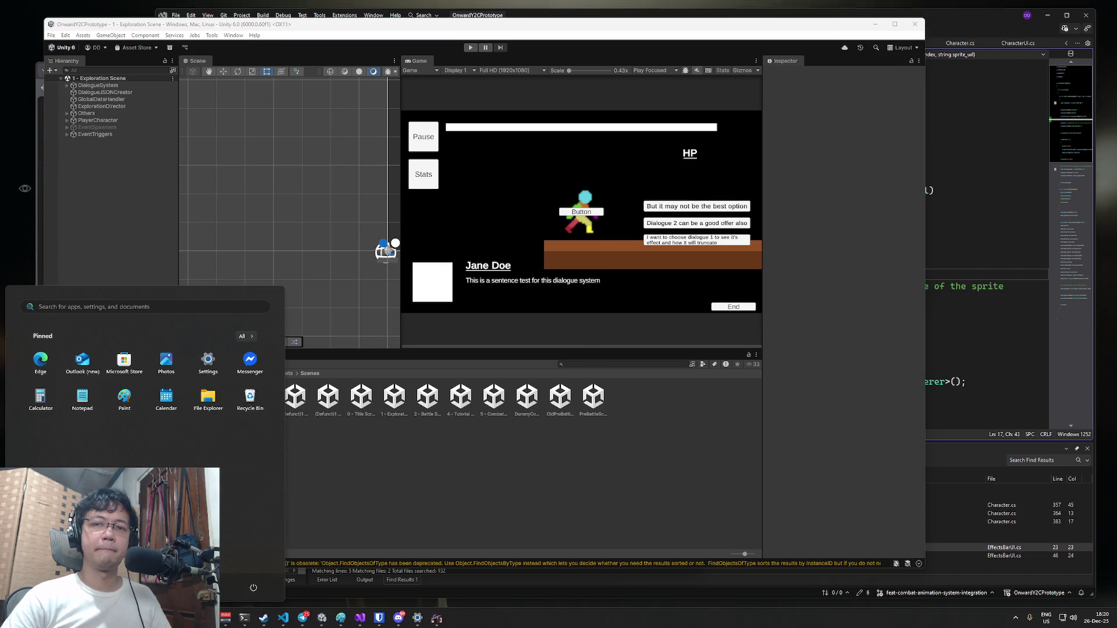
key("super")
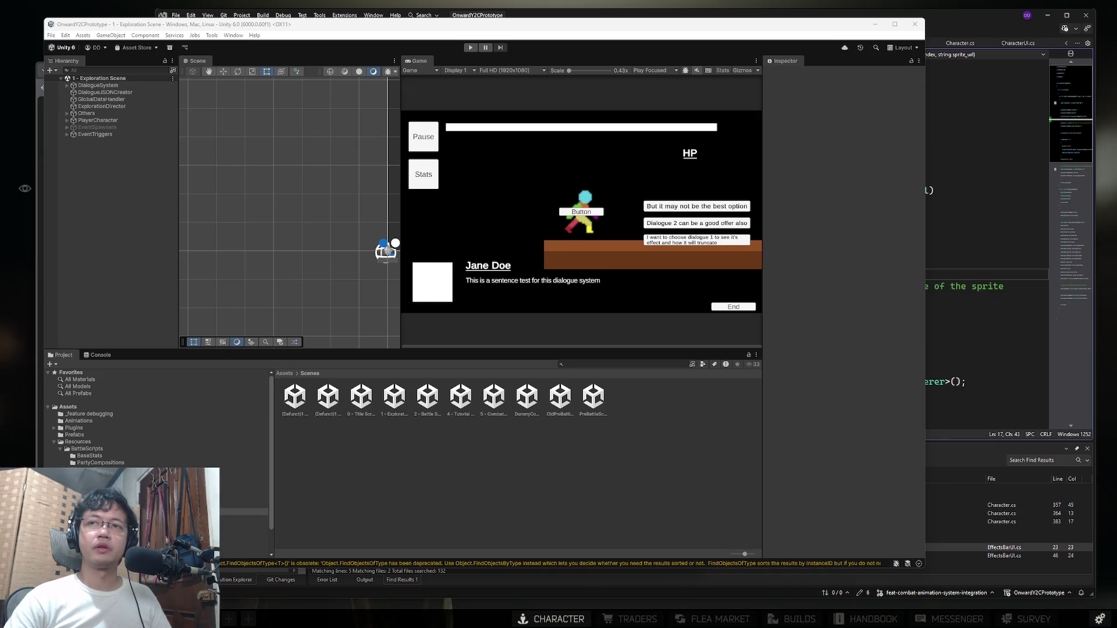
left_click(470, 47)
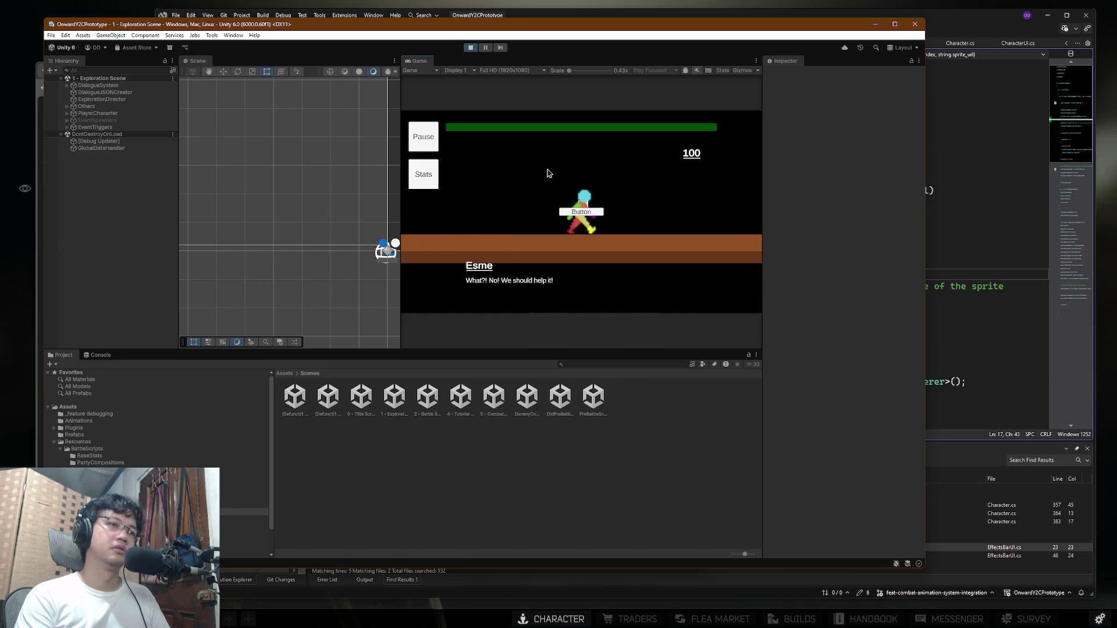
left_click(666, 241)
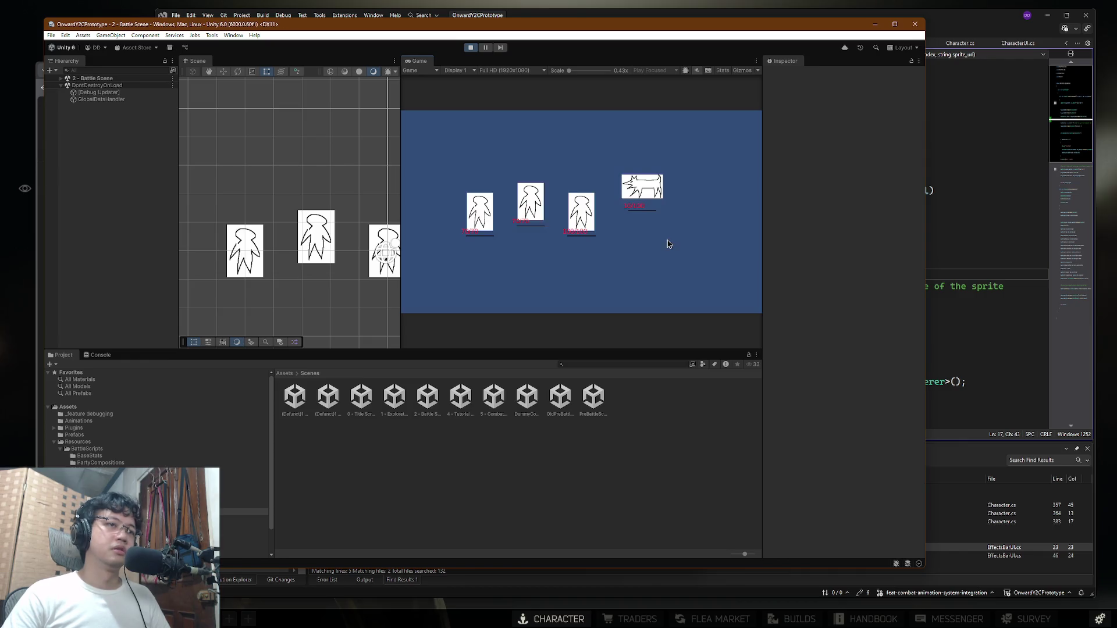
Step: Use Heal on the enemy, then have the next character use a skill on it
left_click(530, 161)
left_click(563, 170)
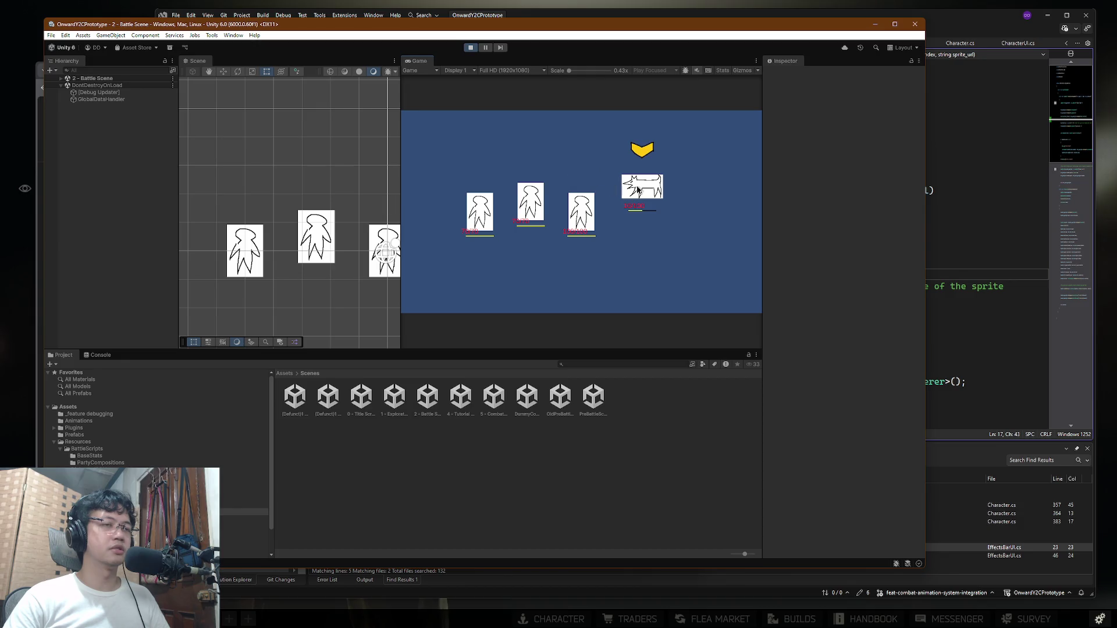
left_click(638, 189)
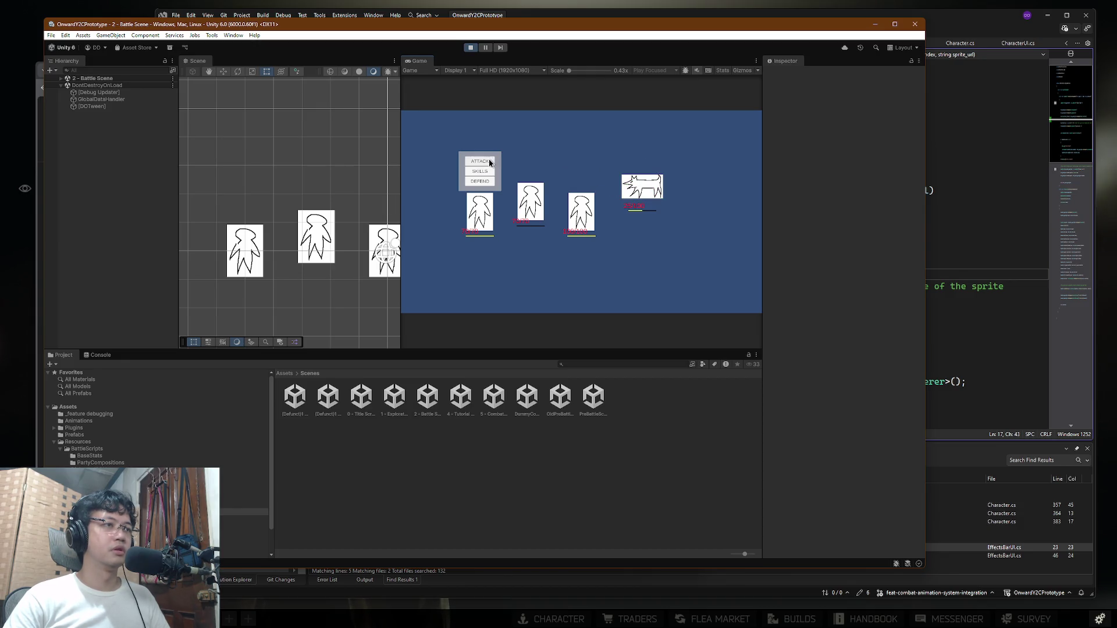
left_click(493, 163)
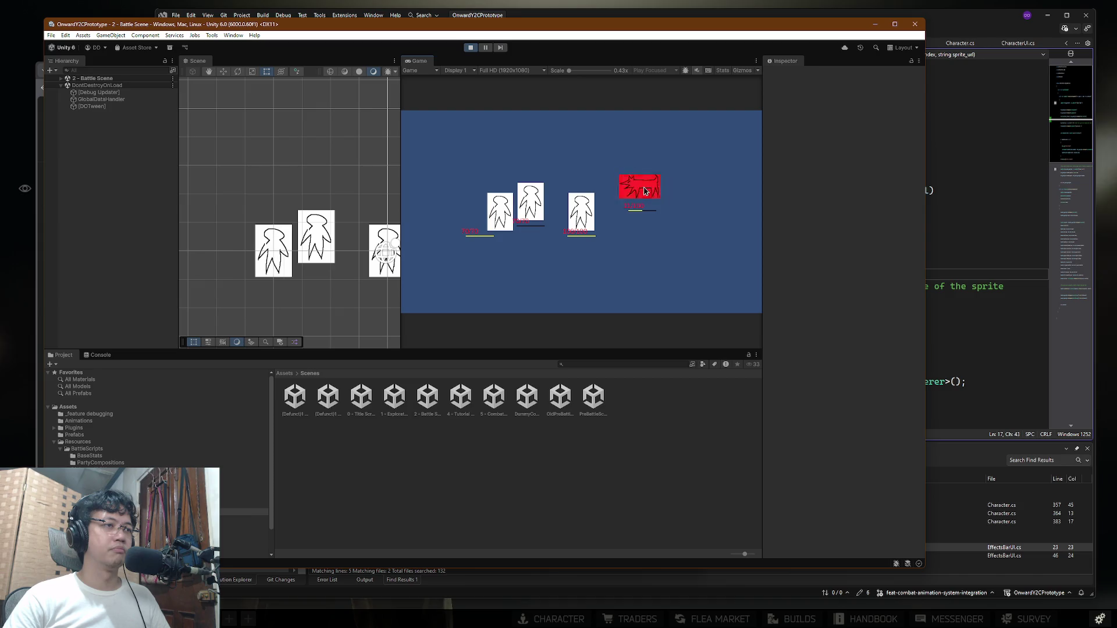
left_click(594, 171)
left_click(605, 175)
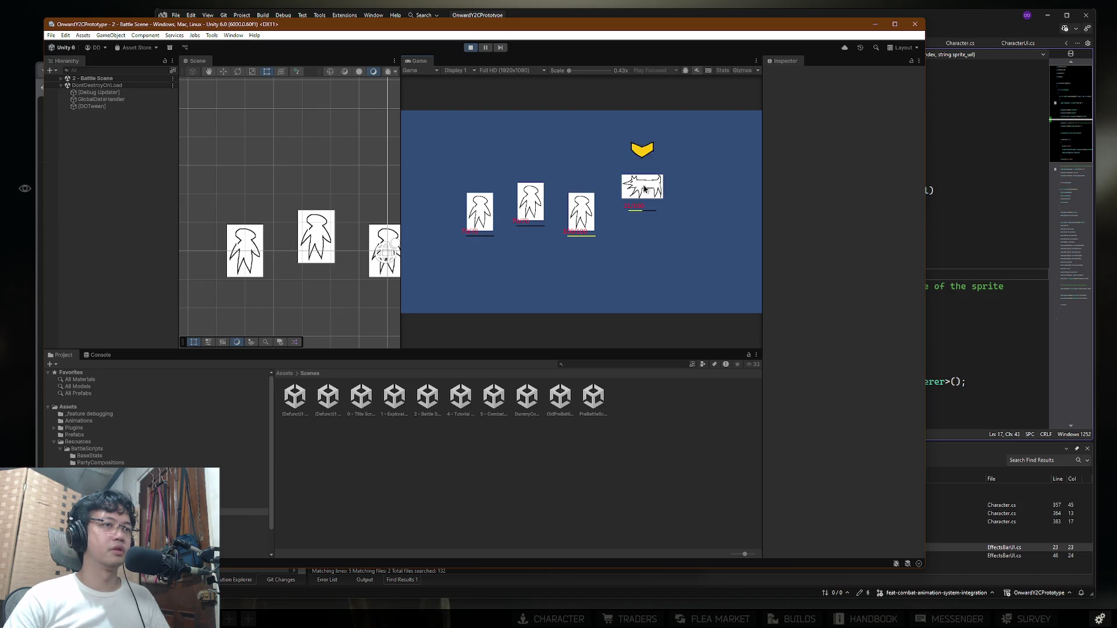
Step: Have the middle character and the next one each strike the enemy with a skill
left_click(530, 161)
left_click(554, 164)
left_click(658, 188)
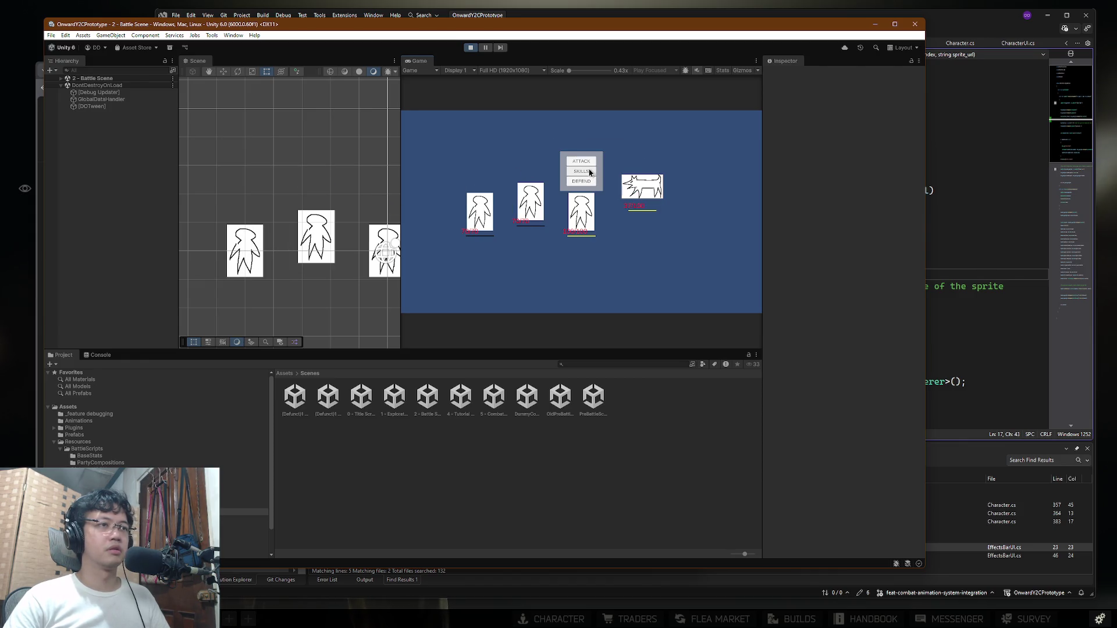
left_click(590, 172)
left_click(621, 175)
left_click(639, 191)
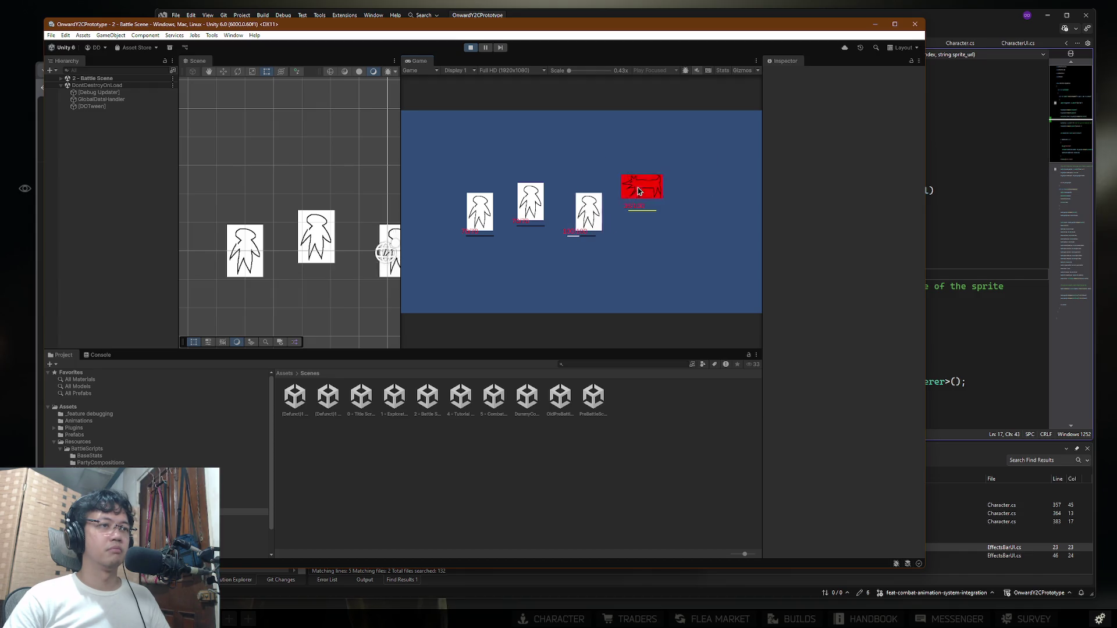
Step: Stop Play mode and return to CharacterAssembler.cs in Visual Studio
key("ctrl+p")
key("alt+Tab")
left_click(719, 311)
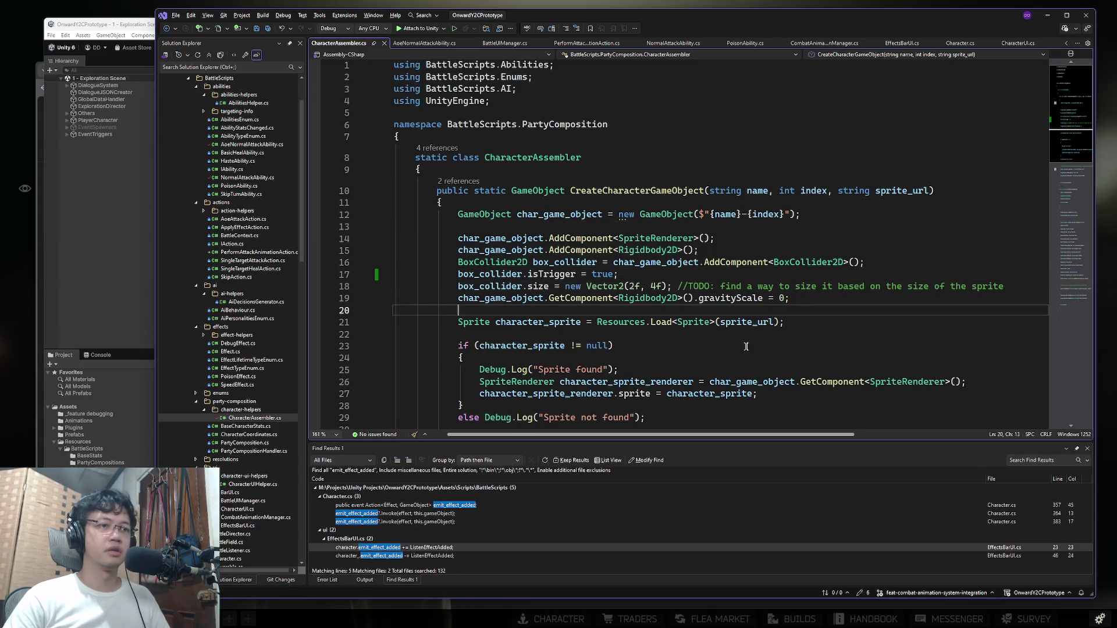
Step: Scroll through CharacterAssembler.cs and search it for 'Rigid'
scroll(719, 327, "down", 6)
scroll(713, 316, "down", 7)
left_click(767, 104)
key("ctrl+f")
key("Escape")
Step: In AoeNormalAttackAbility.cs, change AttackCycleEnum.NORMAL to OVERHEAD_STRIKE on line 54 and save
key("ctrl+Tab")
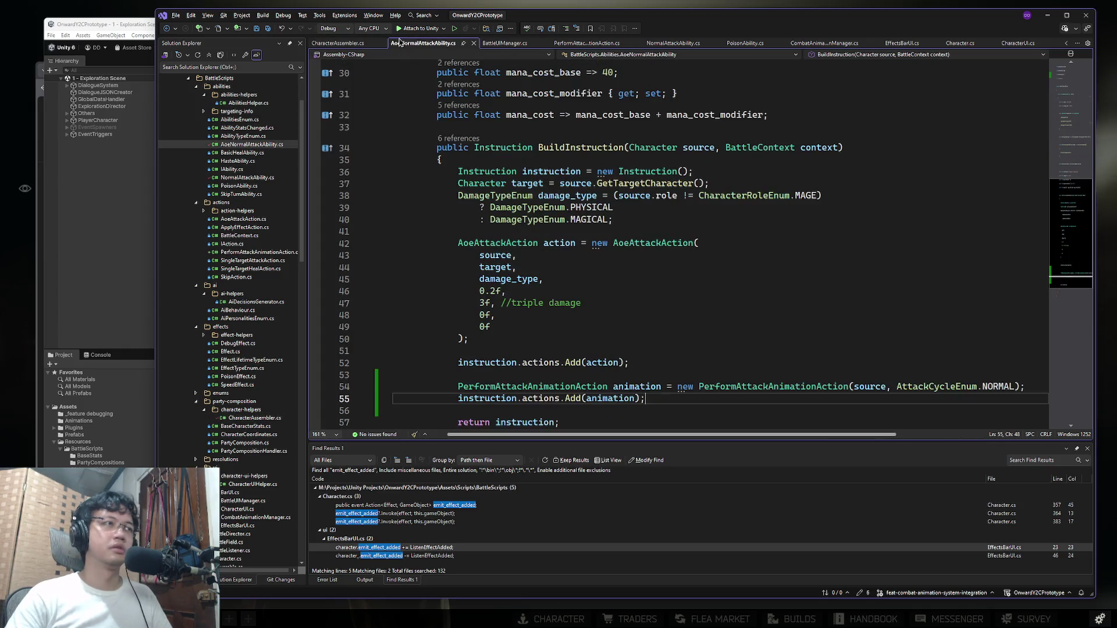
scroll(715, 247, "down", 5)
scroll(809, 170, "up", 4)
double_click(1001, 278)
key("BackSpace")
type("over")
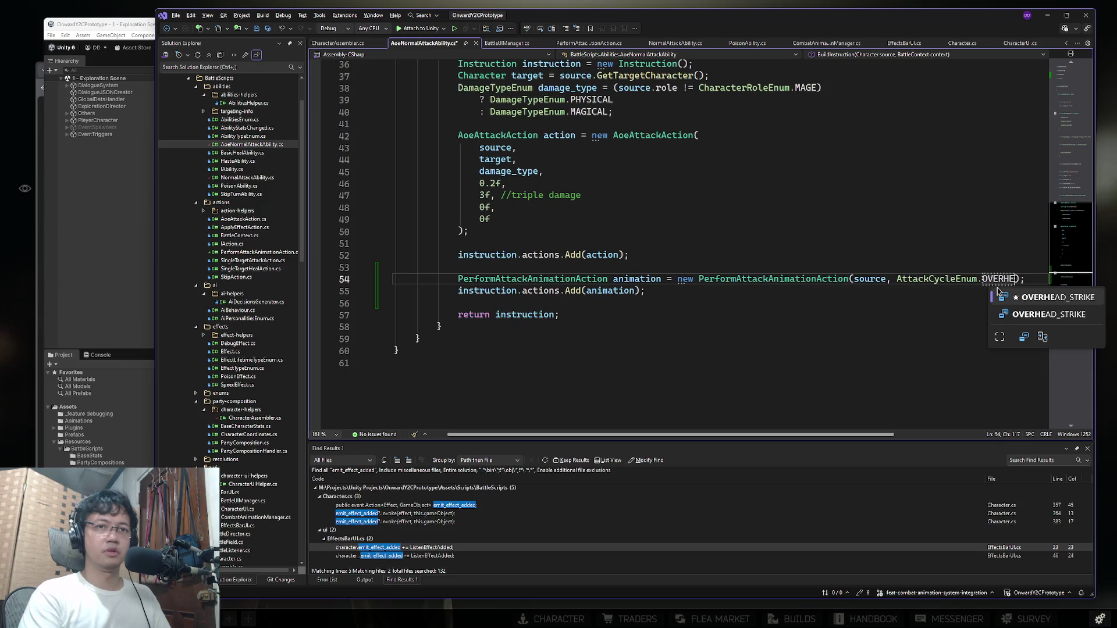
key("Tab")
left_click(830, 231)
key("ctrl+s")
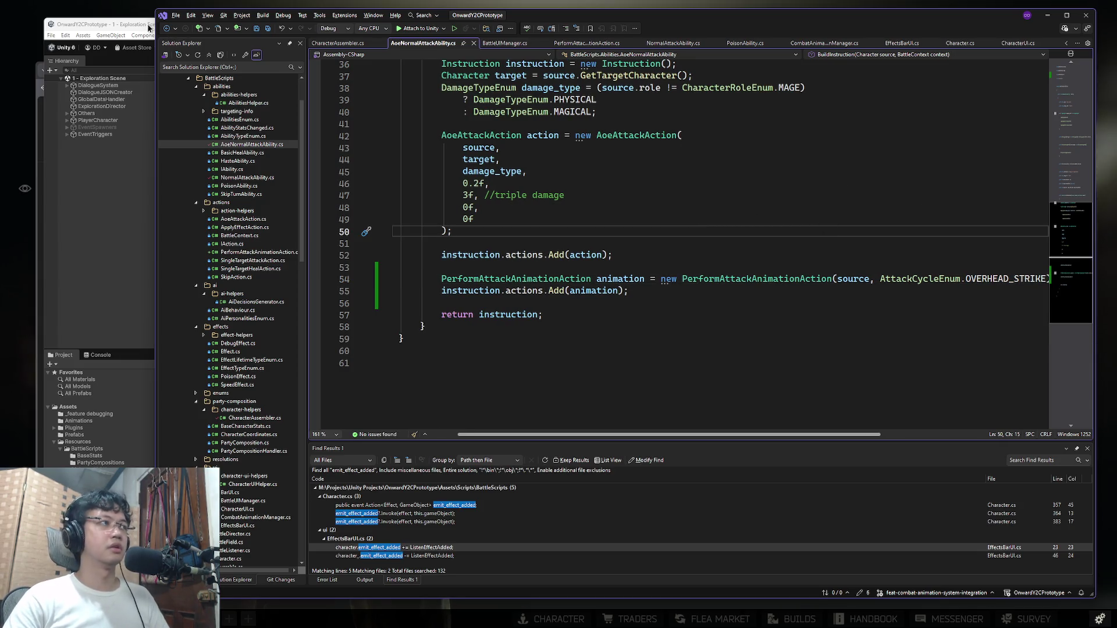
left_click(150, 27)
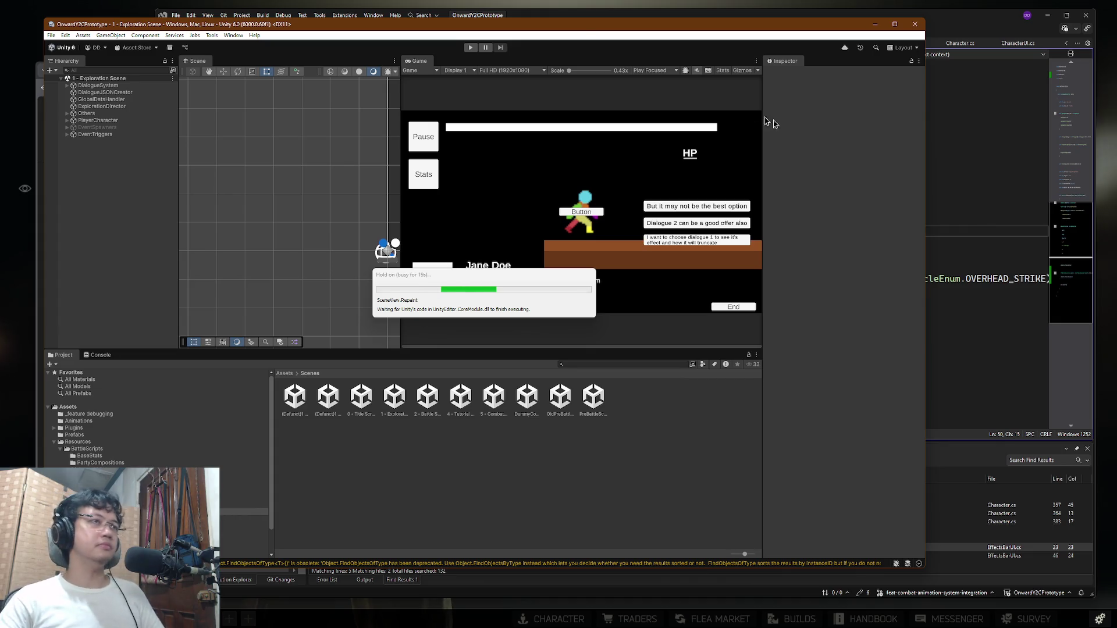
left_click(470, 47)
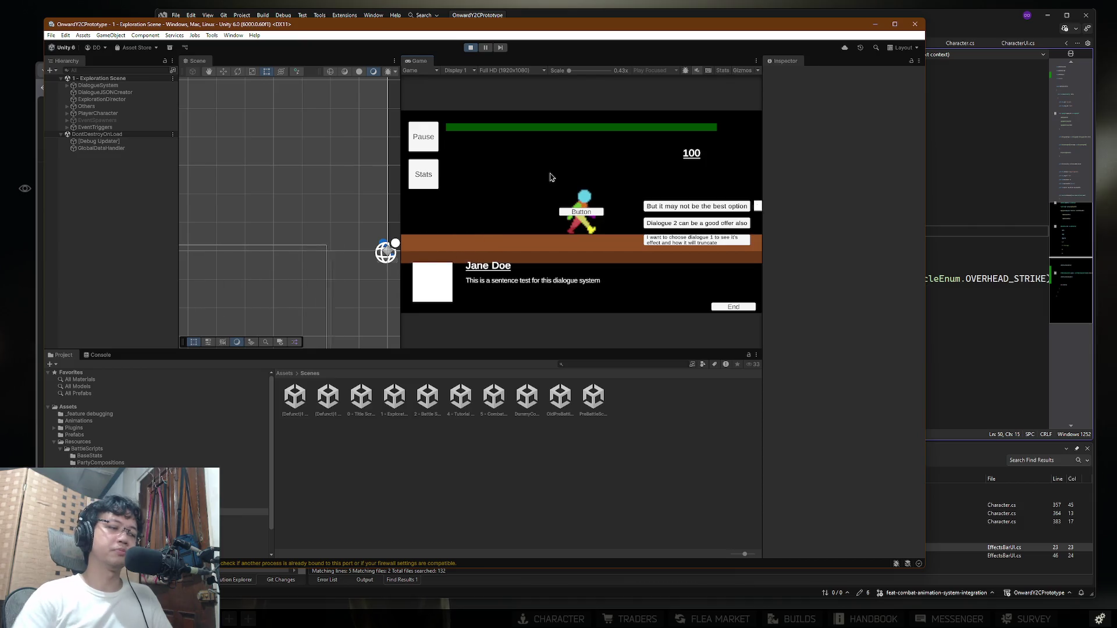
left_click(551, 177)
left_click(551, 177)
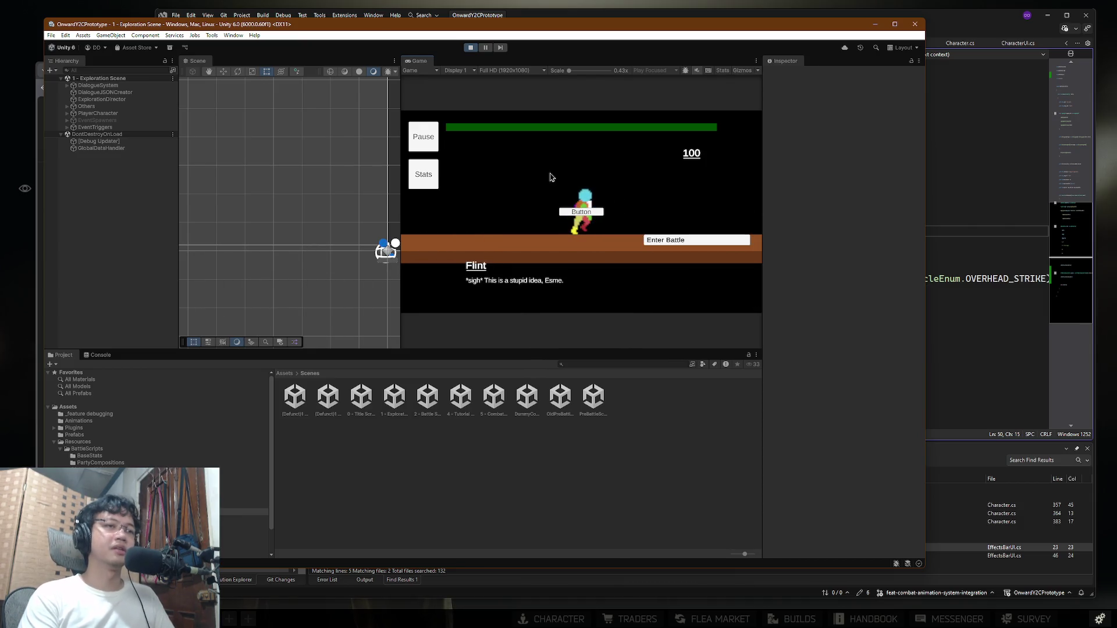
left_click(688, 248)
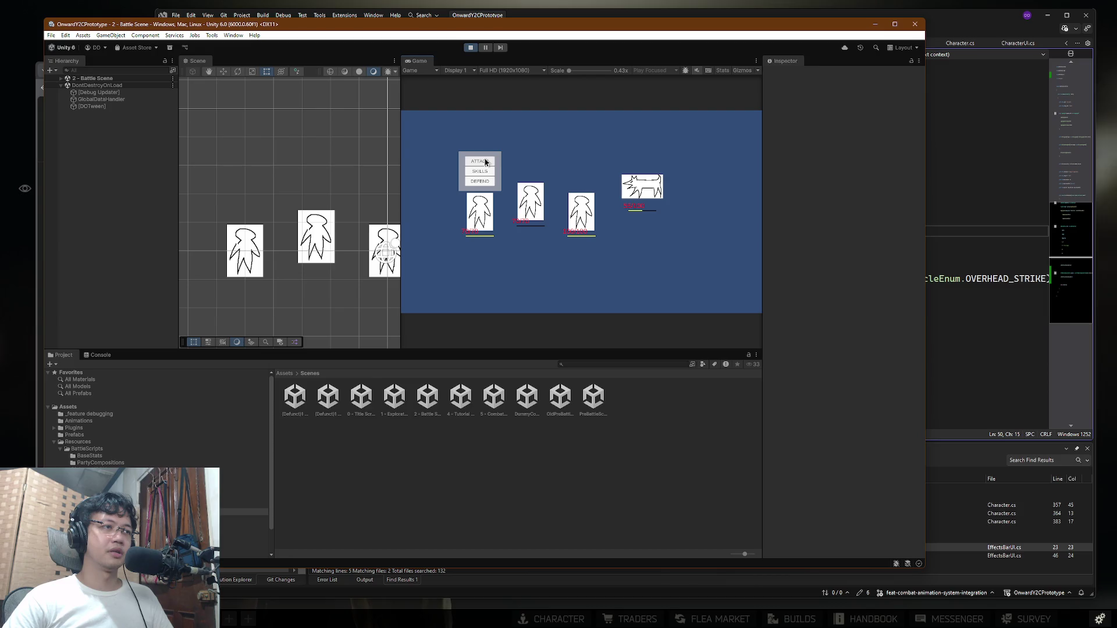
left_click(486, 162)
left_click(643, 153)
left_click(584, 171)
left_click(639, 191)
left_click(645, 192)
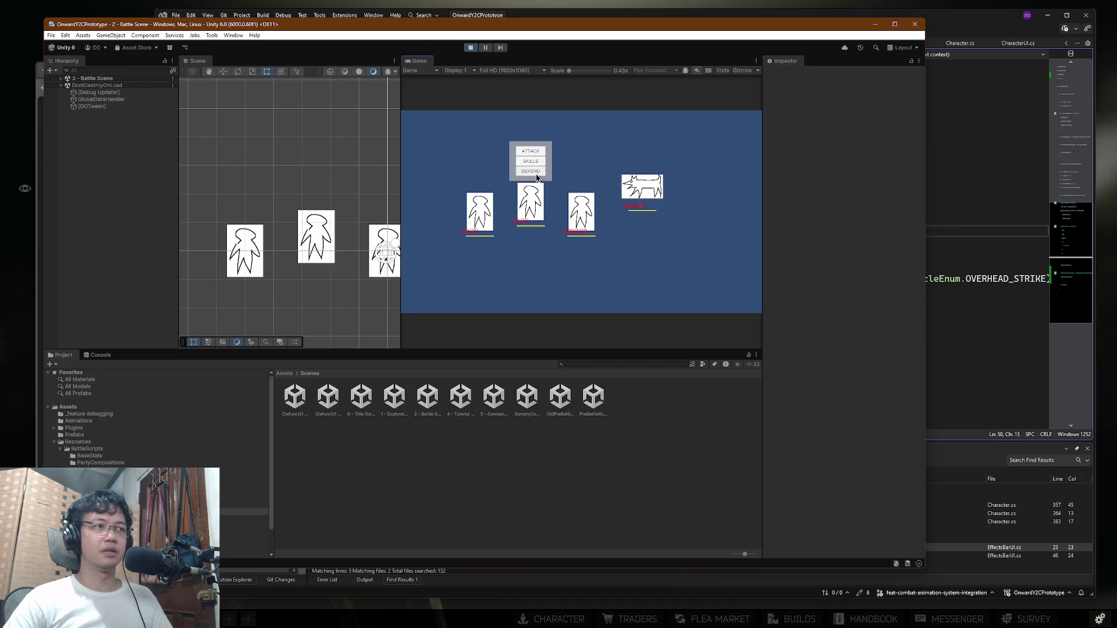
left_click(532, 152)
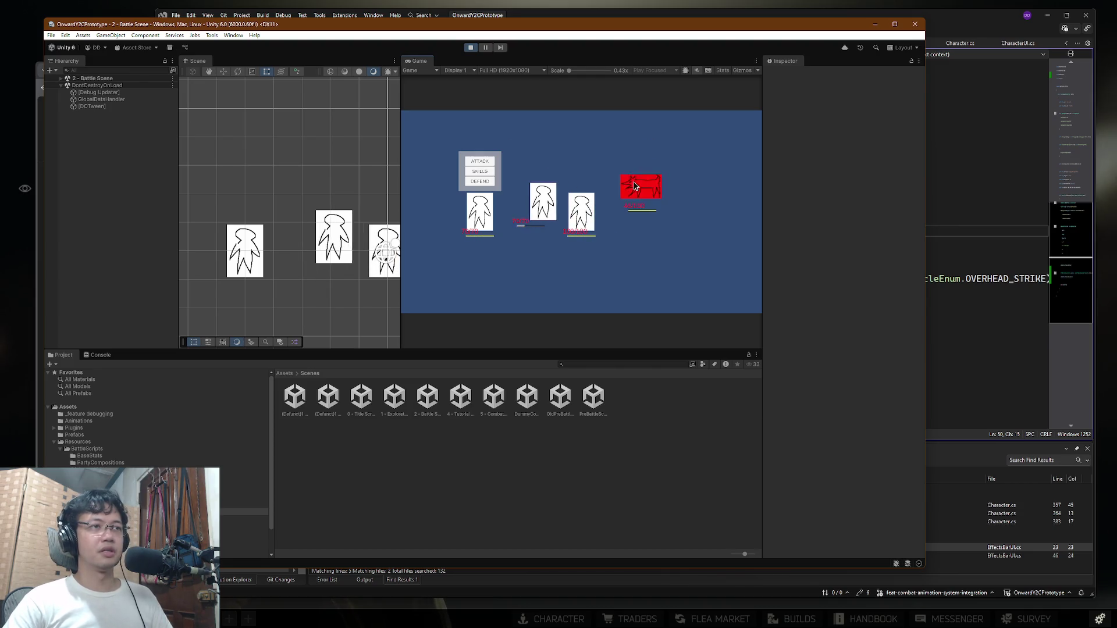
left_click(474, 161)
left_click(643, 187)
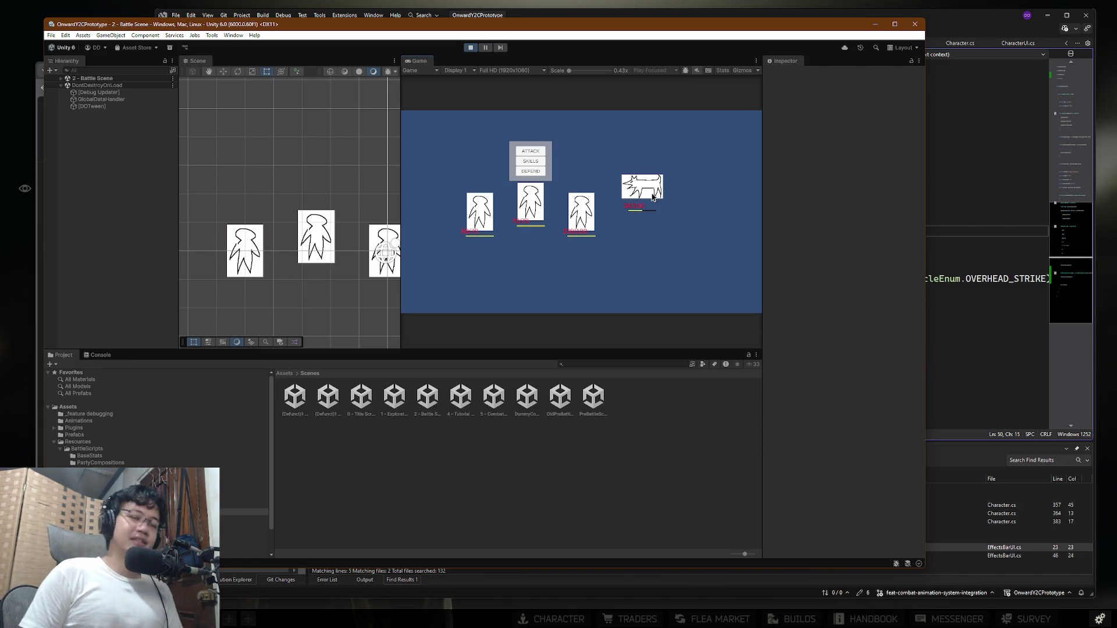
left_click(471, 47)
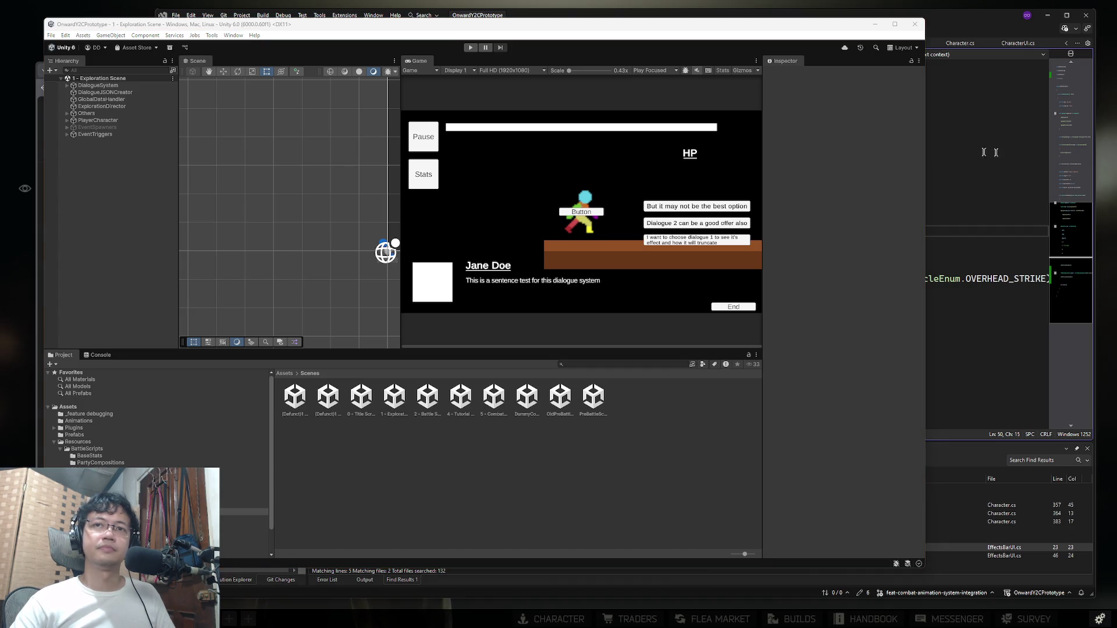
Step: Bring Visual Studio back to the front and show all open windows with Win+Tab
left_click(952, 236)
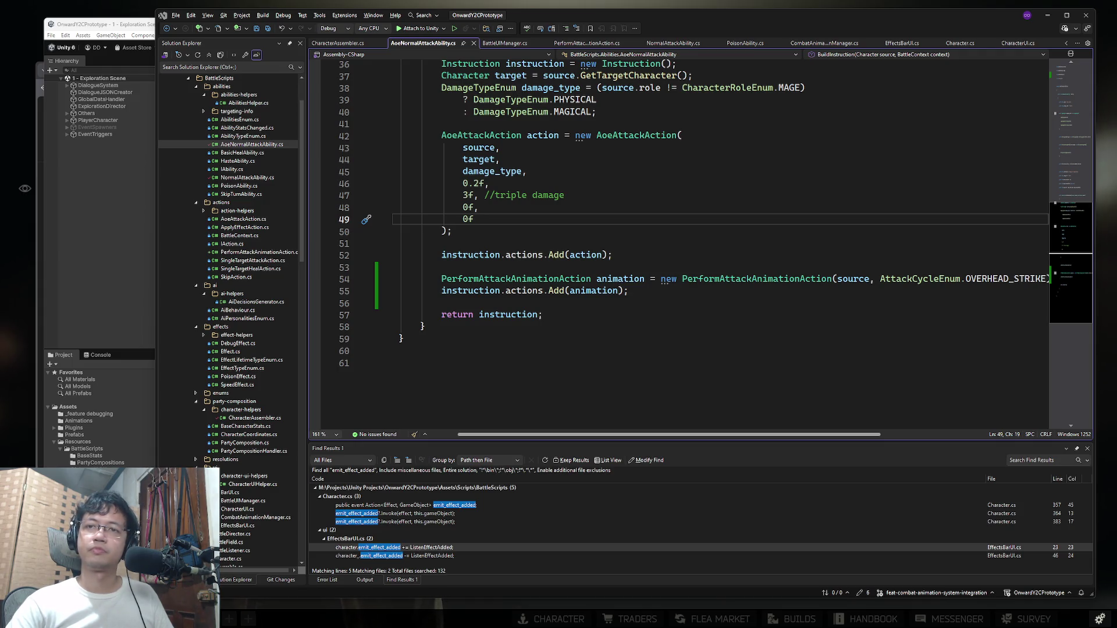
key("super+Tab")
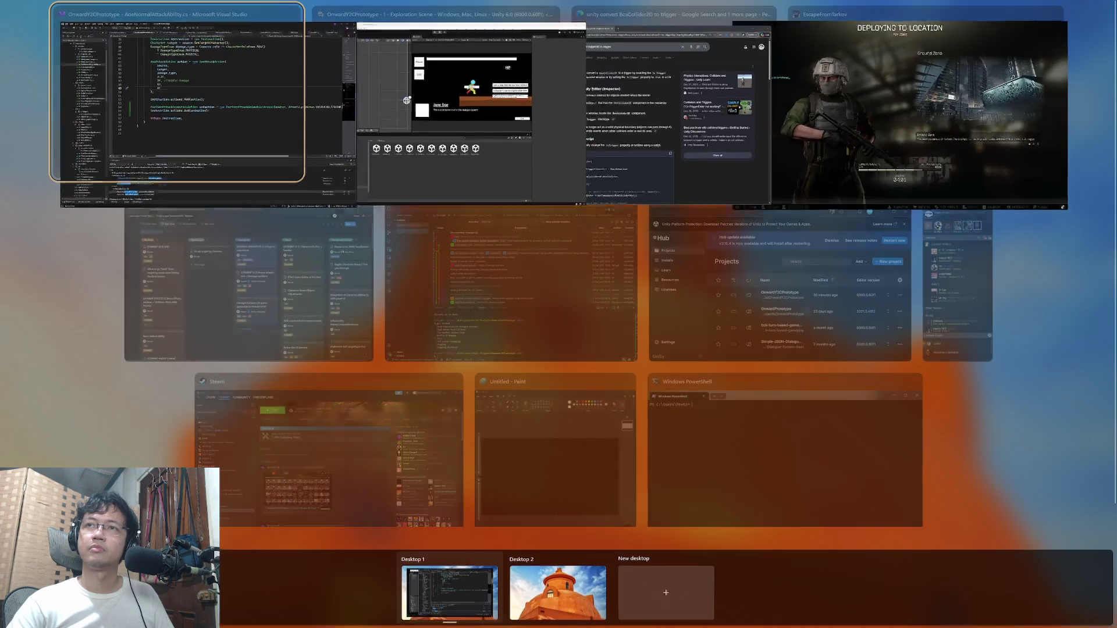
Step: Close the window overview and review the overhead-strike code on lines 54–57
key("Escape")
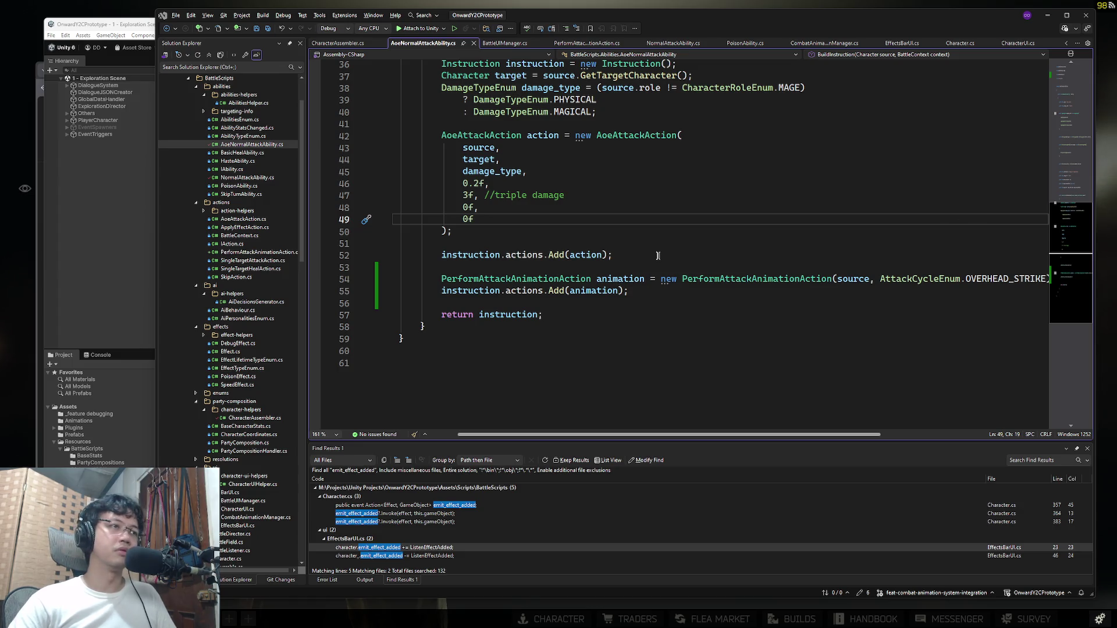
left_click(660, 278)
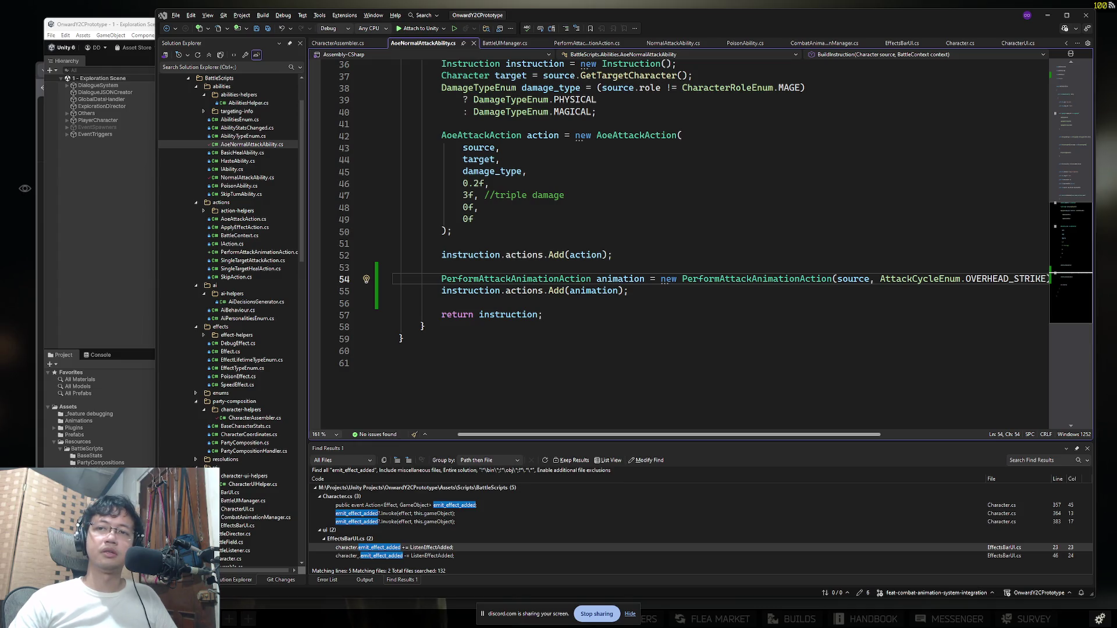
left_click(717, 317)
left_click(719, 255)
Step: Return to the Unity editor and start the game in Play mode
left_click(690, 291)
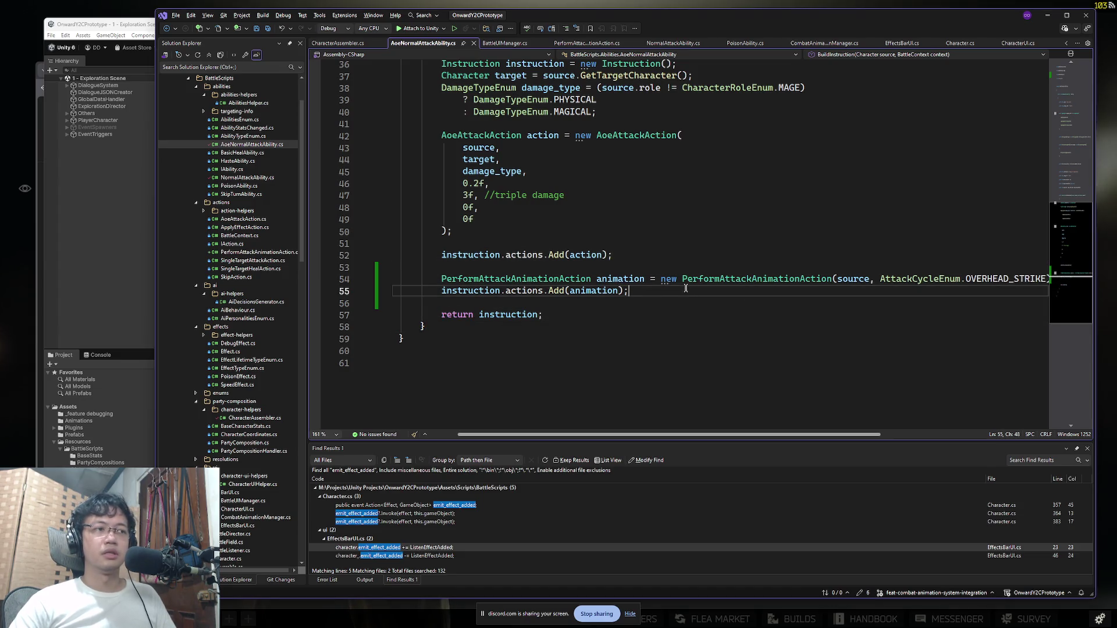
left_click(117, 26)
left_click(470, 47)
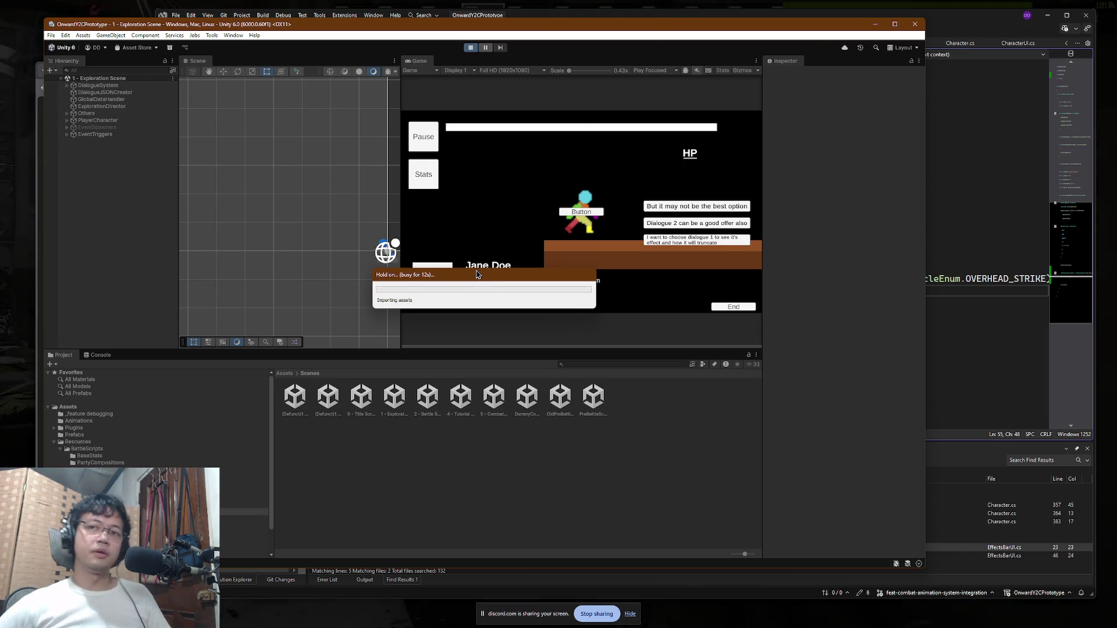
Step: In Tarkov, switch to full-auto, open the staff-only door and walk down the back corridor
key("alt+Tab")
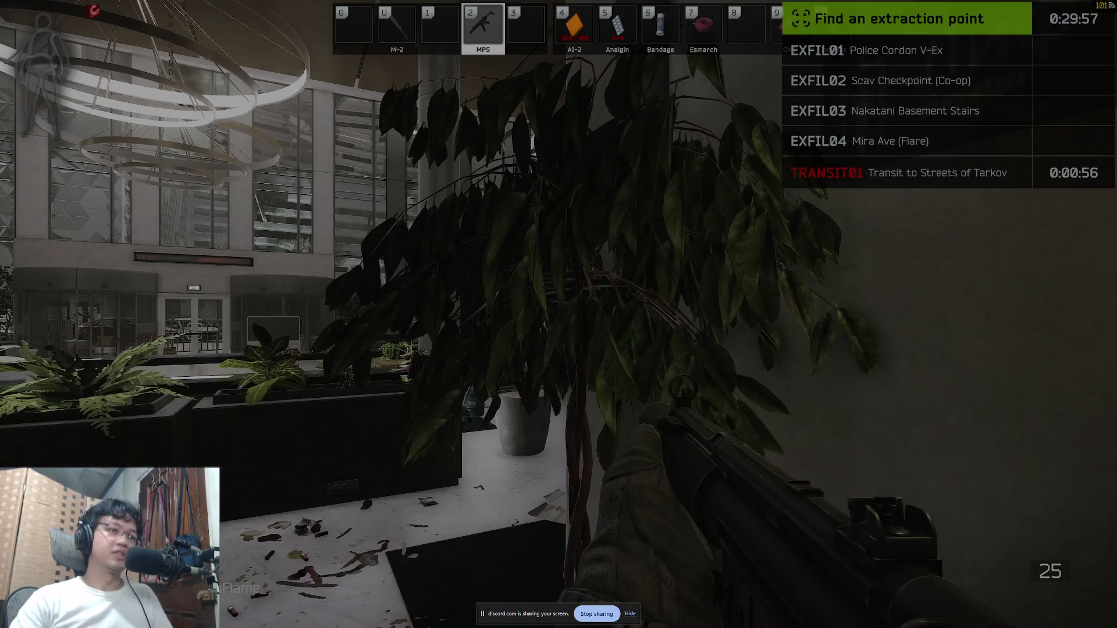
key("b")
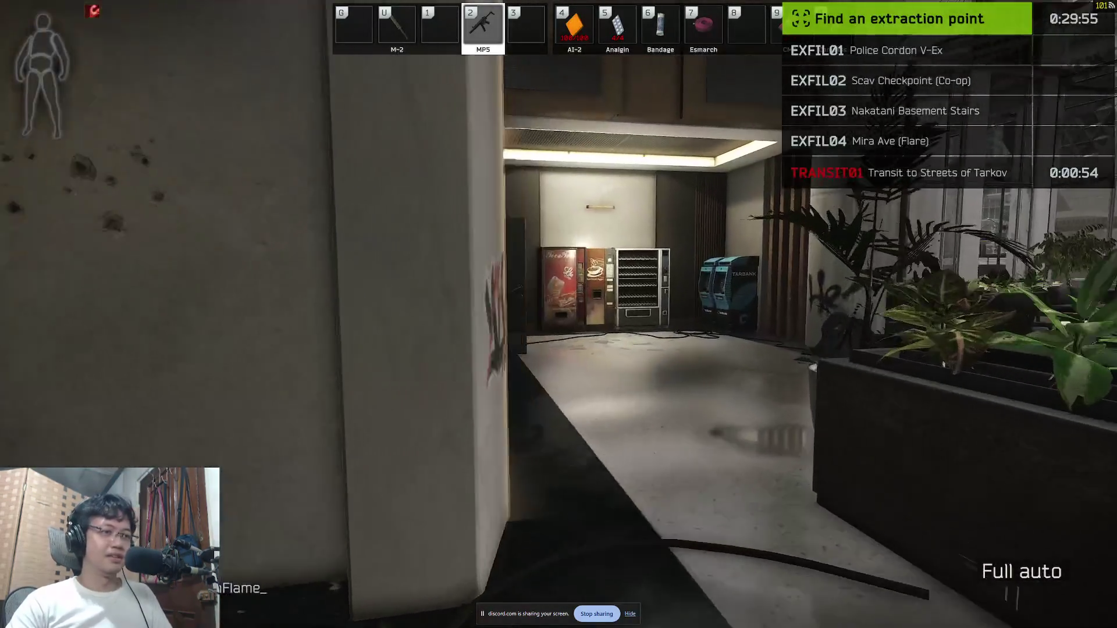
key("alt+Tab")
key("alt+Tab")
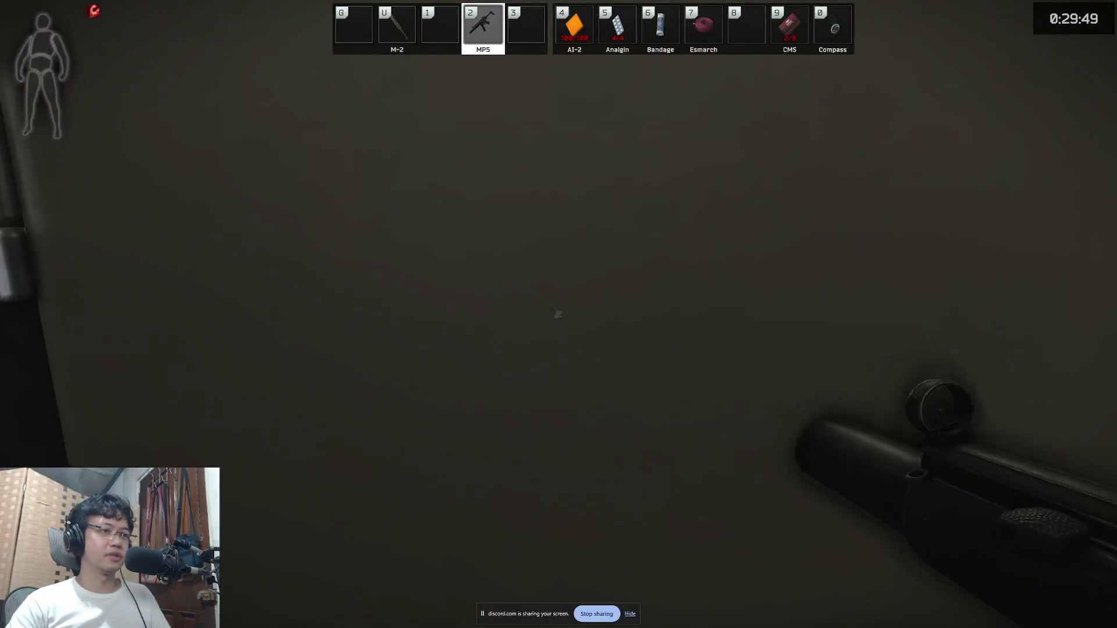
key("f")
key("s")
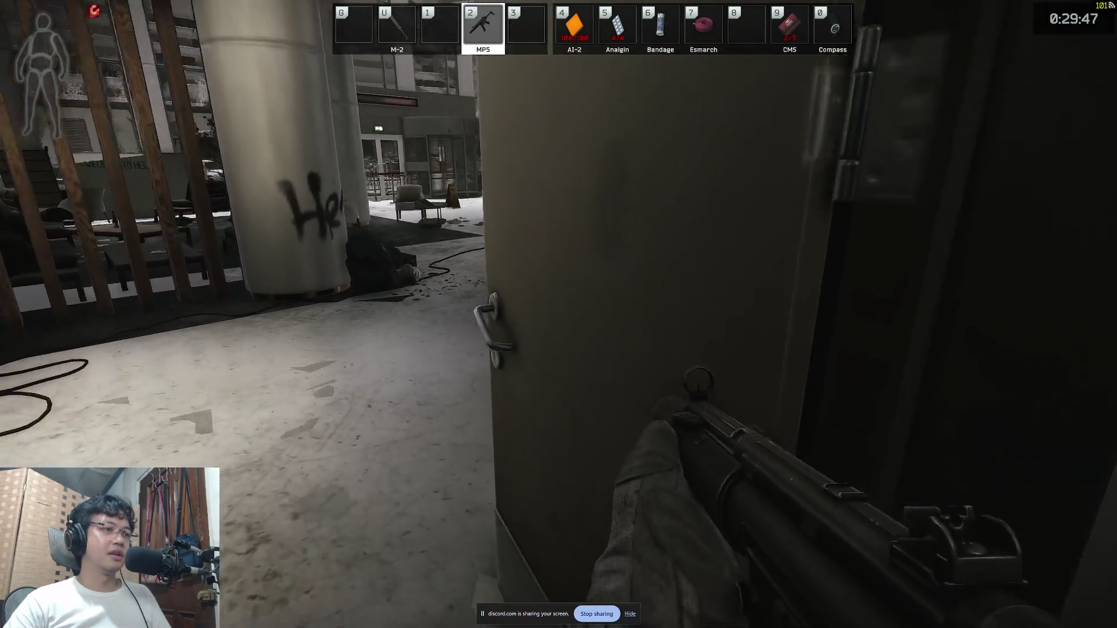
key("w")
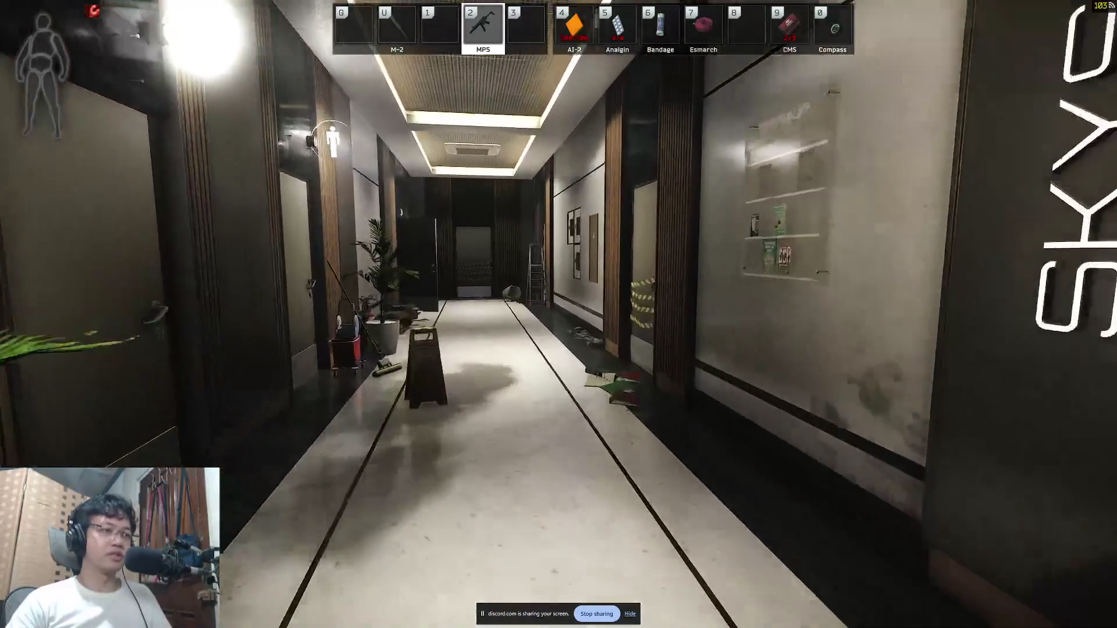
key("w")
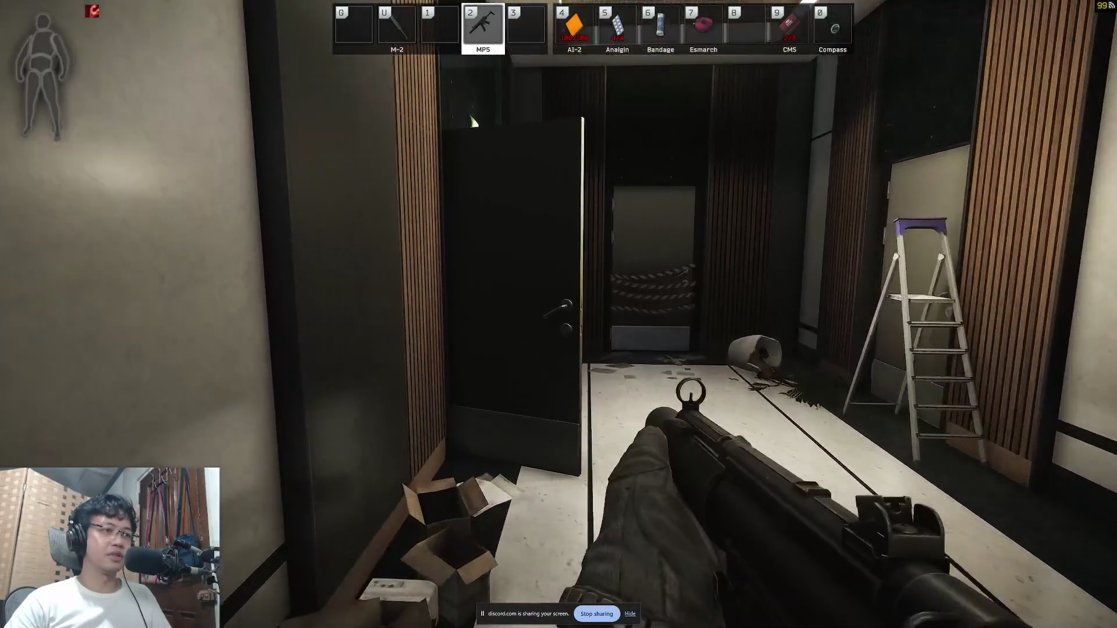
key("alt+Tab")
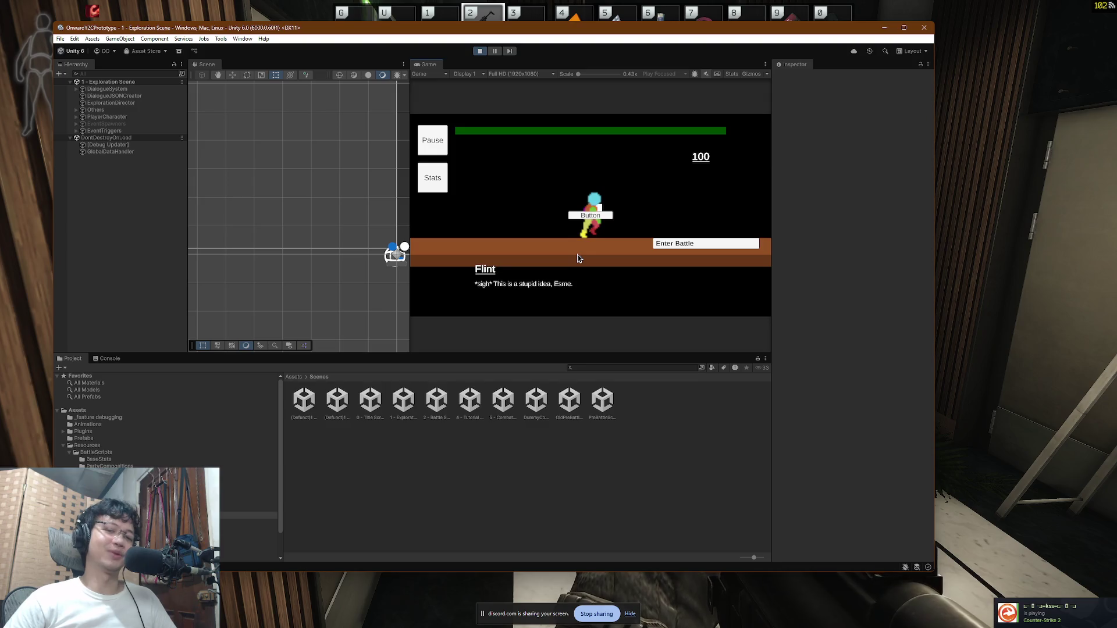
Step: Enter the battle and hit the enemy with basic attacks
left_click(695, 243)
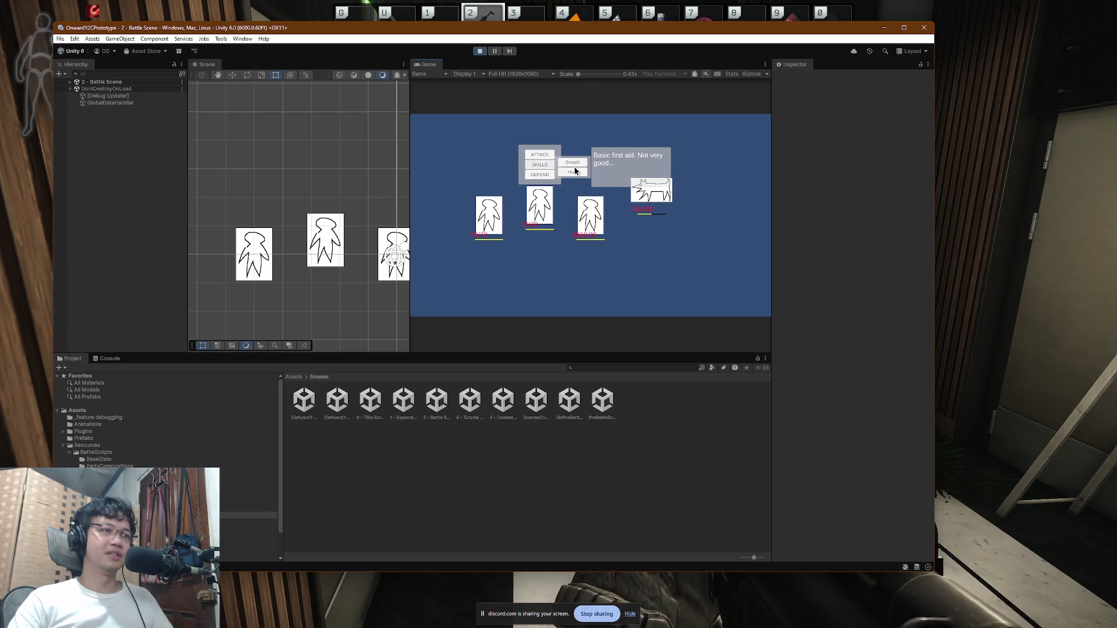
left_click(540, 155)
left_click(656, 204)
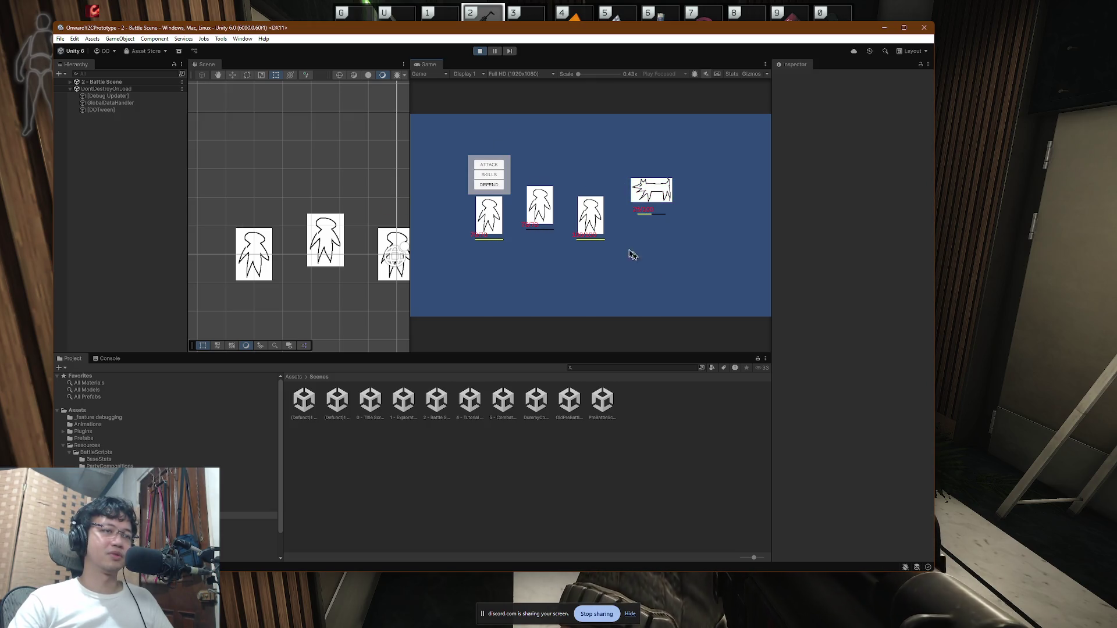
left_click(497, 169)
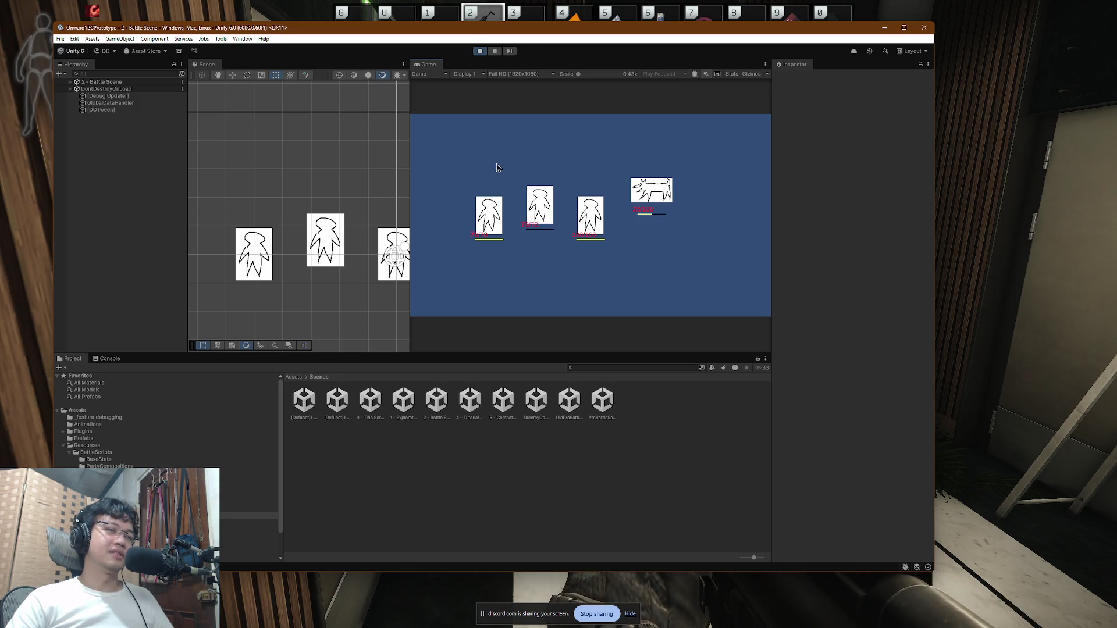
left_click(656, 193)
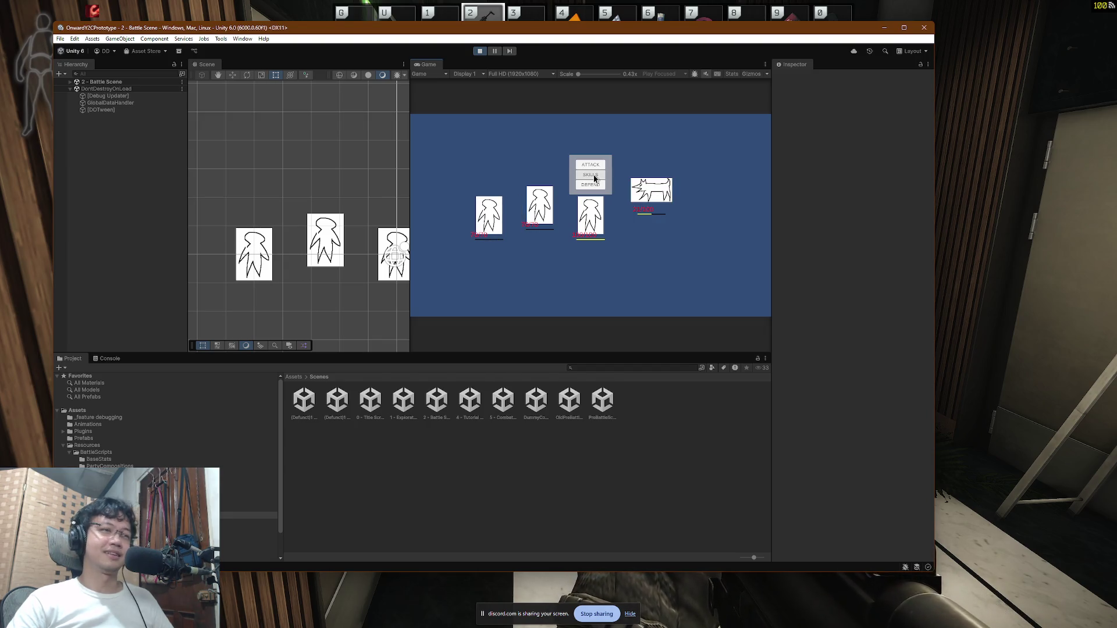
Step: Use the Smash skill on the enemy, then stop Play mode
left_click(540, 165)
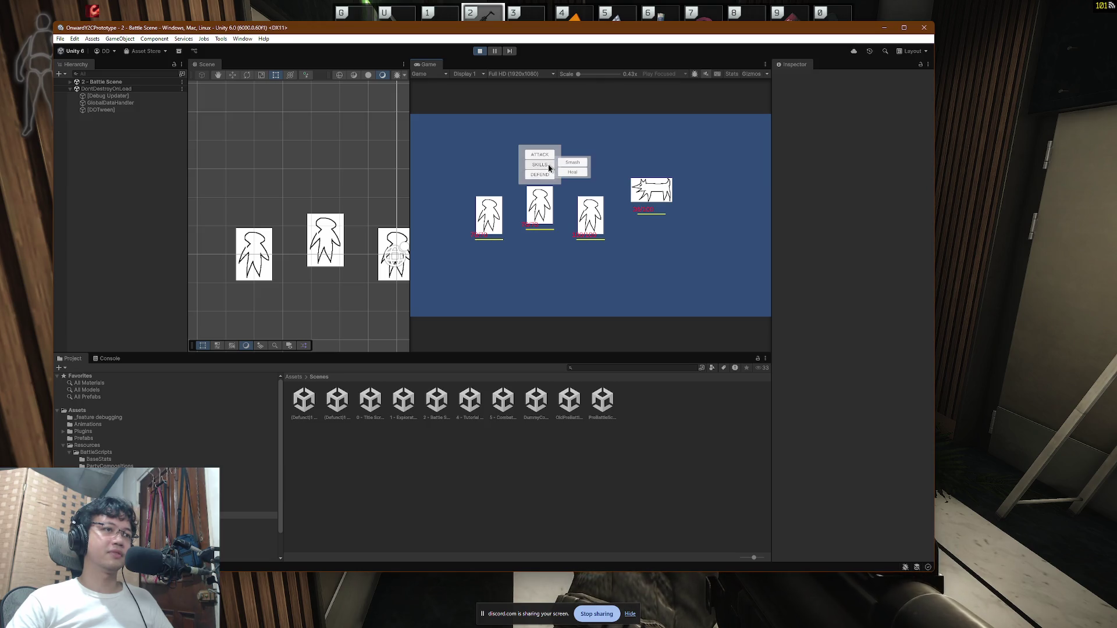
left_click(579, 163)
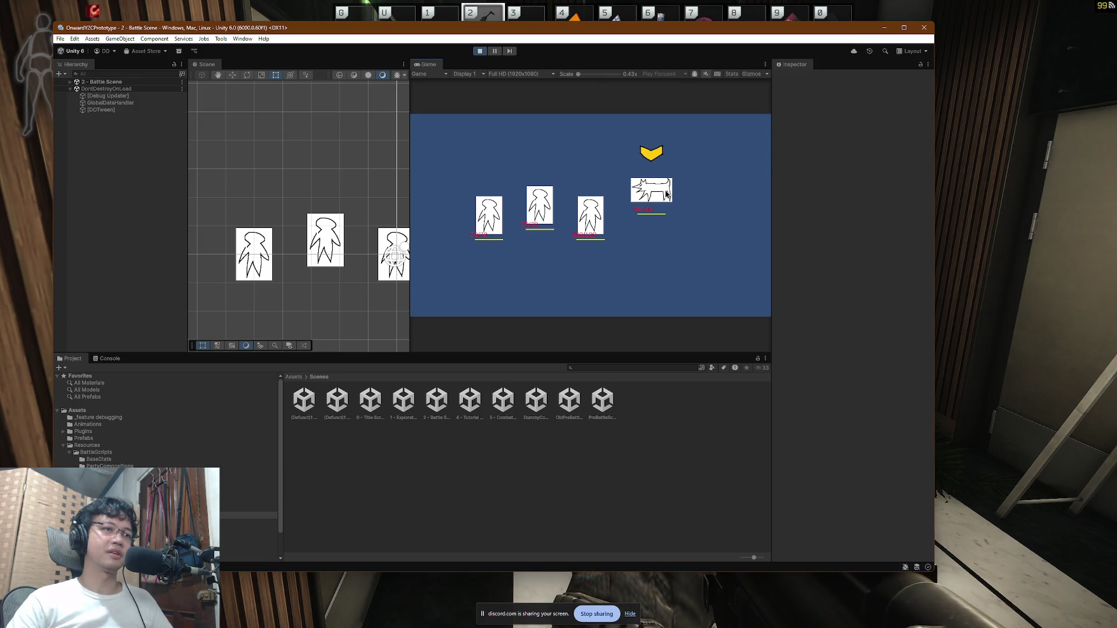
left_click(661, 194)
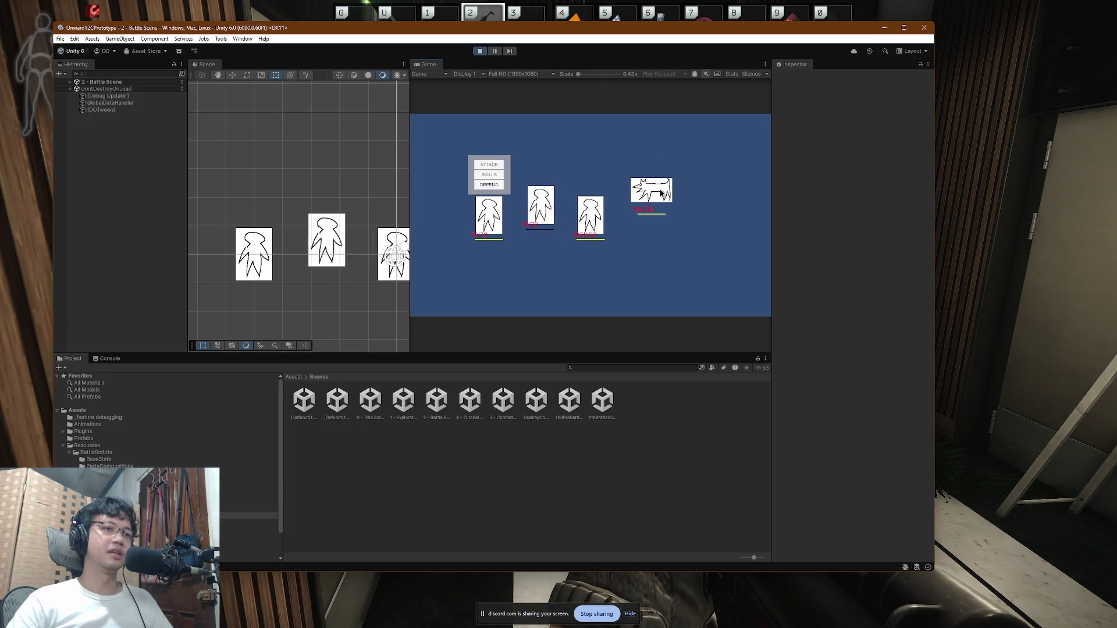
left_click(479, 51)
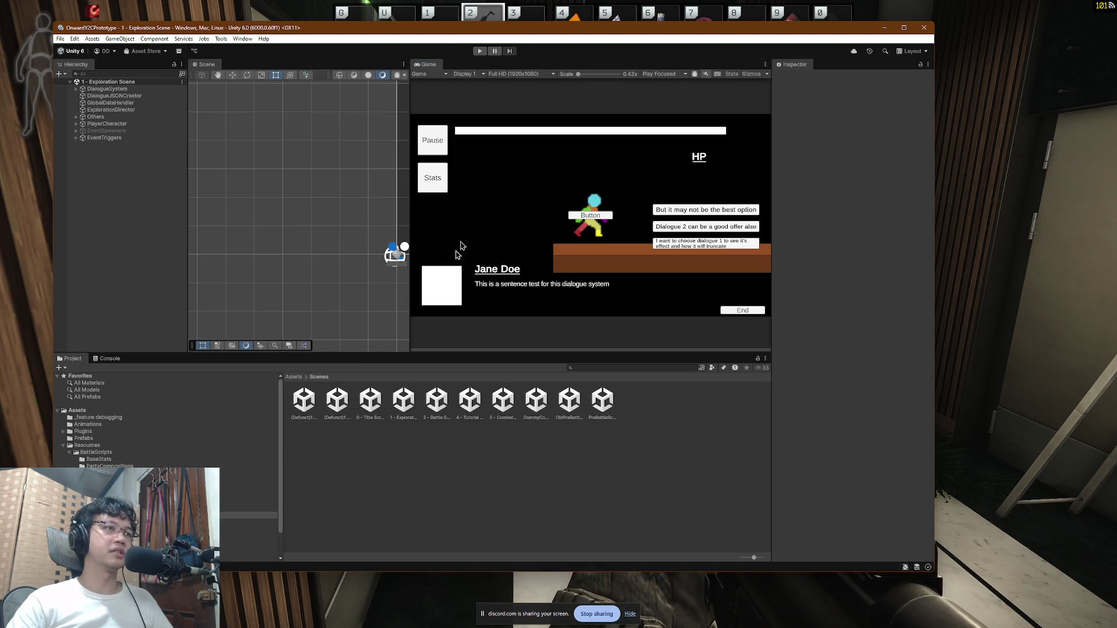
Step: Browse PartyCompositions, inspecting the lone injured wolf and debug hero compositions
left_click(99, 455)
left_click(102, 466)
left_click(99, 459)
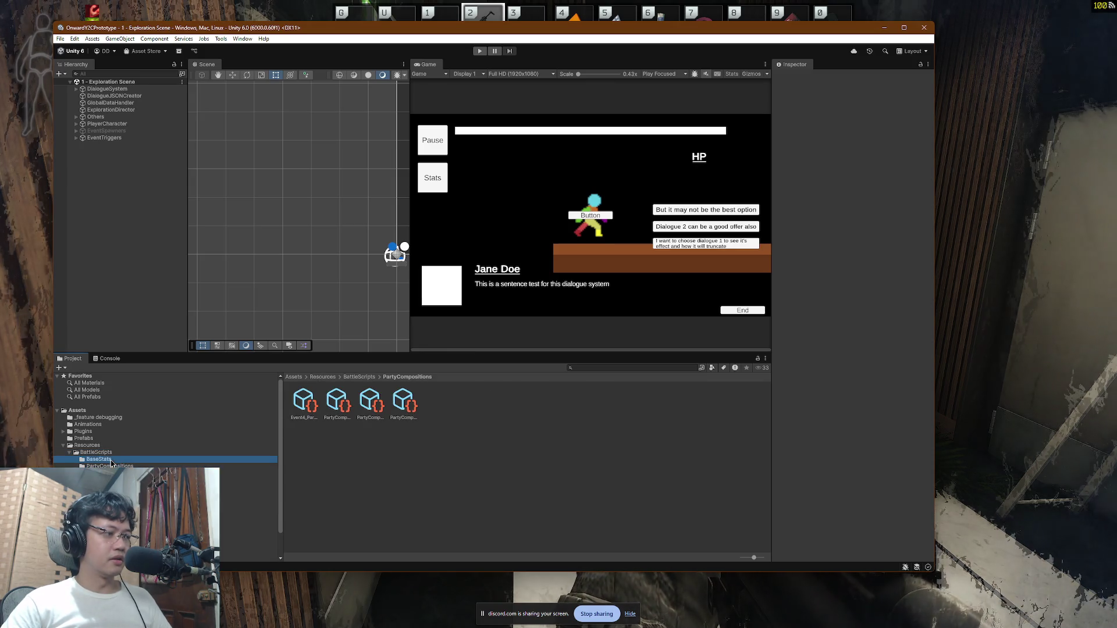
left_click(101, 466)
left_click(102, 466)
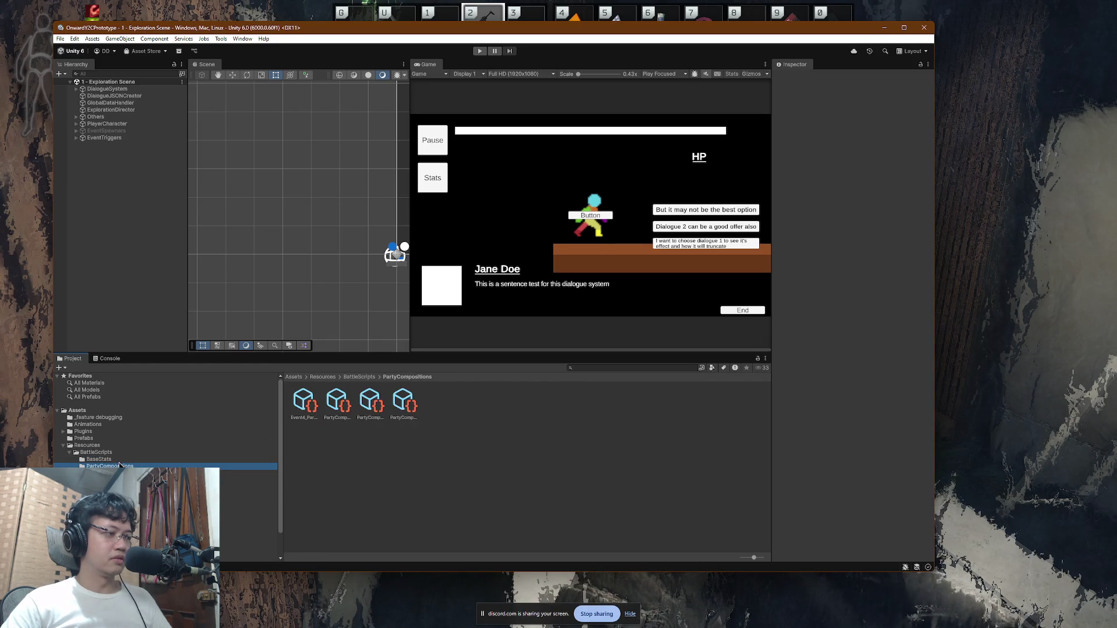
left_click(400, 402)
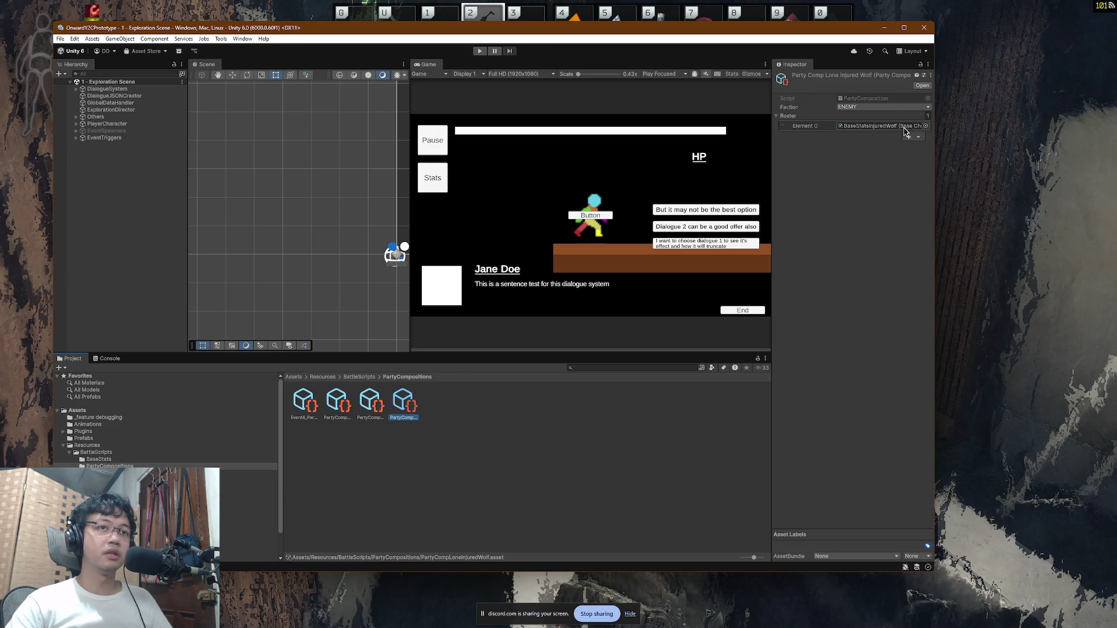
left_click(371, 403)
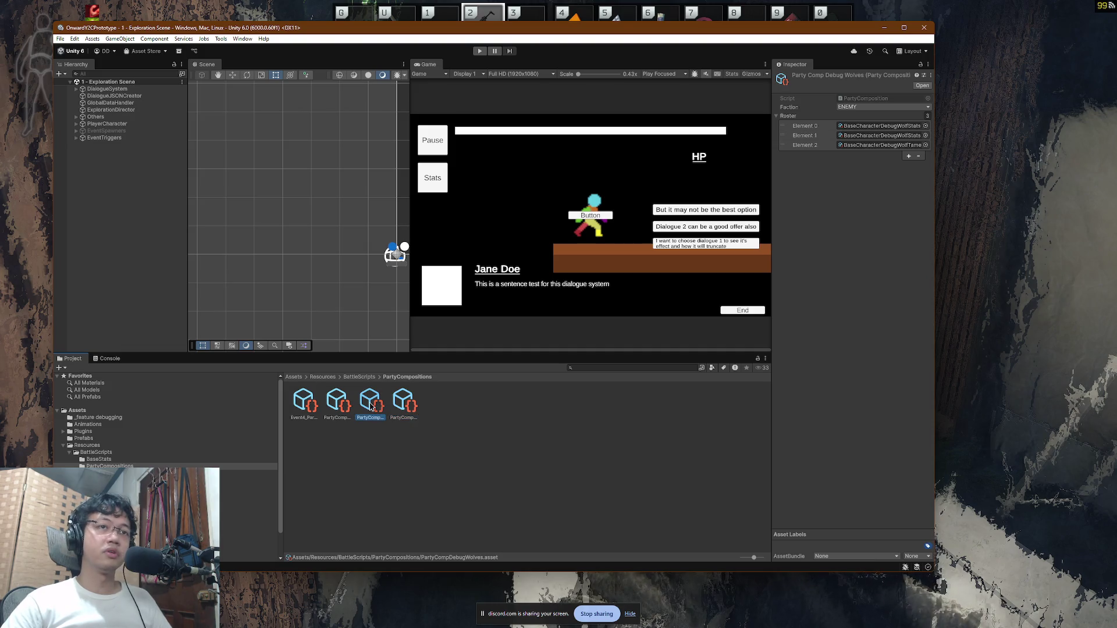
left_click(342, 407)
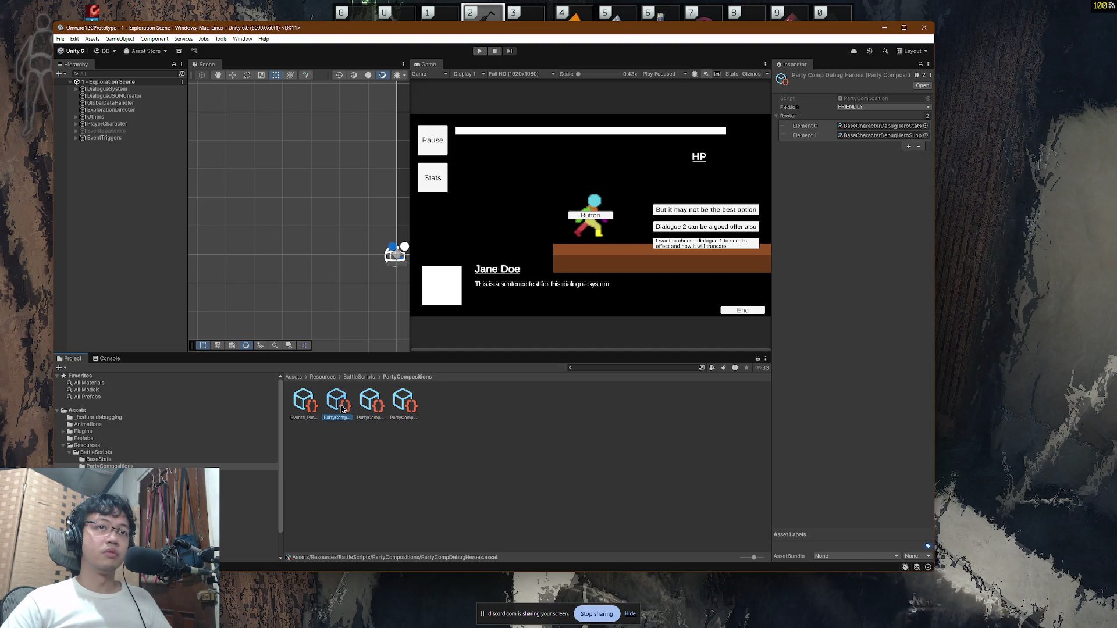
Step: Add a second Bear_BaseCharacter to Event4_PartyComp's roster and start Play mode
left_click(309, 406)
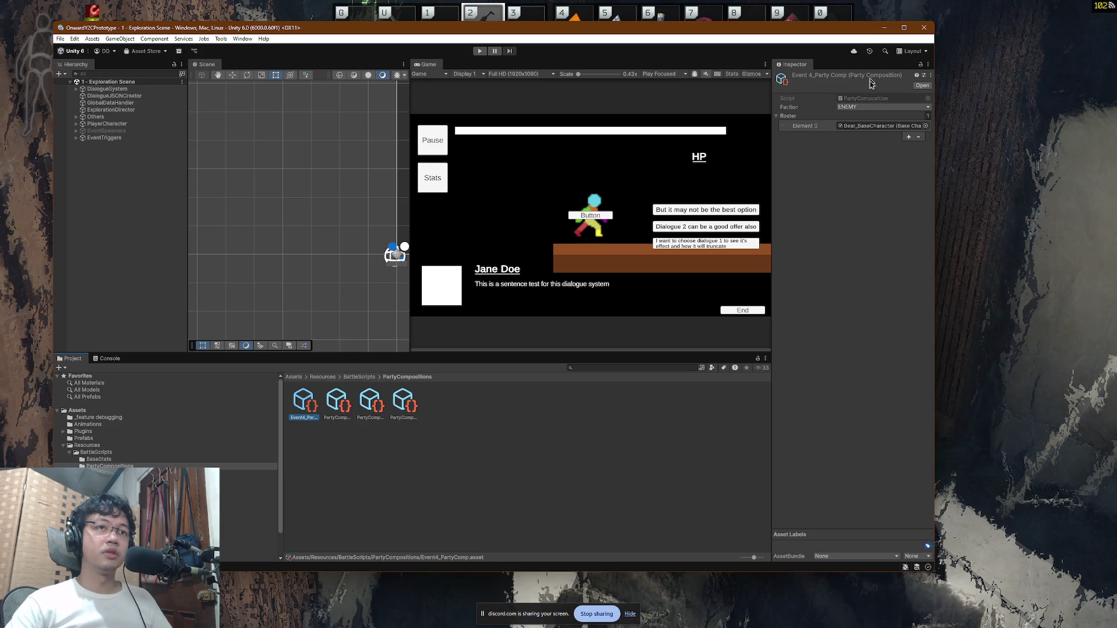
left_click(909, 137)
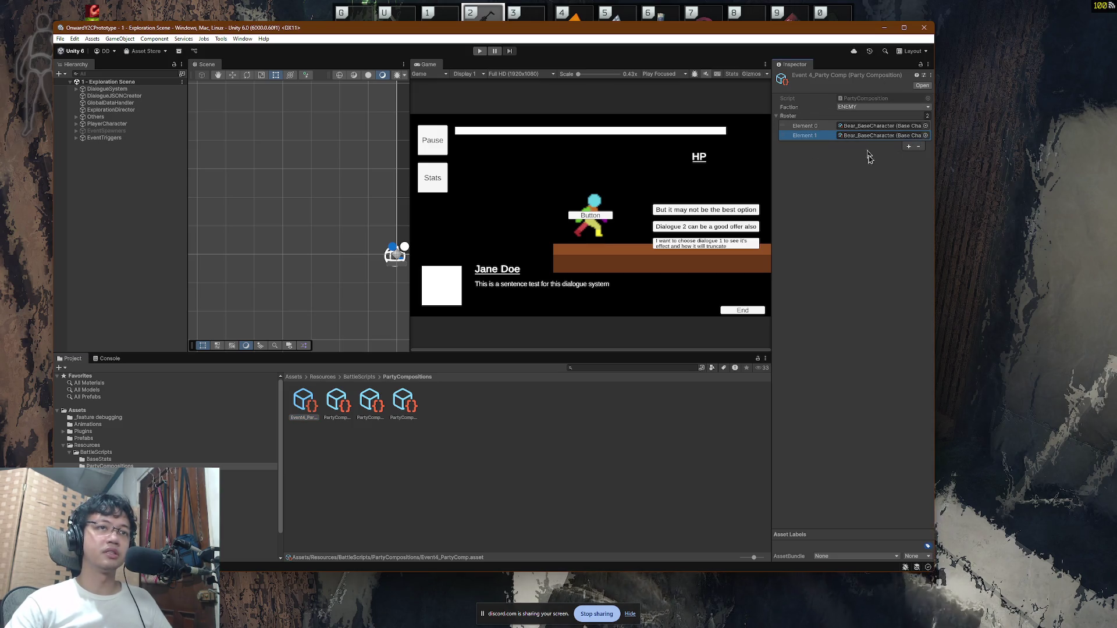
left_click(481, 52)
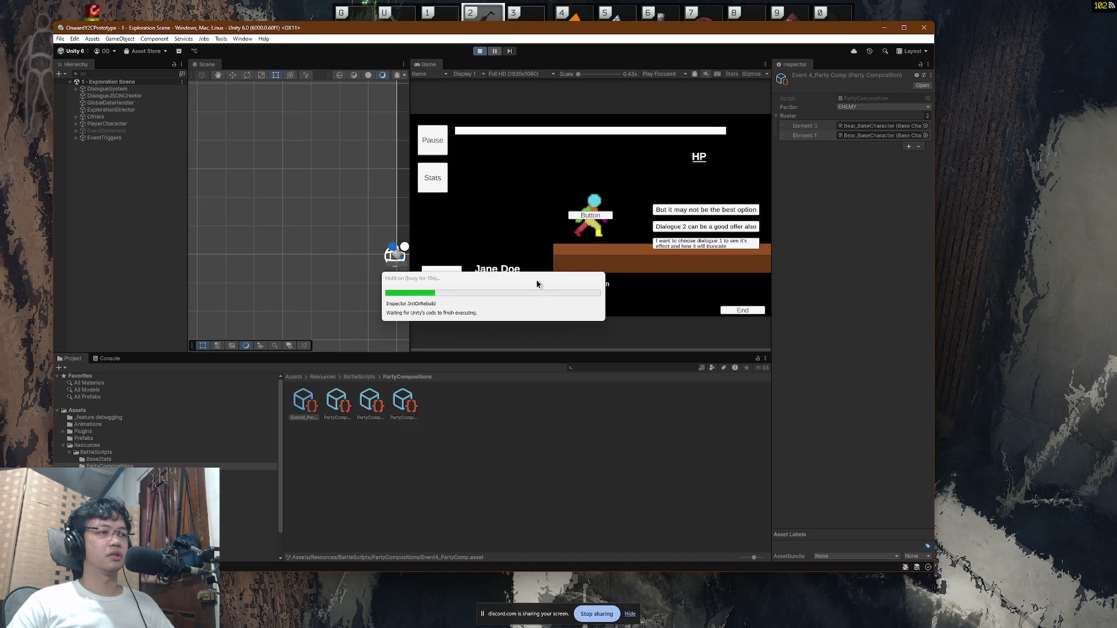
left_click_drag(483, 280, 504, 283)
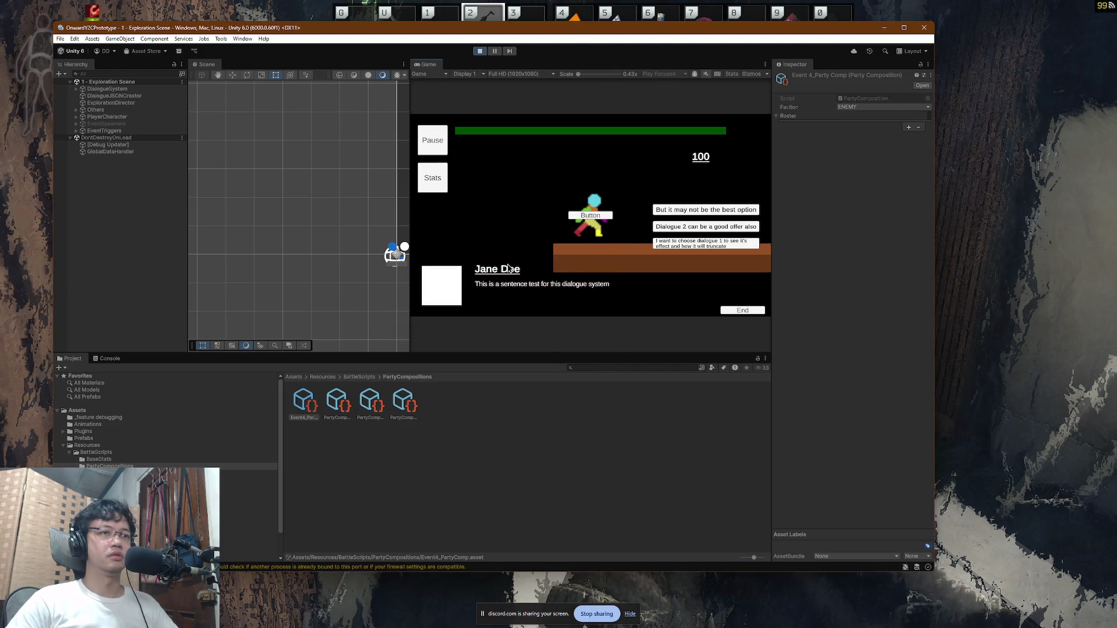
Step: Walk into Tarkov's side hallway, then start the Unity battle against the two bears
key("alt+Tab")
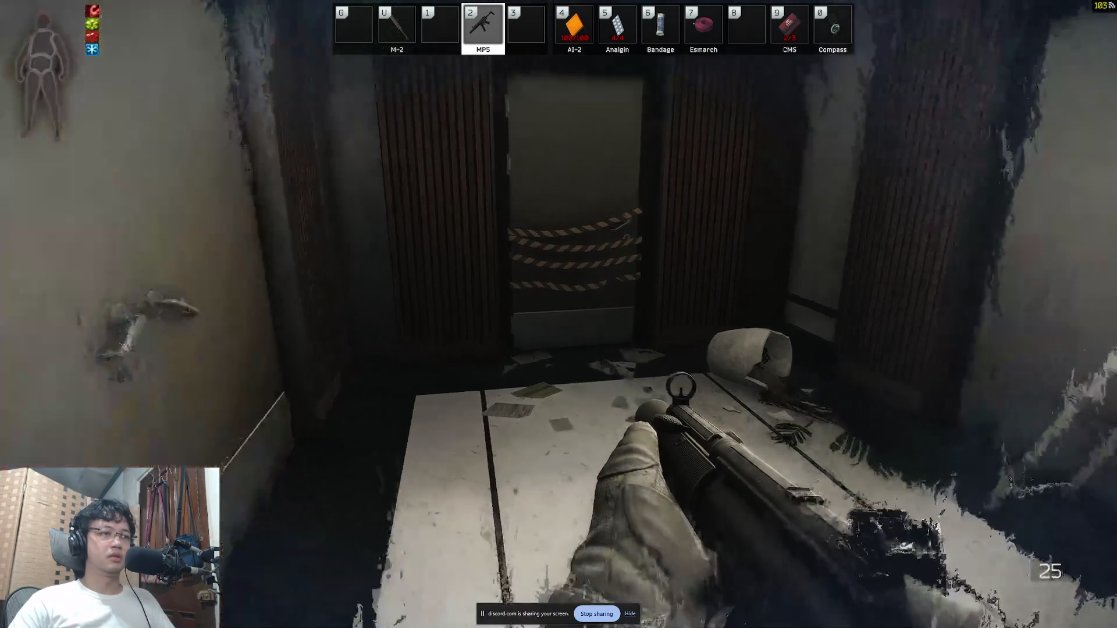
key("w")
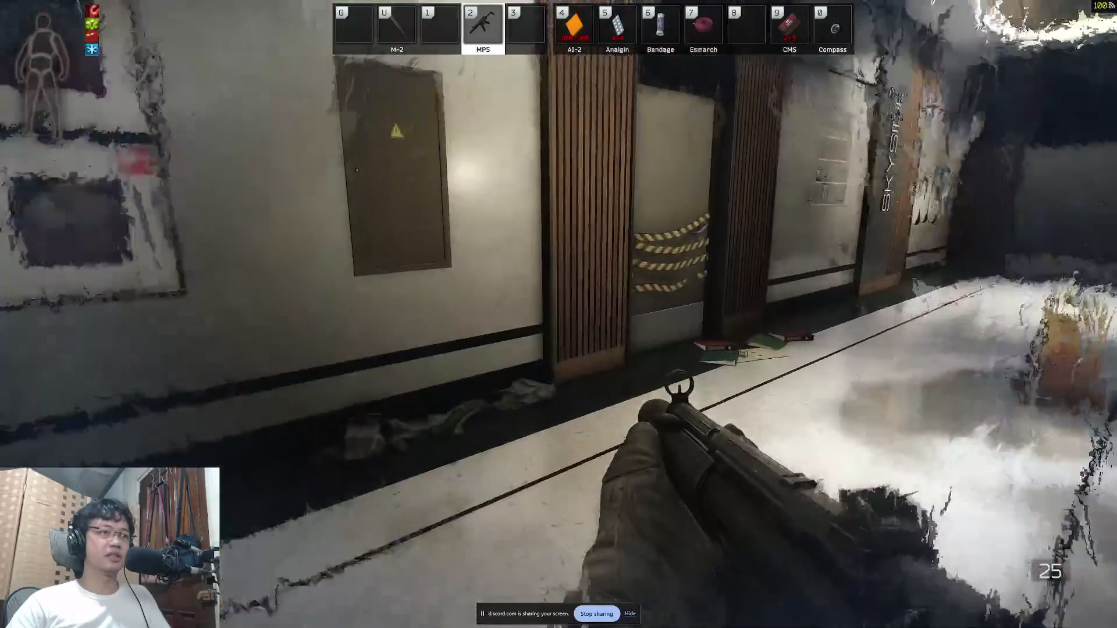
key("alt+Tab")
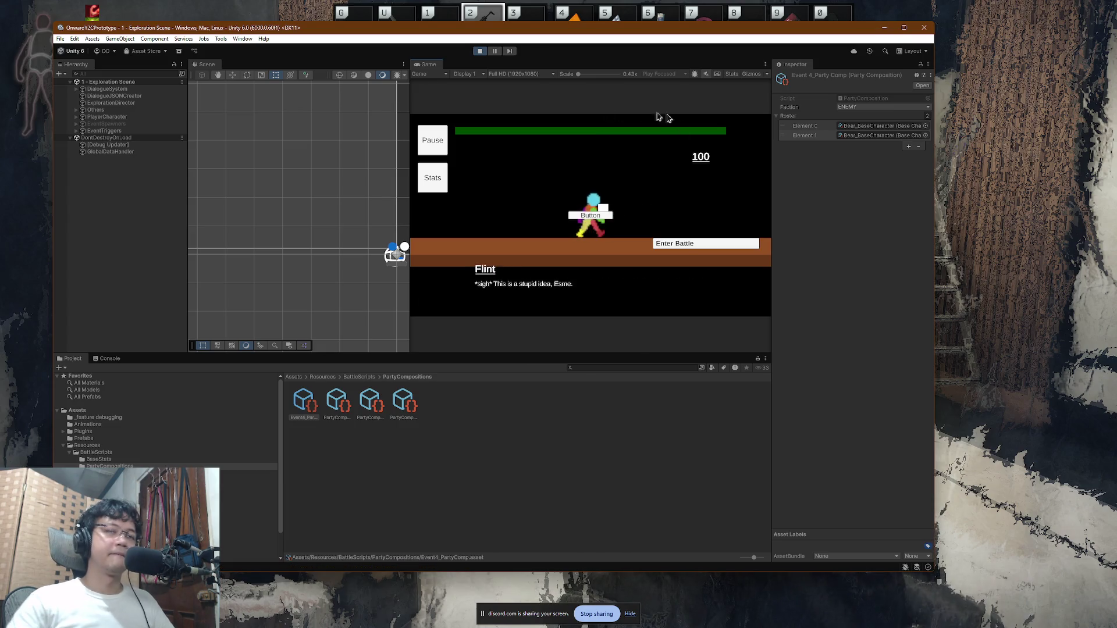
left_click(692, 241)
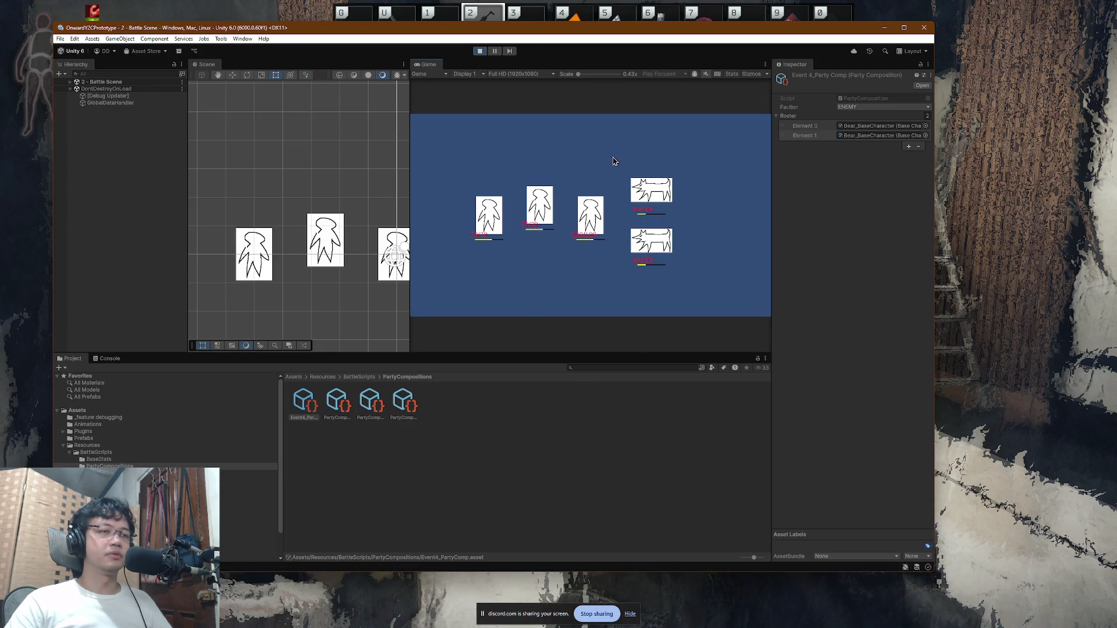
Step: Target the top bear, cast Haste on the lower bear and have the third ally defend
left_click(580, 177)
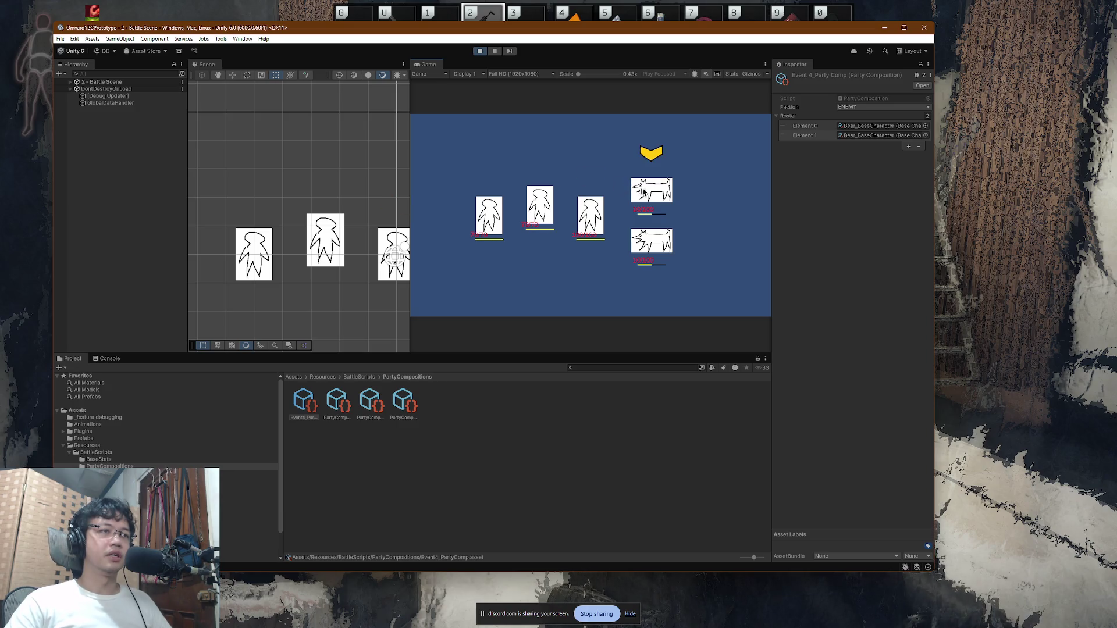
left_click(651, 199)
left_click(489, 174)
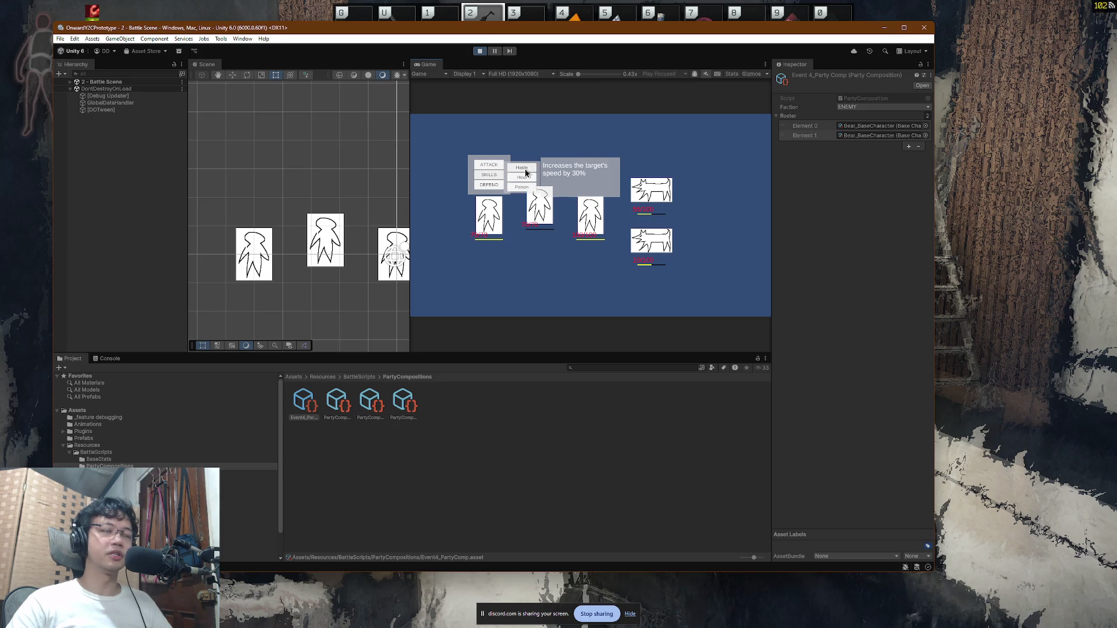
left_click(523, 169)
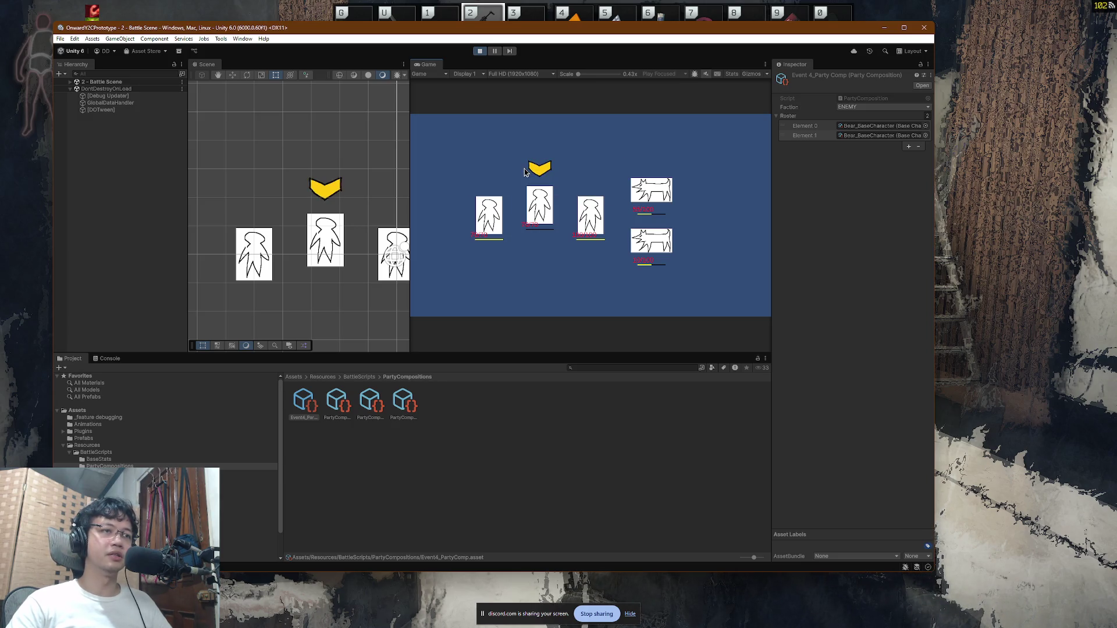
left_click(651, 245)
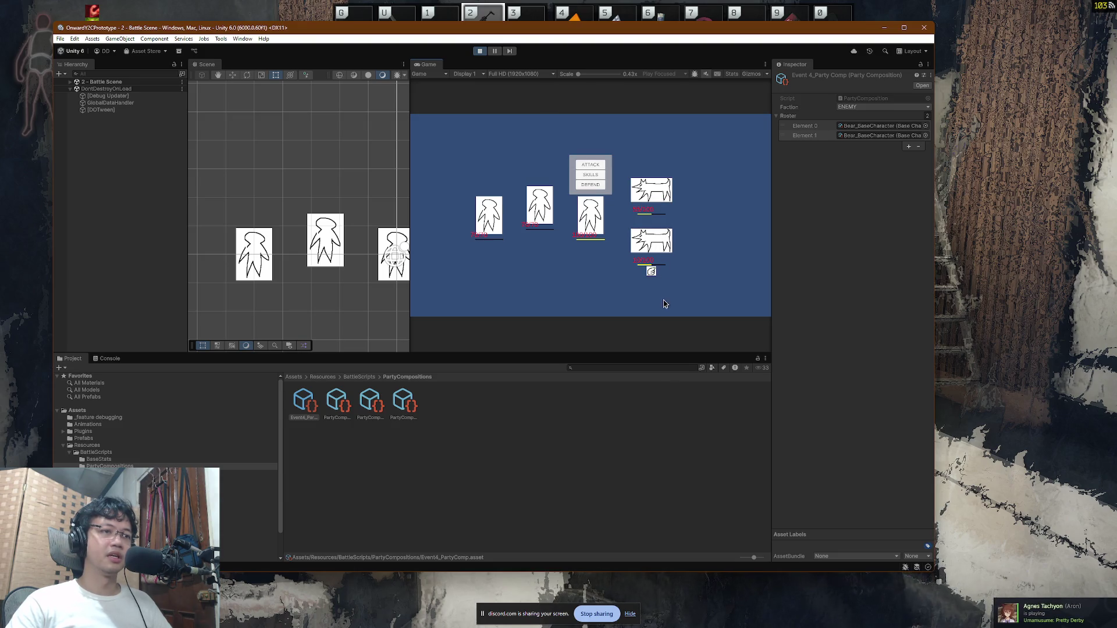
left_click(605, 185)
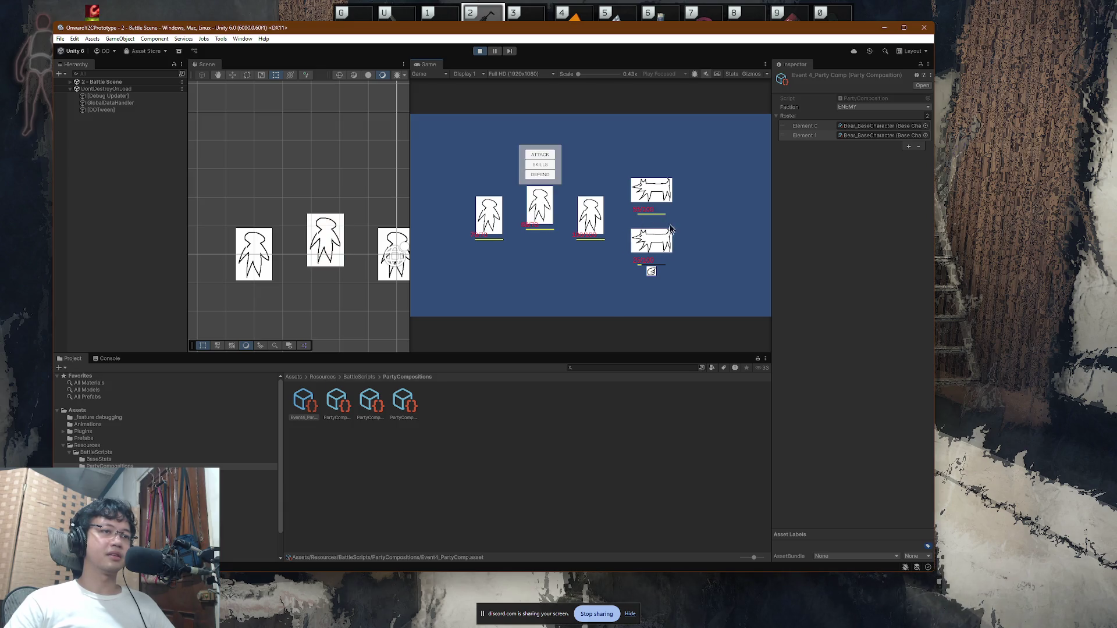
Step: Use the middle ally's action on the top bear, cast Heal, and attack the top bear
left_click(543, 168)
left_click(632, 188)
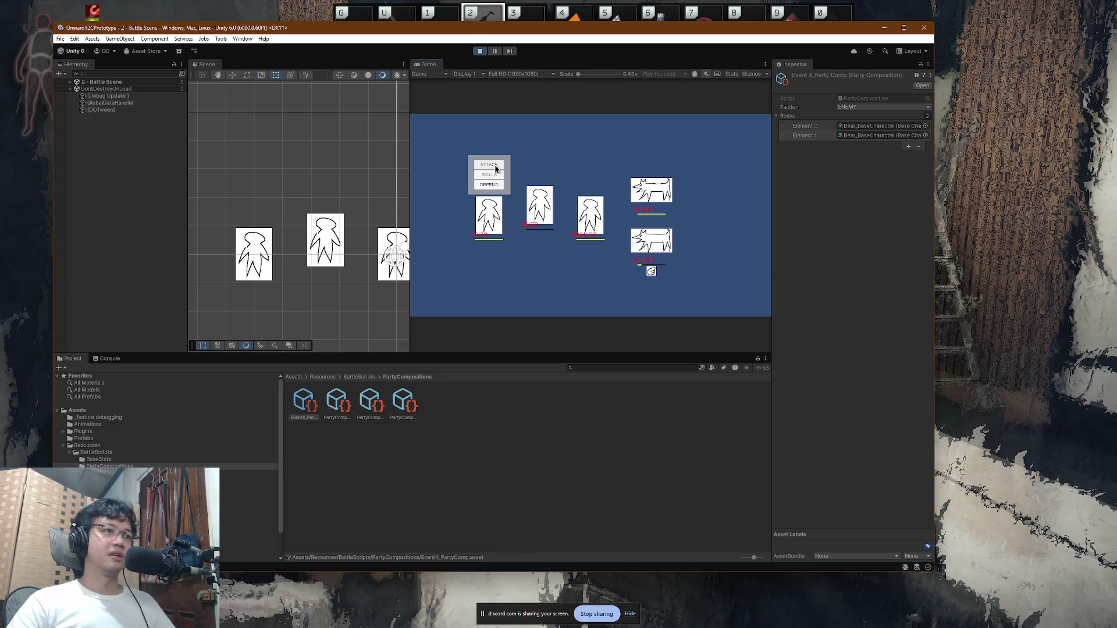
left_click(493, 176)
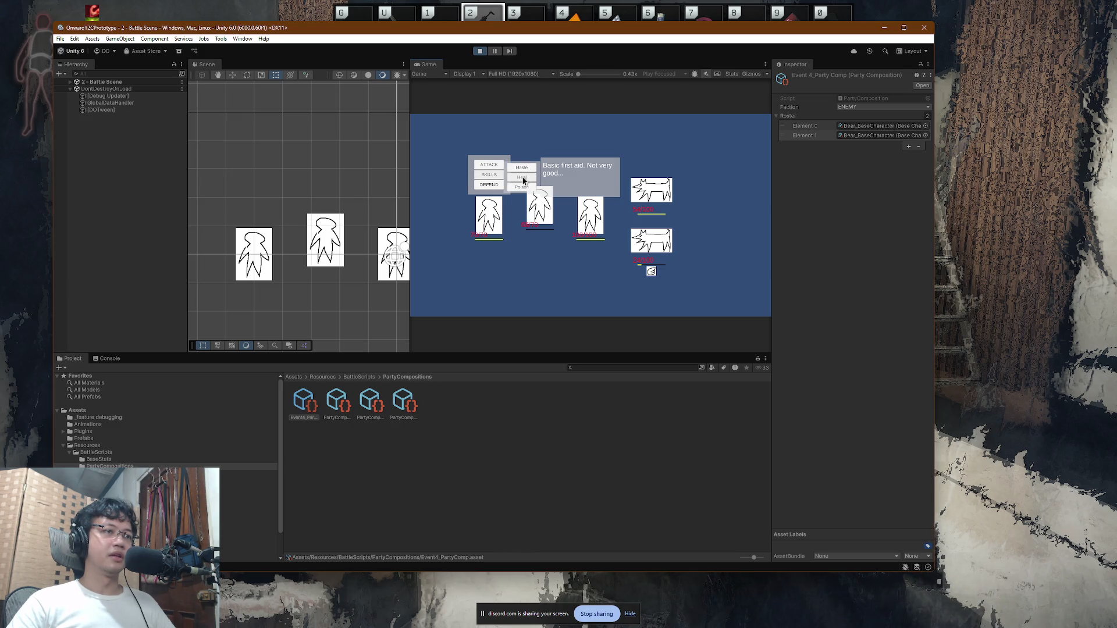
left_click(523, 181)
left_click(660, 245)
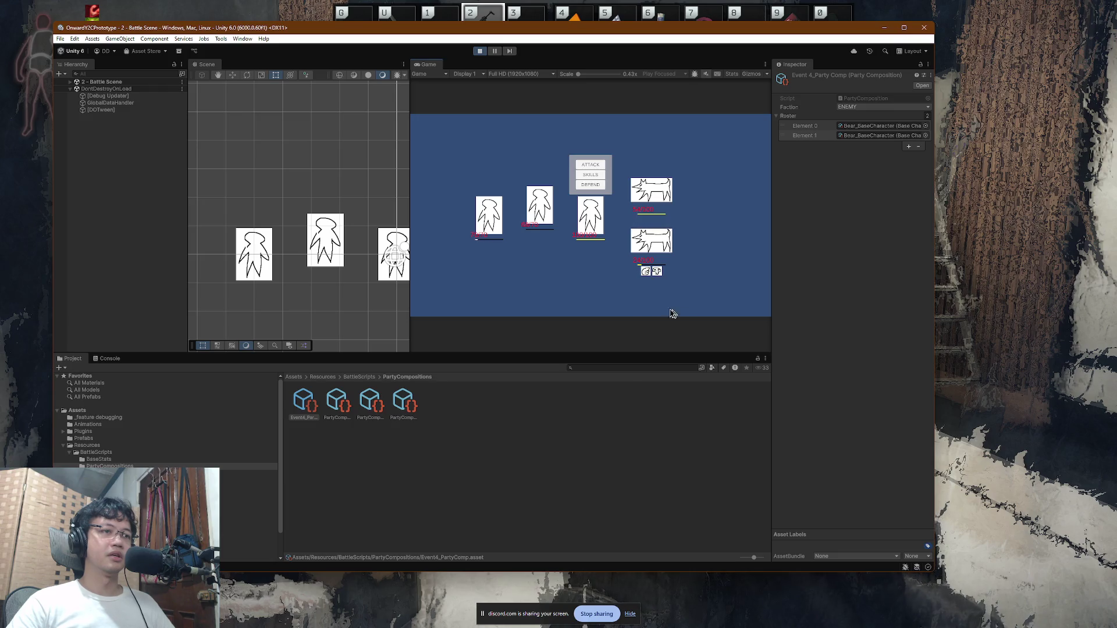
left_click(591, 165)
left_click(652, 189)
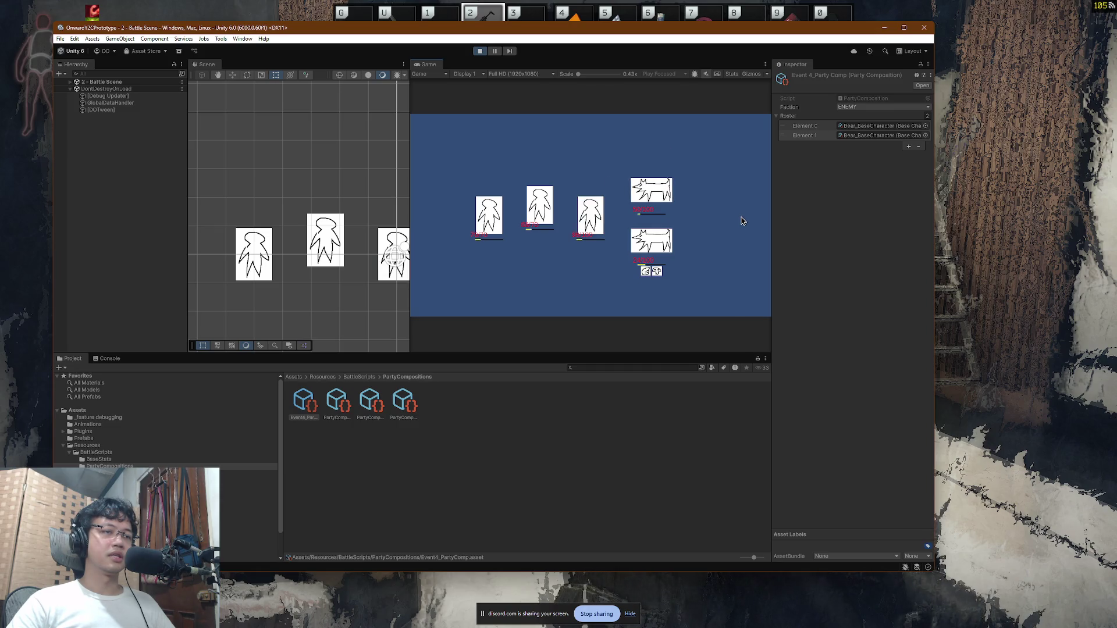
Step: Poison the lower bear, run the right ally's skills, then stop the playtest
left_click(545, 168)
left_click(568, 178)
left_click(488, 174)
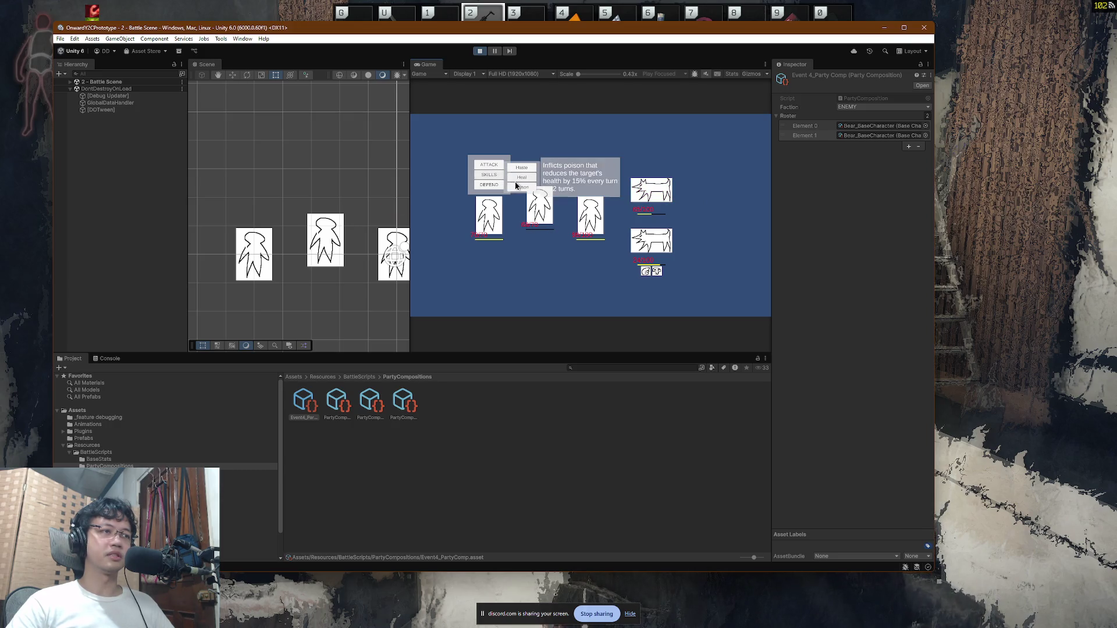
left_click(516, 186)
left_click(652, 241)
left_click(592, 176)
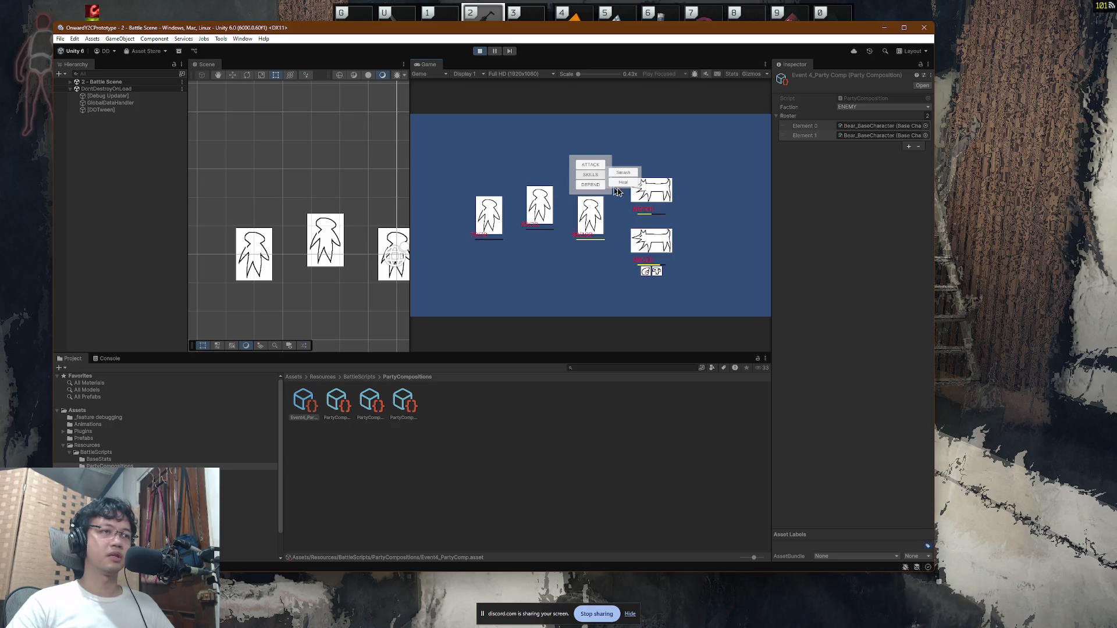
left_click(613, 185)
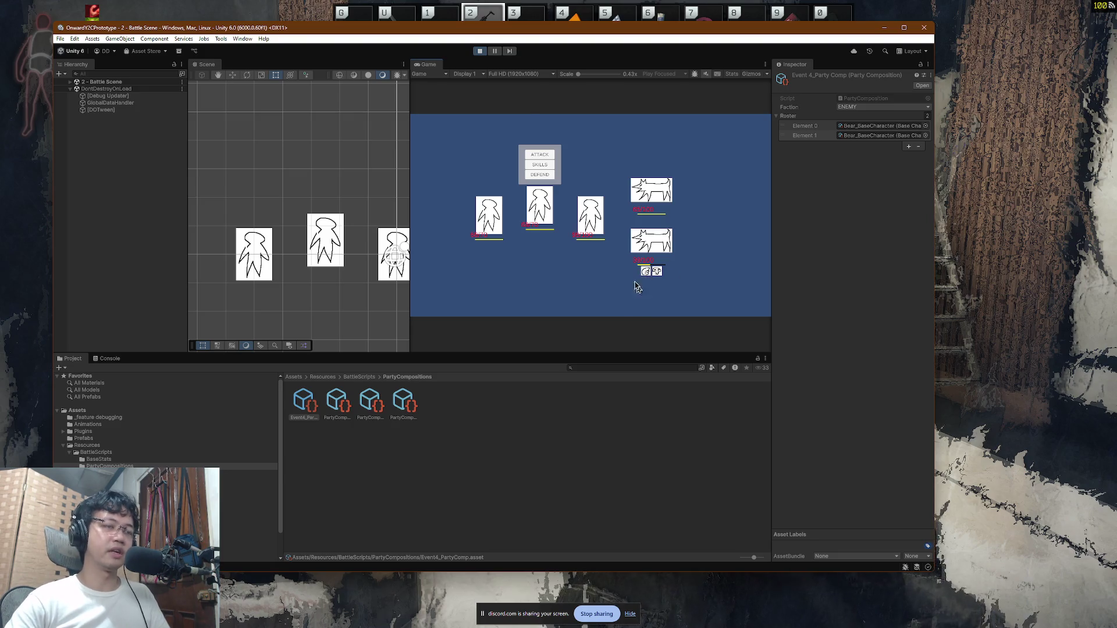
left_click(480, 51)
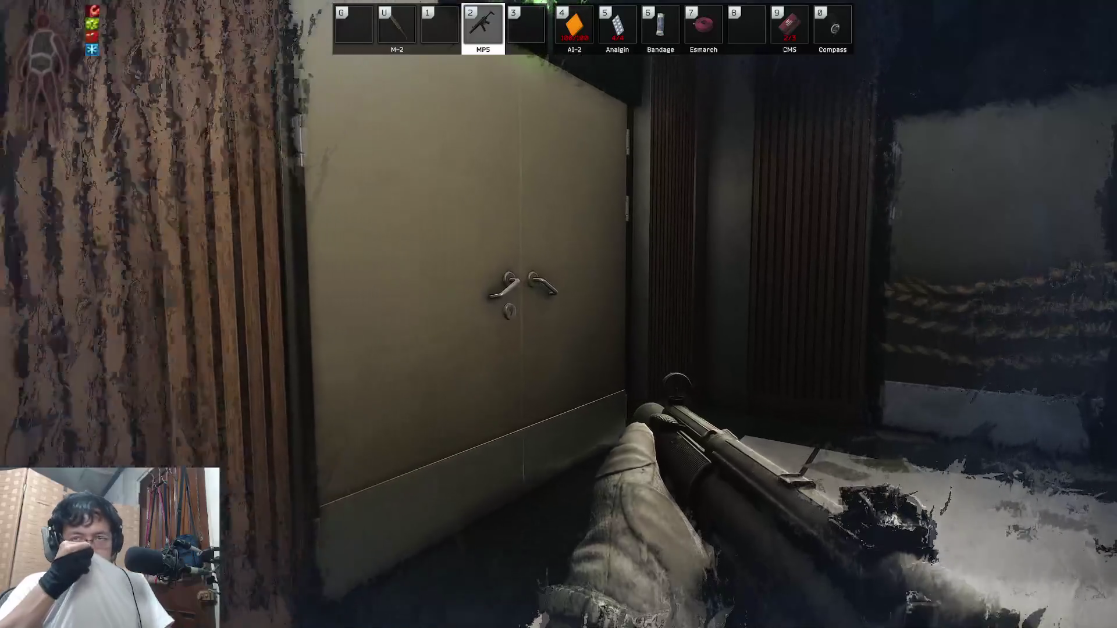
Step: Walk up to the closed double door, then back off slightly
key("super")
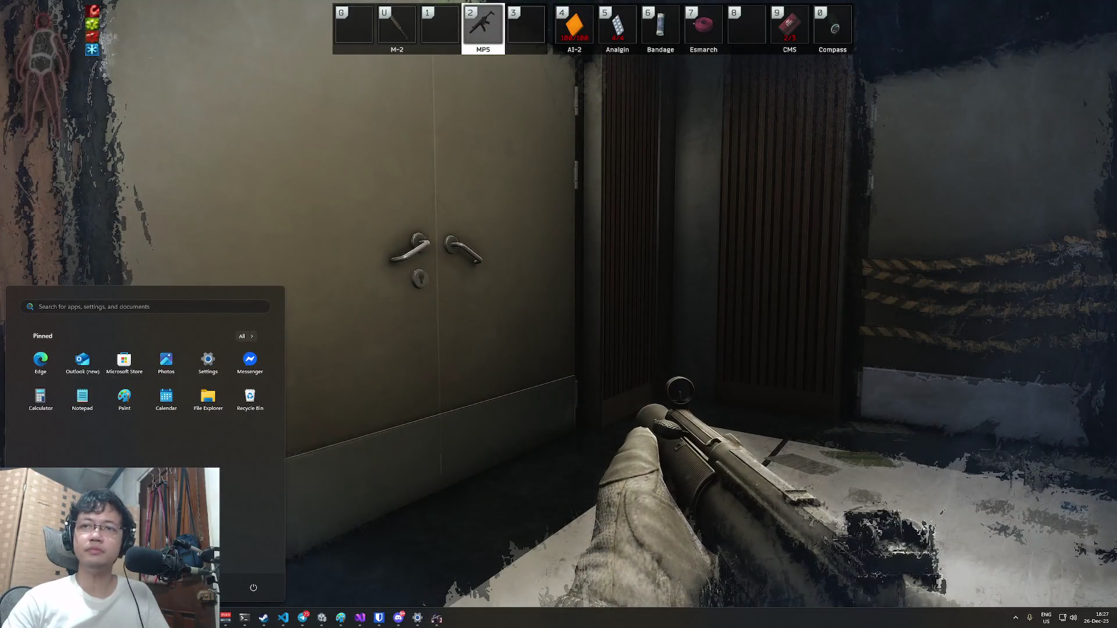
key("Escape")
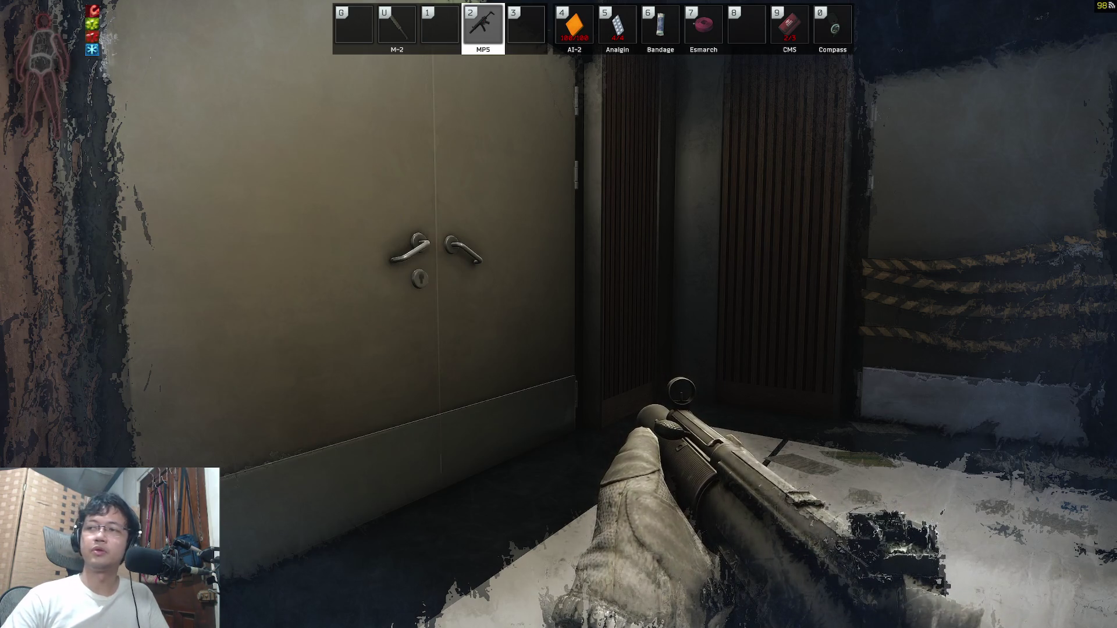
key("w")
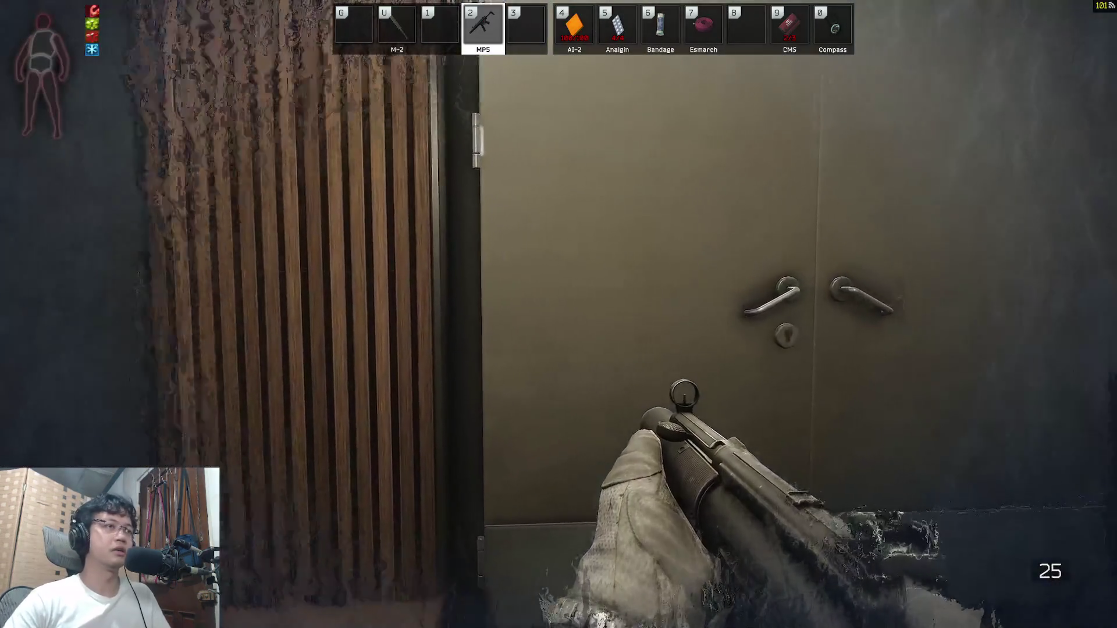
key("w")
key("w")
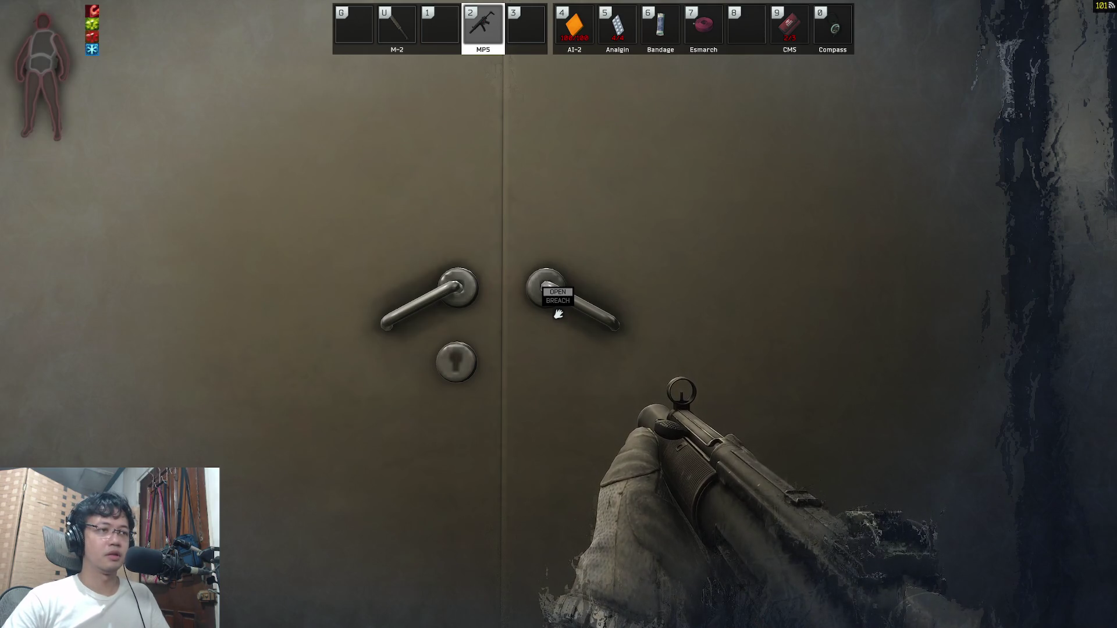
key("s")
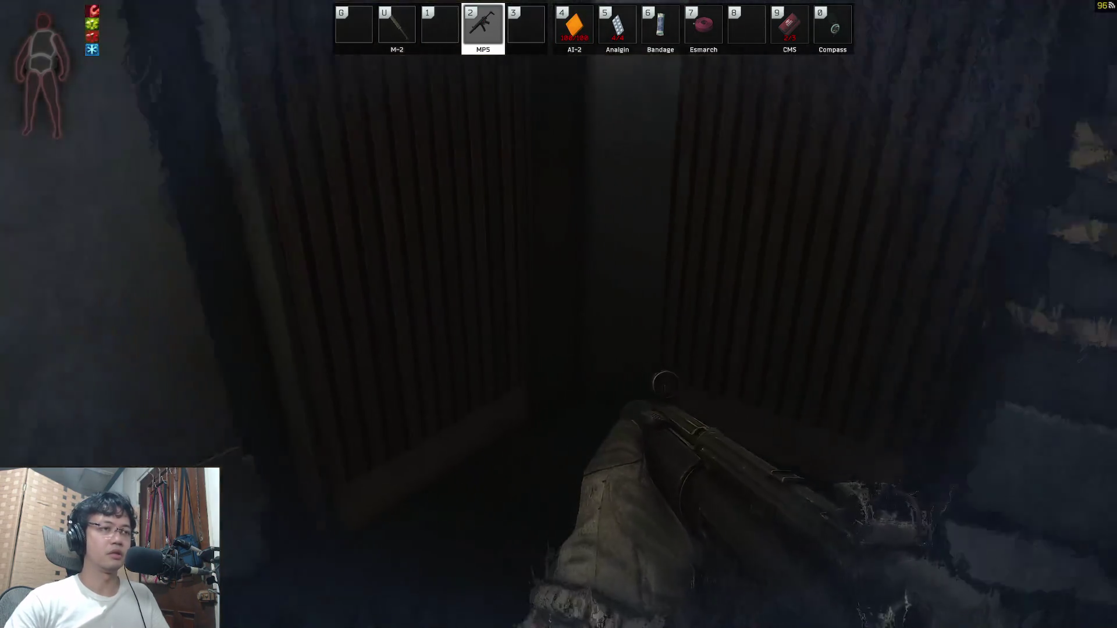
Step: Leave the game and bring the Unity editor to the front from the taskbar
key("super")
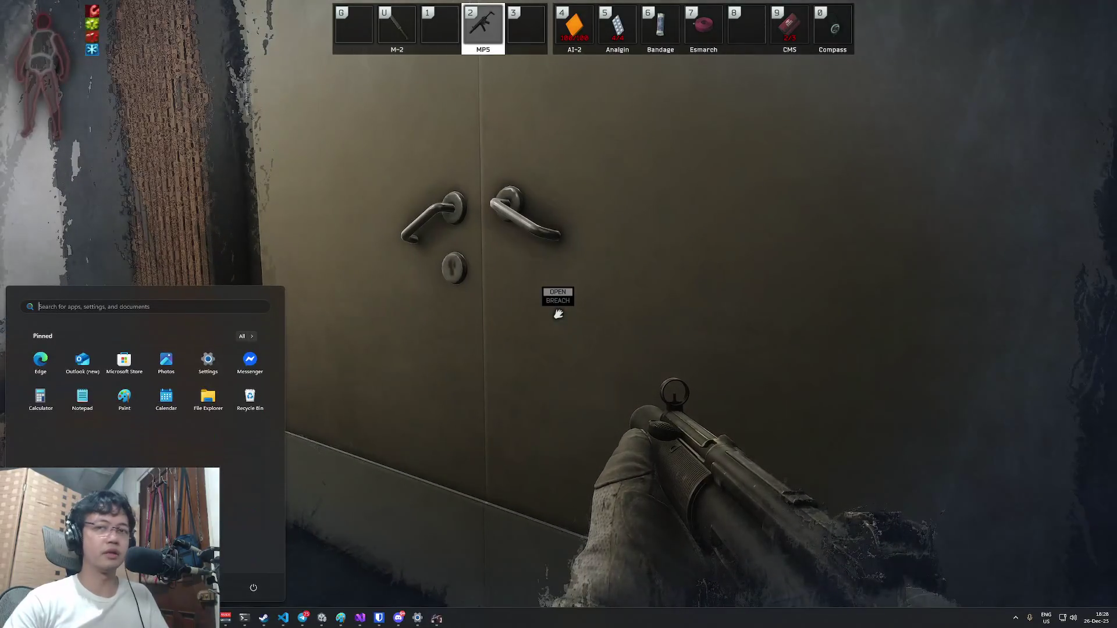
key("super")
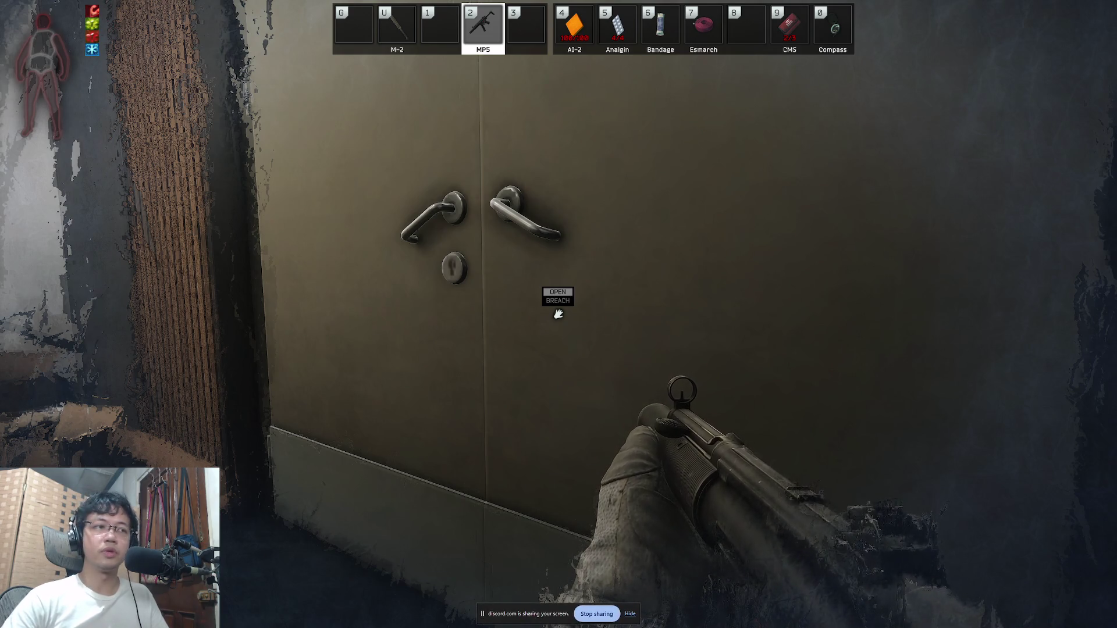
key("super")
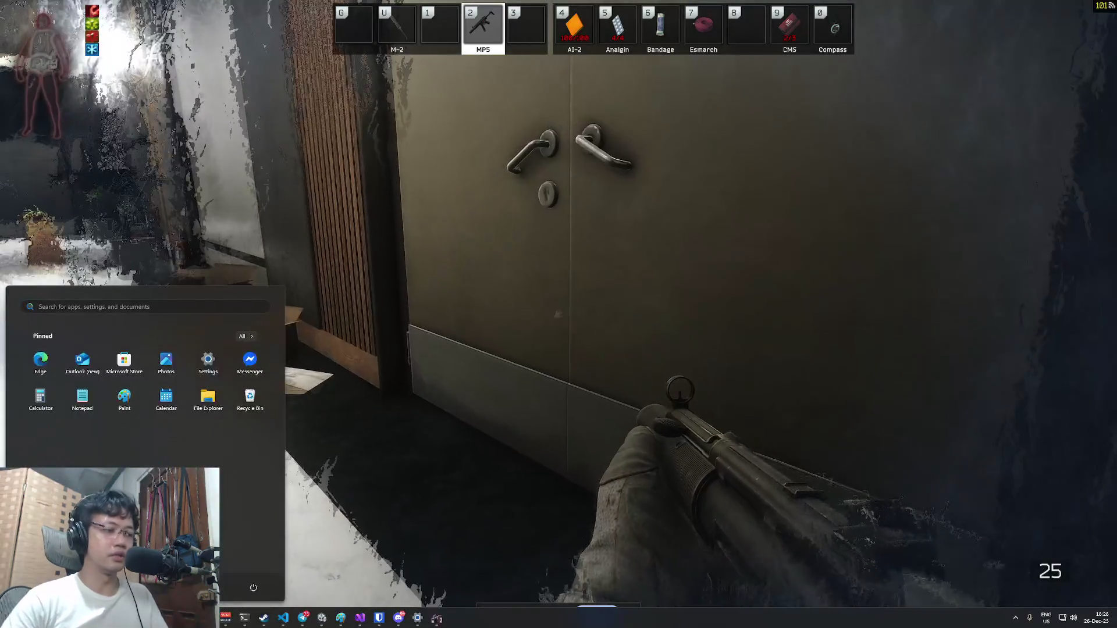
left_click(324, 622)
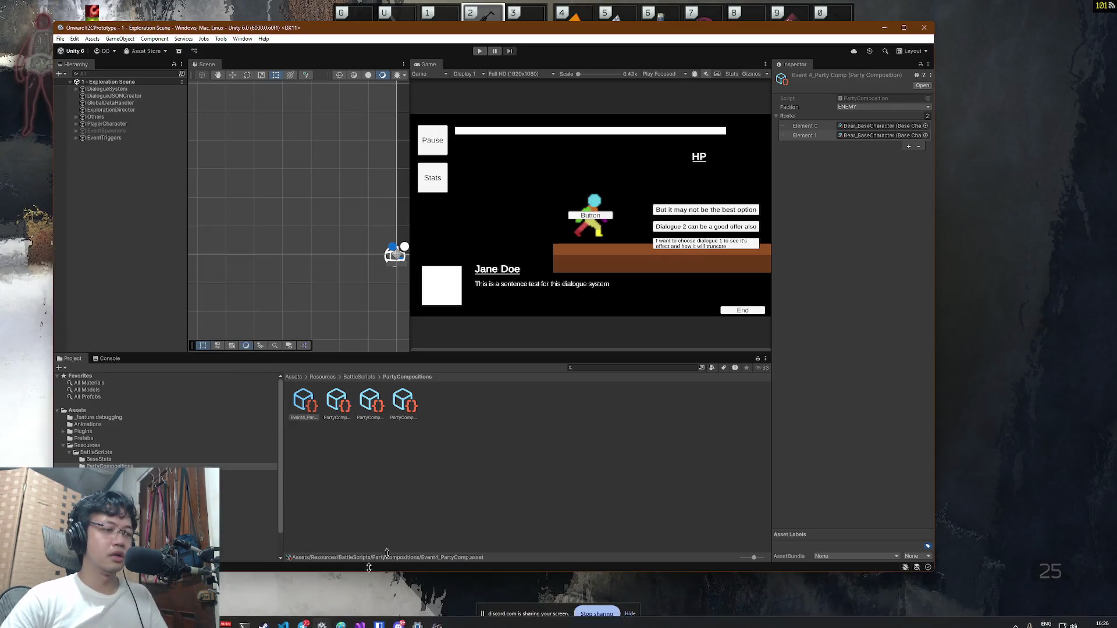
Step: Bring Visual Studio forward and open NormalAttackAbility.cs through Code Search
key("super")
left_click(360, 620)
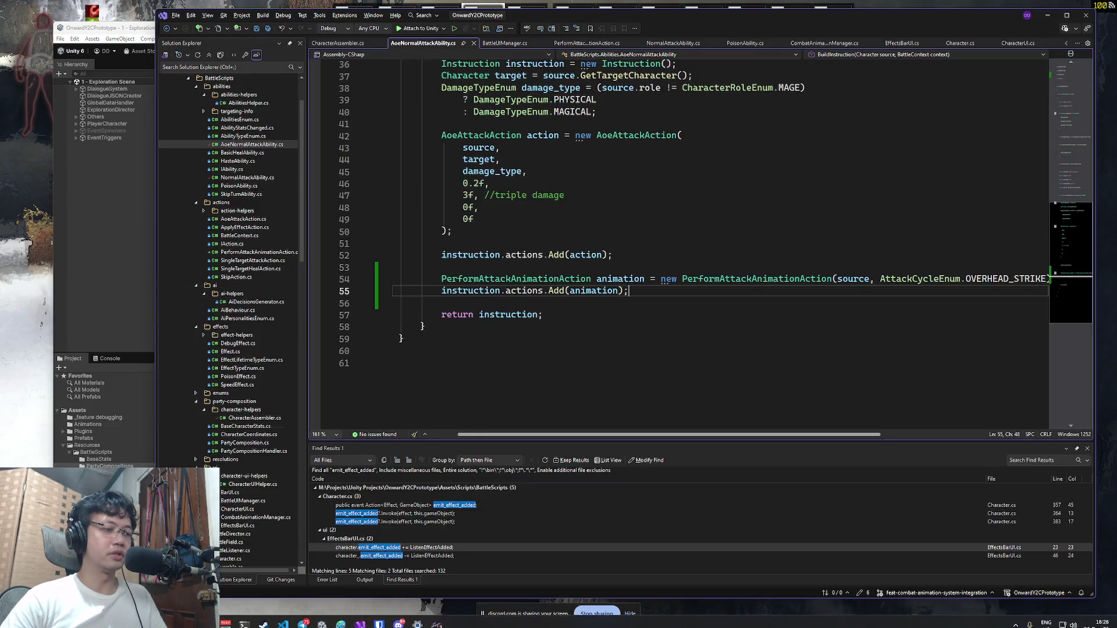
left_click(636, 196)
key("ctrl+t")
type("NormalAttack")
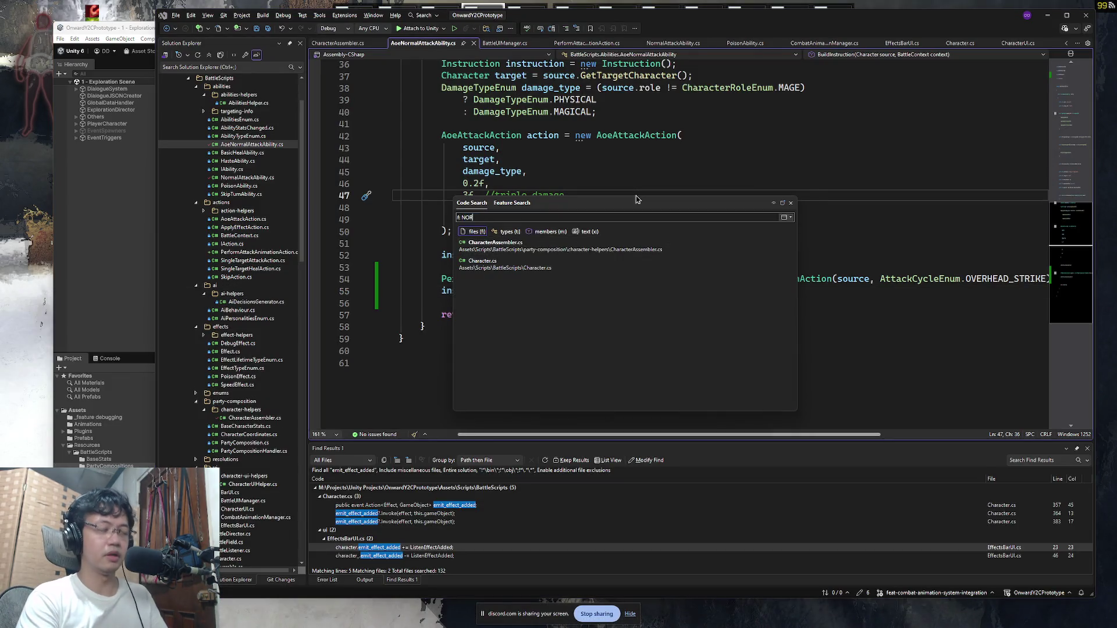
key("Return")
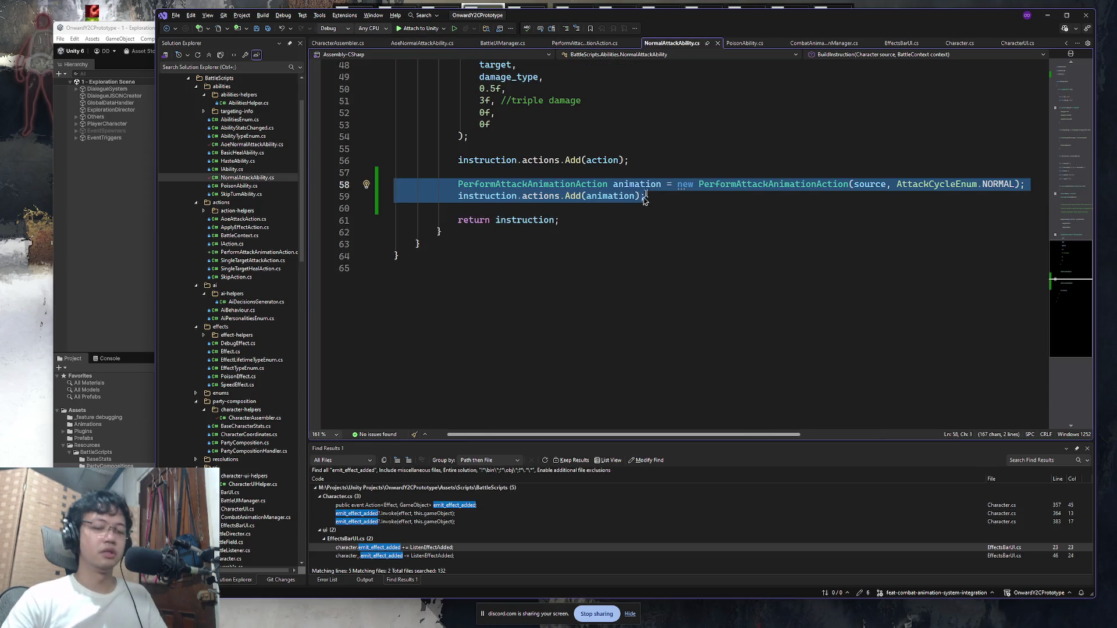
Step: Review lines 54–56 and the SingleTargetAttackAction type in NormalAttackAbility.cs
left_click(778, 210)
scroll(615, 211, "up", 9)
scroll(614, 210, "down", 4)
left_click(630, 335)
double_click(725, 219)
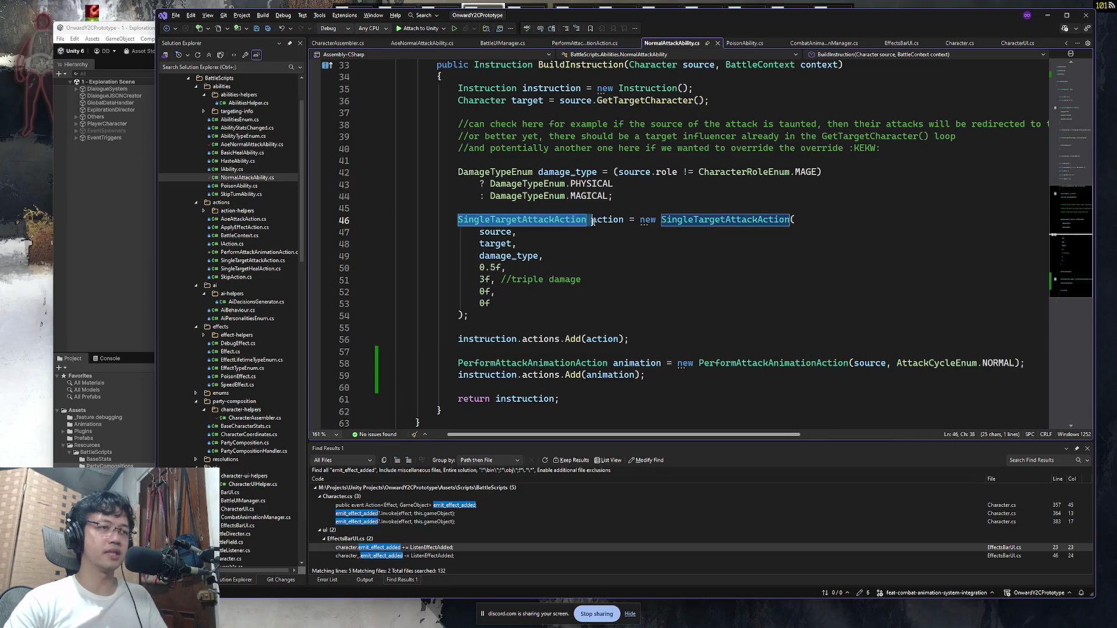
left_click(624, 339)
Step: Jump to the PerformAttackAnimationAction definition and look over its class body
left_click(504, 316)
scroll(557, 269, "down", 3)
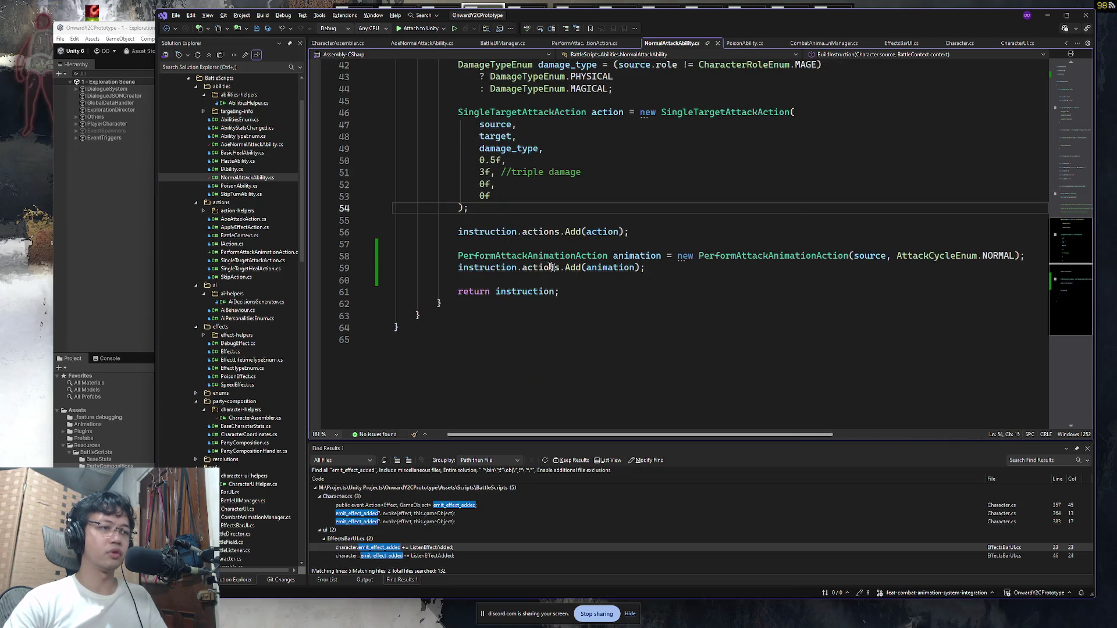
left_click(549, 256)
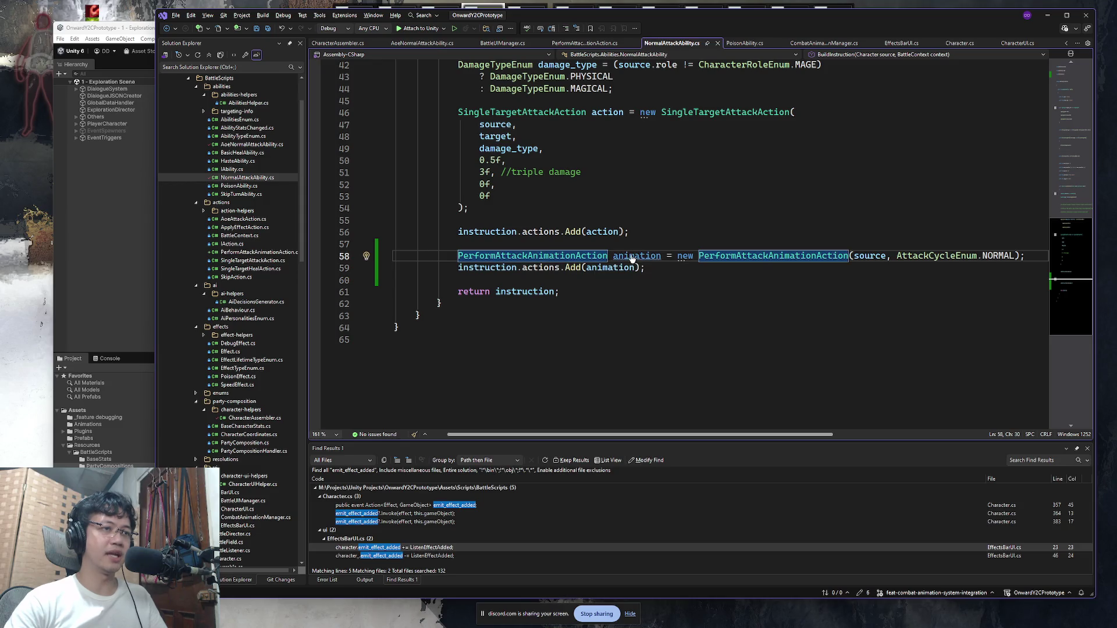
key("F12")
left_click_drag(360, 358, 360, 118)
left_click(361, 118)
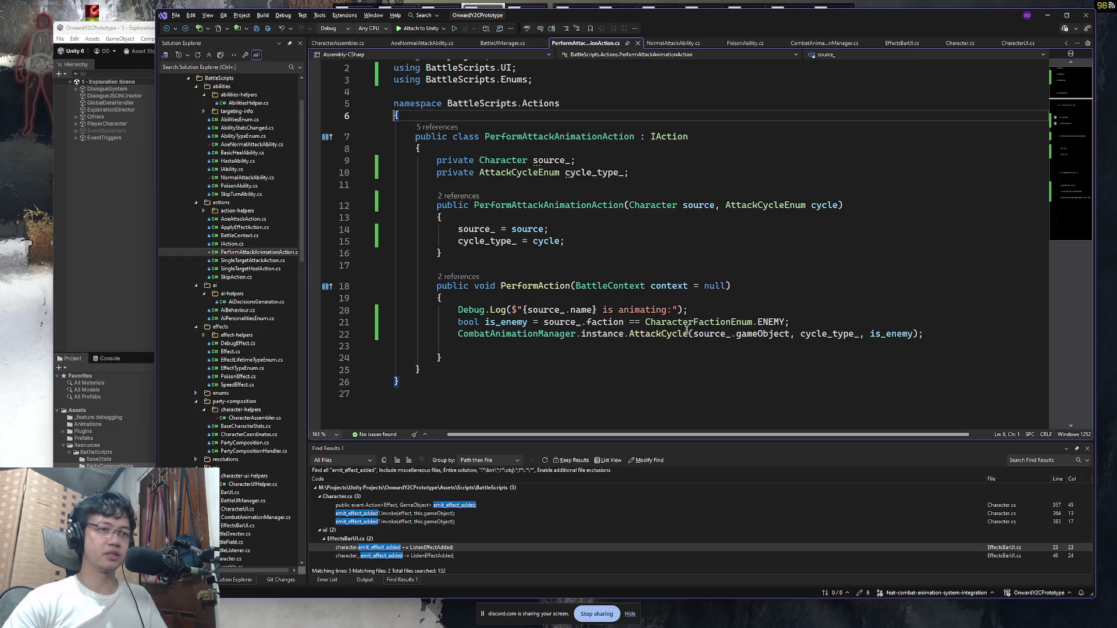
Step: Go back to NormalAttackAbility.cs and inspect the AttackCycleEnum NORMAL value on line 58
key("ctrl+minus")
key("ctrl+minus")
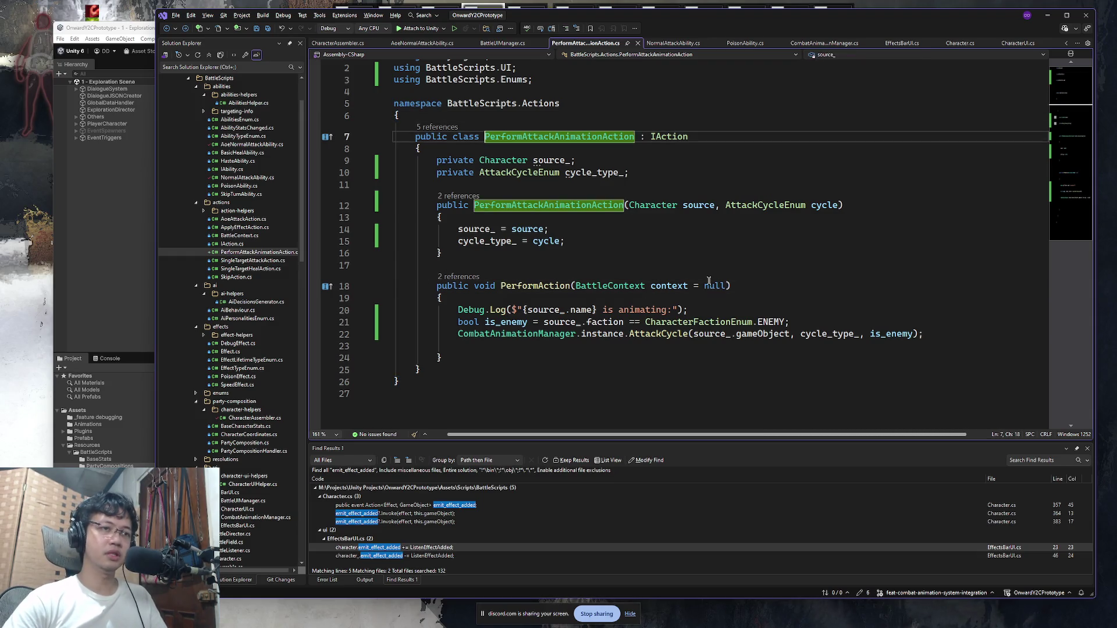
scroll(927, 297, "up", 10)
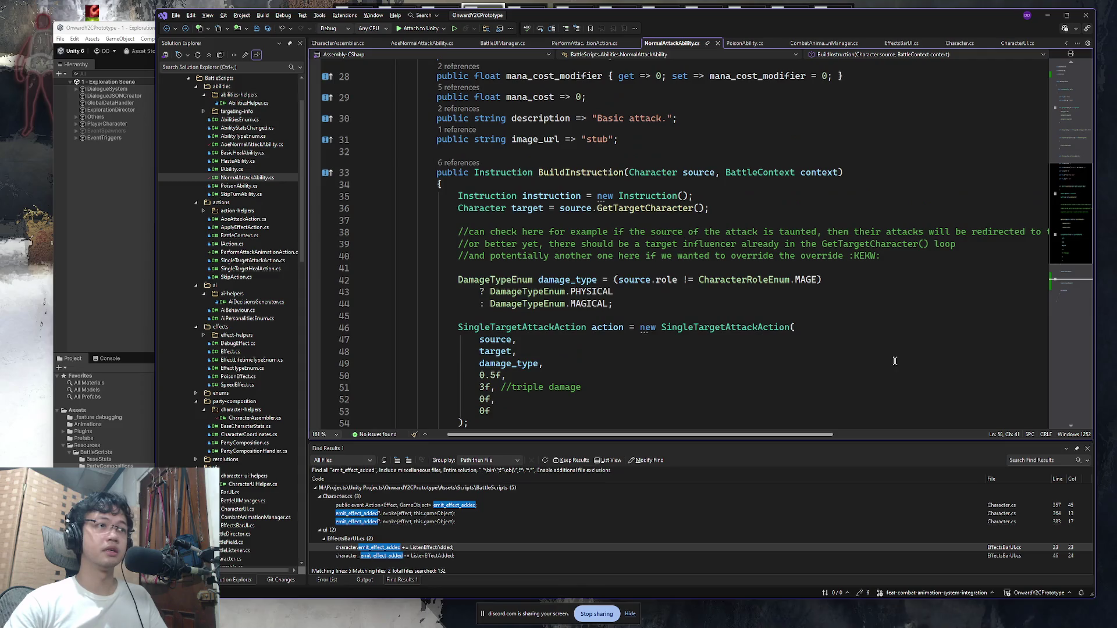
scroll(992, 308, "down", 11)
left_click(949, 220)
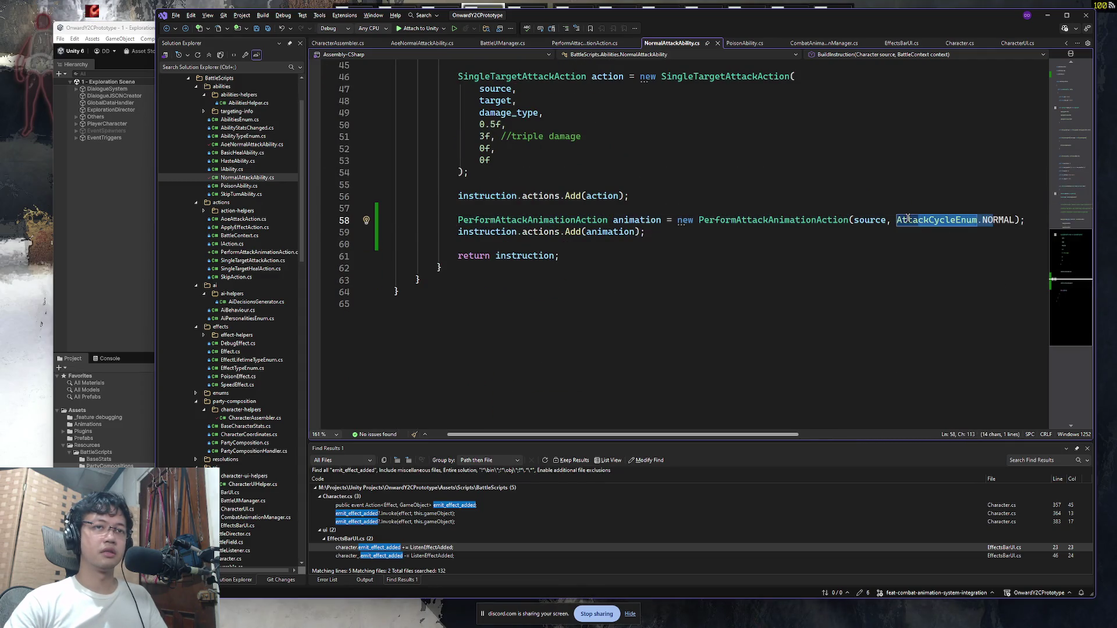
left_click(916, 200)
left_click_drag(999, 220, 899, 220)
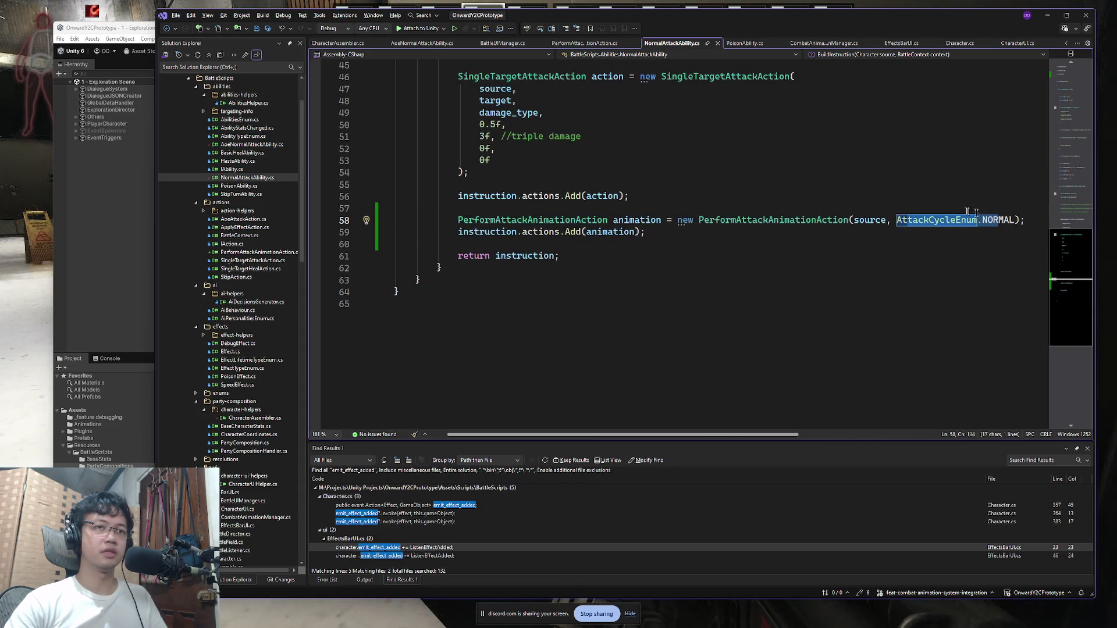
left_click(999, 220)
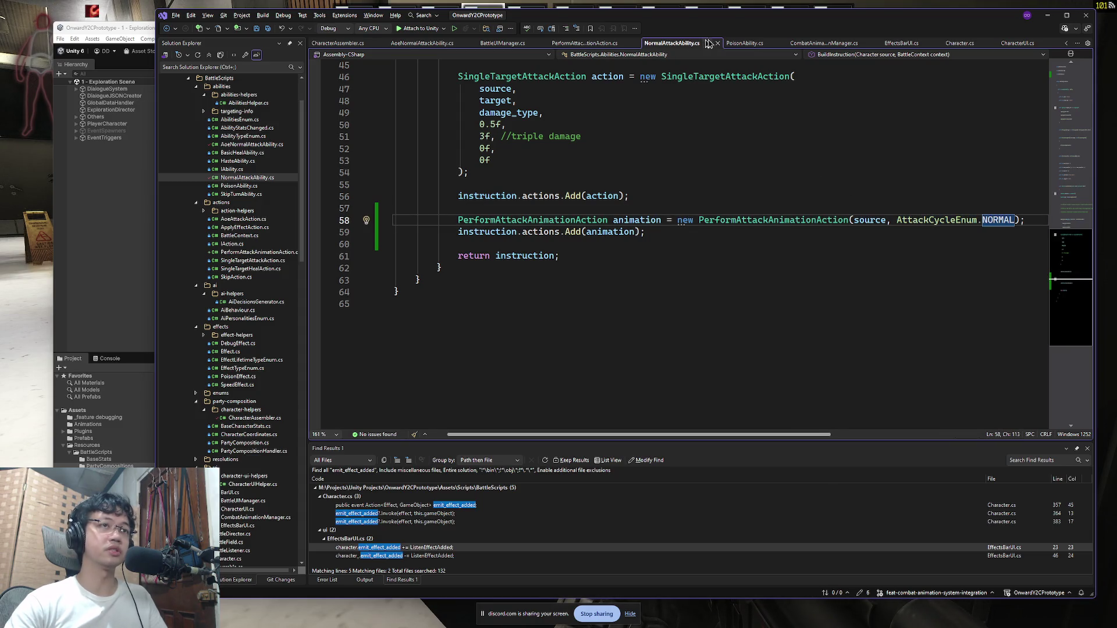
Step: Compare with AoeNormalAttackAbility.cs, review animation lines 58–61, and bring up the file search
left_click(422, 43)
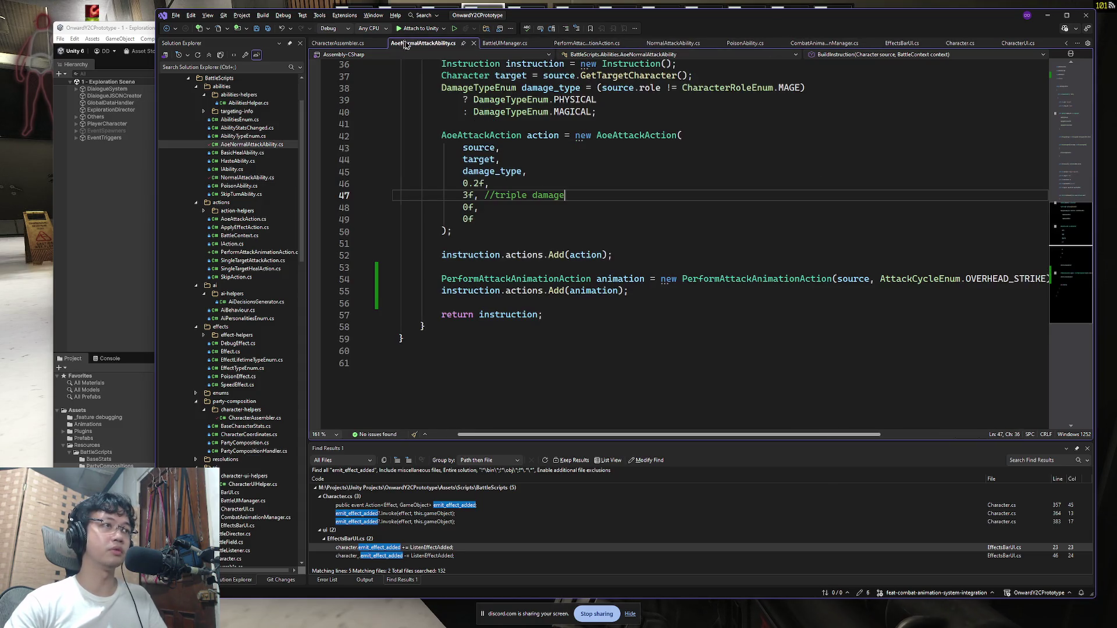
left_click(674, 43)
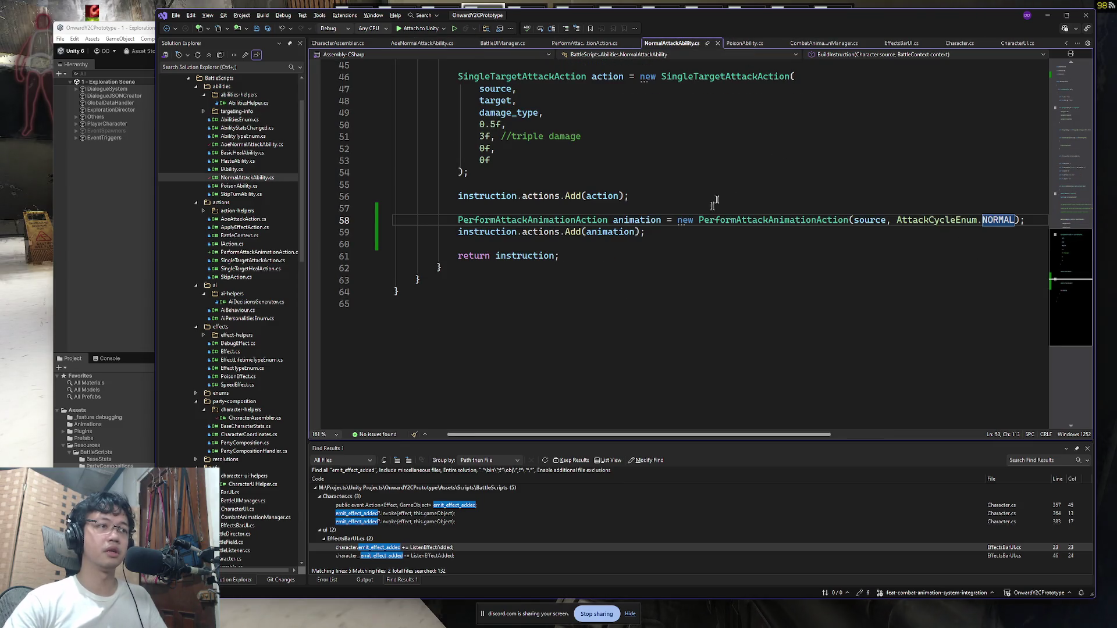
left_click_drag(396, 244, 401, 226)
left_click(598, 232)
left_click(598, 232)
left_click(579, 259)
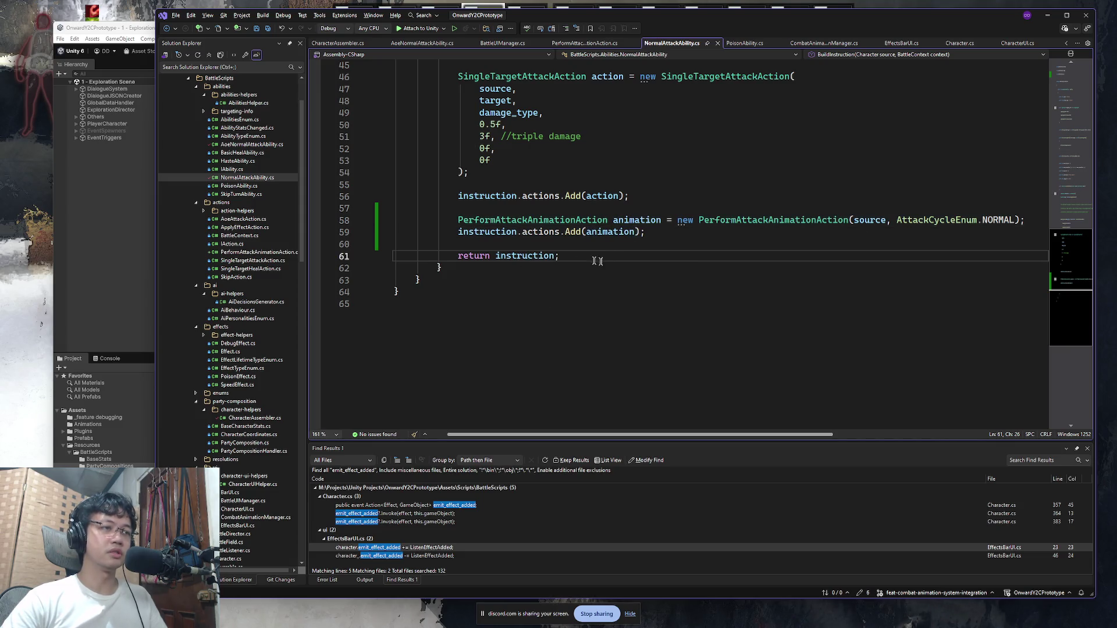
left_click(529, 196)
left_click(544, 231)
key("ctrl+shift+t")
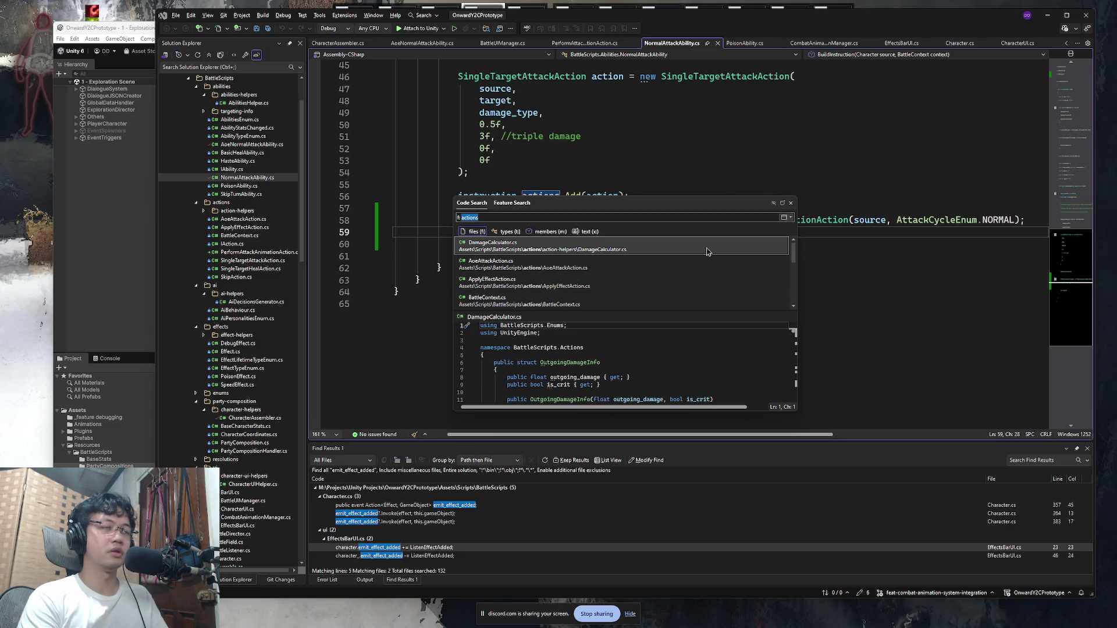
Step: Open BattleDirector.cs from the file search
type("d")
key("BackSpace")
type("battledirec")
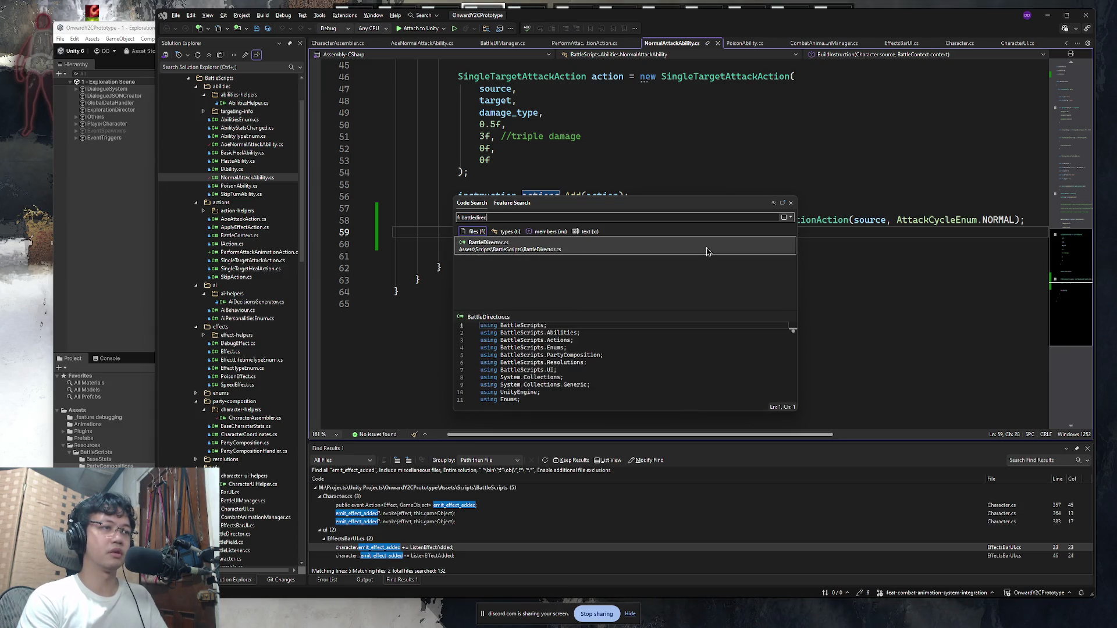
key("Return")
Step: Find each use of instruction_queue in BattleDirector.cs, including the queue coroutine
key("ctrl+f")
type("ac")
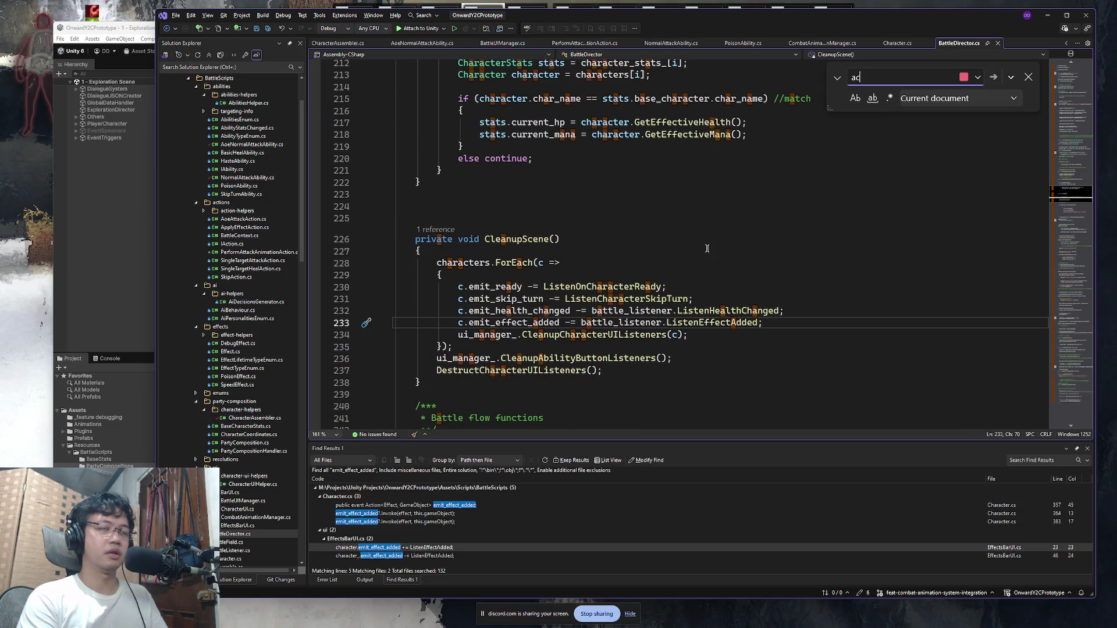
key("BackSpace")
key("BackSpace")
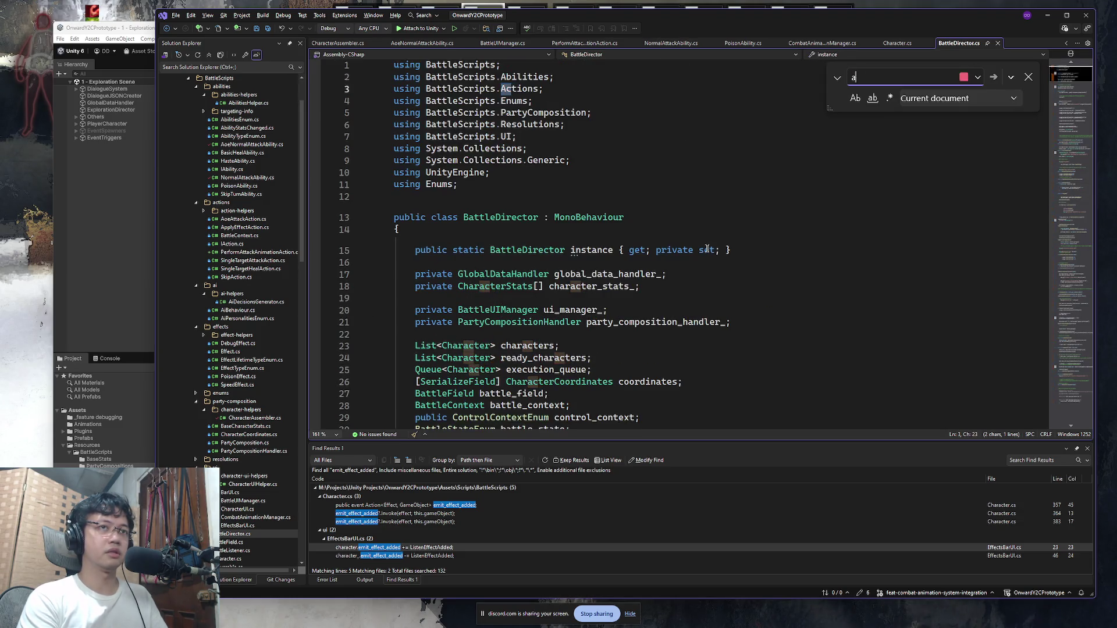
type("queue")
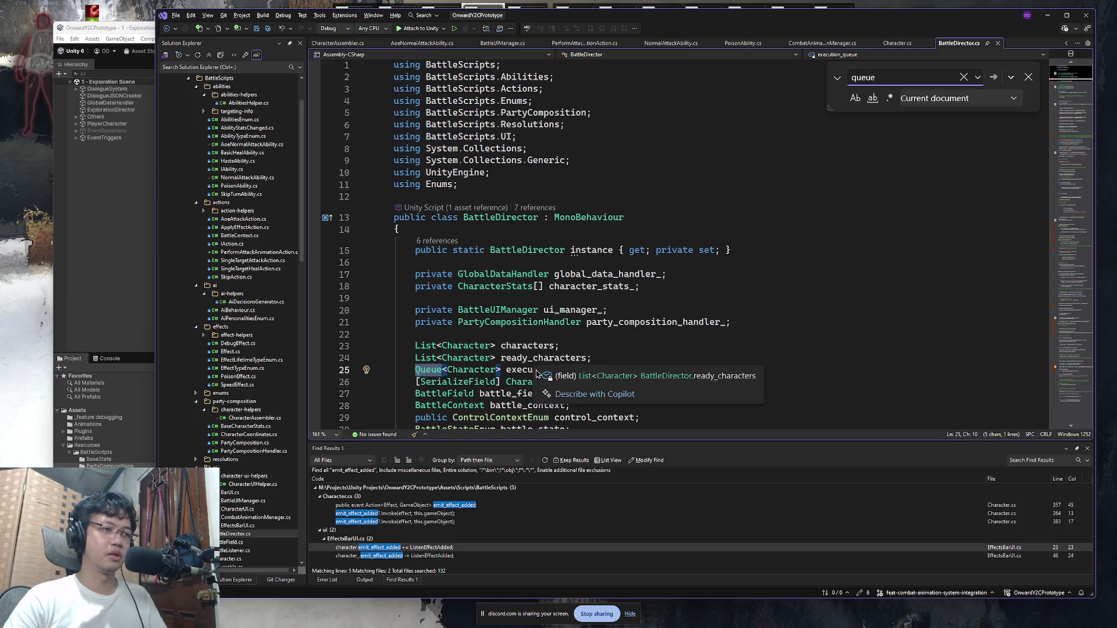
scroll(523, 339, "down", 3)
scroll(552, 245, "down", 3)
double_click(567, 252)
key("ctrl+f")
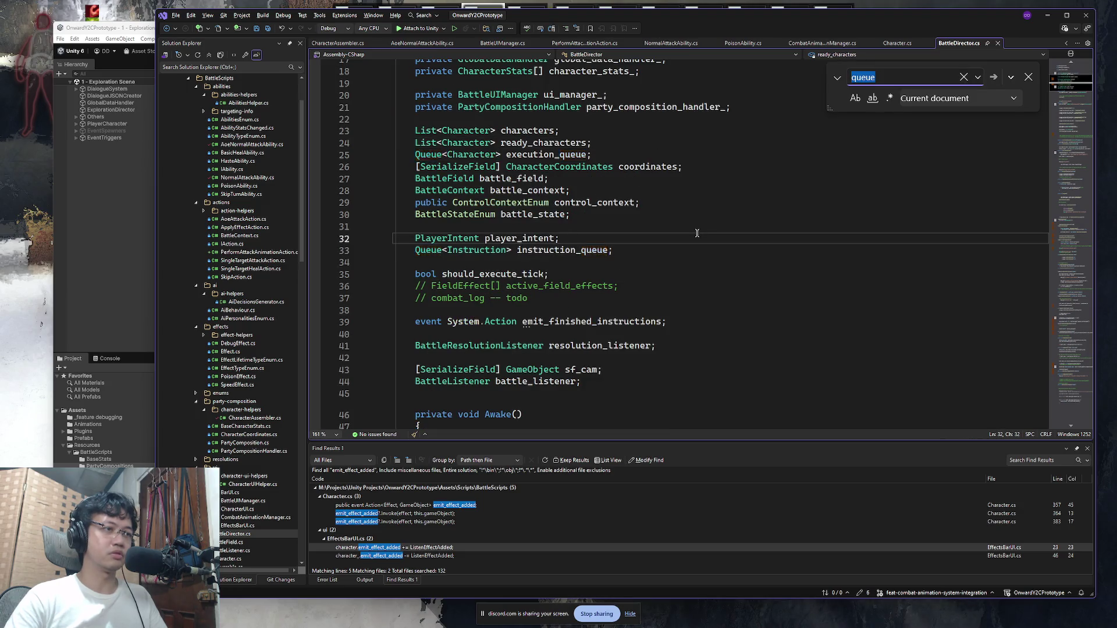
key("Return")
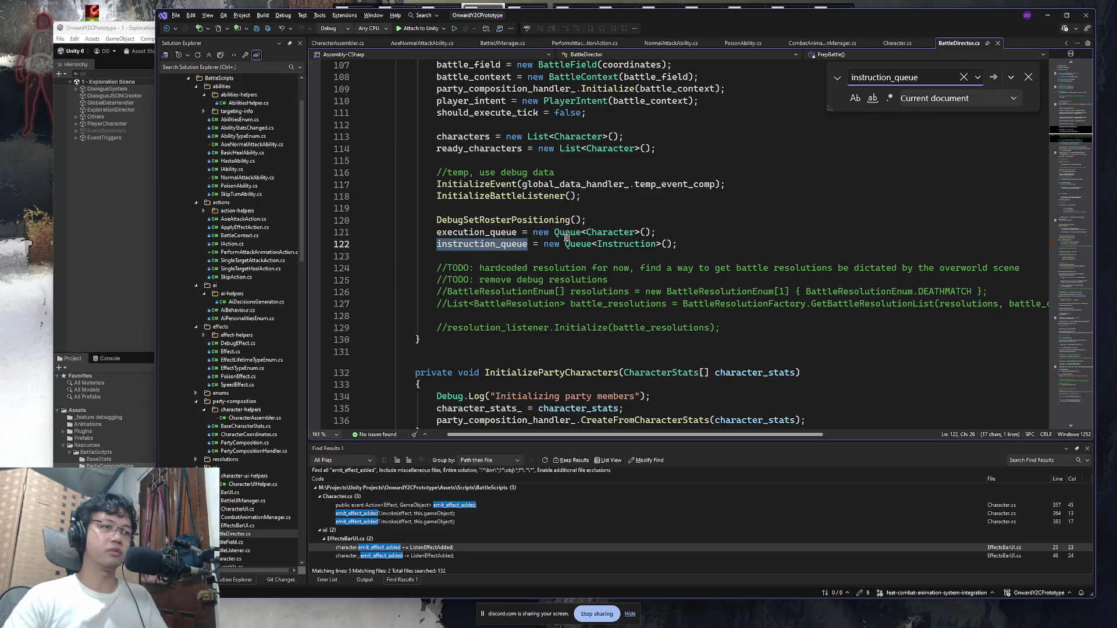
key("Return")
scroll(573, 251, "down", 1)
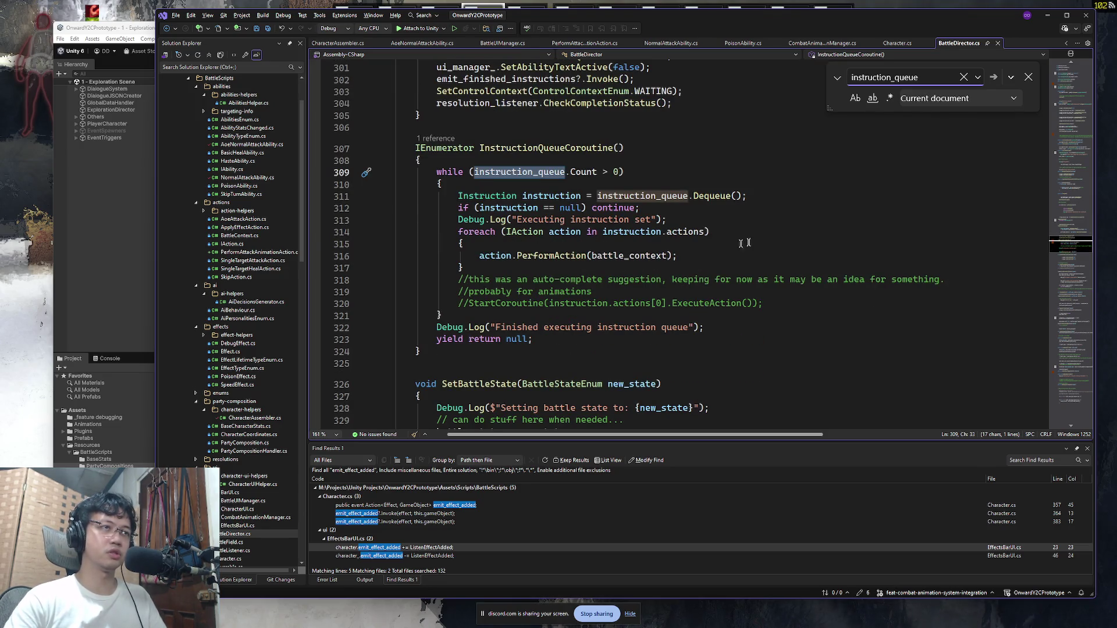
Step: Return to the NormalAttackAbility.cs tab and select lines 56–57
key("ctrl+Tab")
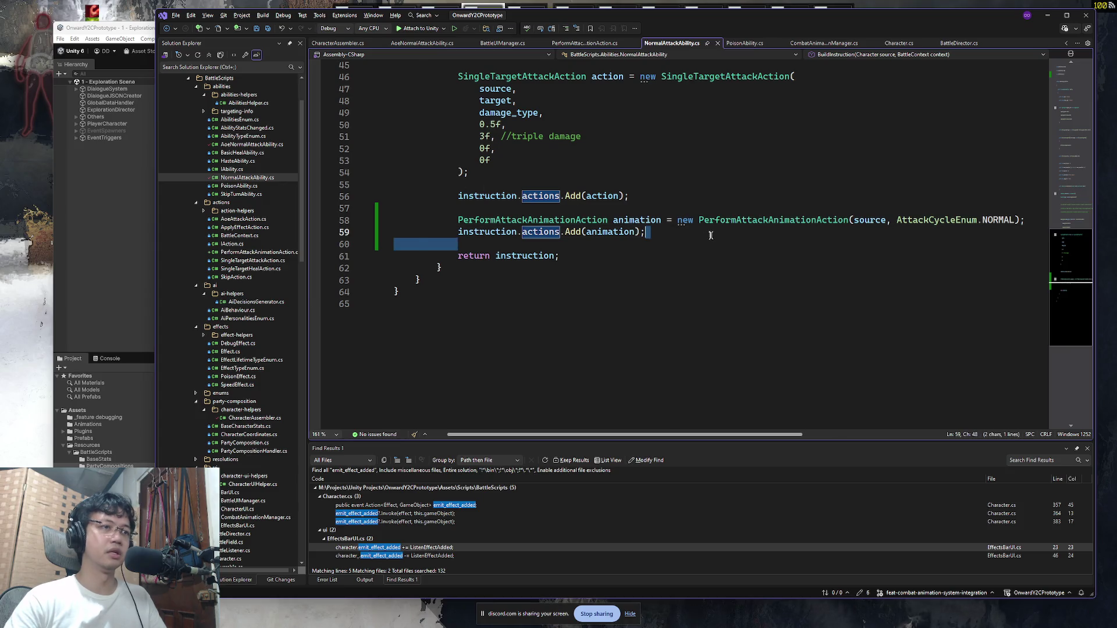
key("ctrl+Tab")
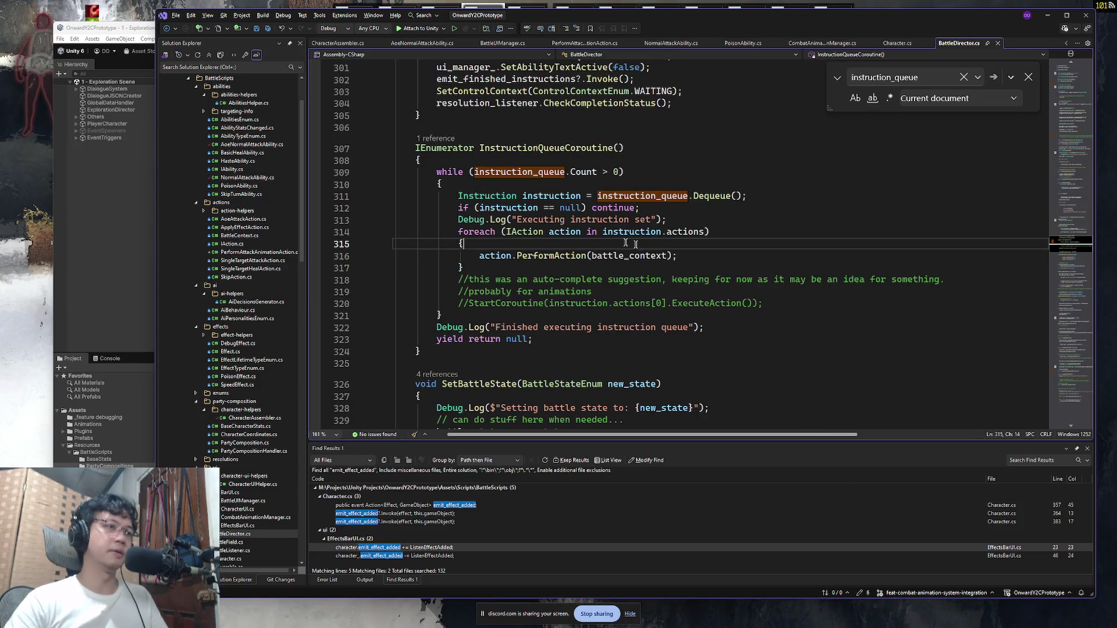
key("ctrl+Tab")
mouse_move(640, 198)
left_mouse_down()
mouse_move(600, 213)
mouse_move(675, 220)
mouse_move(659, 200)
left_mouse_up()
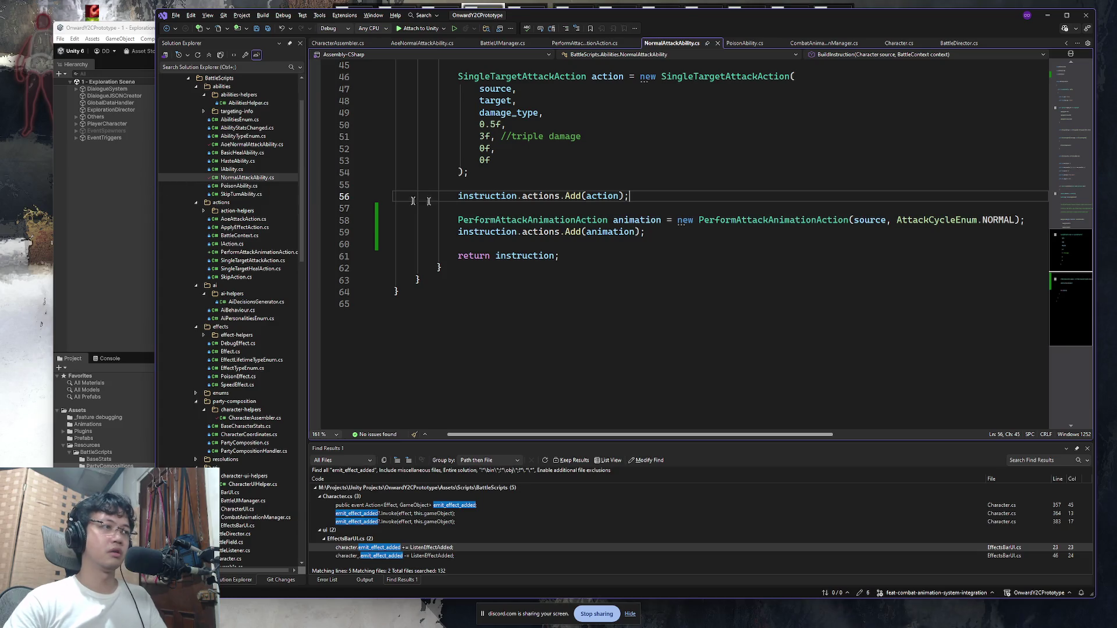
key("alt+Tab")
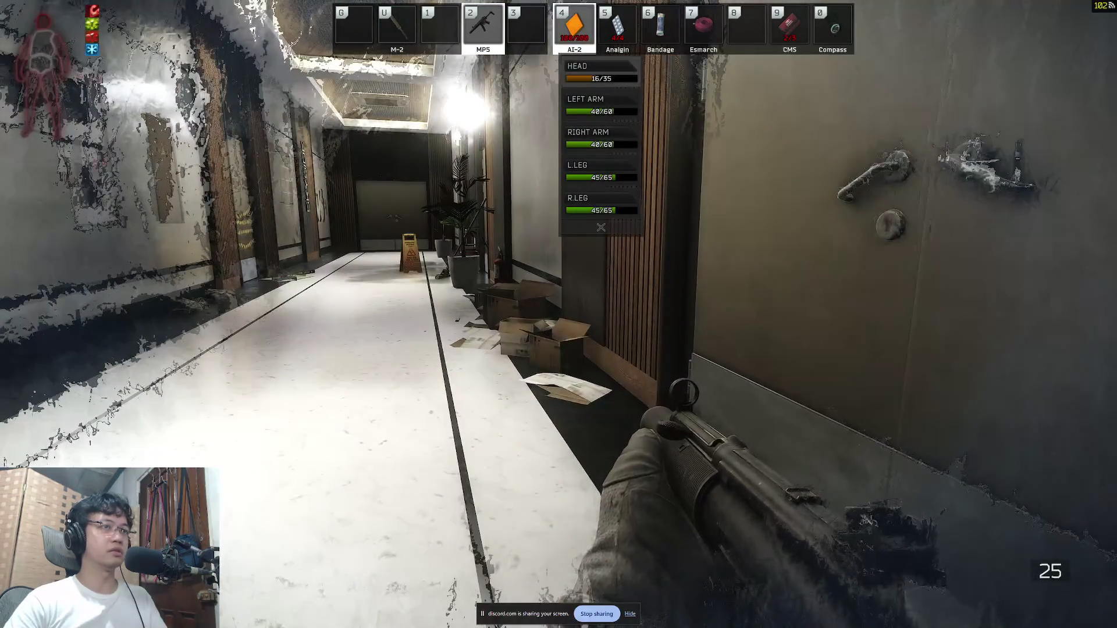
Step: Heal with the AI-2 medkit, redraw the MP5, then return to Visual Studio's file search
key("4")
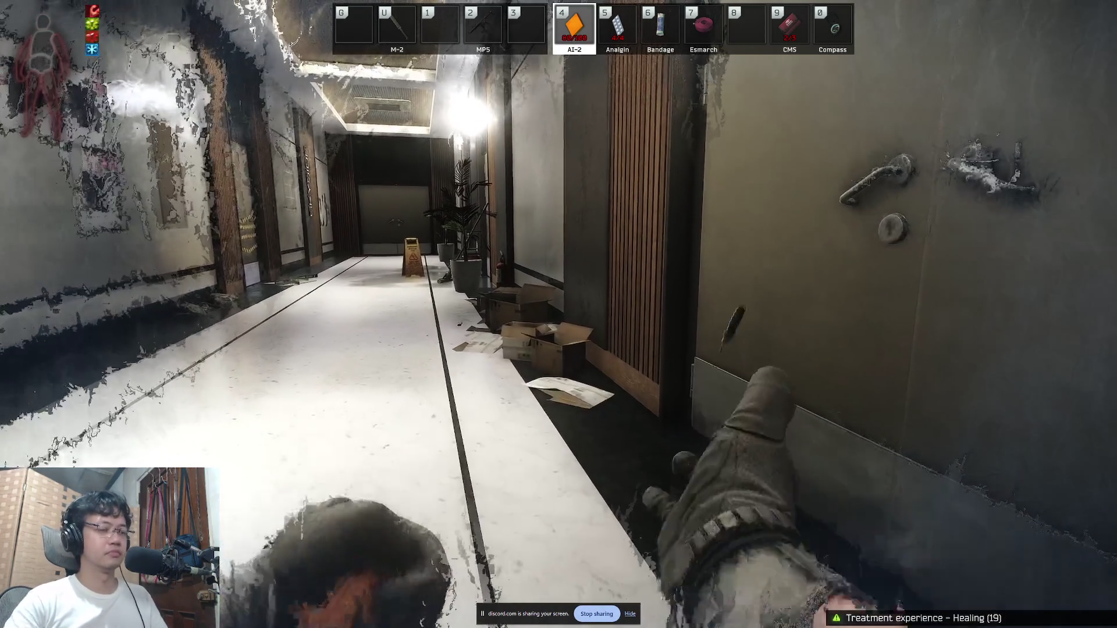
key("2")
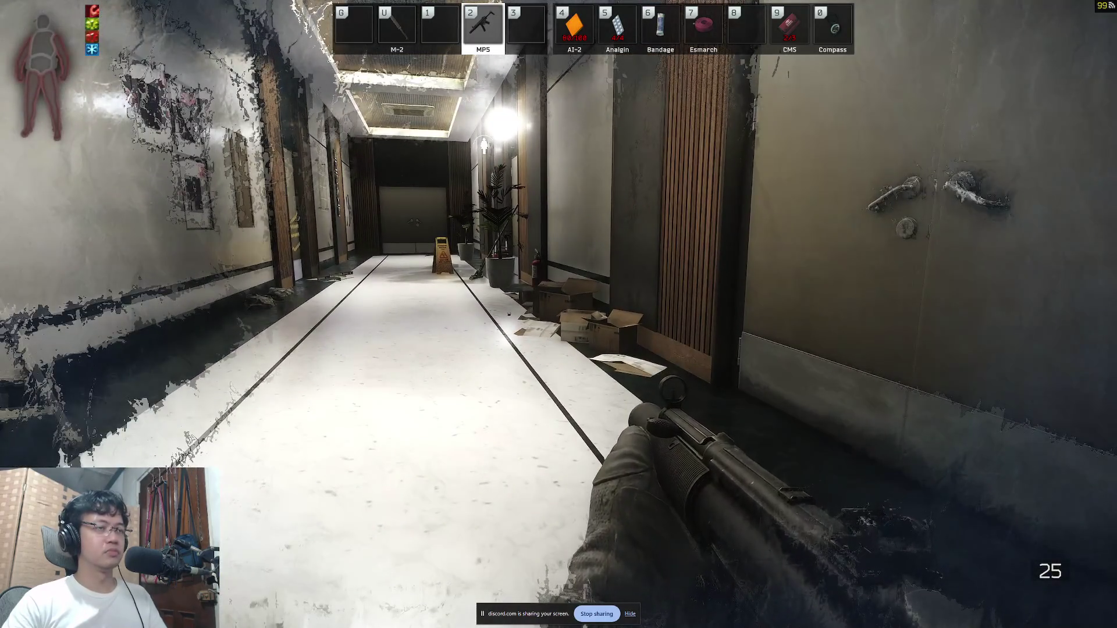
key("alt+Tab")
key("super+Tab")
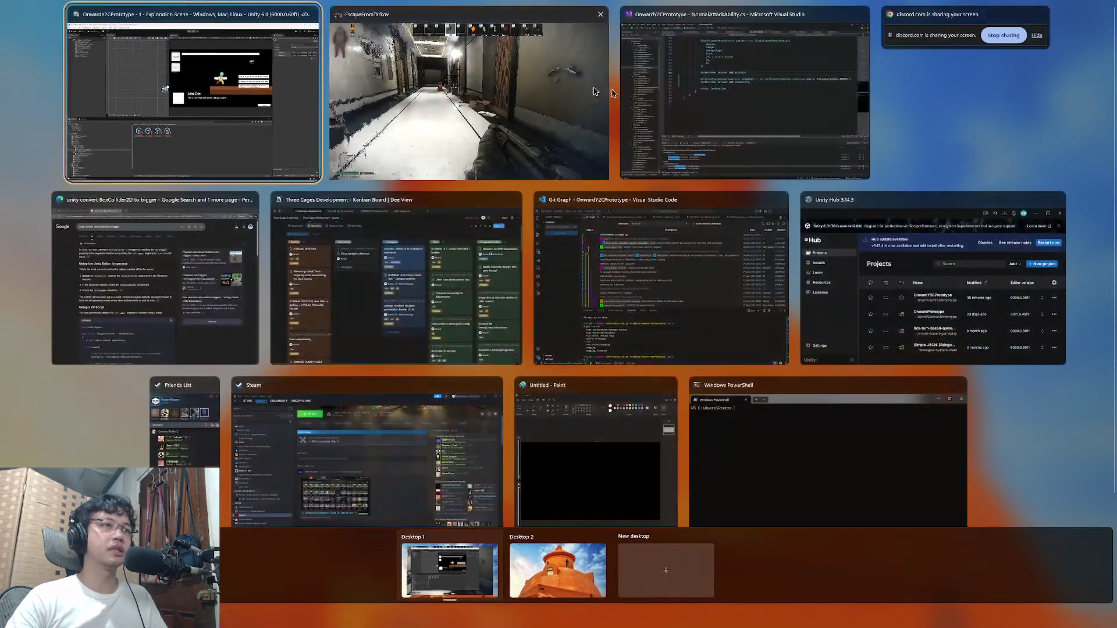
left_click(726, 113)
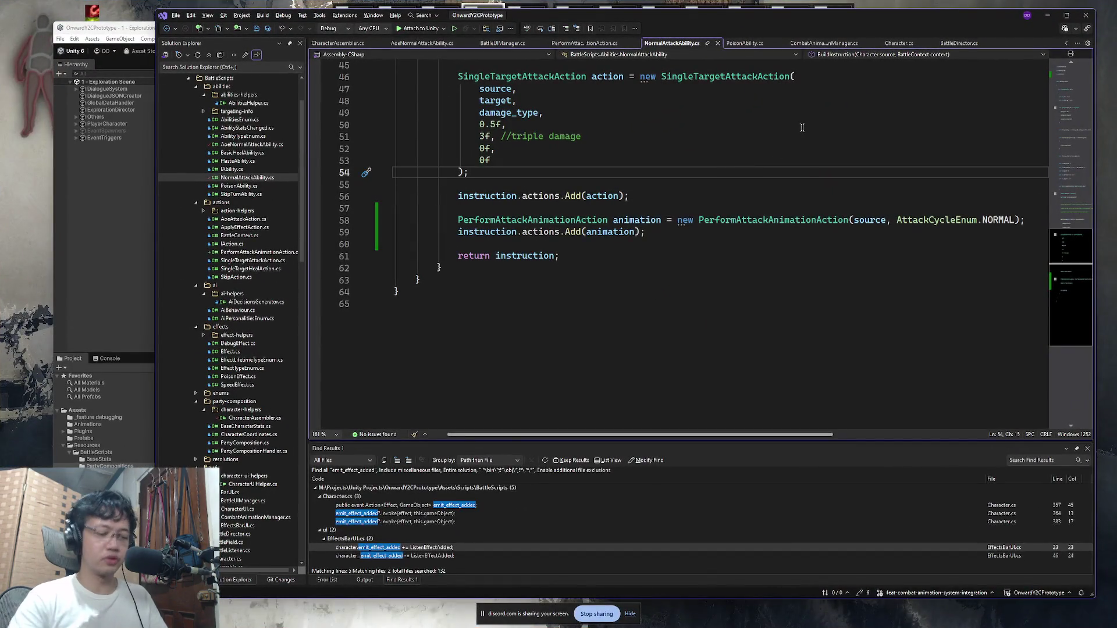
key("ctrl+shift+t")
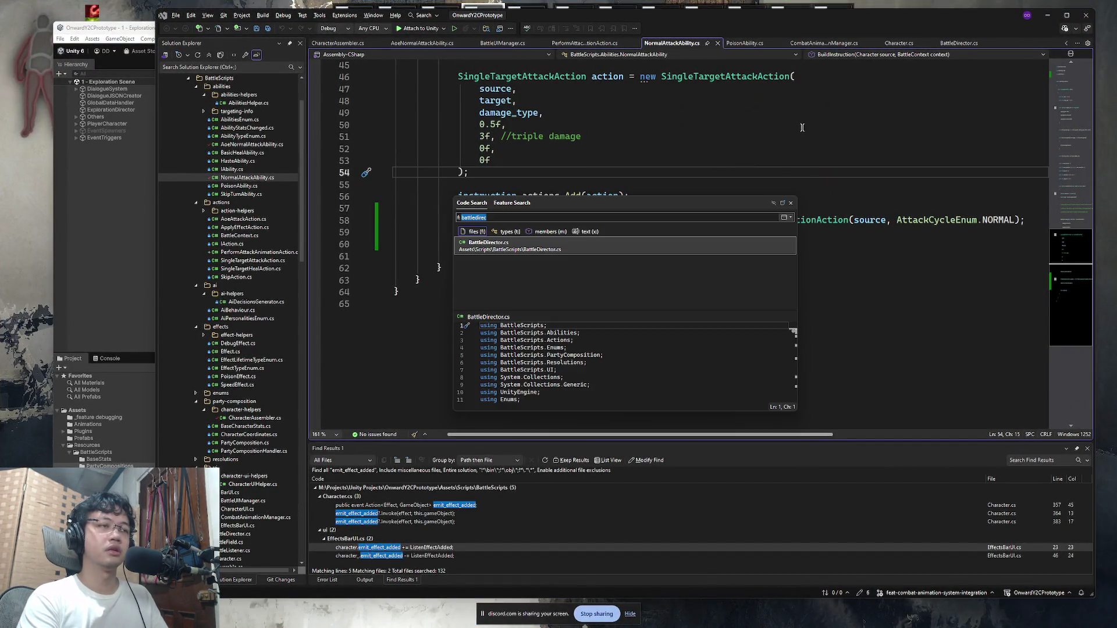
Step: Open BattleDirector.cs and search it for the GeneralDelay call
type("batt")
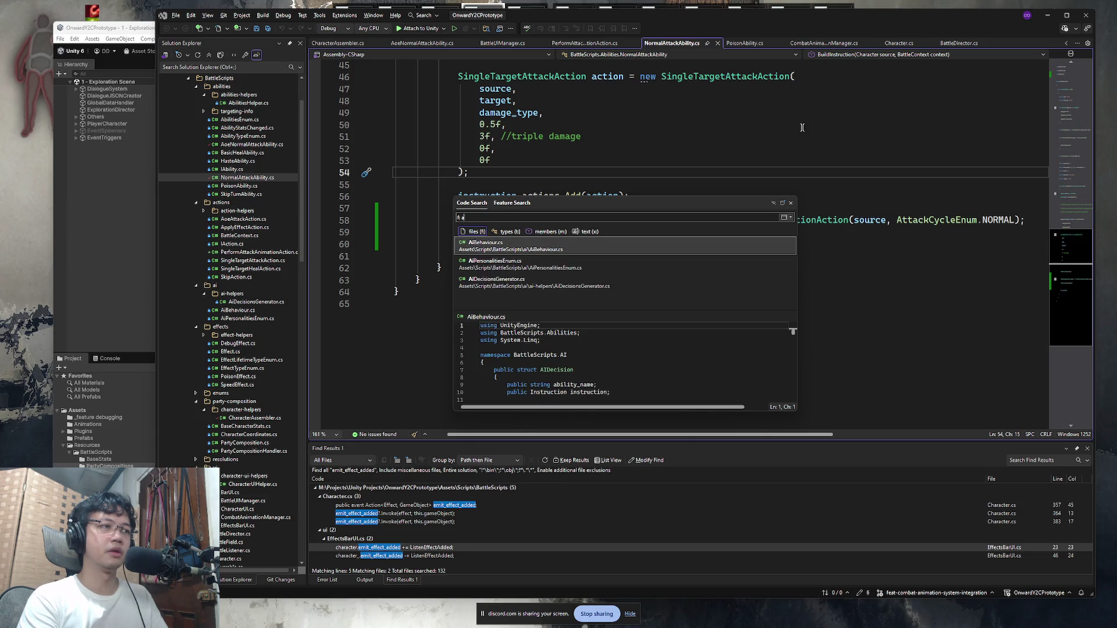
type("ledirec")
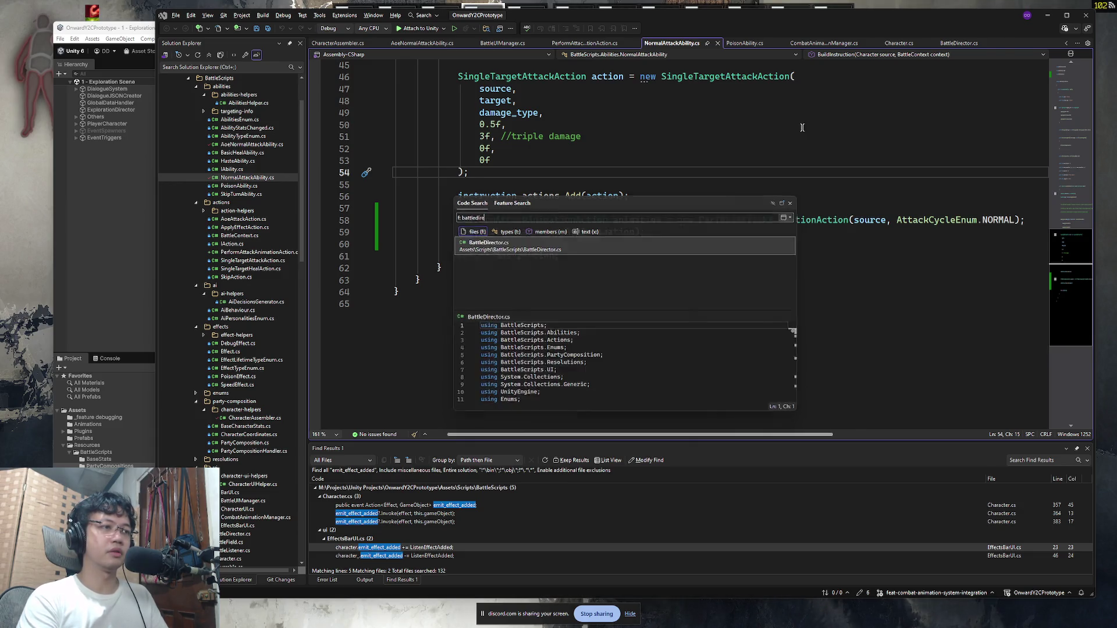
key("Return")
key("ctrl+f")
type("3f")
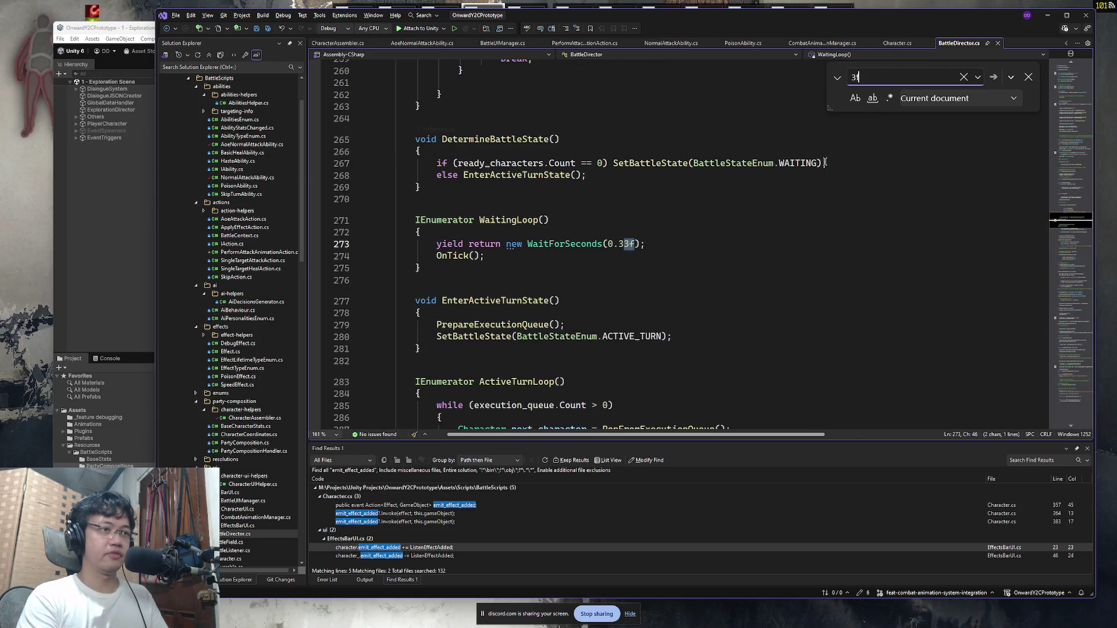
key("BackSpace")
key("BackSpace")
type("5f")
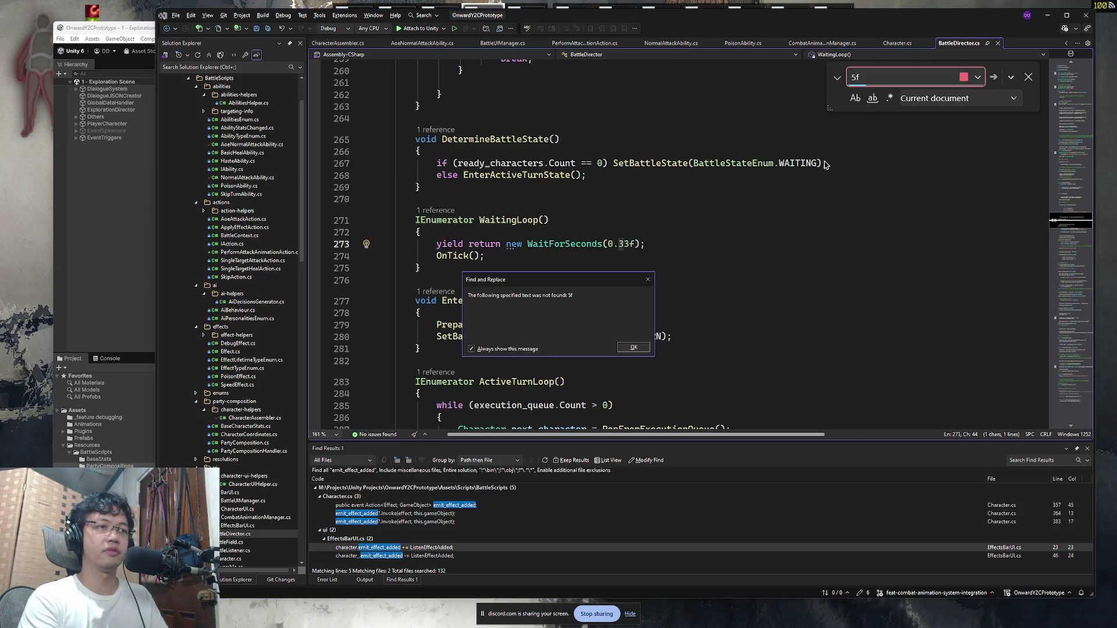
type("3f")
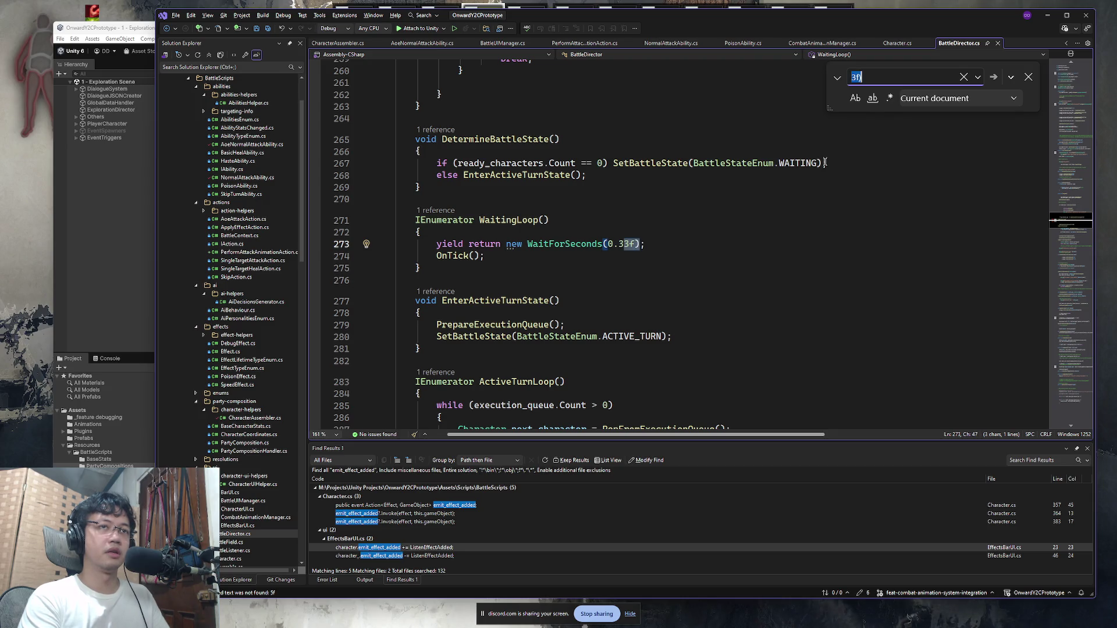
type("GeneralDelay")
key("Return")
Step: Change the GeneralDelay duration on line 418 from 2f to 1f
left_click(675, 243)
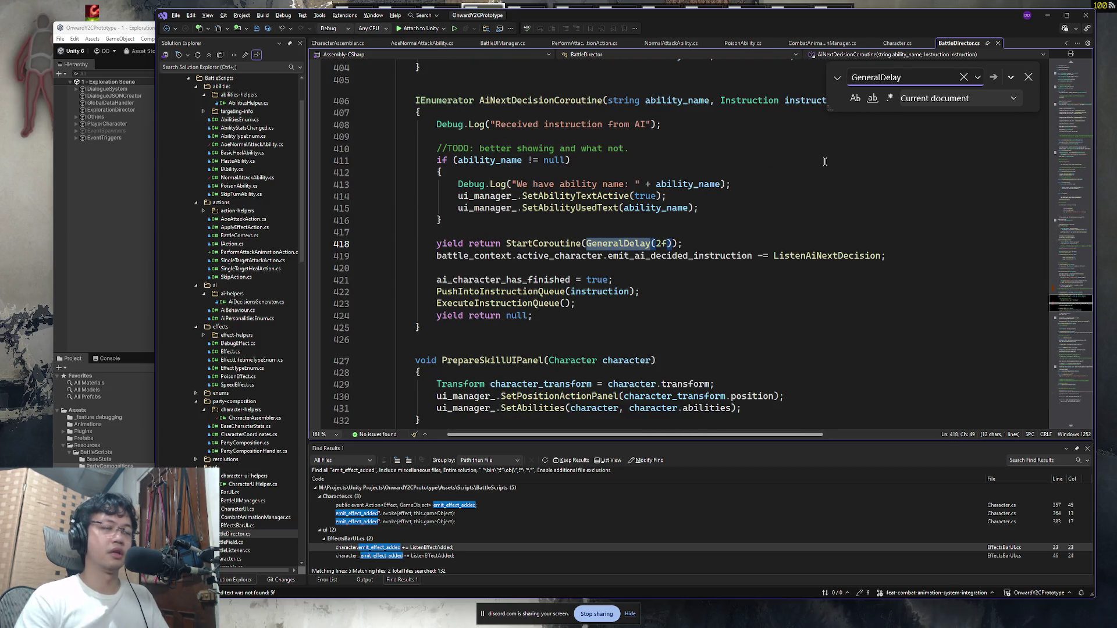
left_click(1029, 77)
mouse_move(444, 220)
left_mouse_down()
mouse_move(623, 210)
mouse_move(460, 196)
mouse_move(510, 184)
mouse_move(562, 196)
left_mouse_up()
left_click(562, 196)
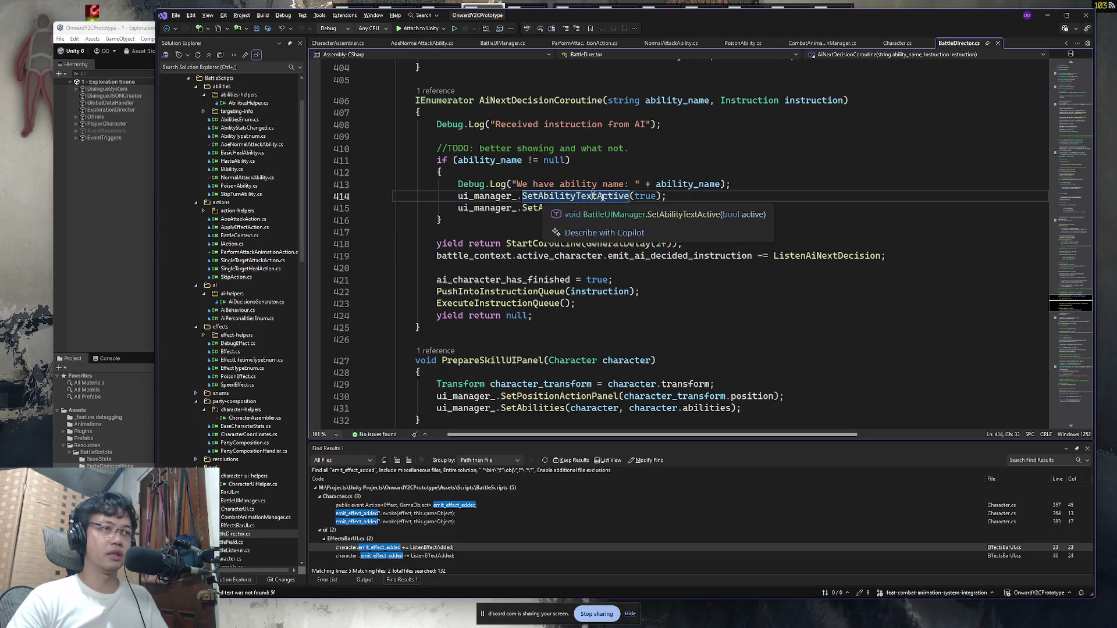
left_click(663, 243)
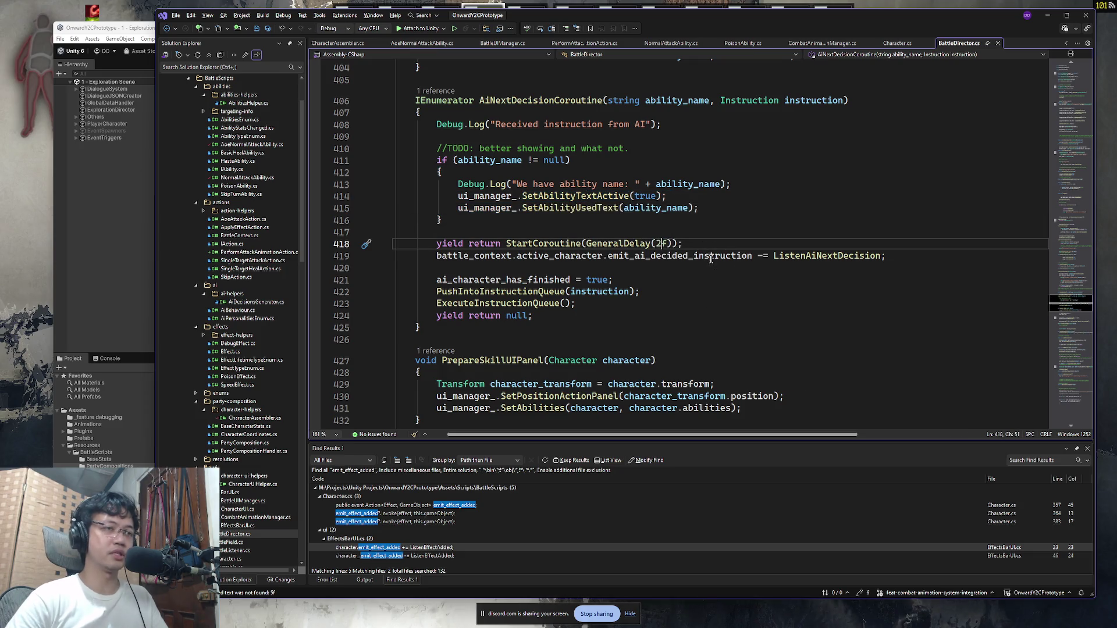
type("1")
left_click(746, 231)
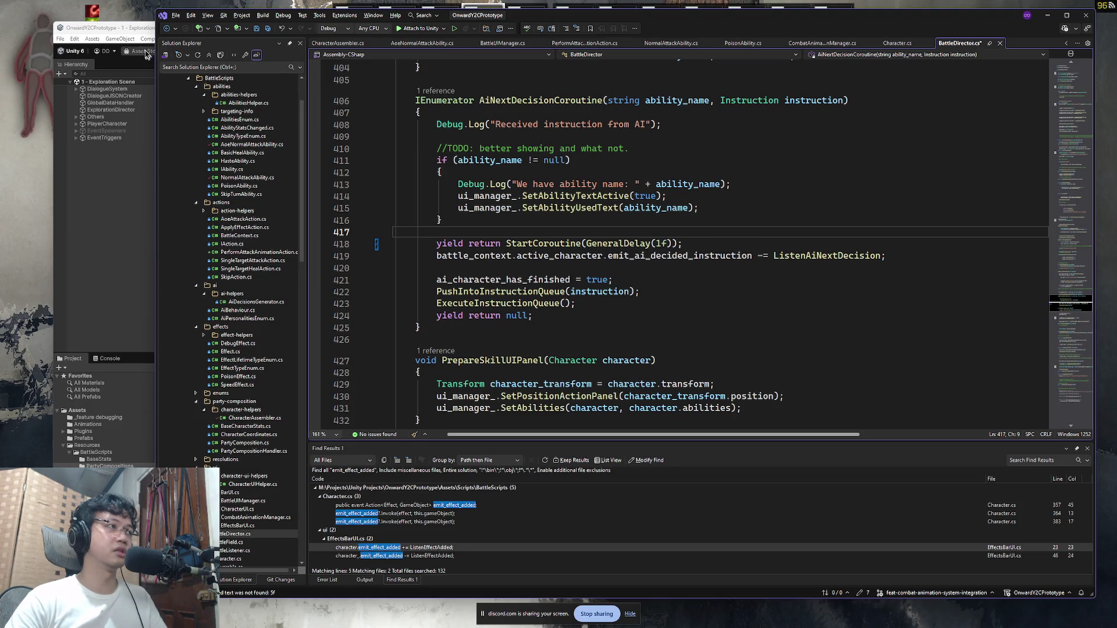
left_click(149, 57)
key("alt+Tab")
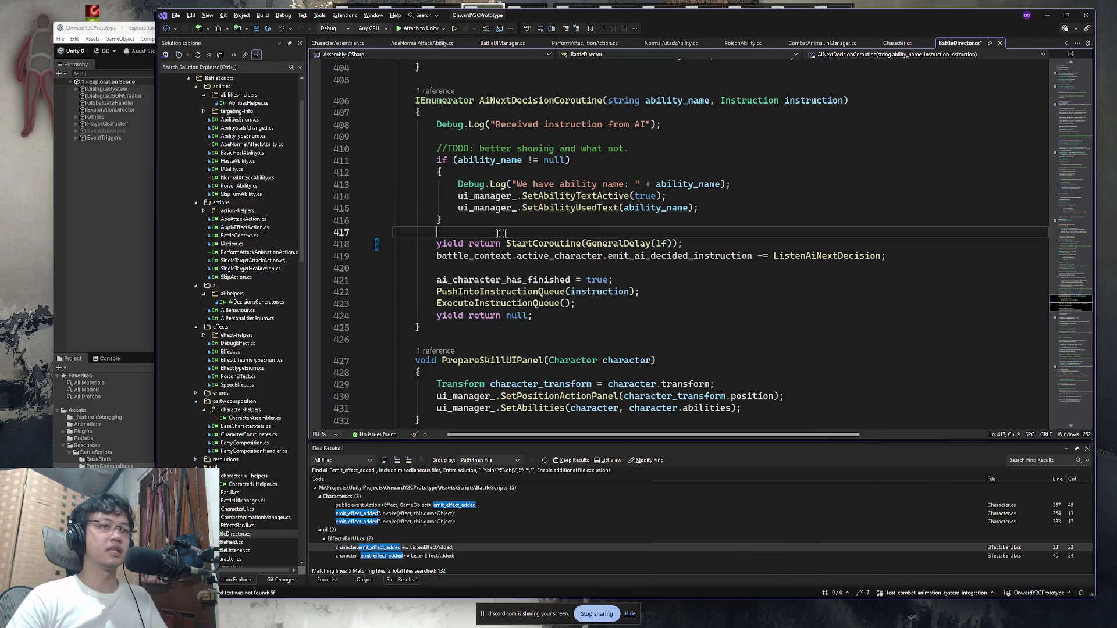
key("Down")
key("alt+Tab")
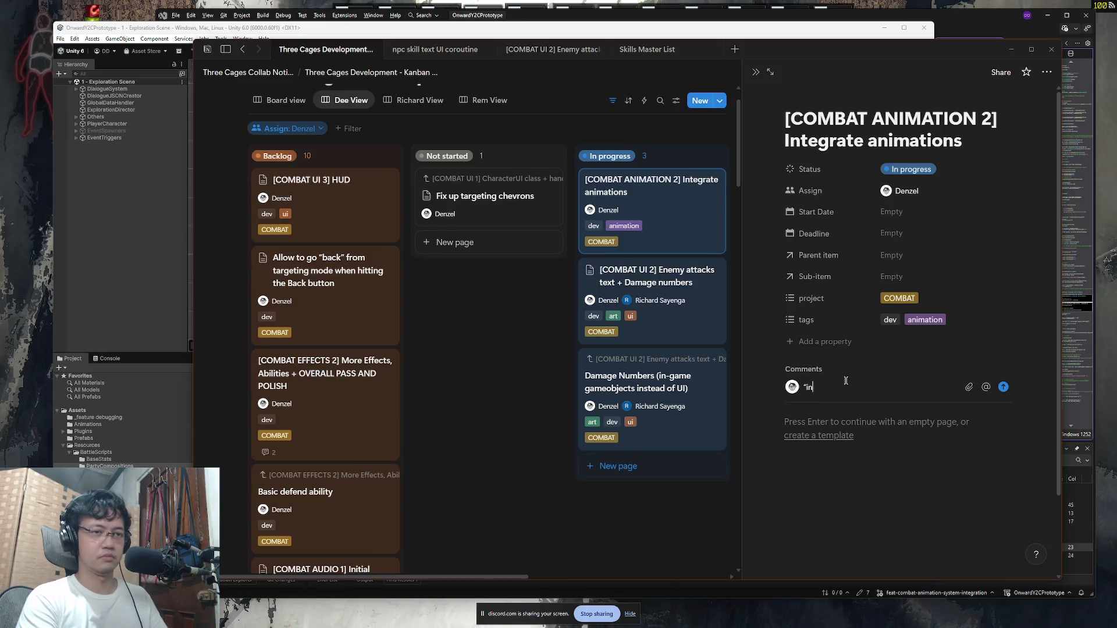
Step: Post the comment '"initial implementation only" perhaps more to consider later on' on the Integrate animations card
type("ementation only” ")
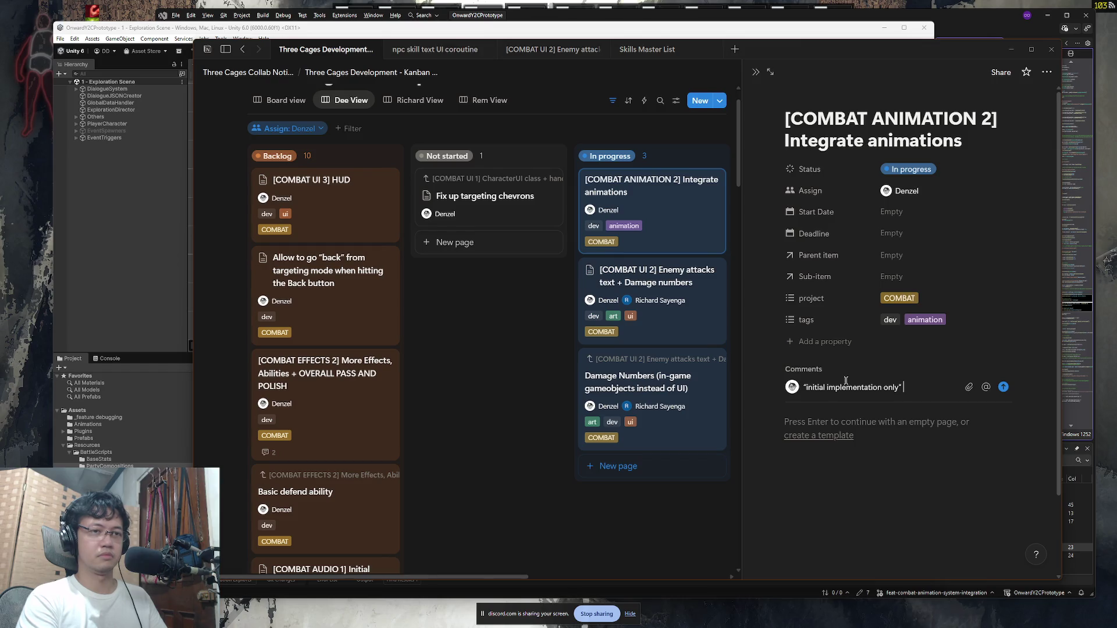
type("perhaps more to")
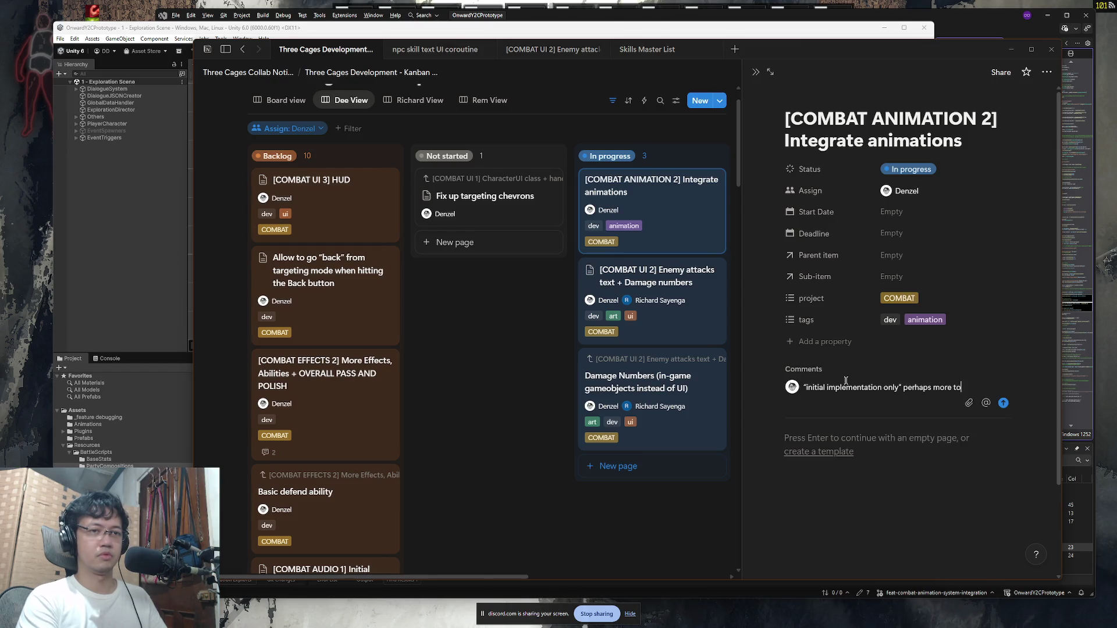
type(" consider later on")
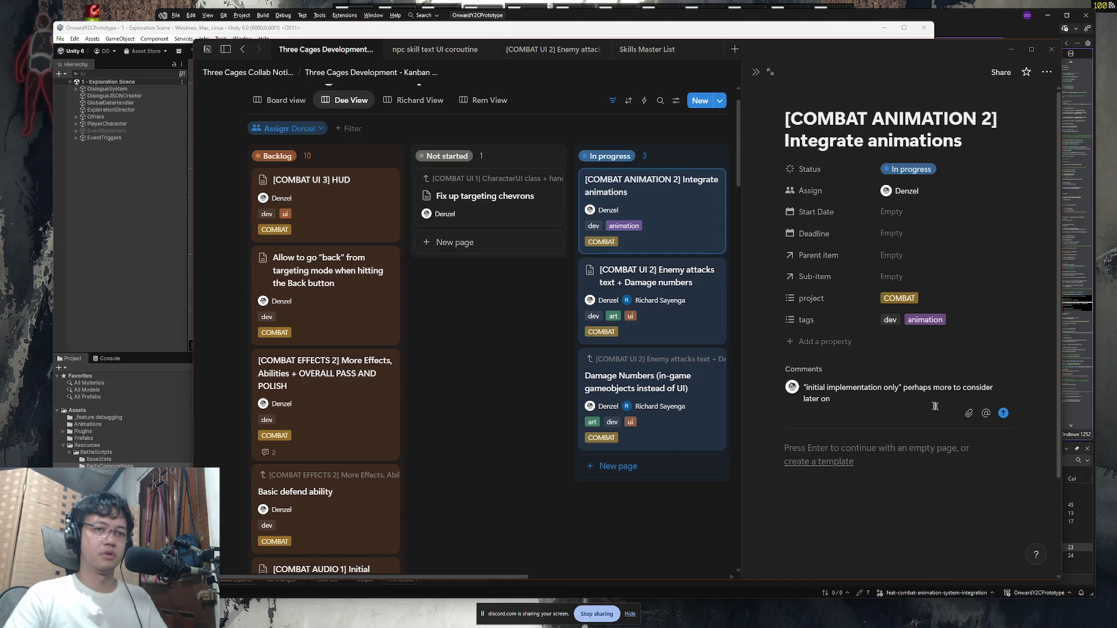
left_click(1003, 413)
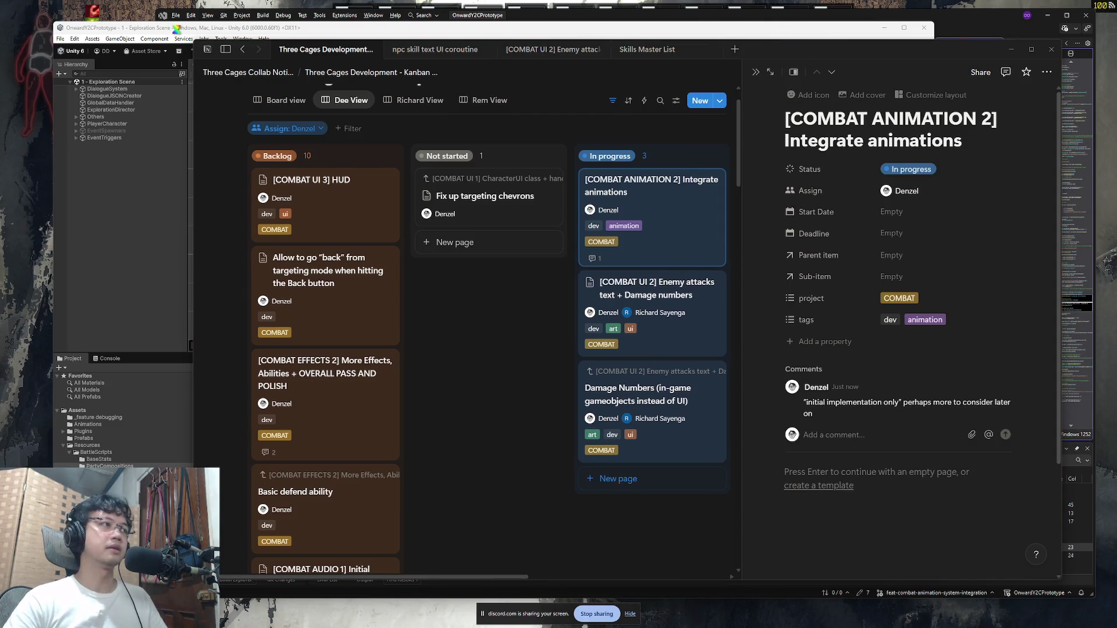
key("alt+Tab")
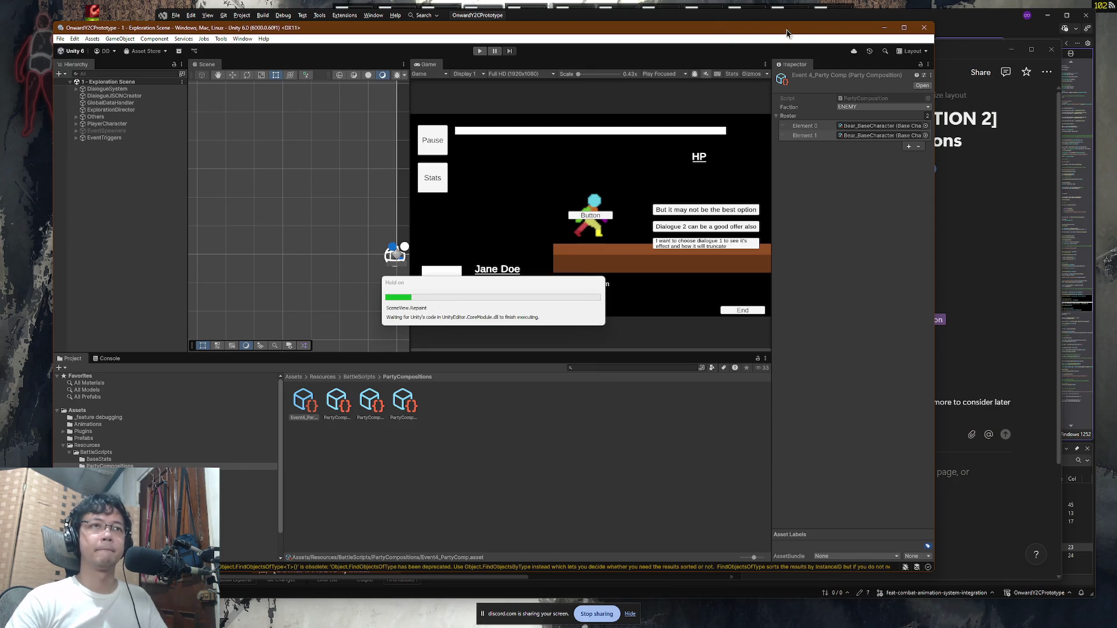
Step: Get back to BattleDirector.cs in Visual Studio and review line 418 of the AI coroutine
key("alt+Tab")
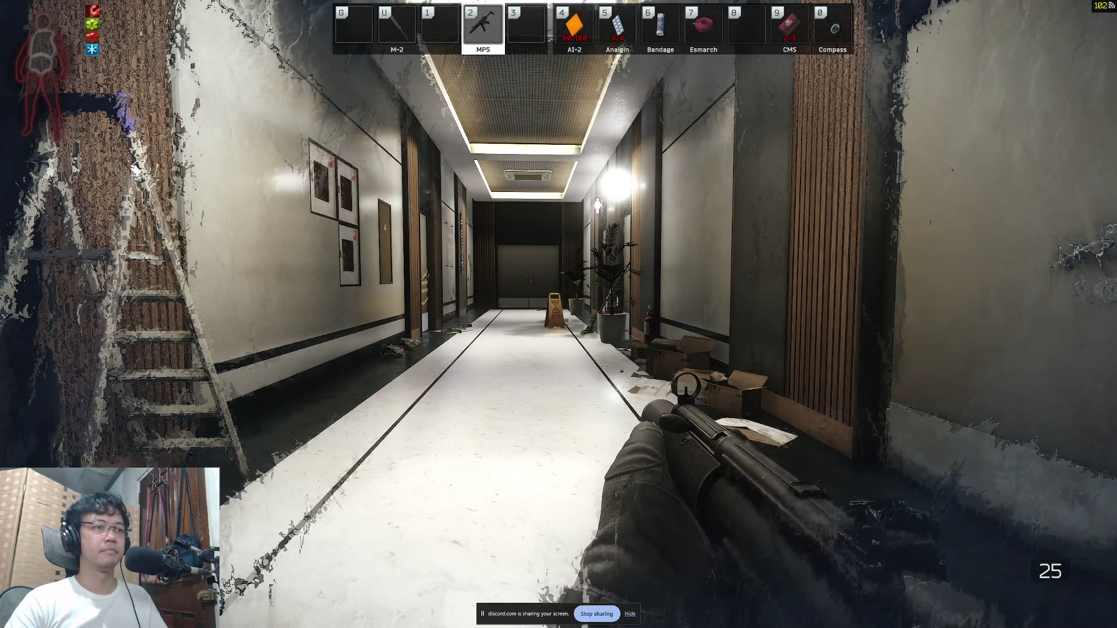
key("super+Tab")
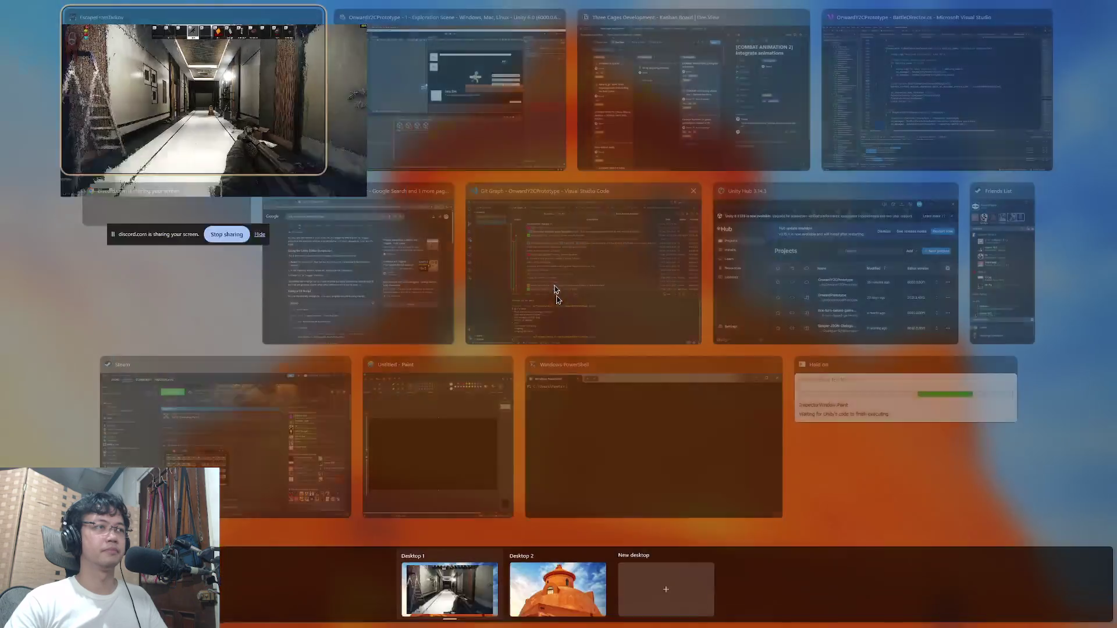
left_click(409, 88)
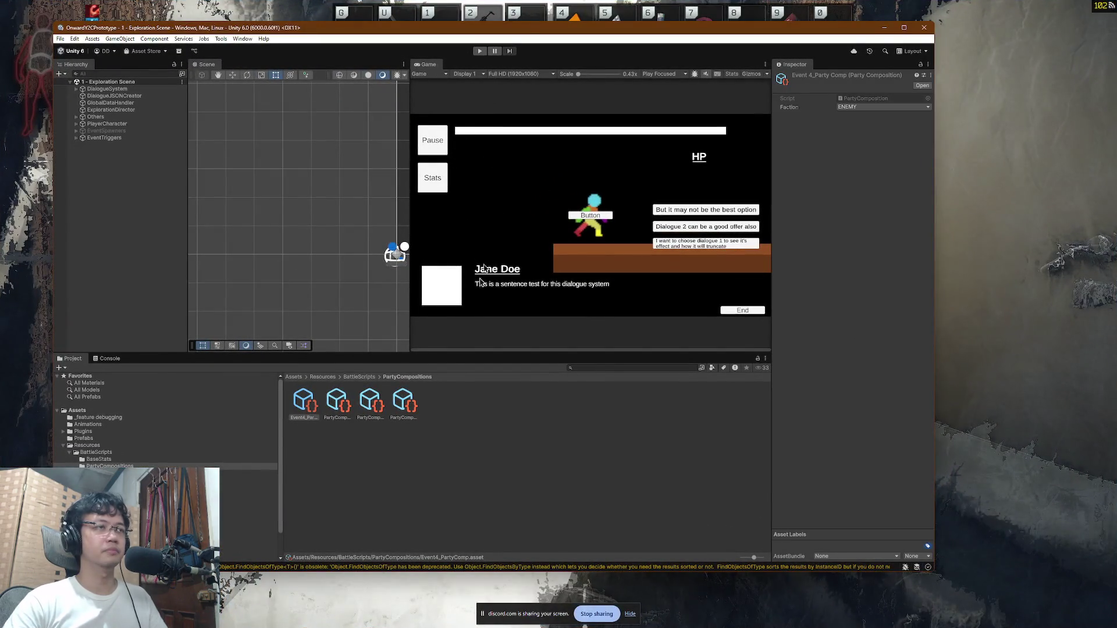
key("super")
left_click(361, 618)
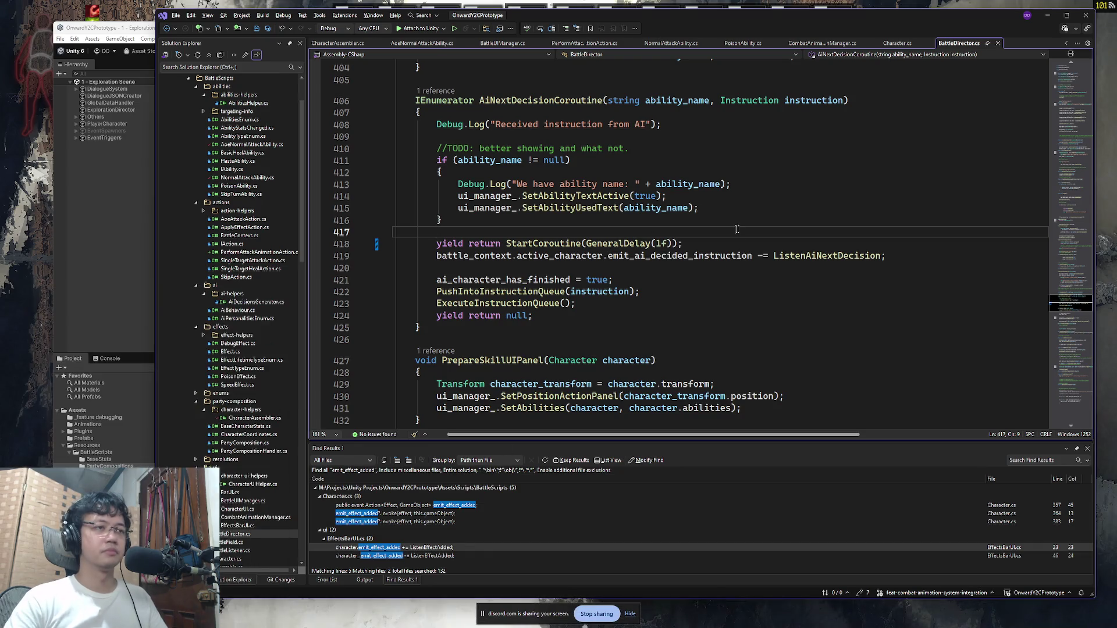
left_click(729, 240)
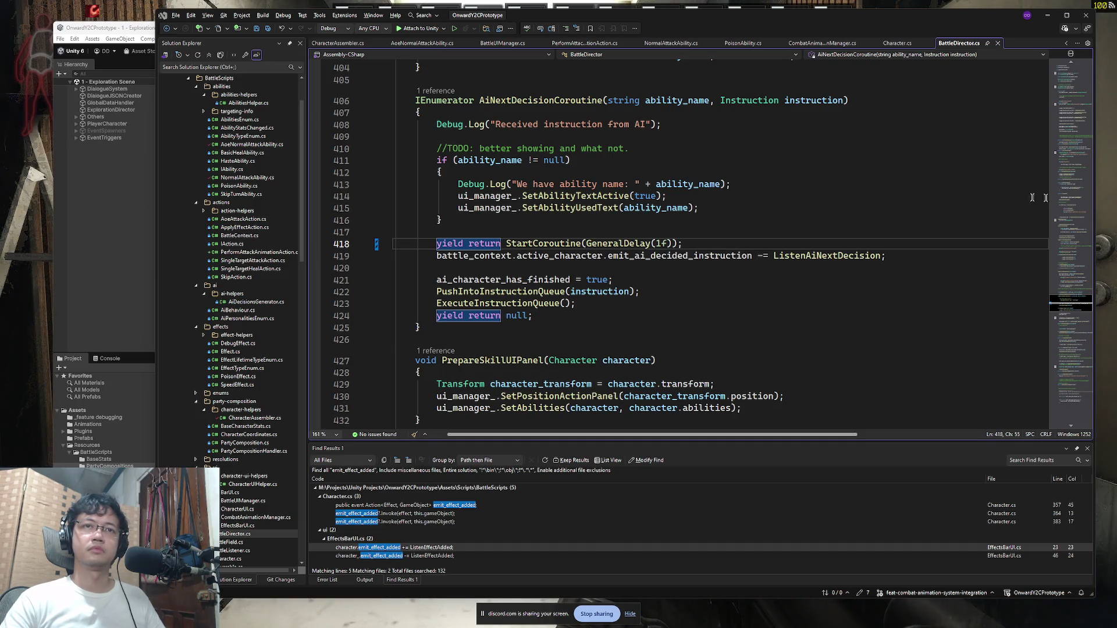
key("alt+Tab")
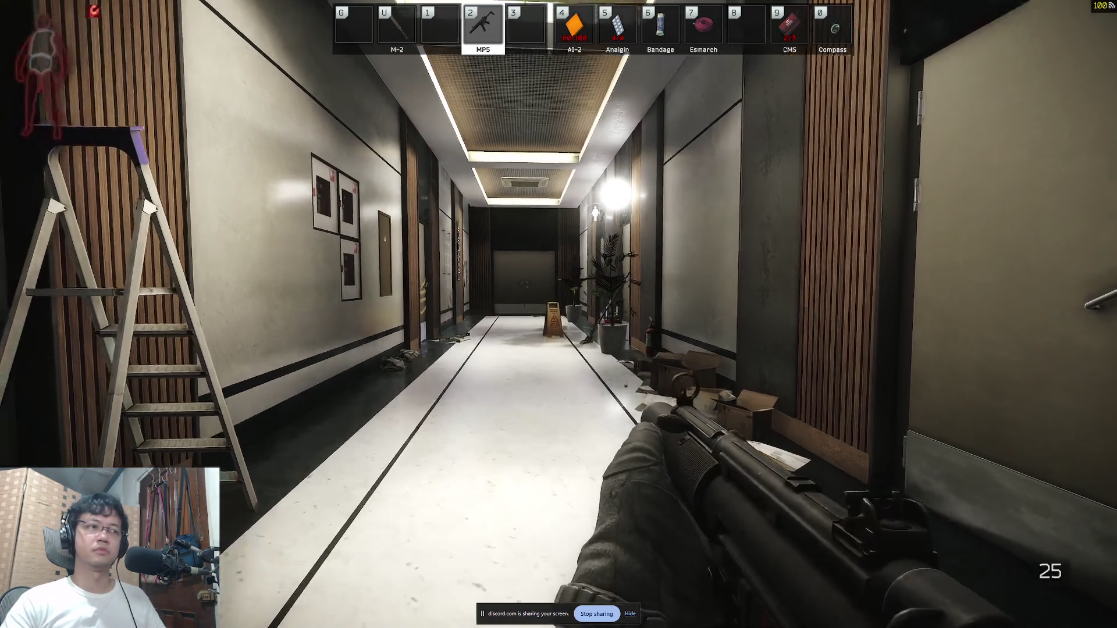
Step: Move along the corridor, heal with the AI-2 medkit, and redraw the MP5
key("a")
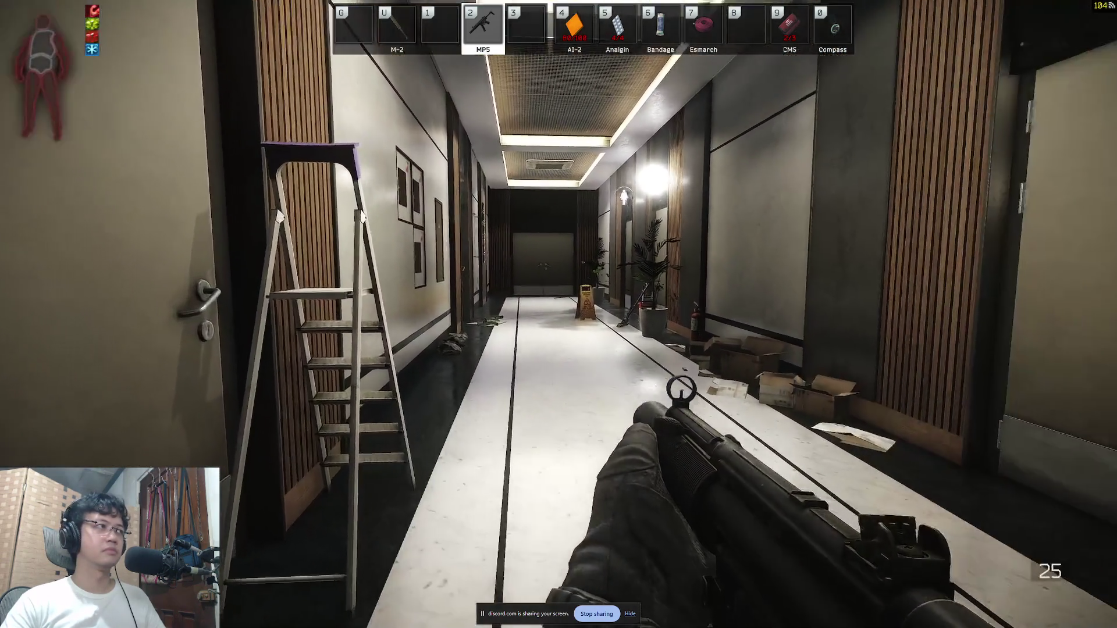
key("w")
key("x")
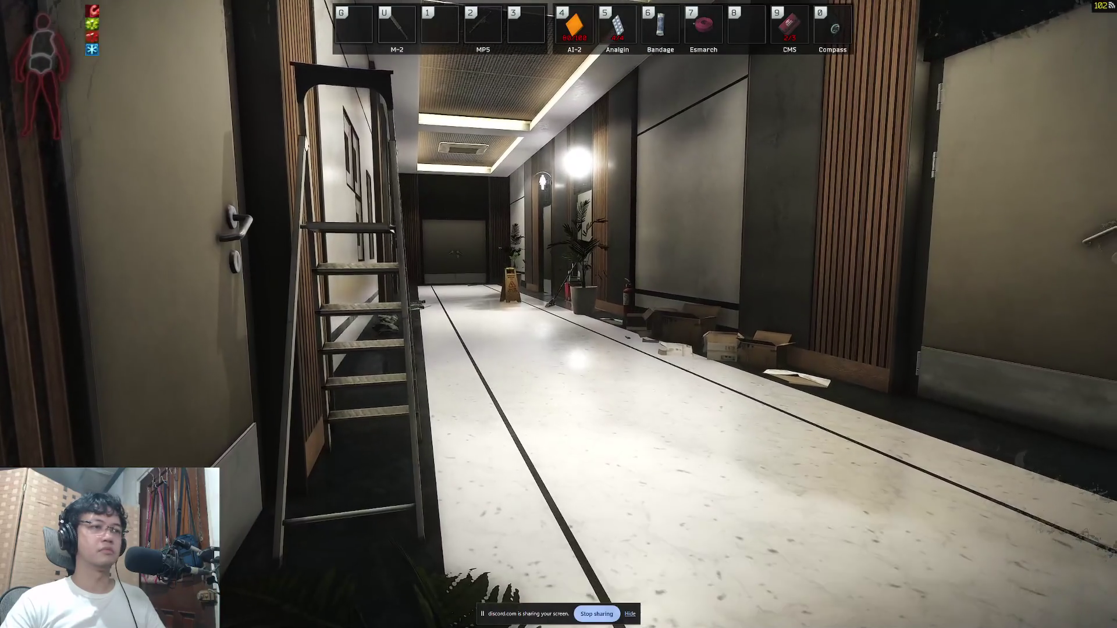
key("4")
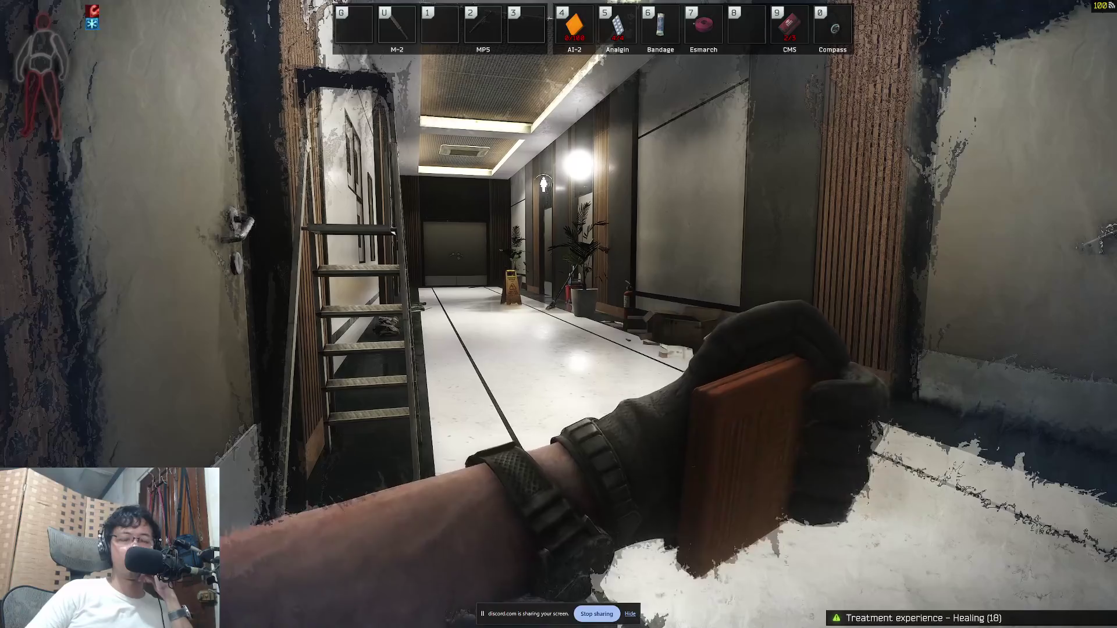
key("2")
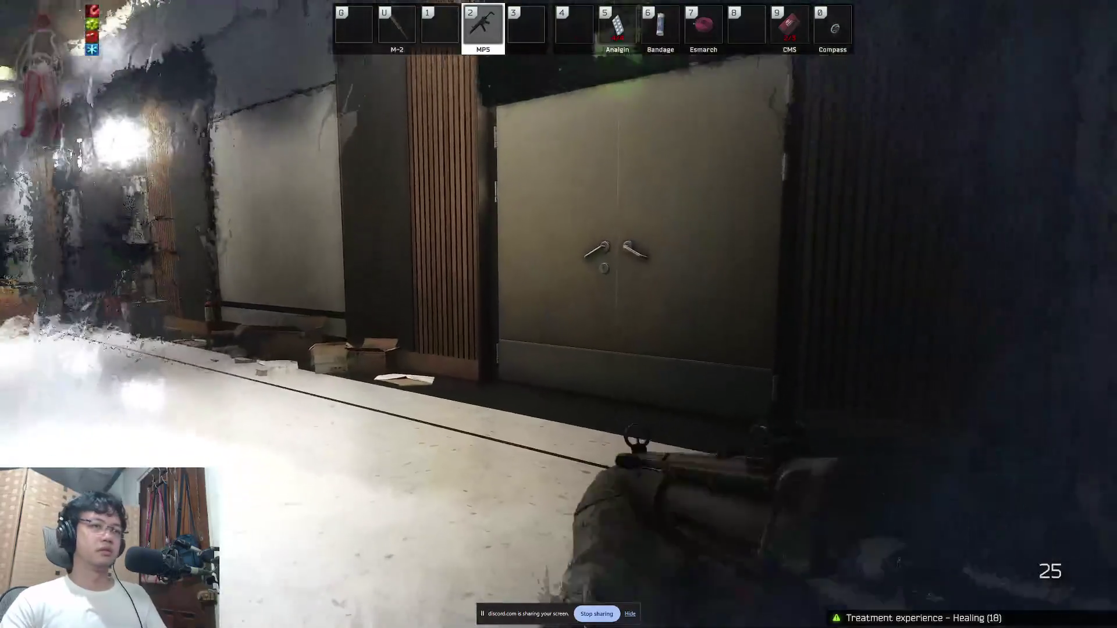
Step: Check the inventory and the MP5 magazine, then switch to the AI-2 medkit again
key("Tab")
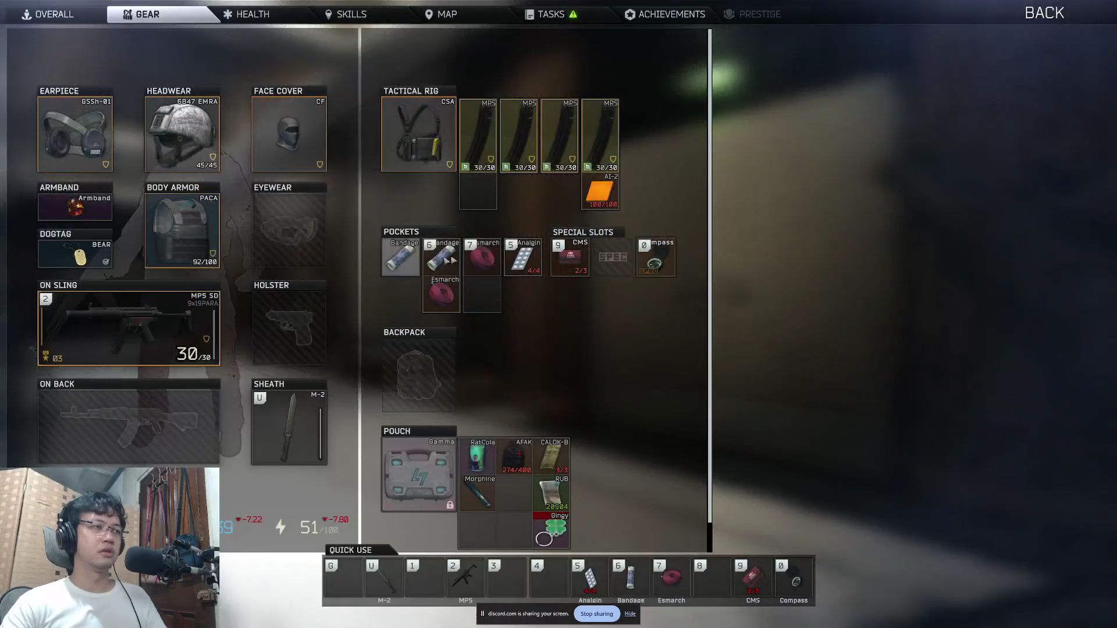
key("Tab")
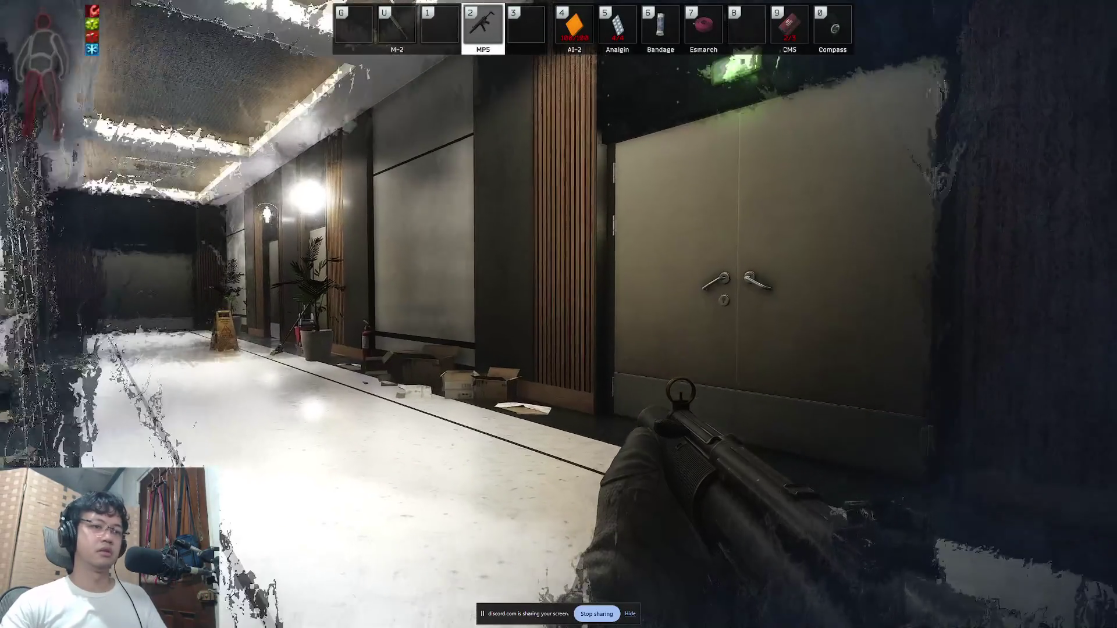
key("alt+t")
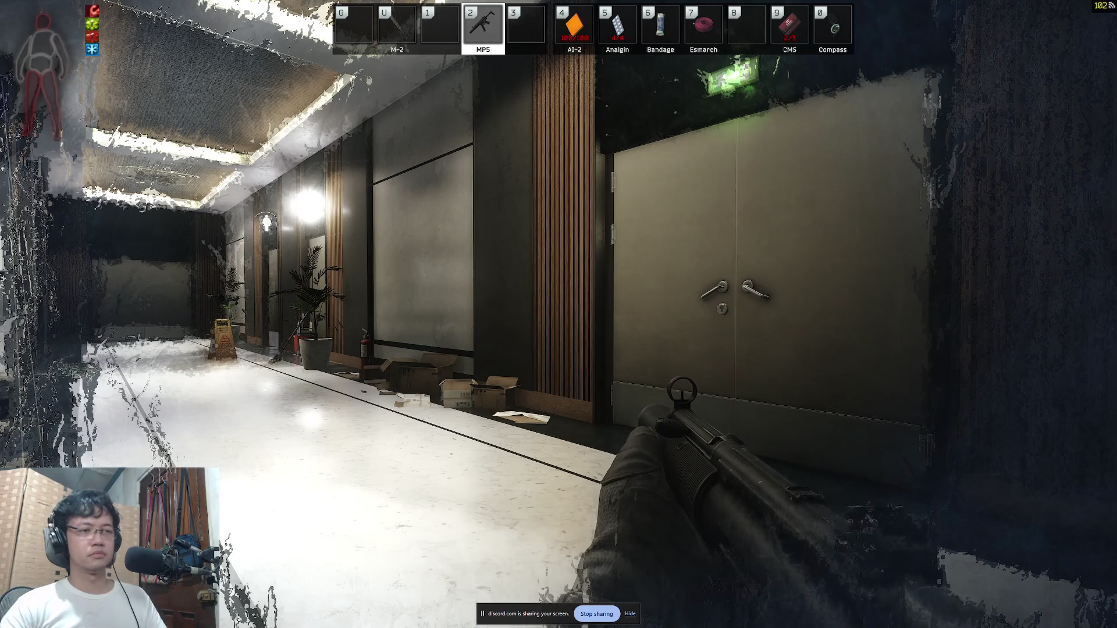
key("f")
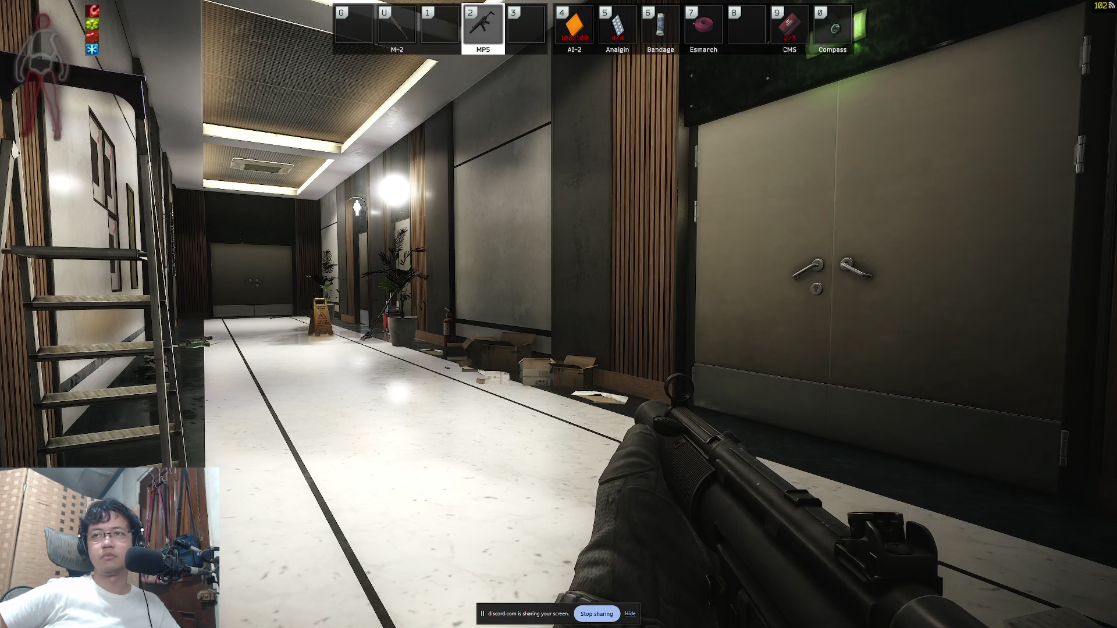
key("4")
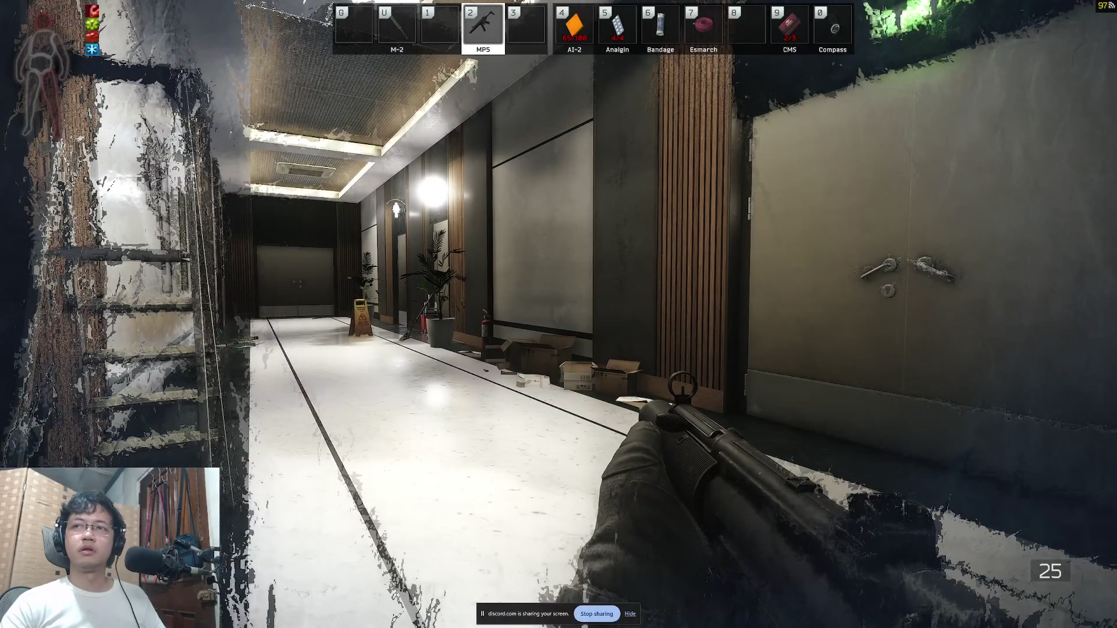
Step: From the corridor, check the extraction list, remaining raid time, magazine and compass
key("d")
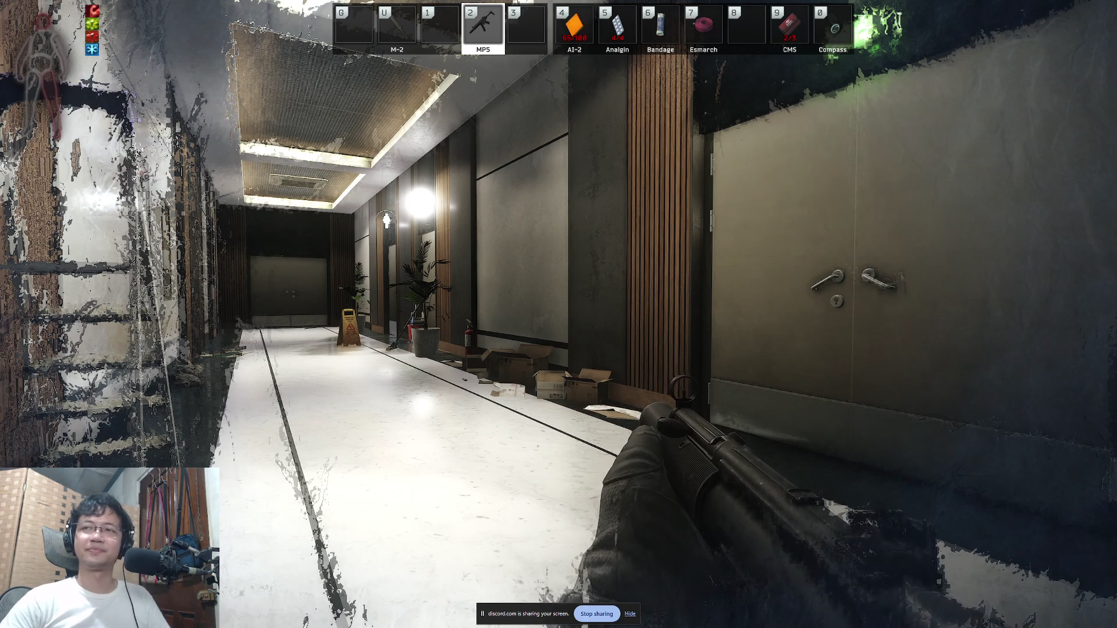
key("e")
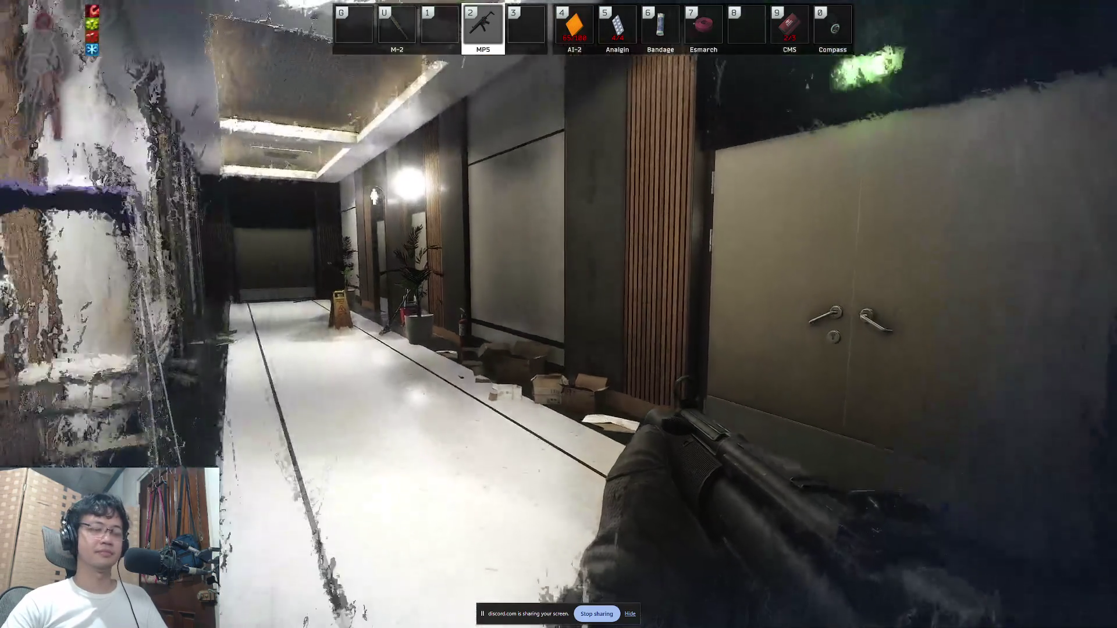
key("o")
key("o")
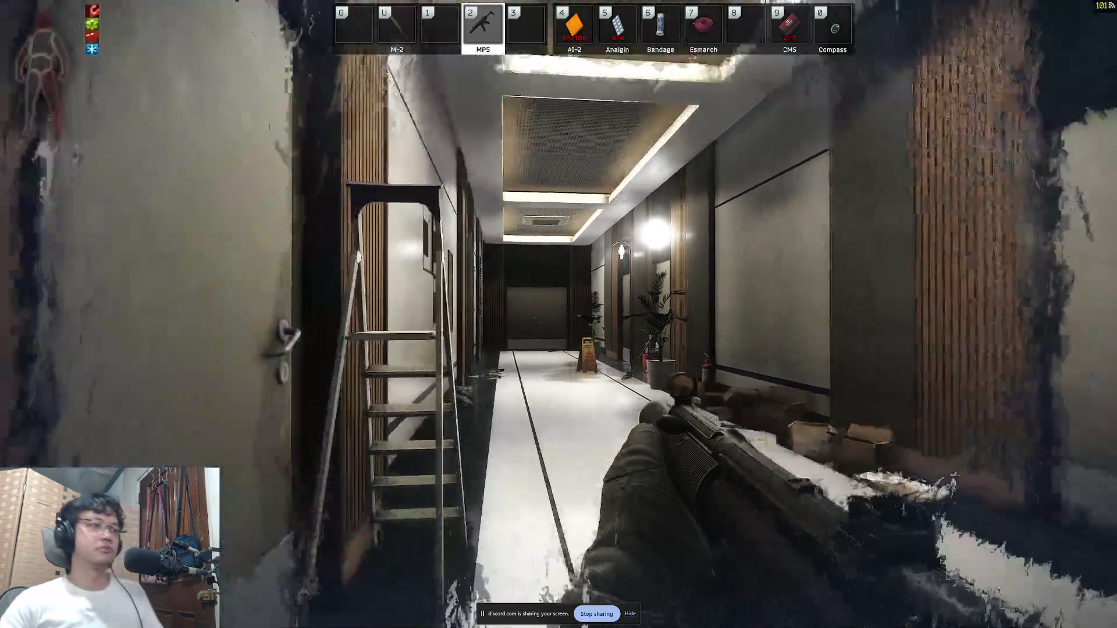
right_click(559, 314)
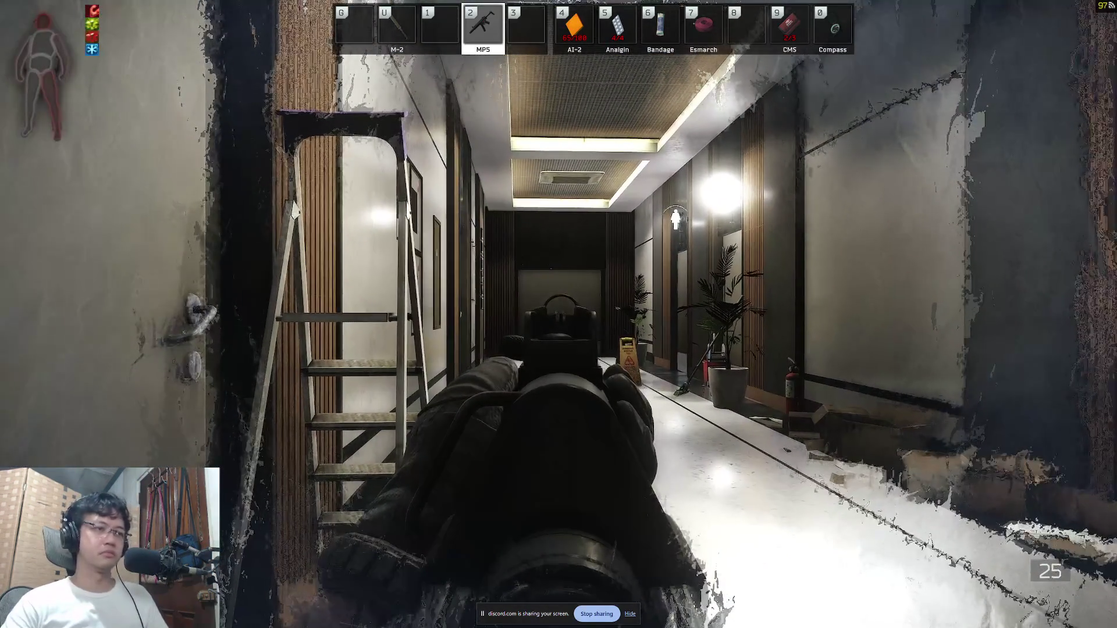
key("r")
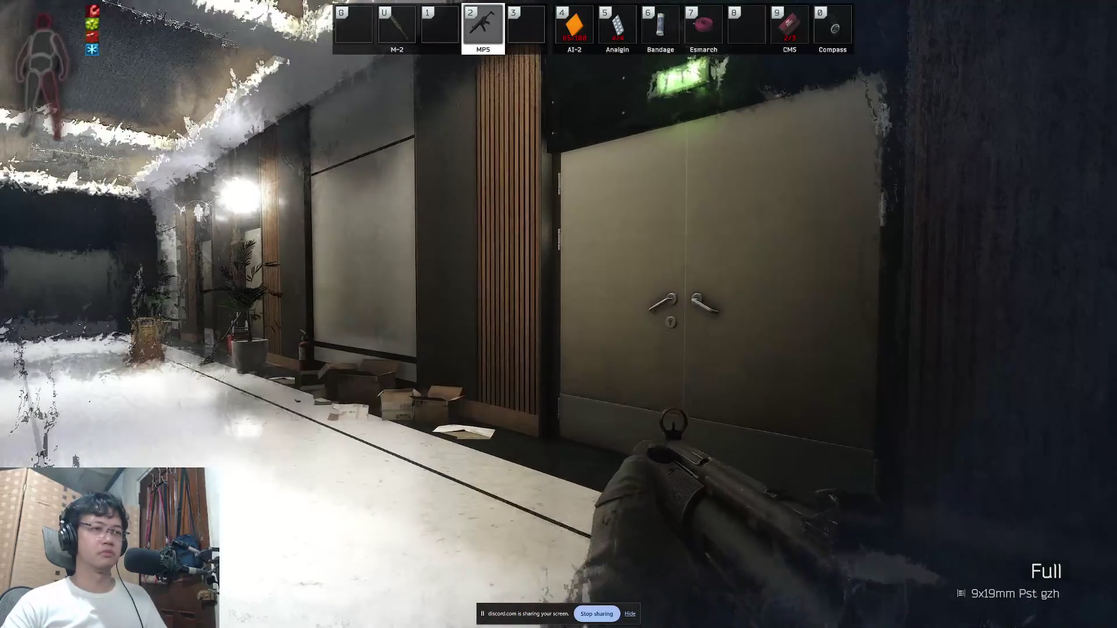
key("o")
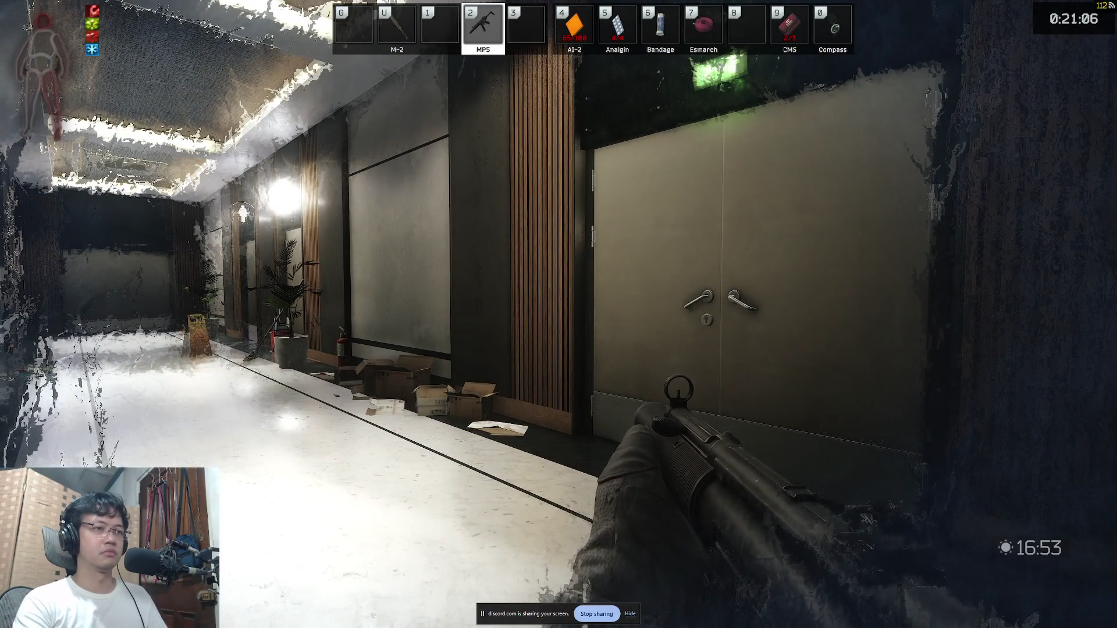
key("Tab")
key("Tab")
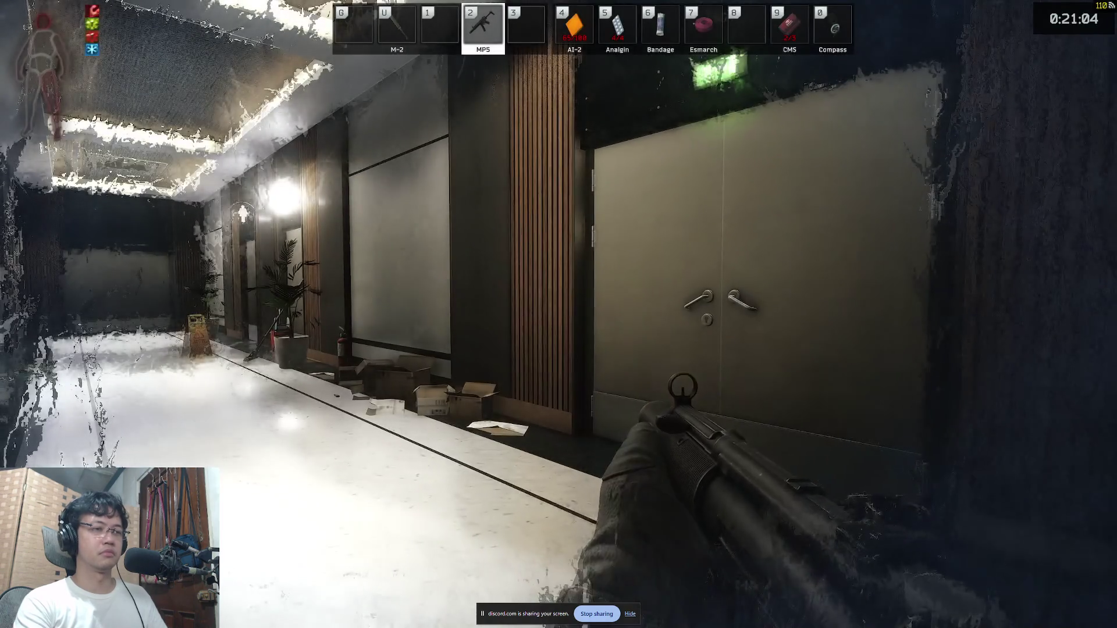
key("o")
key("o")
key("Tab")
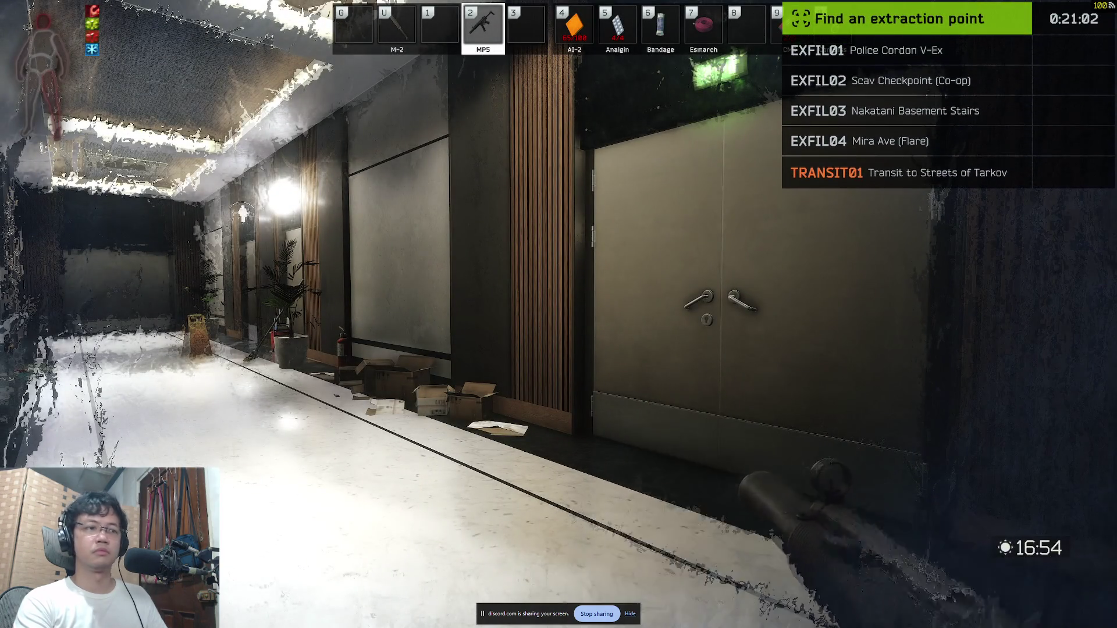
key("b")
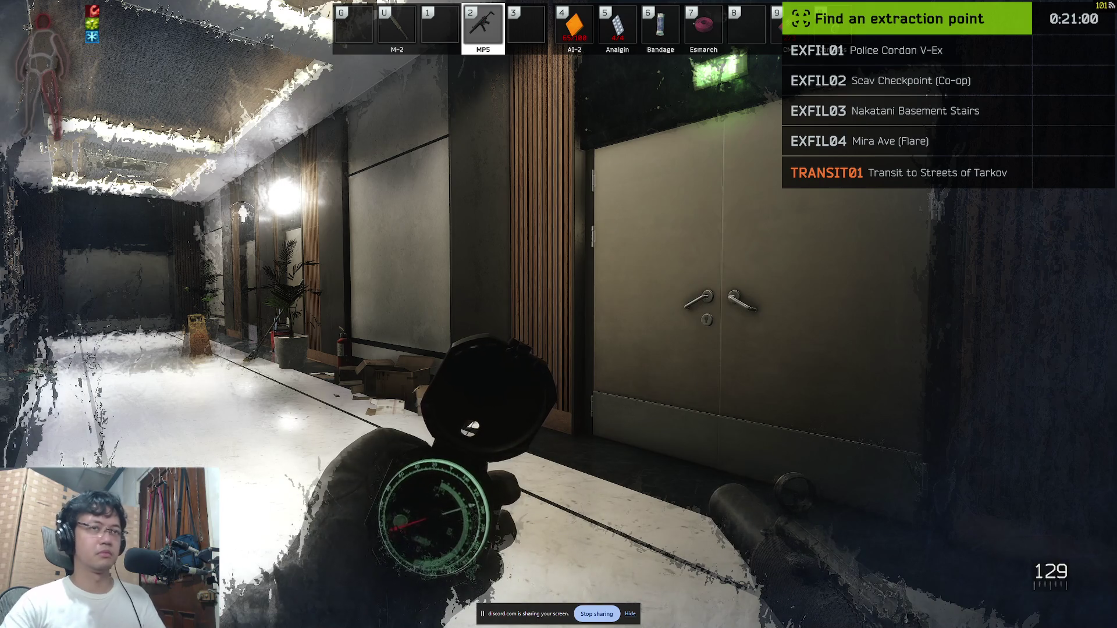
key("b")
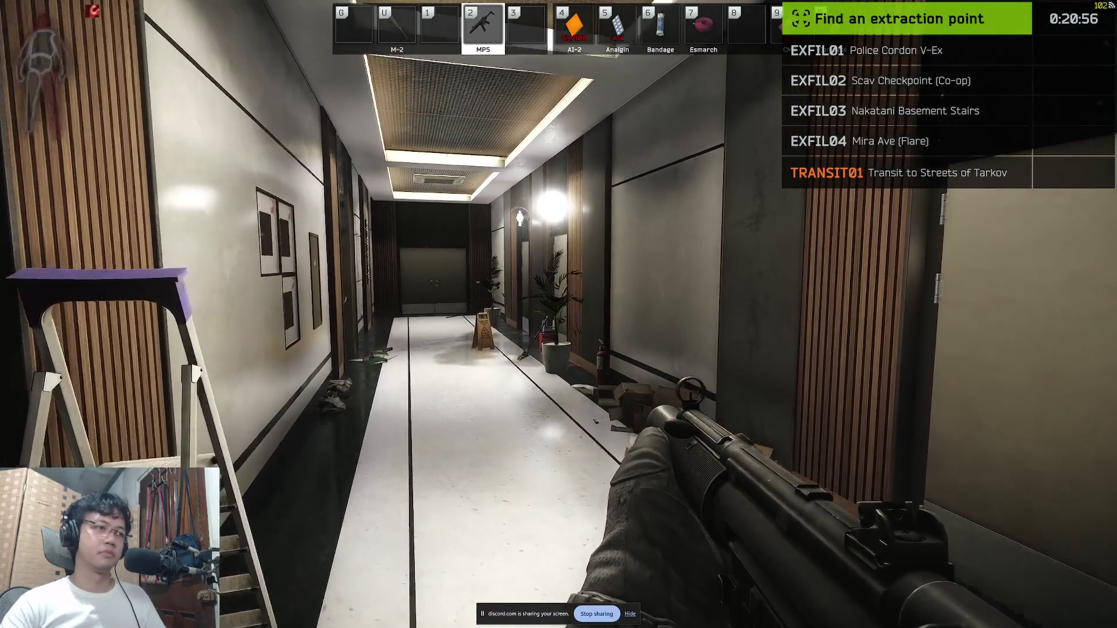
Step: Walk down the corridor to the double doors and open them
key("w")
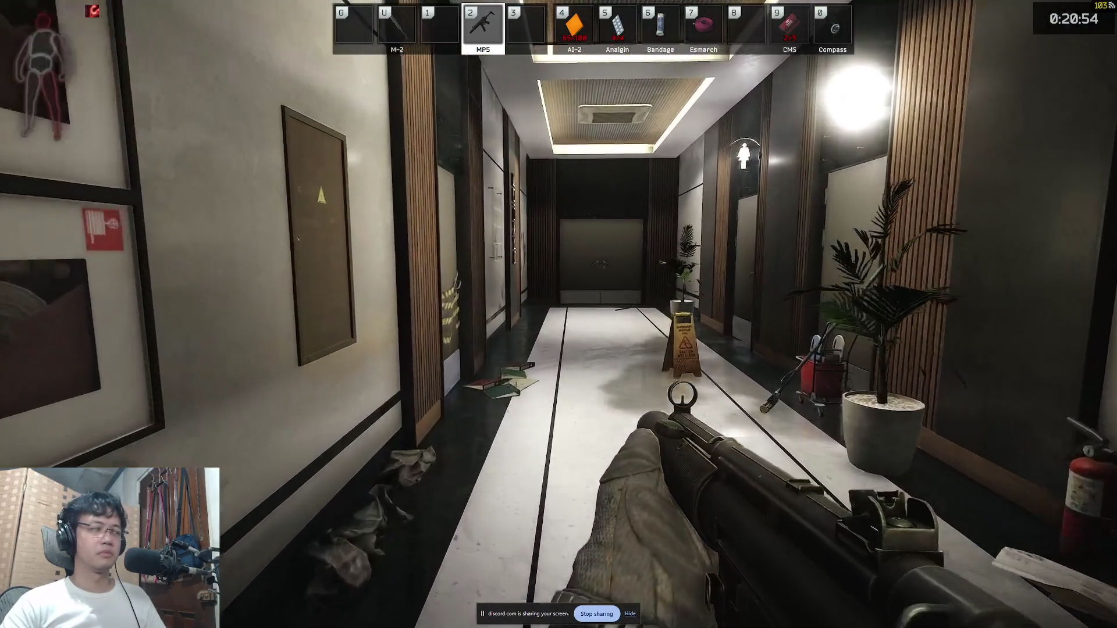
key("super")
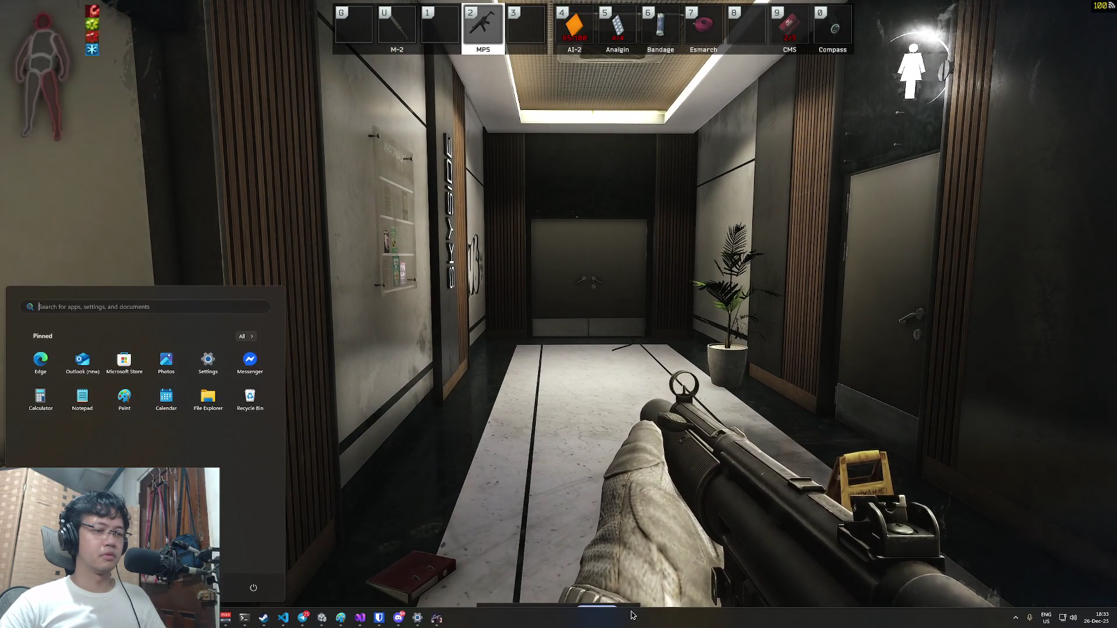
left_click(634, 610)
key("super")
key("Escape")
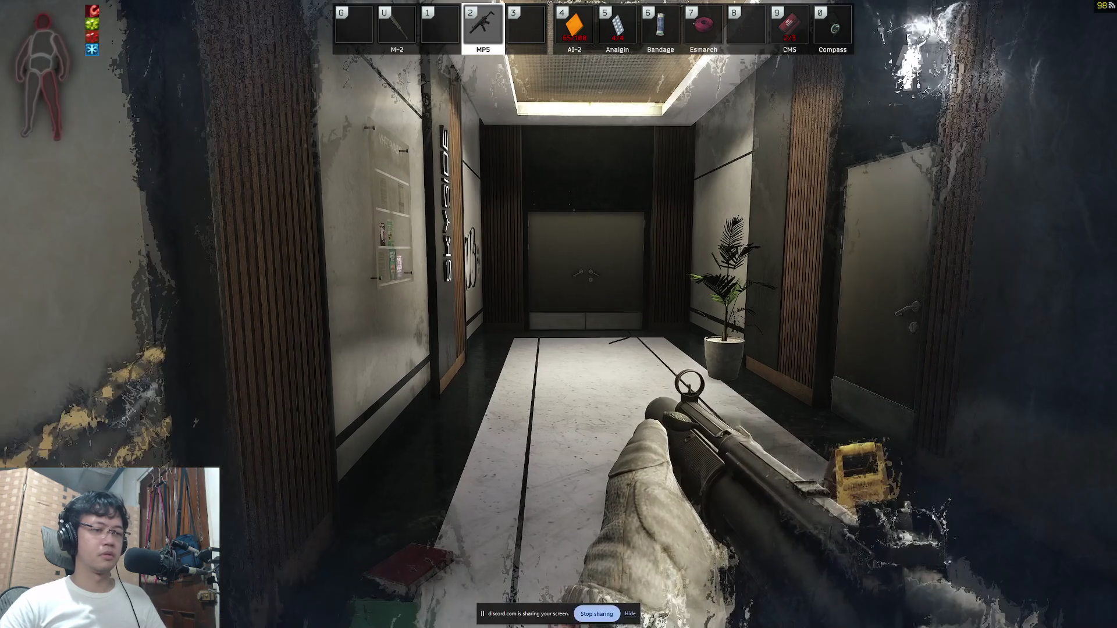
key("Escape")
key("Escape")
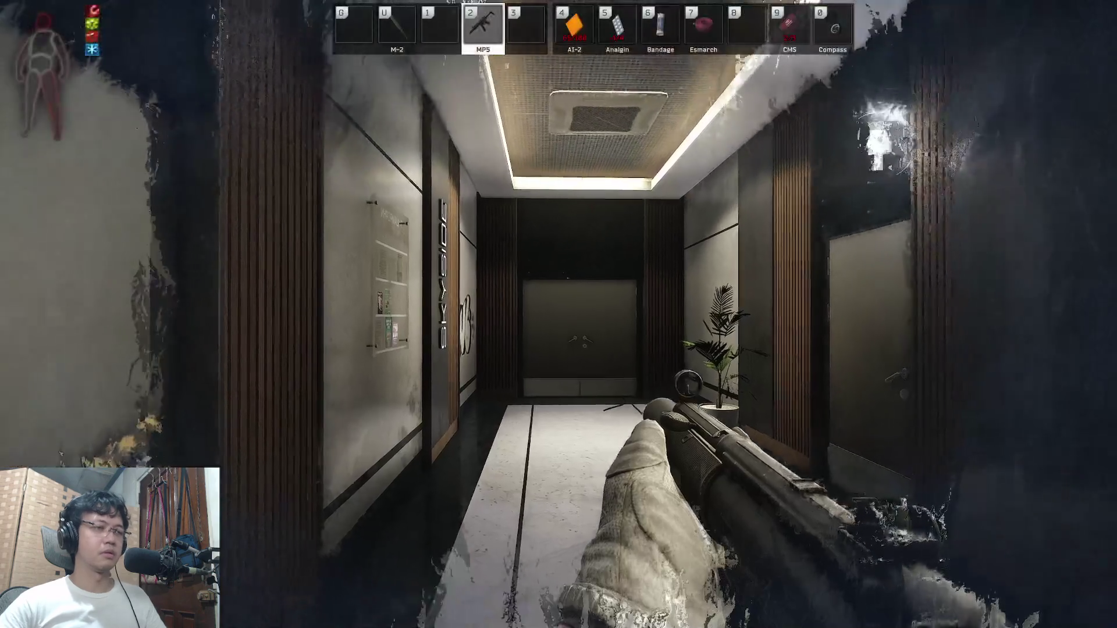
key("w")
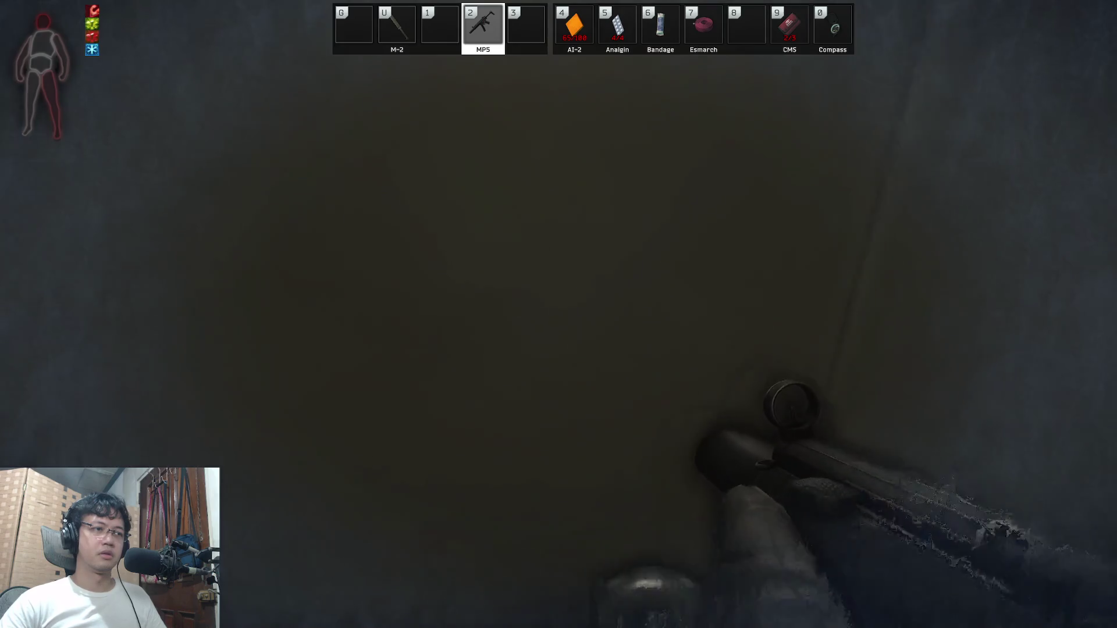
key("f")
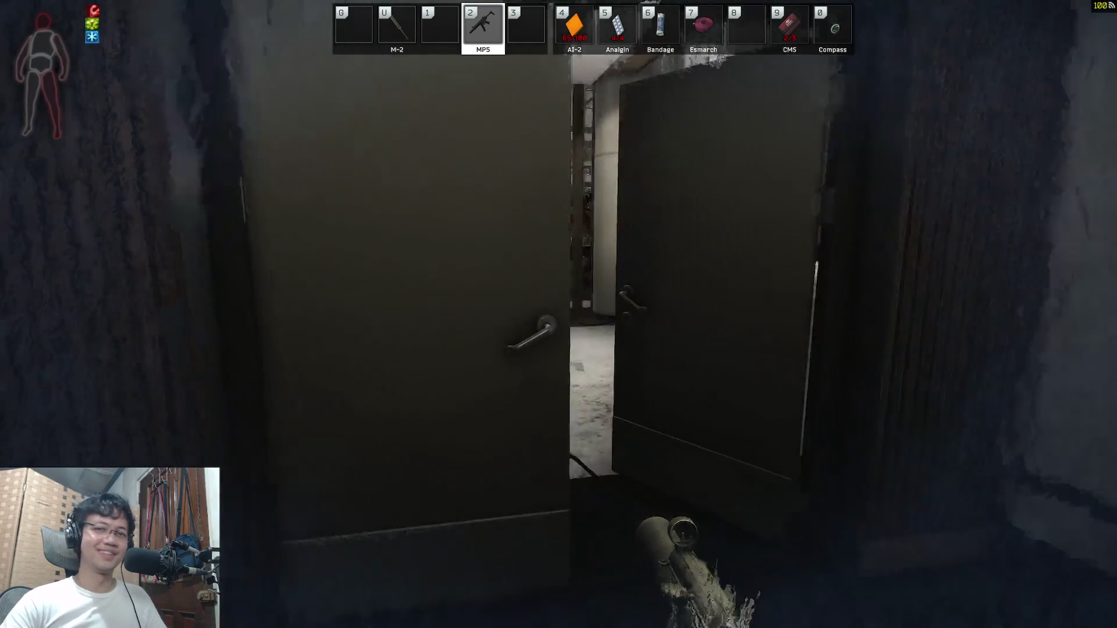
key("super")
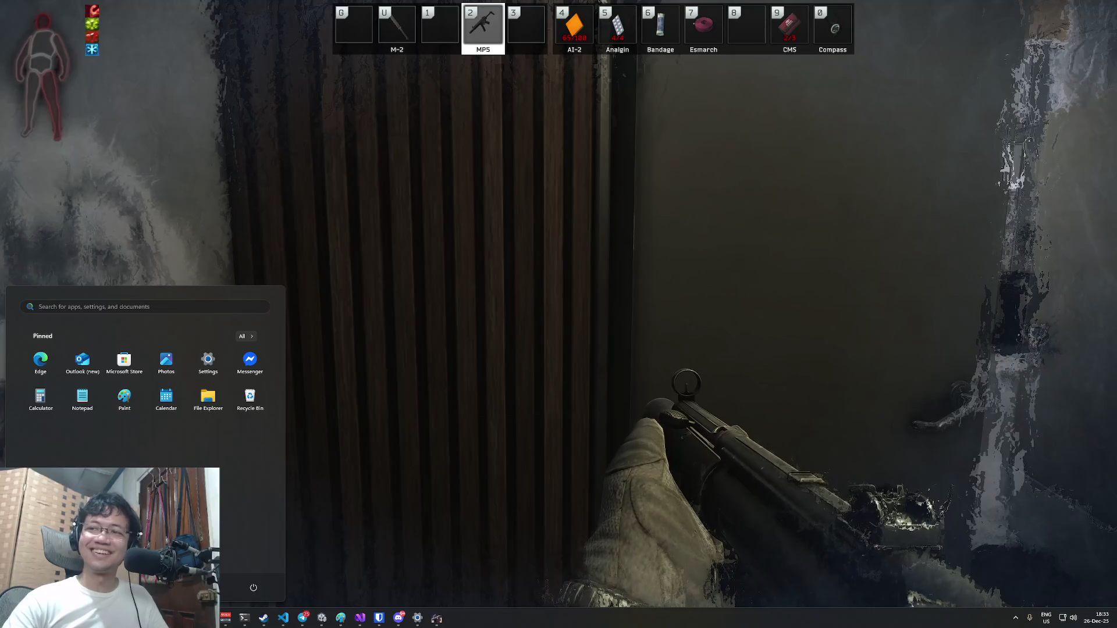
key("Escape")
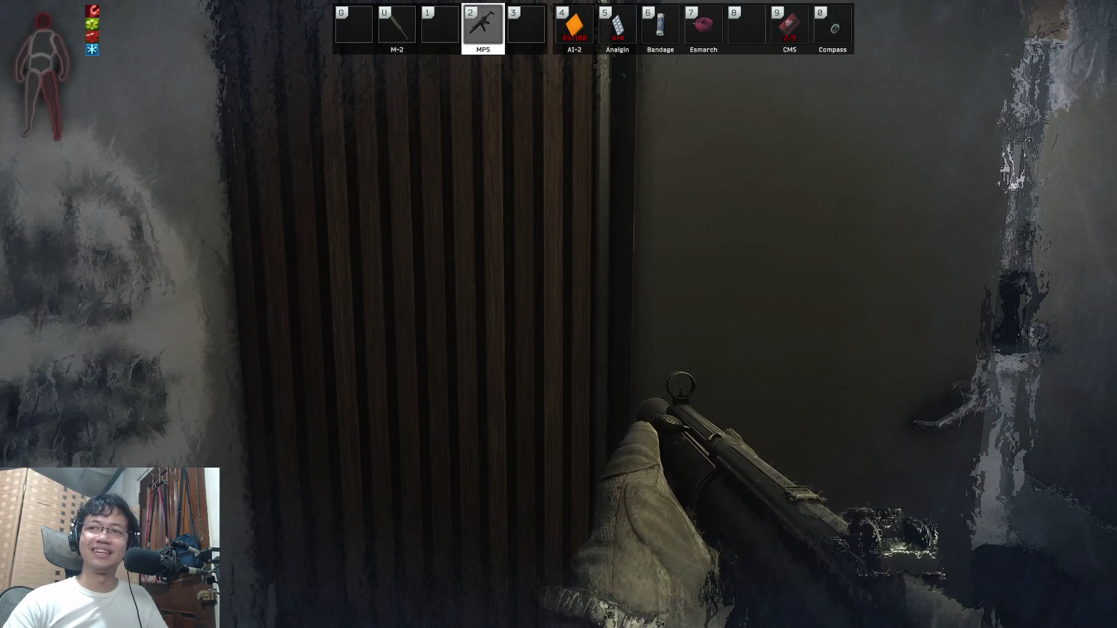
Step: Enter the lobby past the graffiti pillar and aim the MP5 toward the revolving door
key("f")
key("w")
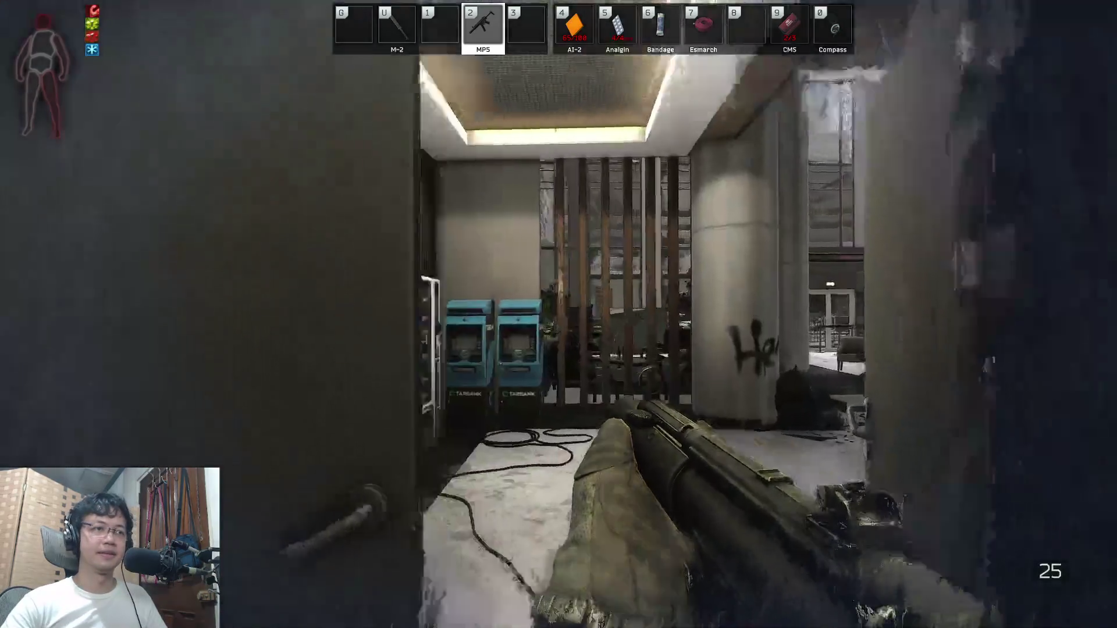
key("w")
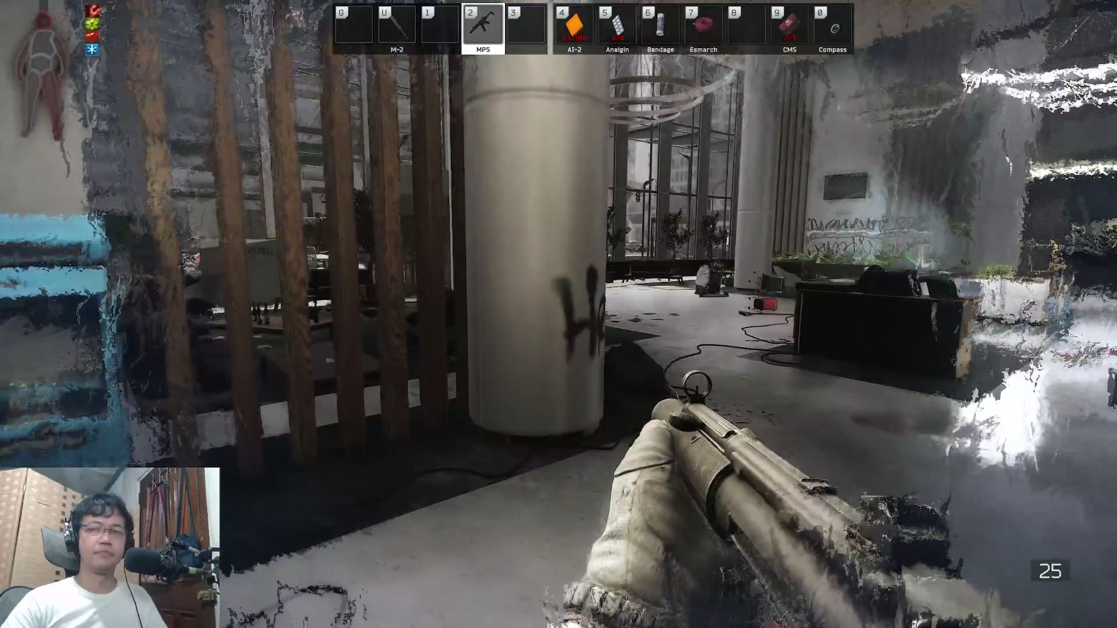
key("w")
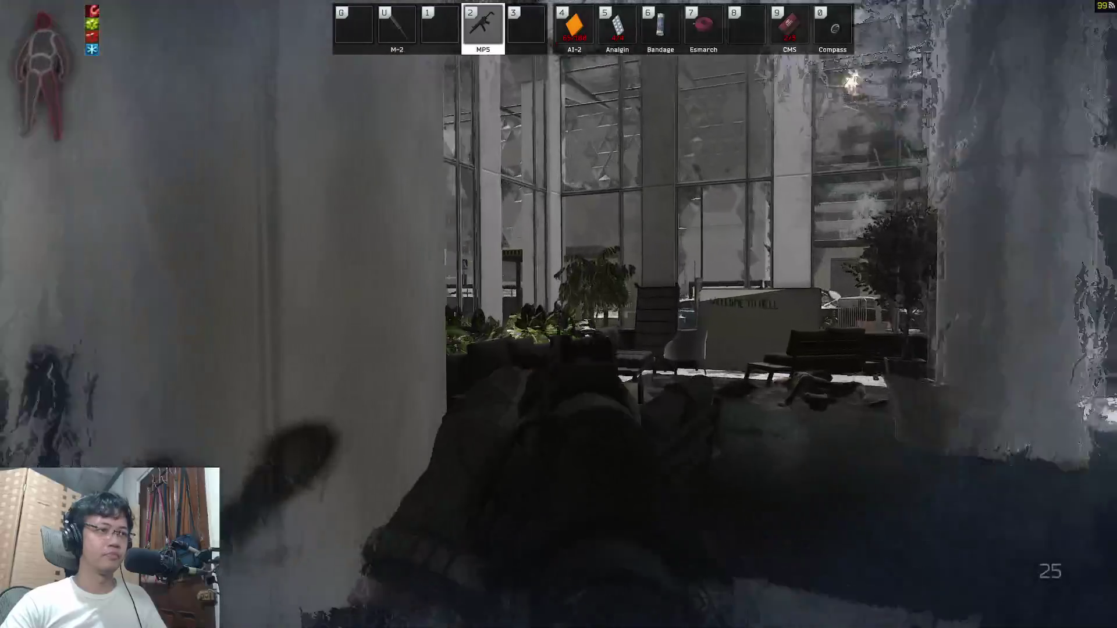
key("w")
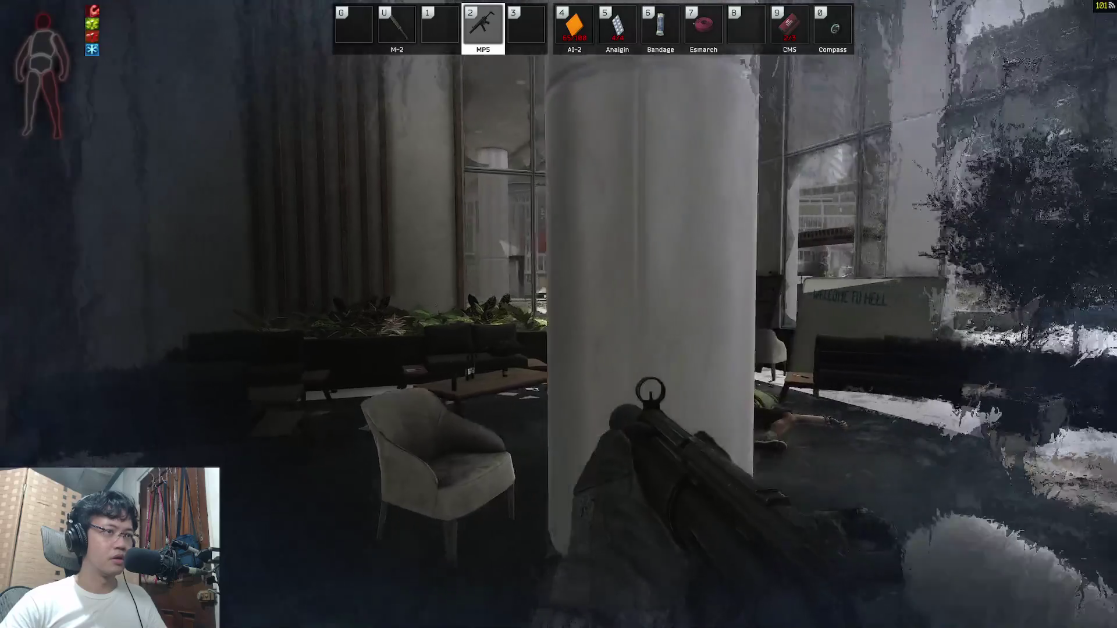
right_click(558, 314)
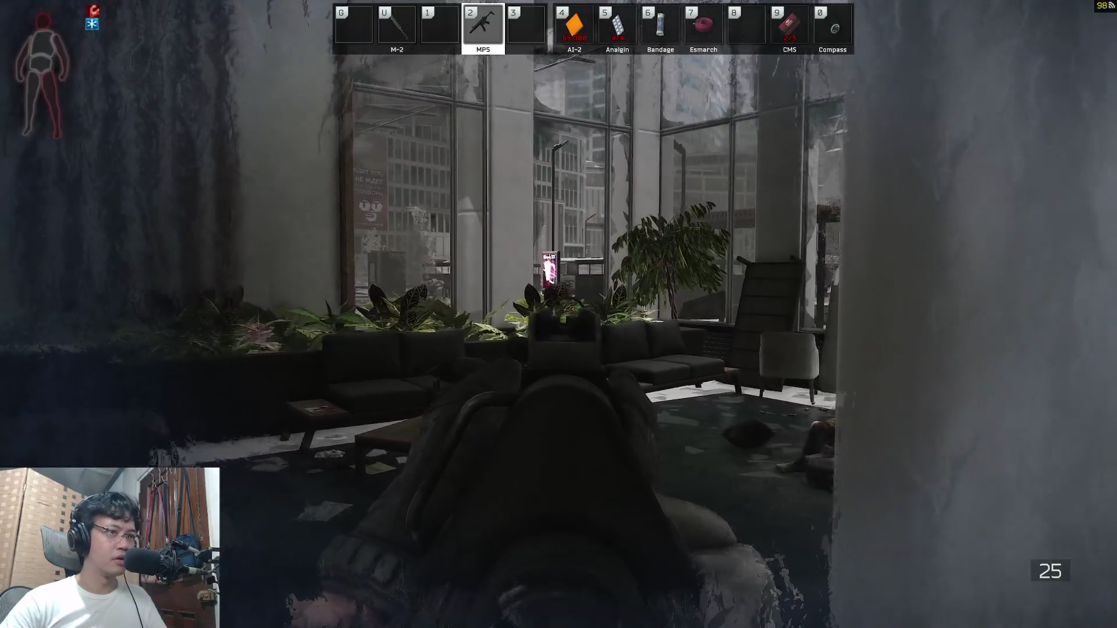
key("d")
key("d")
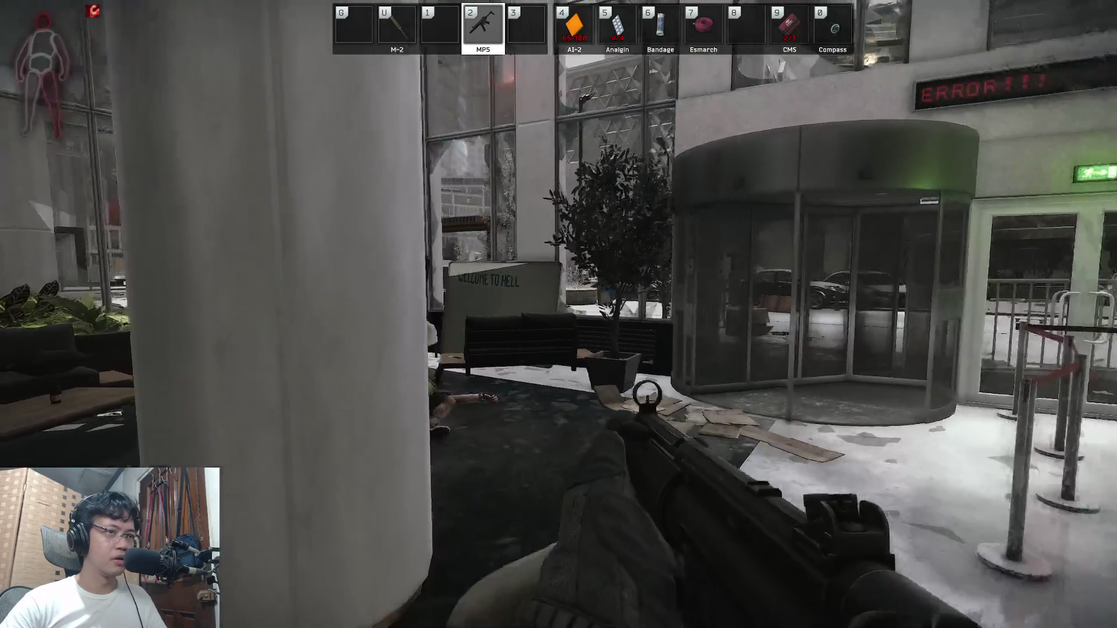
key("d")
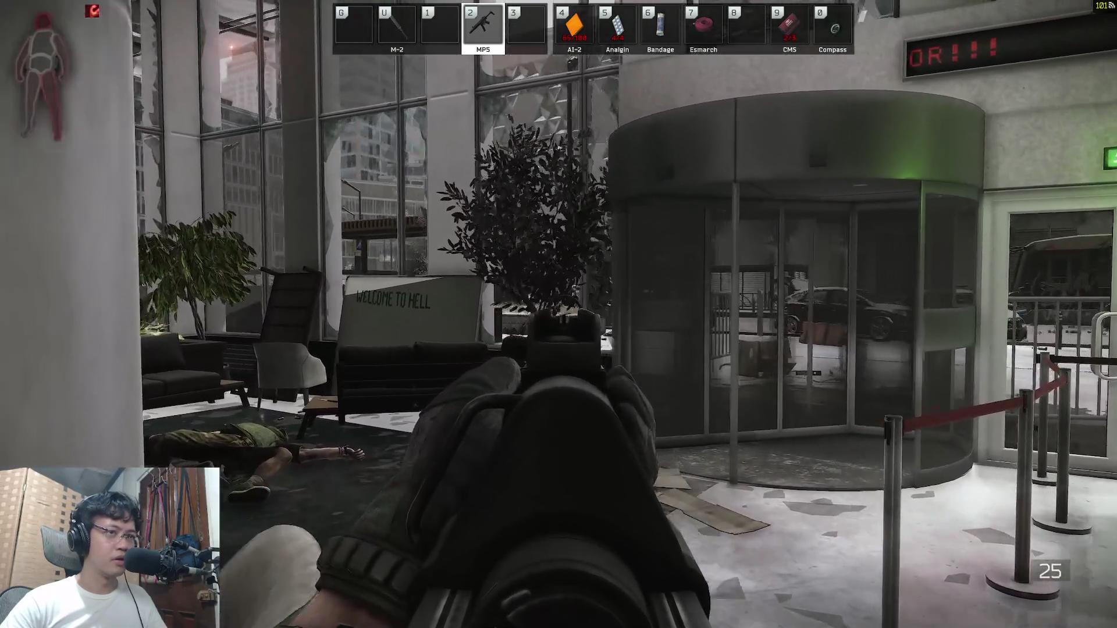
Step: Reload the MP5, check the compass bearing and sidestep right to see past the pillar
mouse_move(558, 314)
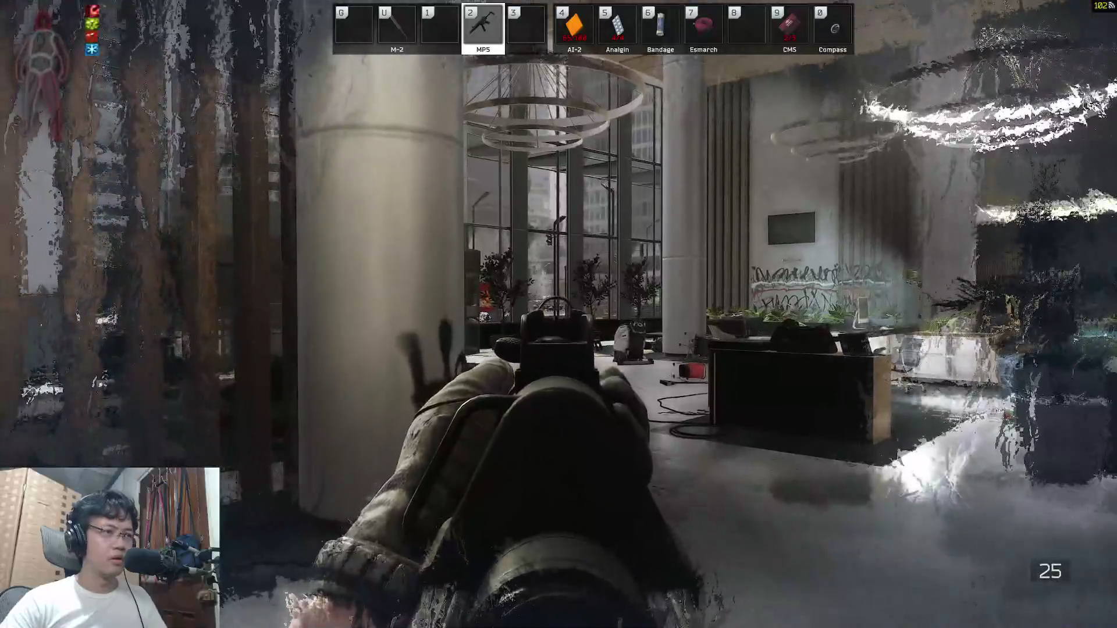
key("r")
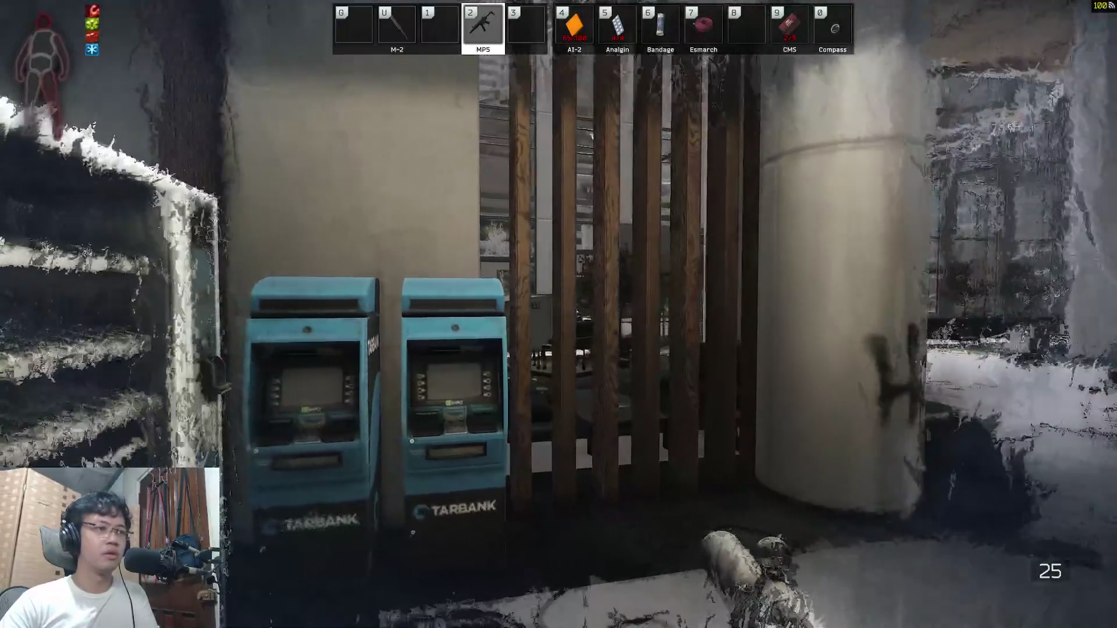
key("b")
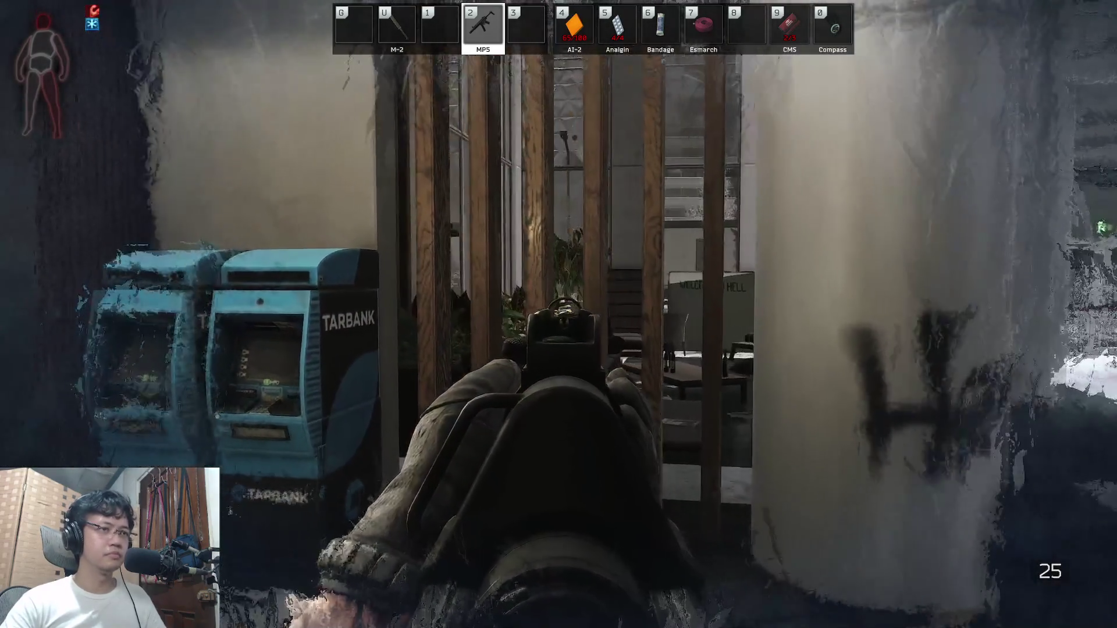
key("d")
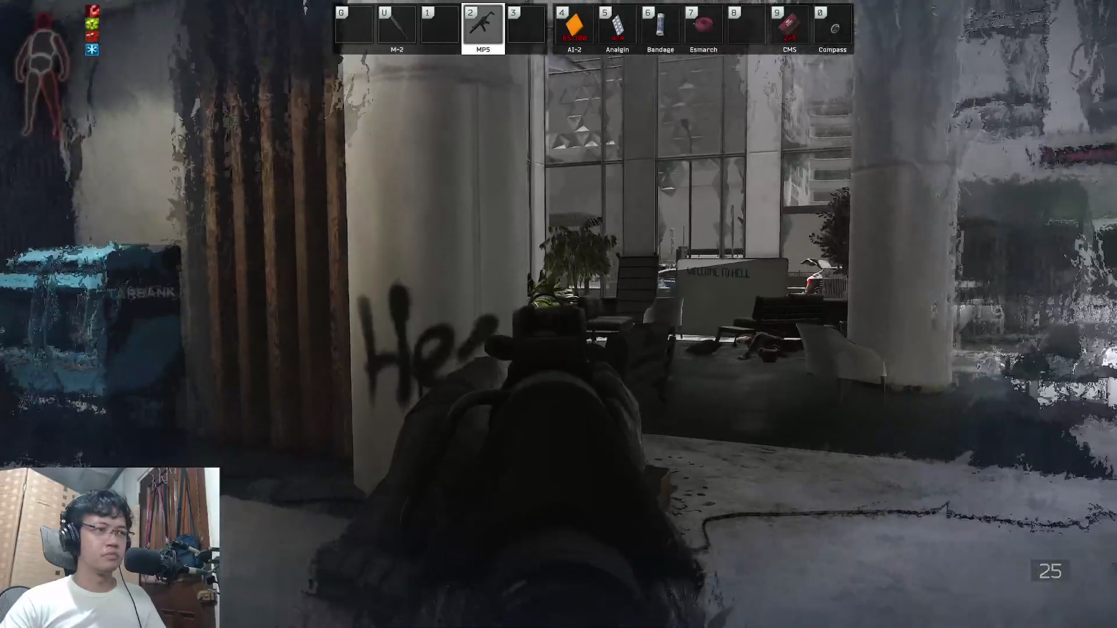
Step: Advance past the 'He' graffiti pillar into the lobby, then fall back toward the TarBank ATMs
key("shift")
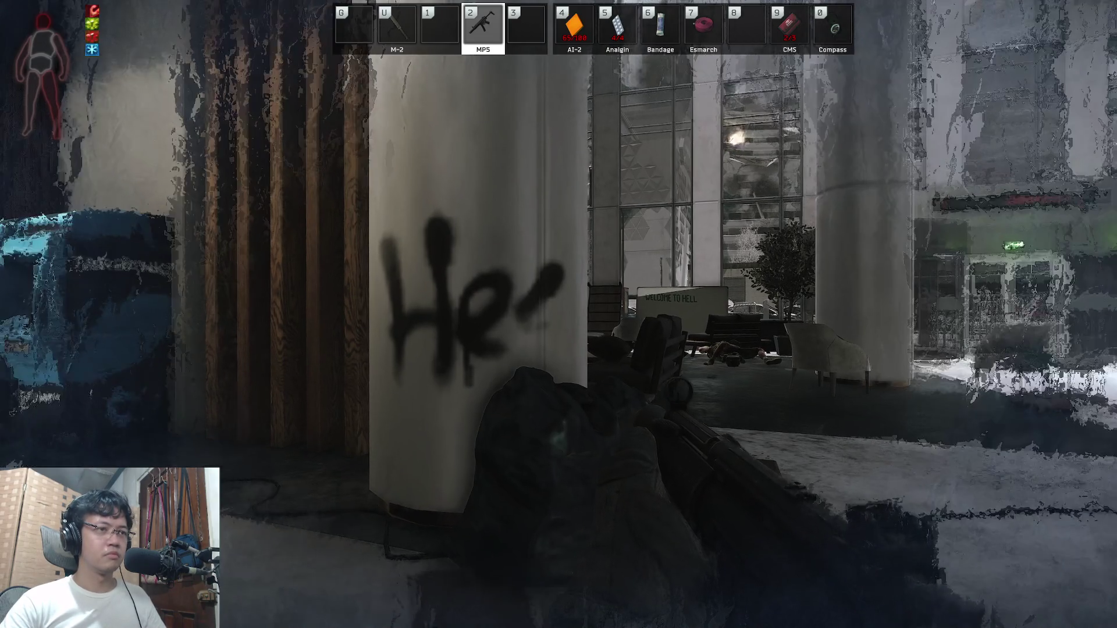
key("w")
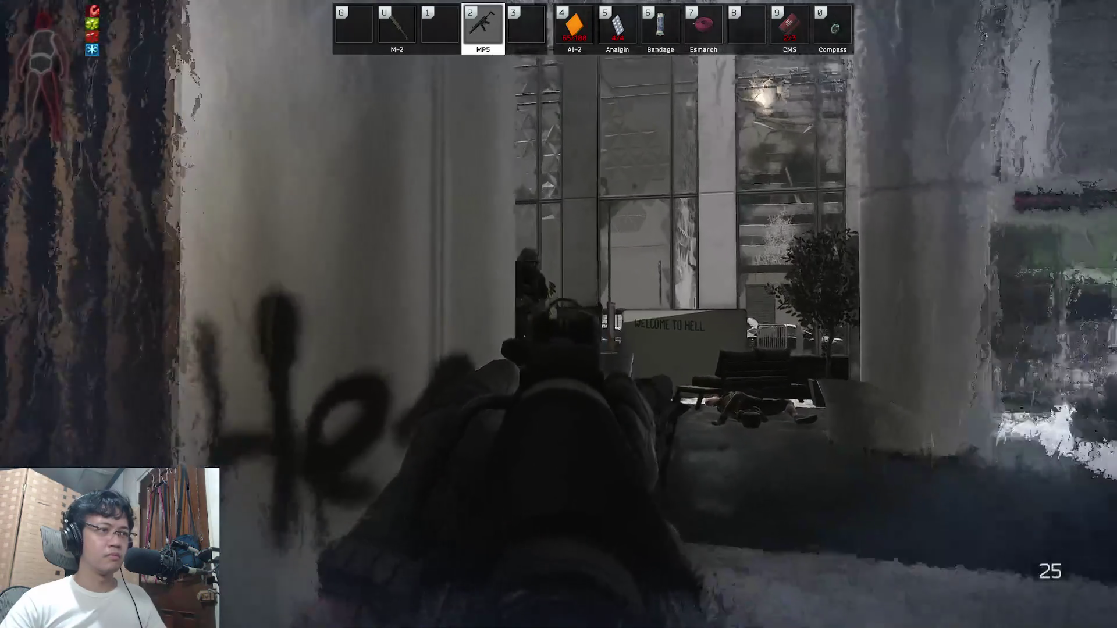
key("w")
key("w")
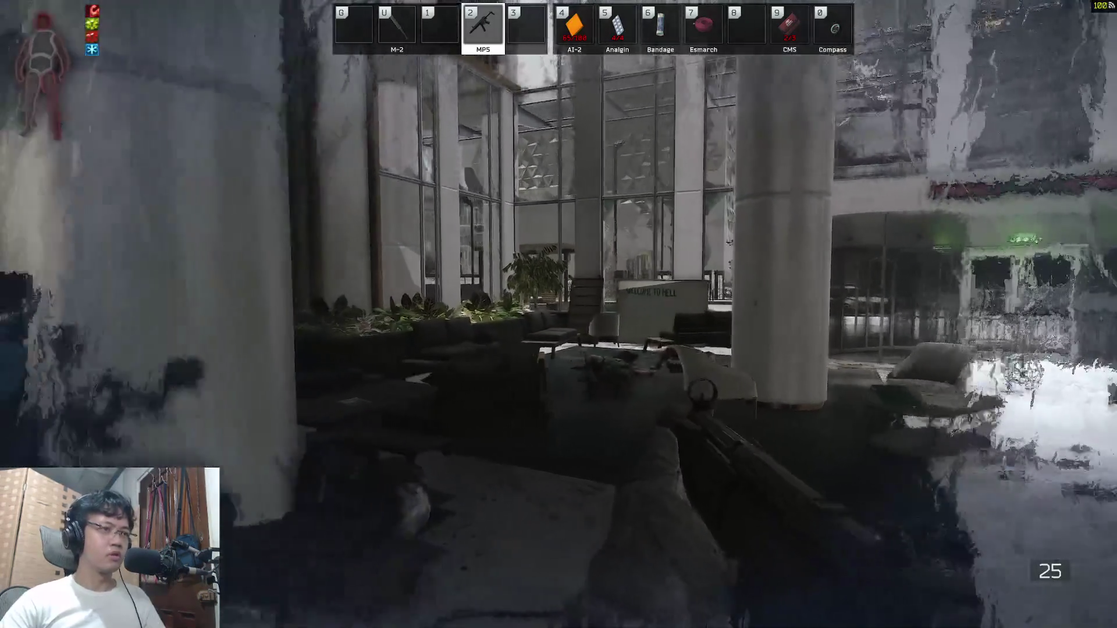
key("w")
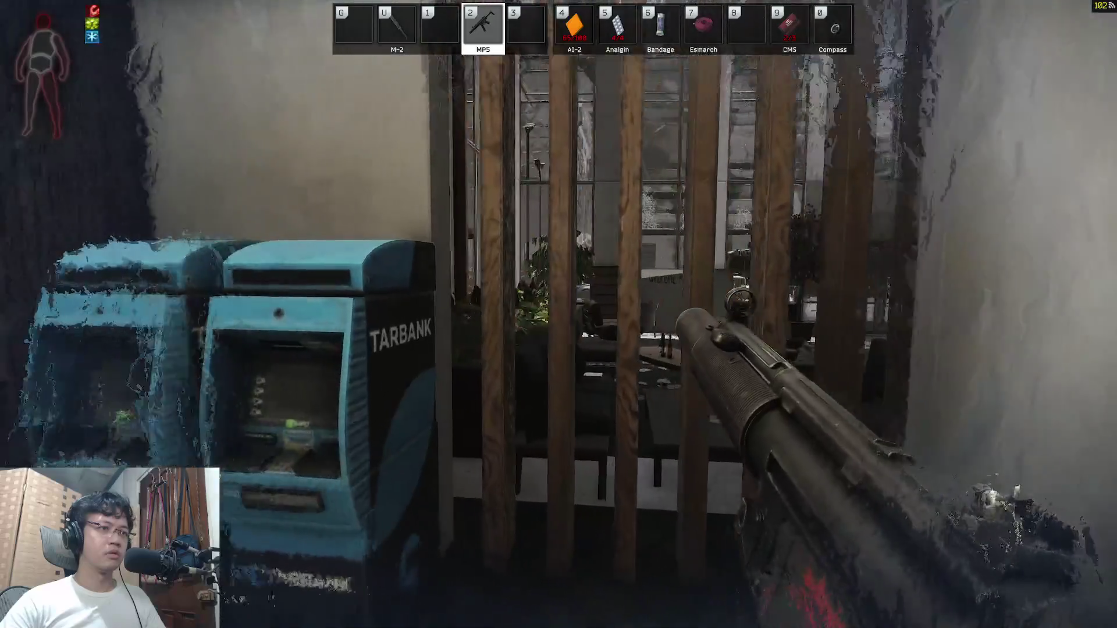
Step: Sidestep beside the ATMs and advance past the pillar into the lounge with the bodies
key("d")
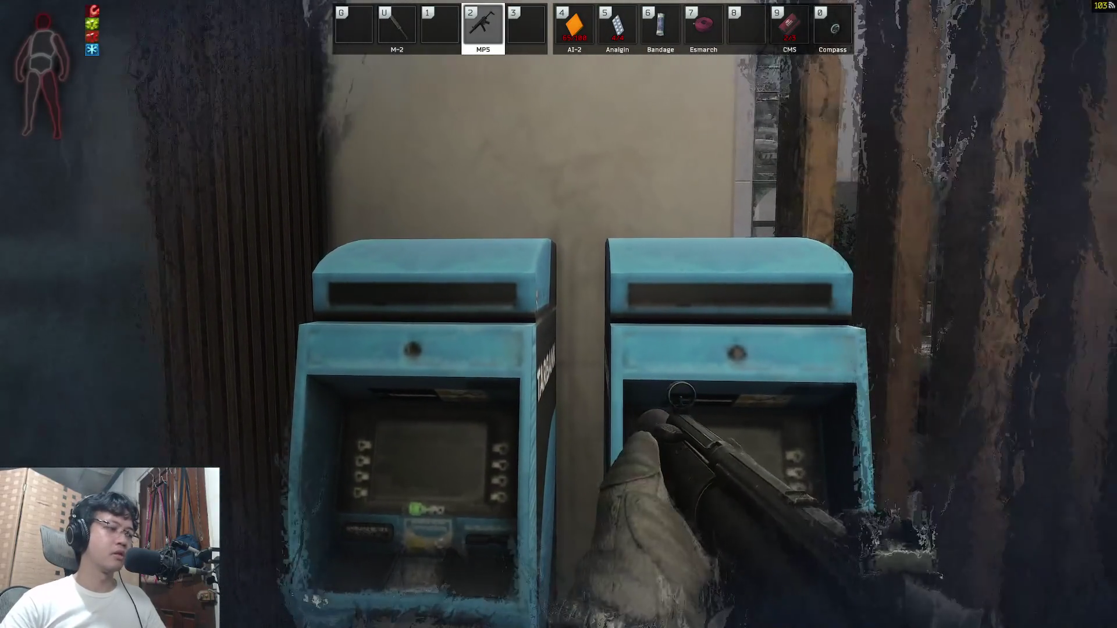
key("w")
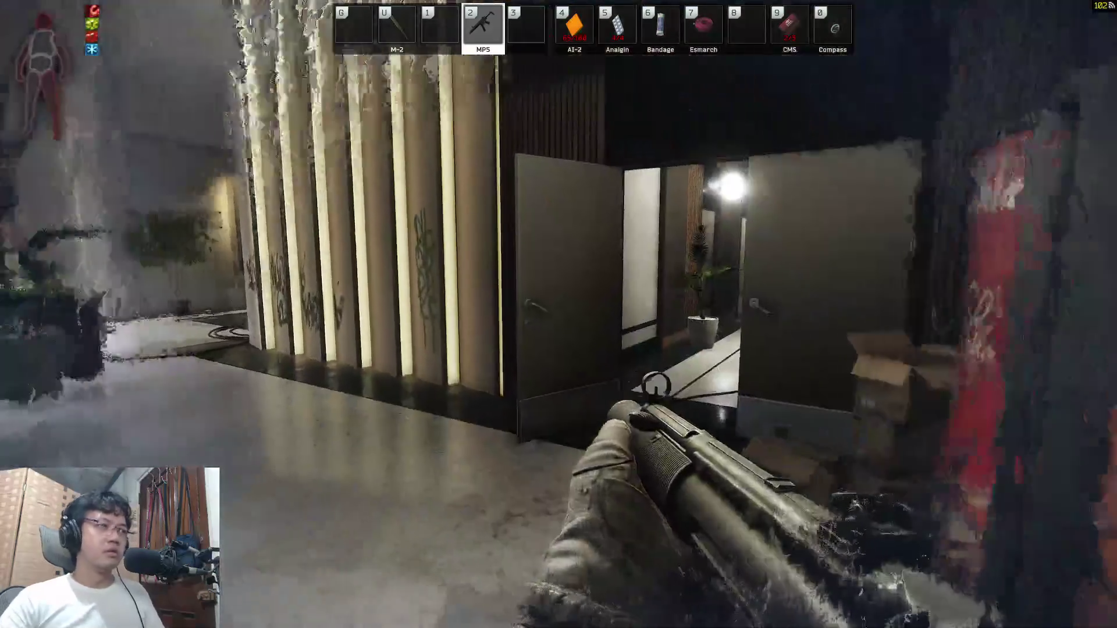
key("w")
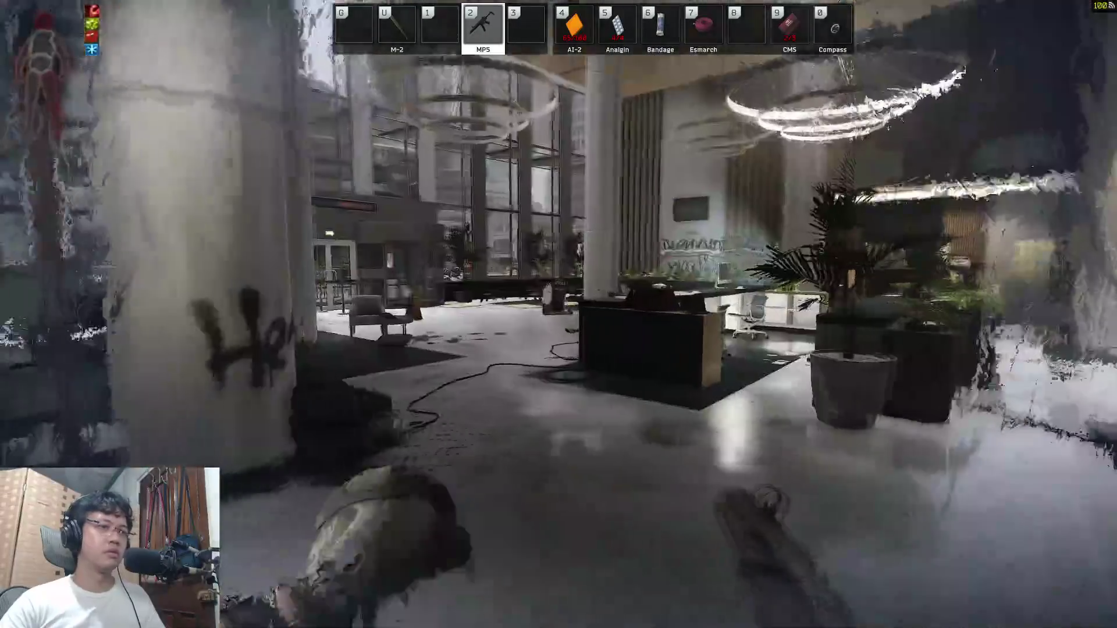
key("w")
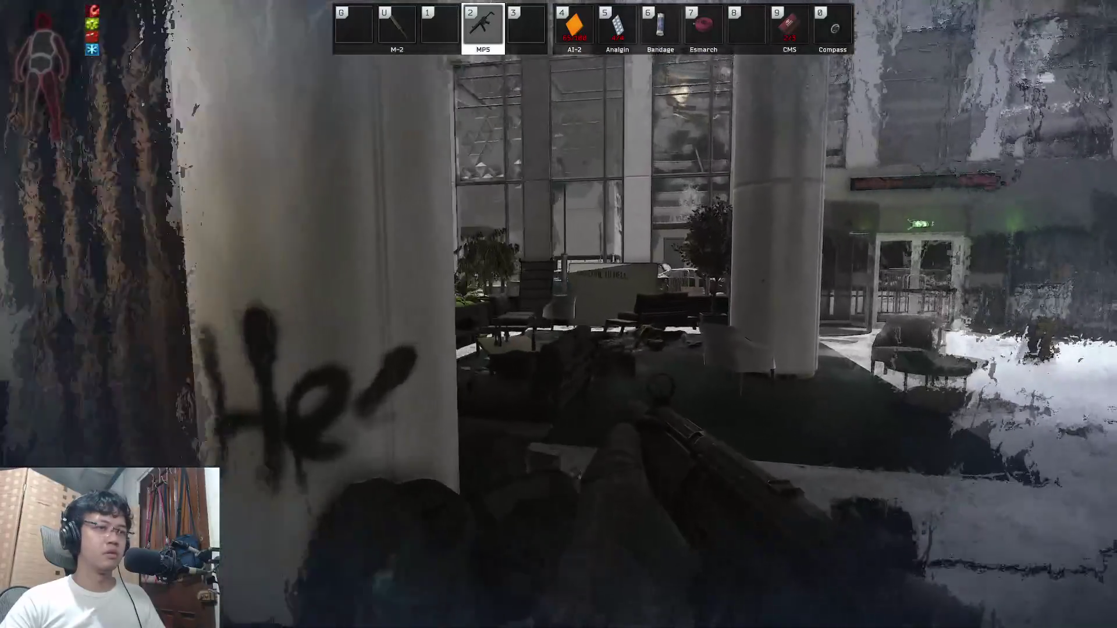
key("w")
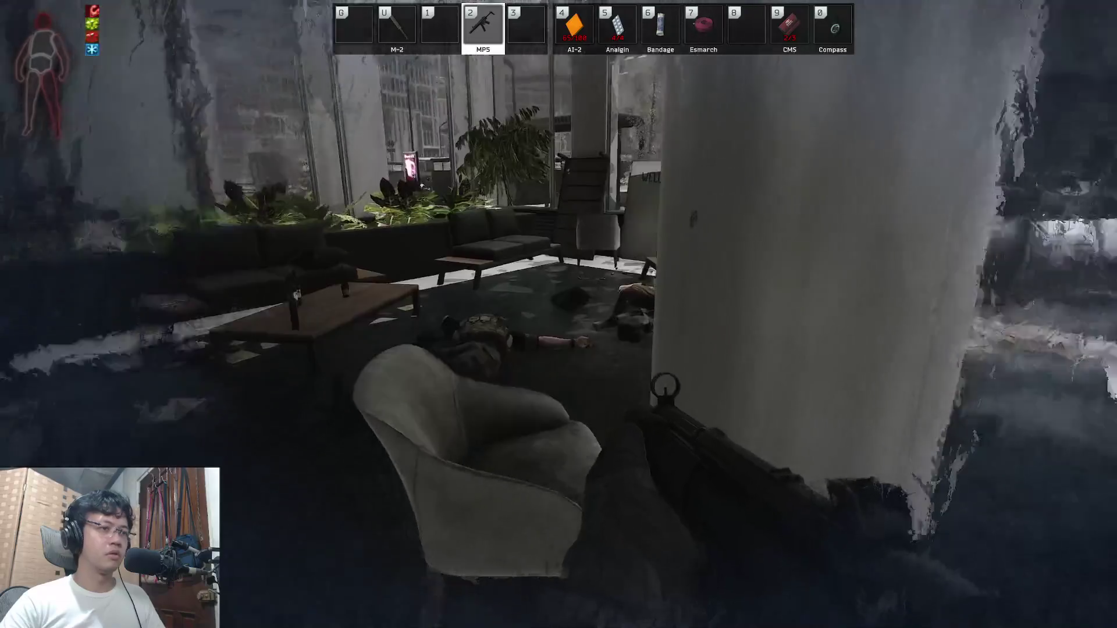
key("w")
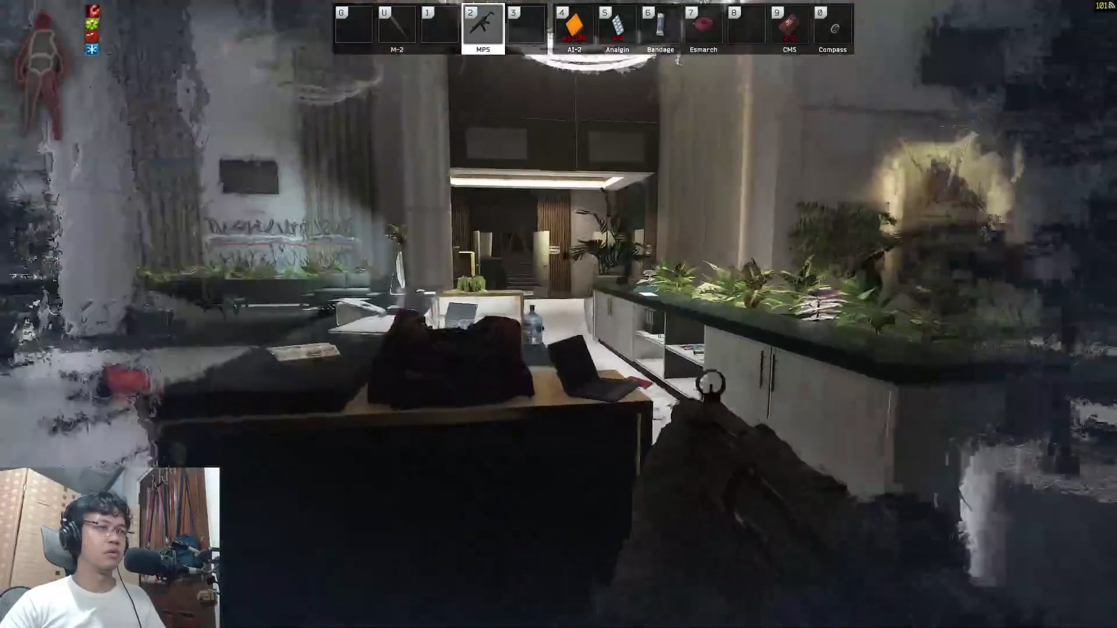
Step: Walk the office corridor to the STAFF ONLY door and the half-open stairwell door
key("w")
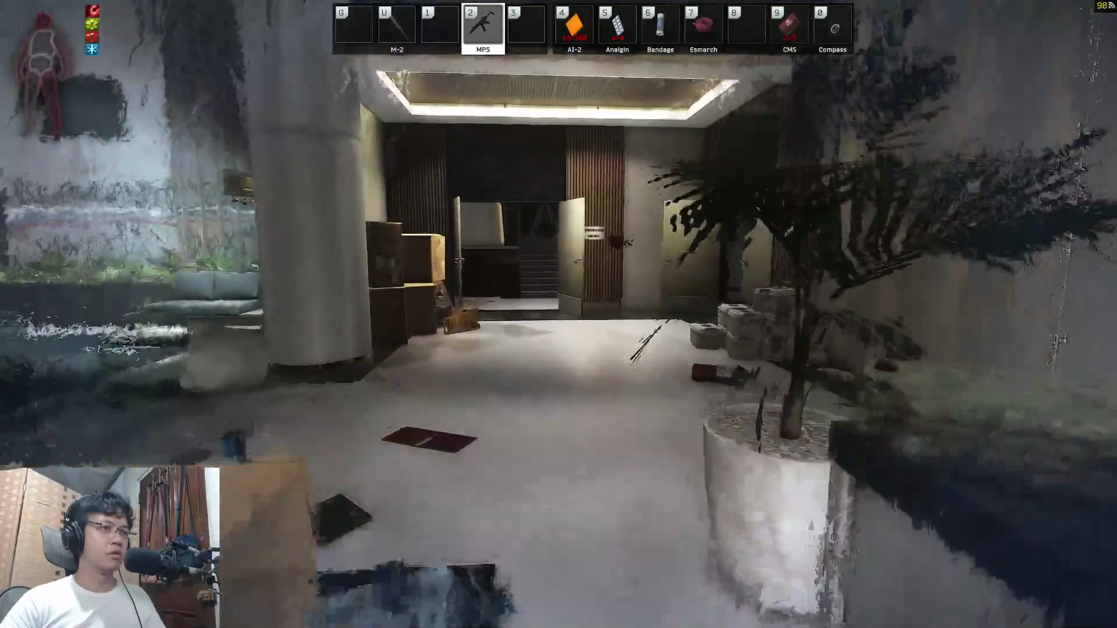
key("w")
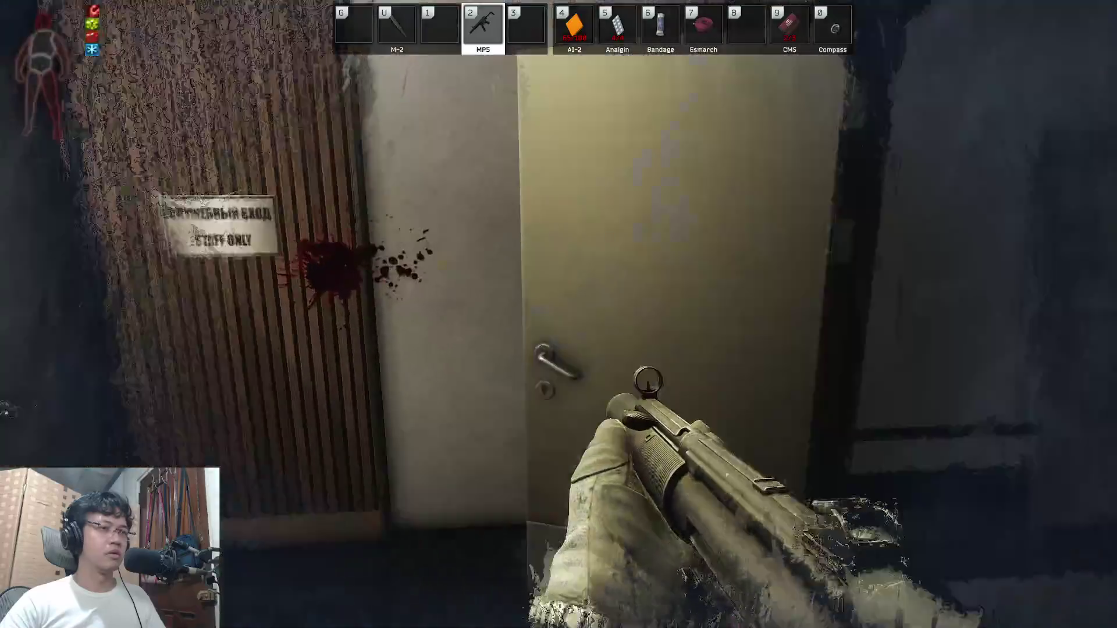
key("f")
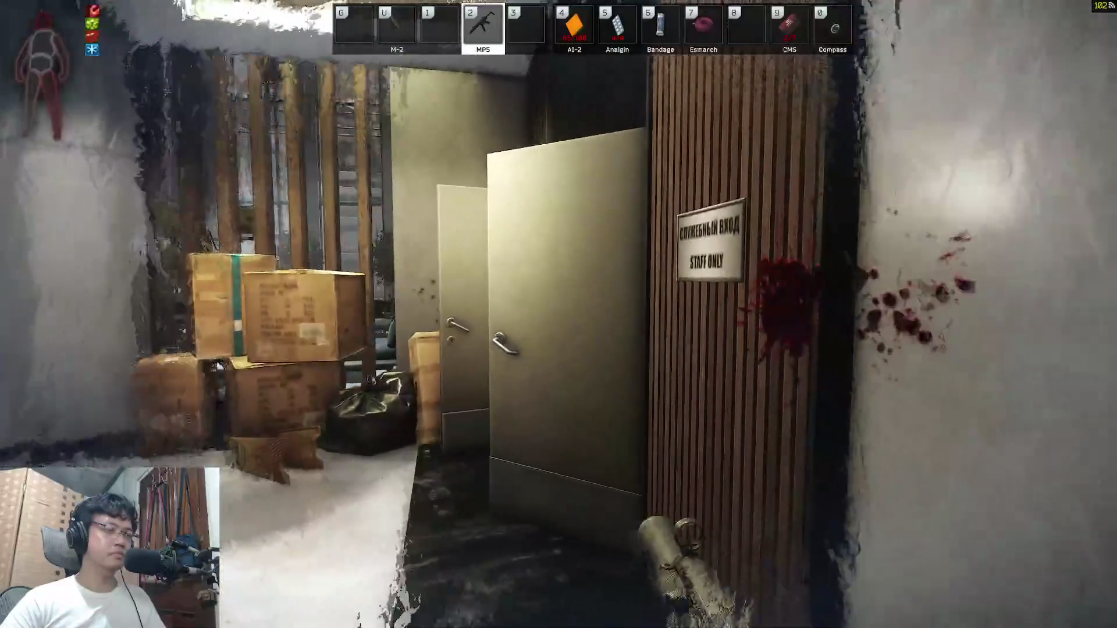
key("w")
Step: Return past the stairs and boxes, around the pillar to the bodies
key("w")
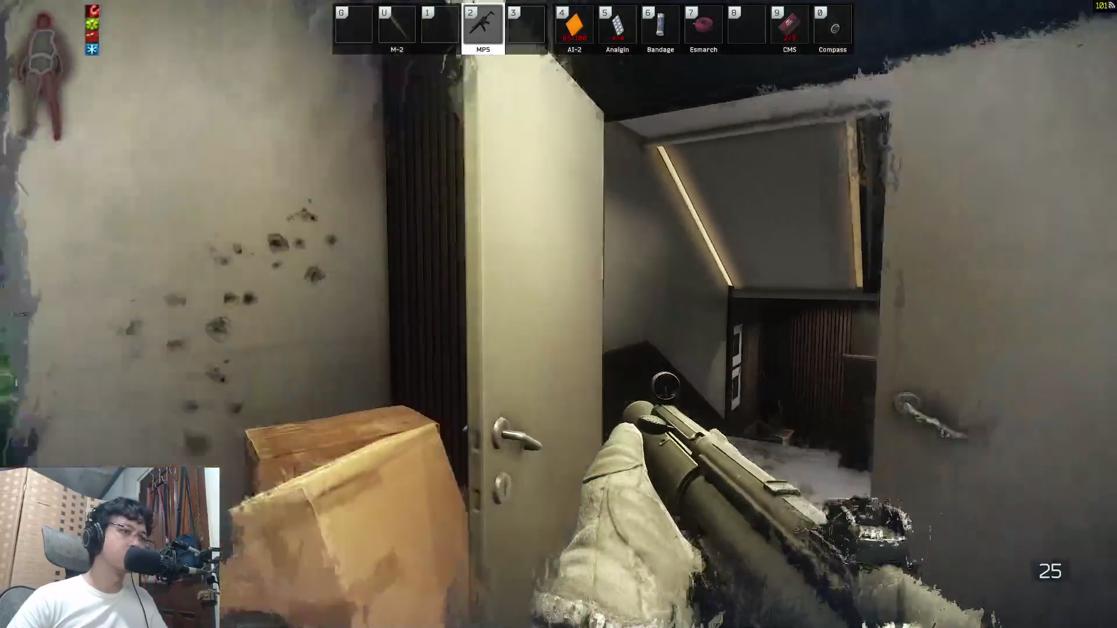
key("w")
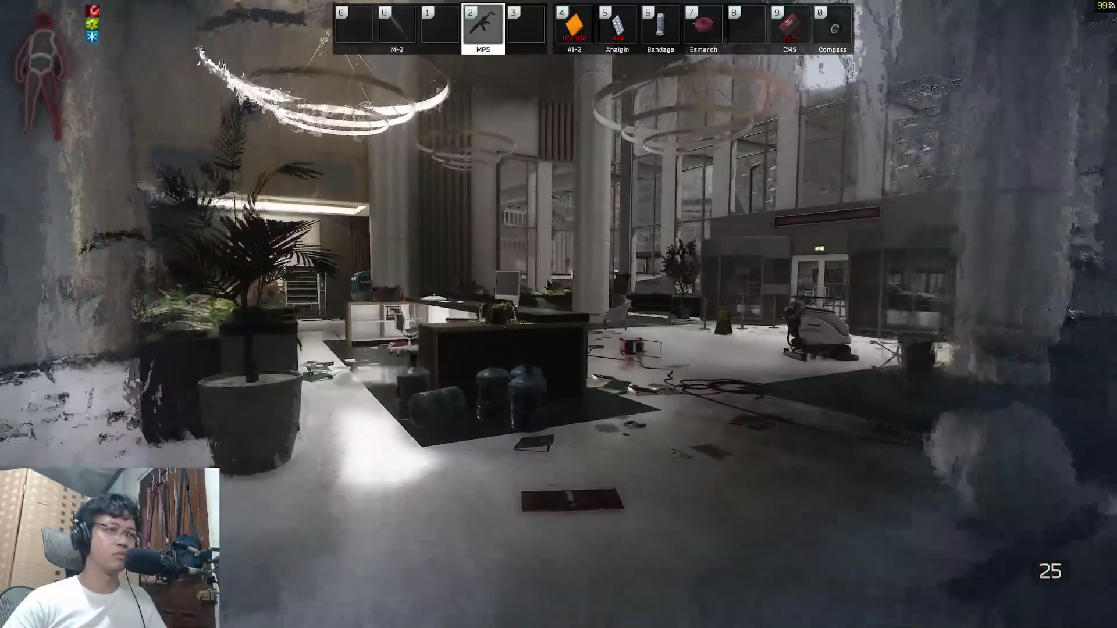
key("w")
key("w")
key("w")
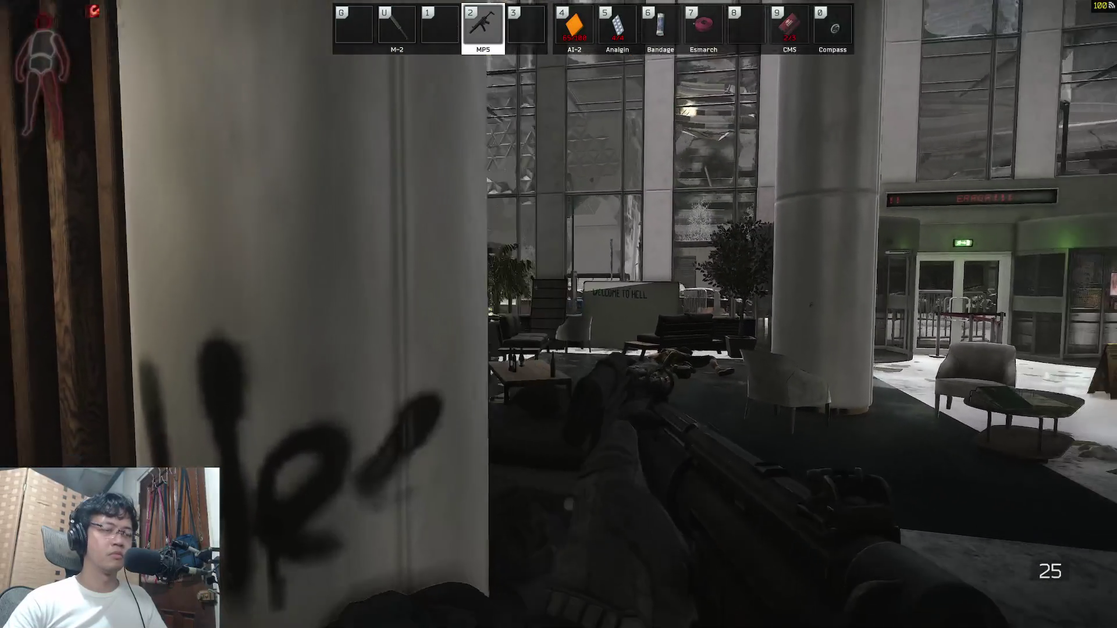
key("w")
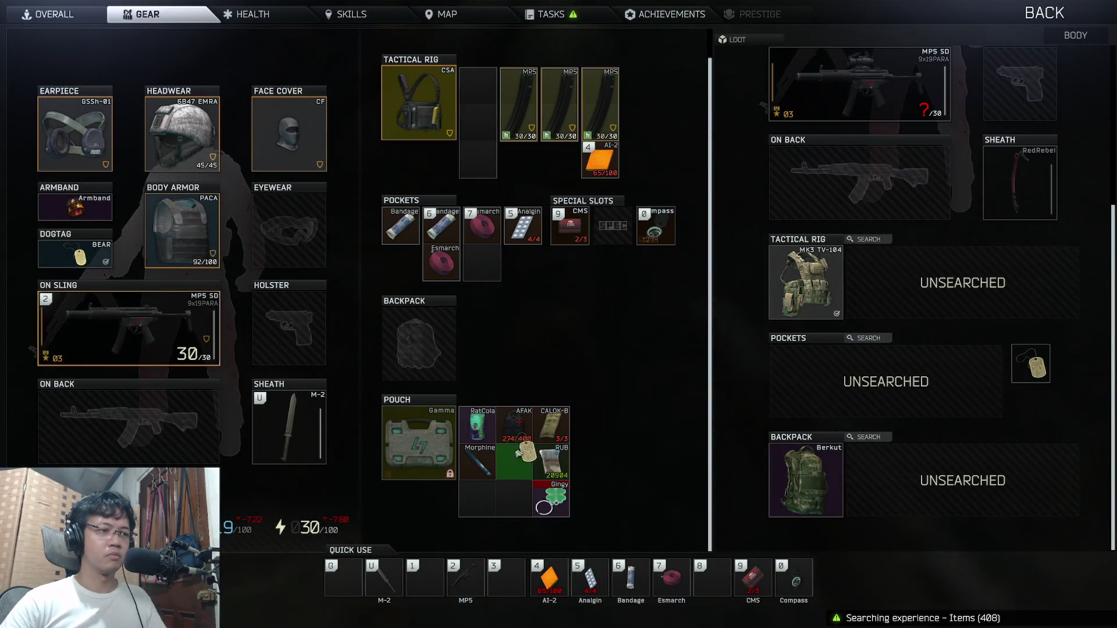
Step: Stash the dogtag in the pouch and loot the bodies' helmet, backpack, rig and MP5
left_click_drag(521, 452, 521, 452)
key("Tab")
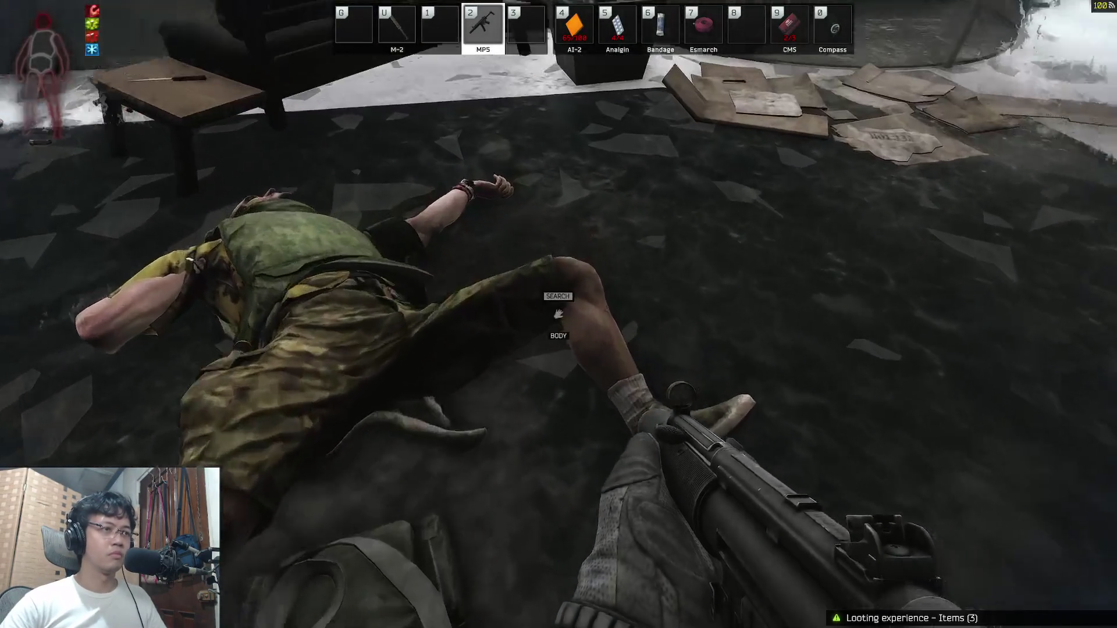
key("f")
key("Tab")
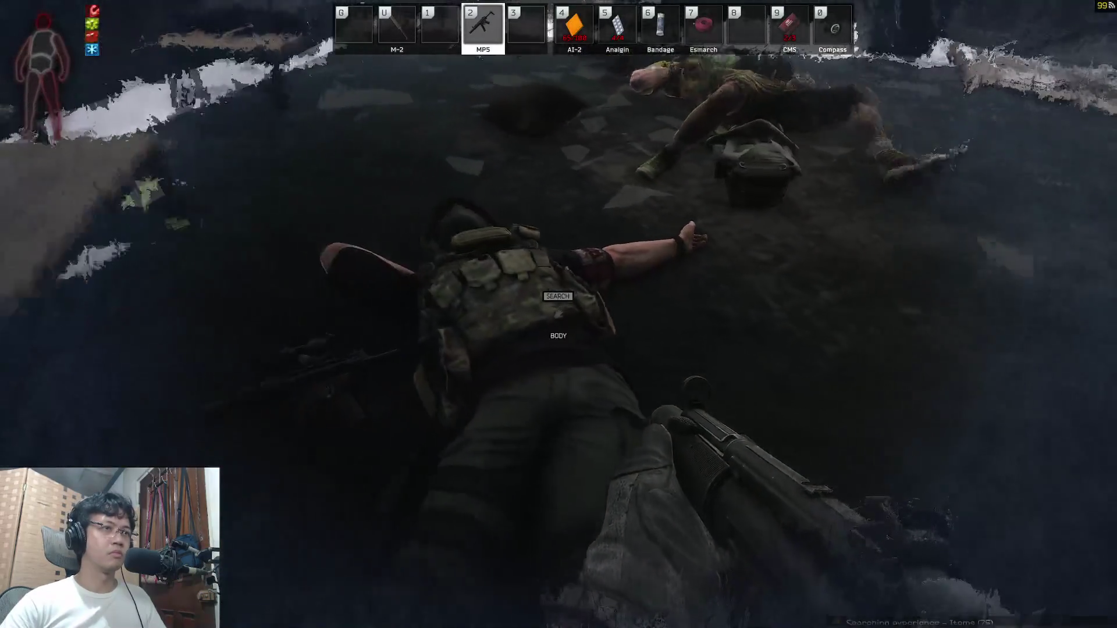
key("f")
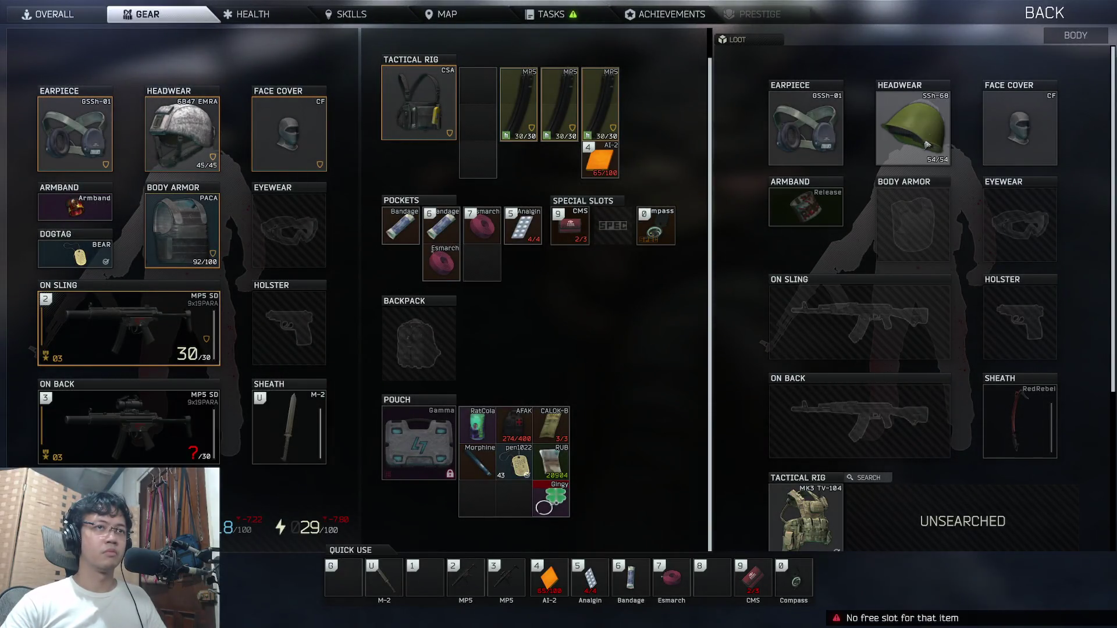
scroll(920, 274, "down", 4)
scroll(928, 288, "up", 4)
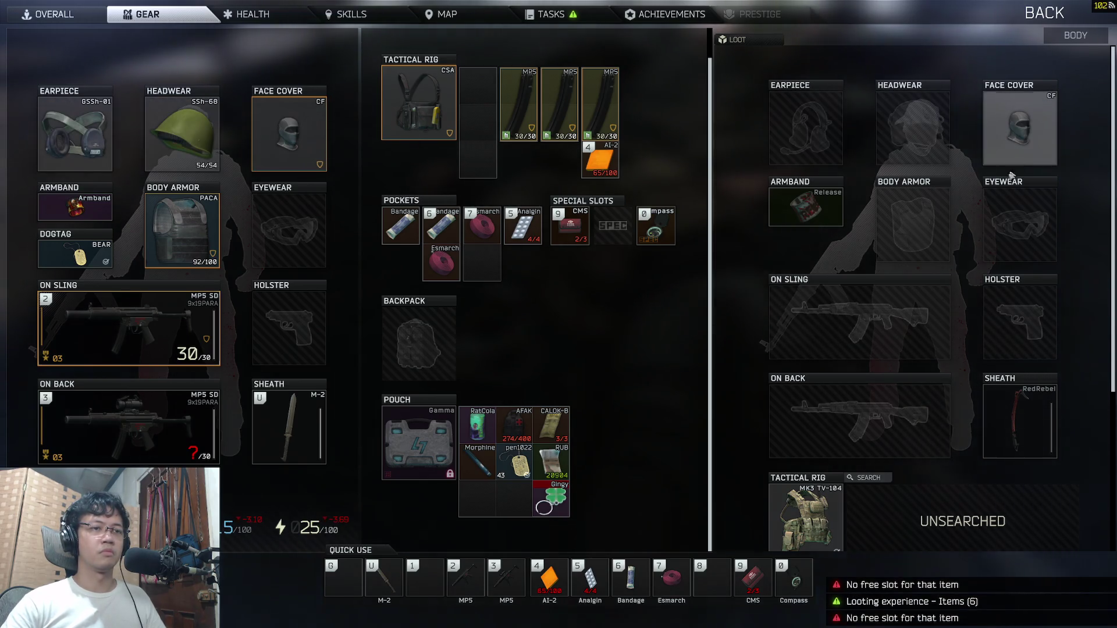
scroll(899, 350, "down", 3)
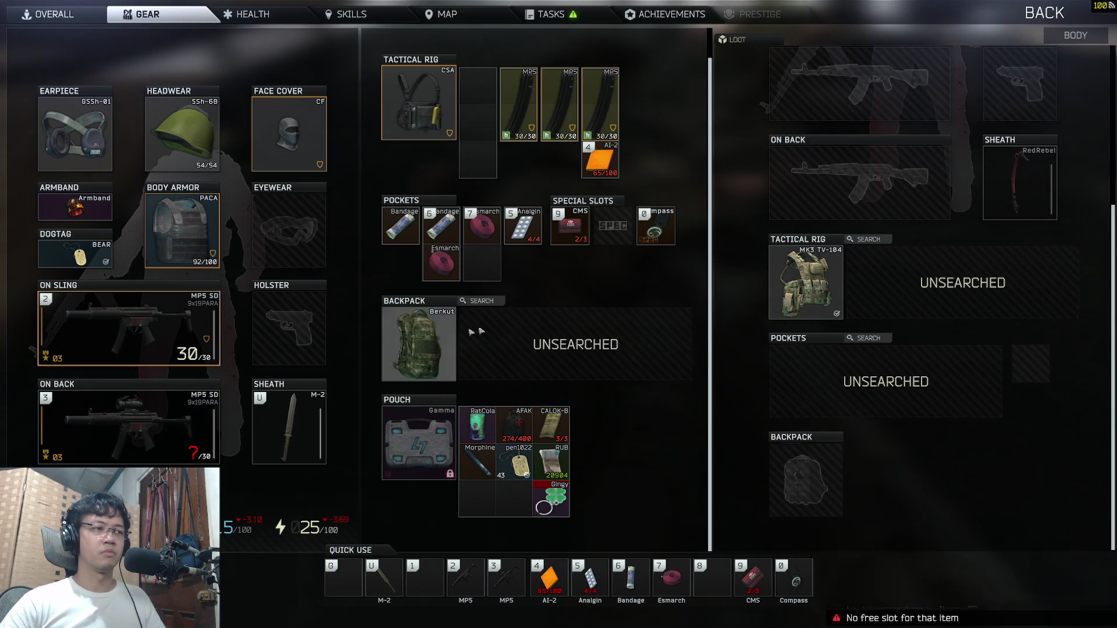
key("Tab")
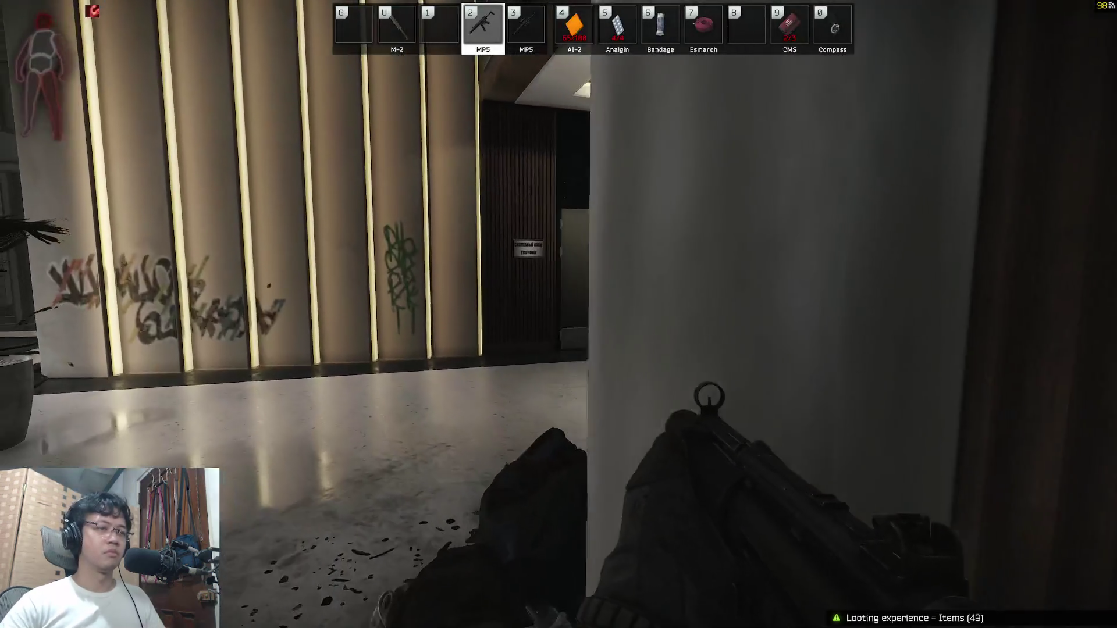
Step: Draw the scoped second MP5, check its sights and review the gear inventory
key("3")
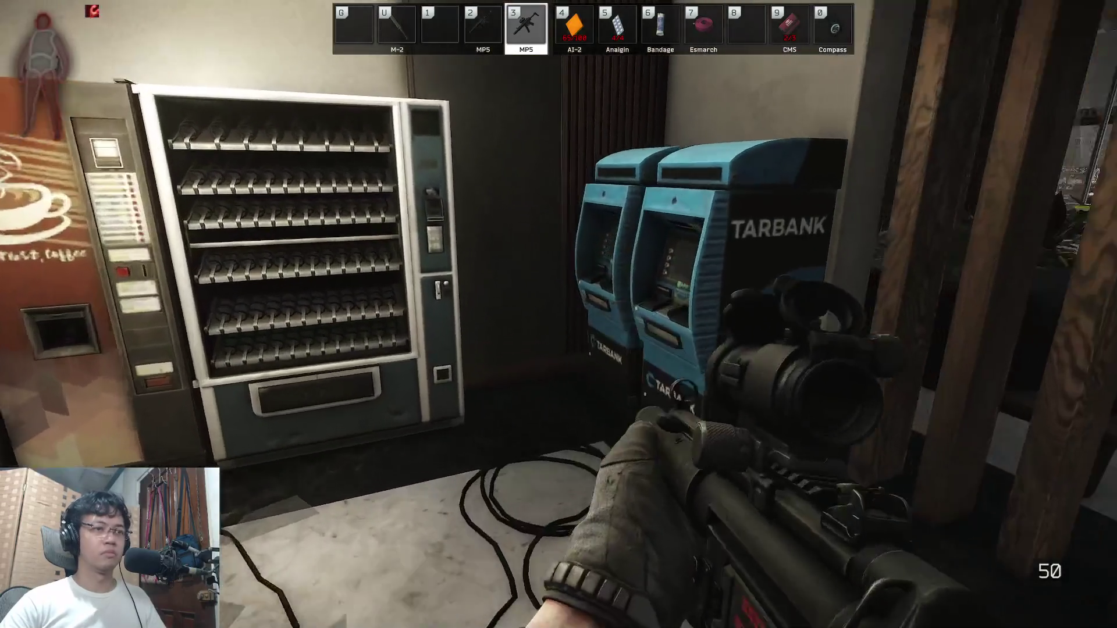
key("Tab")
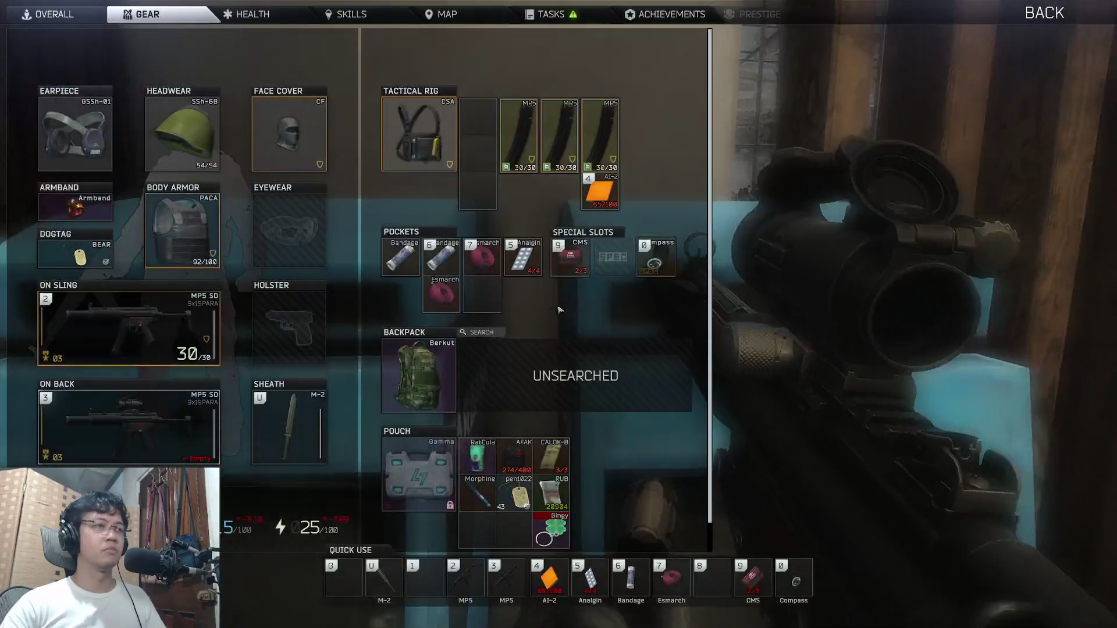
key("Tab")
key("Tab")
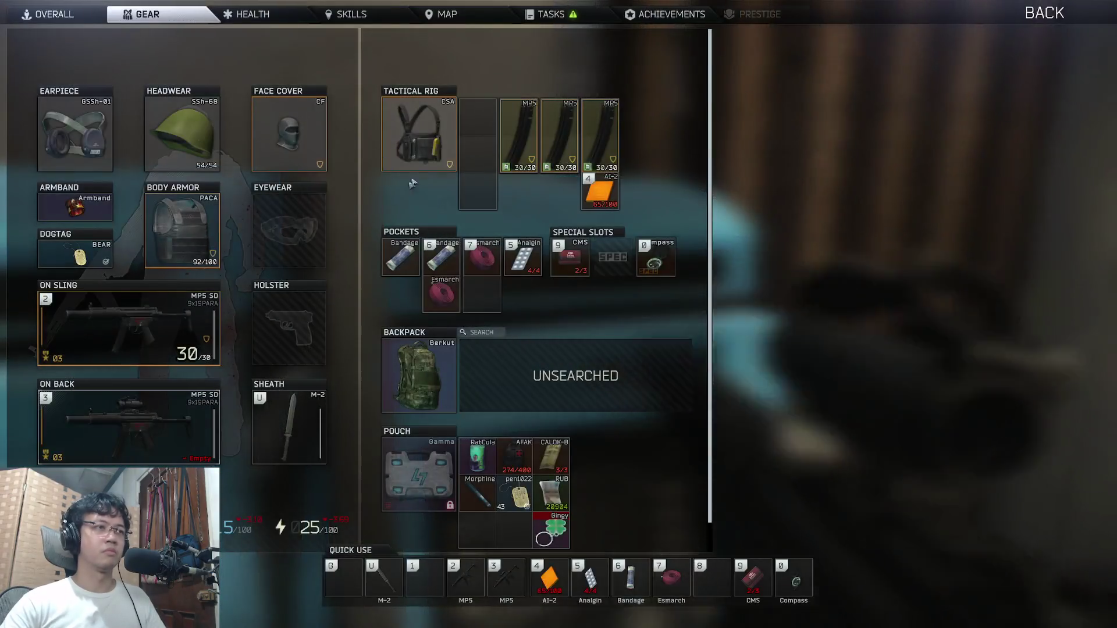
key("Tab")
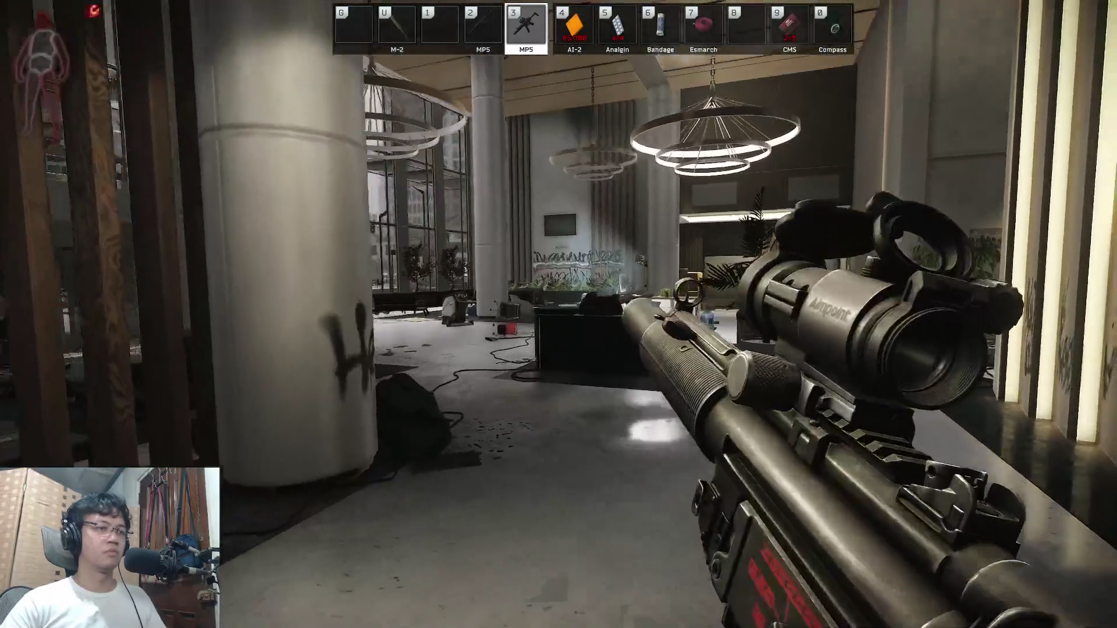
right_click(559, 314)
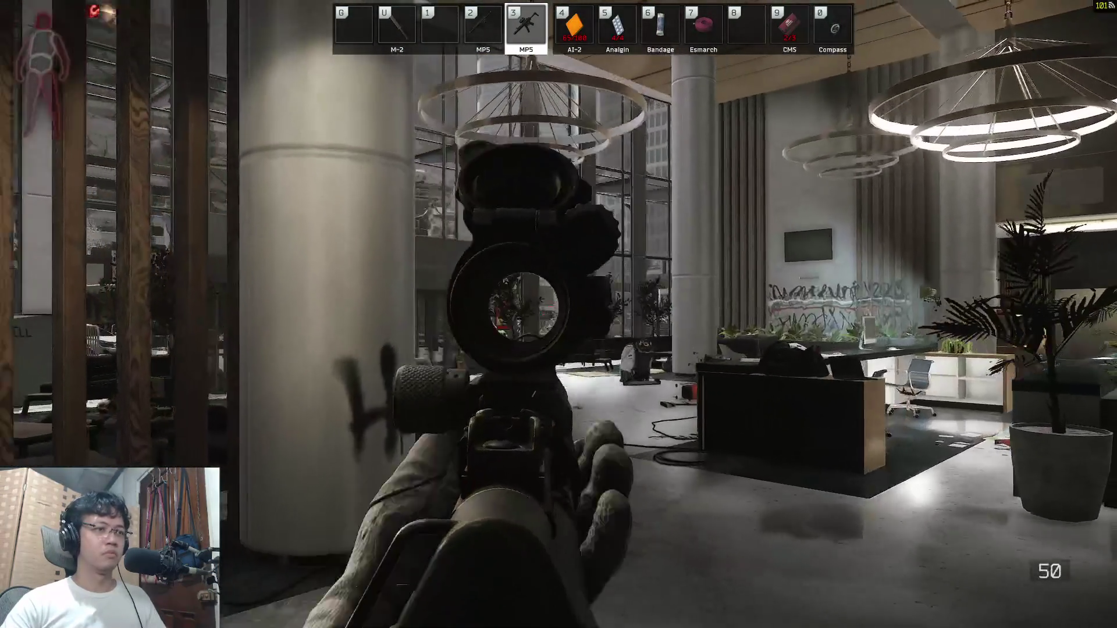
right_click(559, 314)
key("Tab")
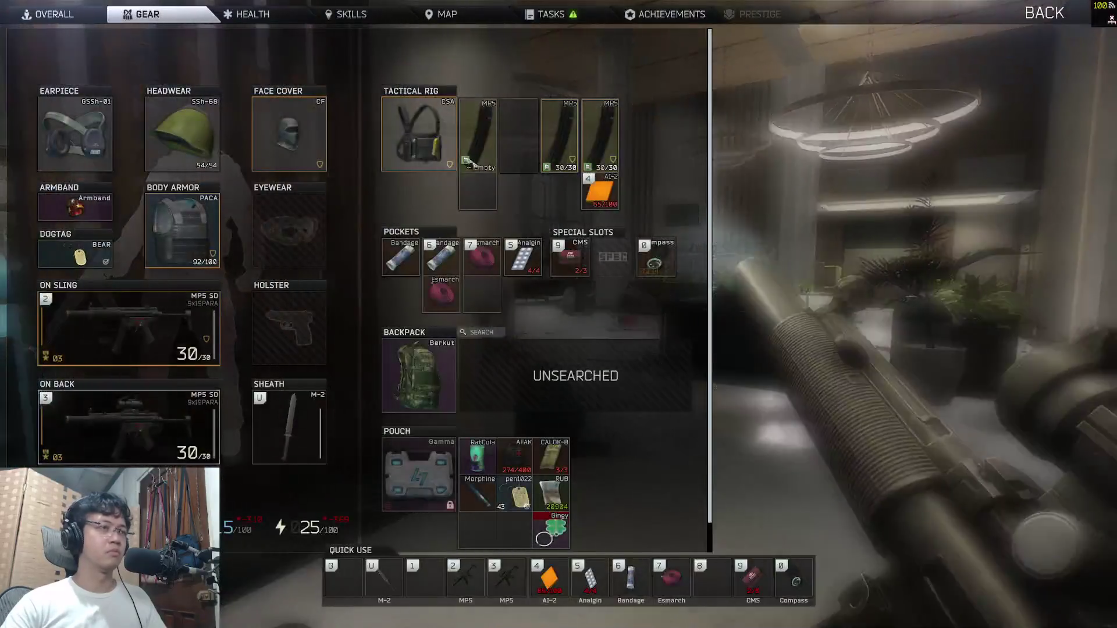
key("Tab")
Step: Switch back to the first MP5 and walk through the vending-machine alcove back beside the ATM
key("2")
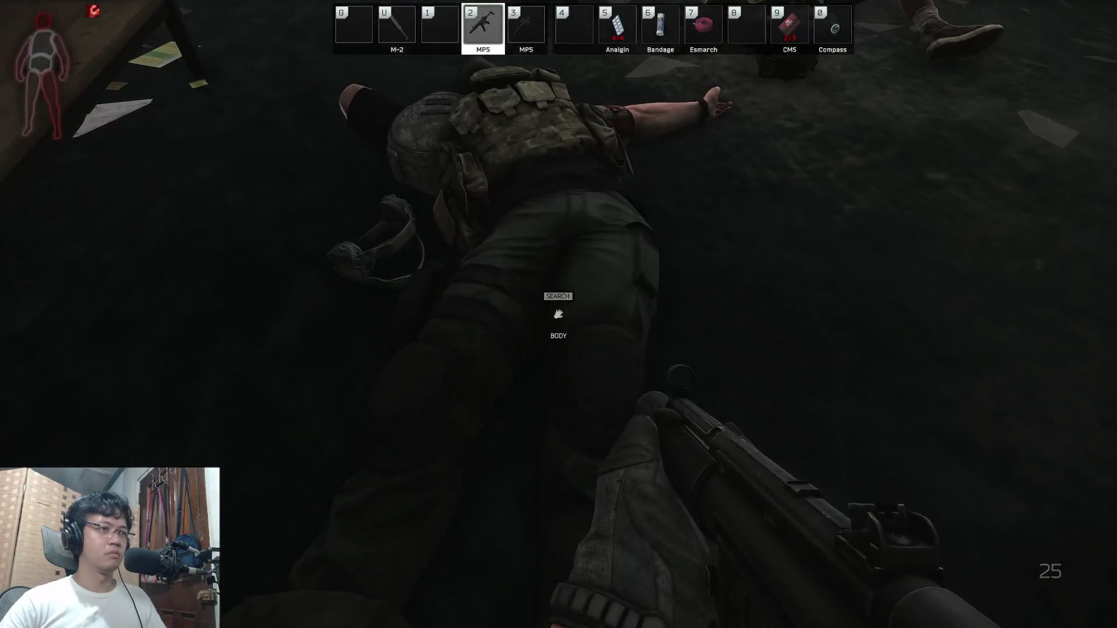
key("Tab")
key("2")
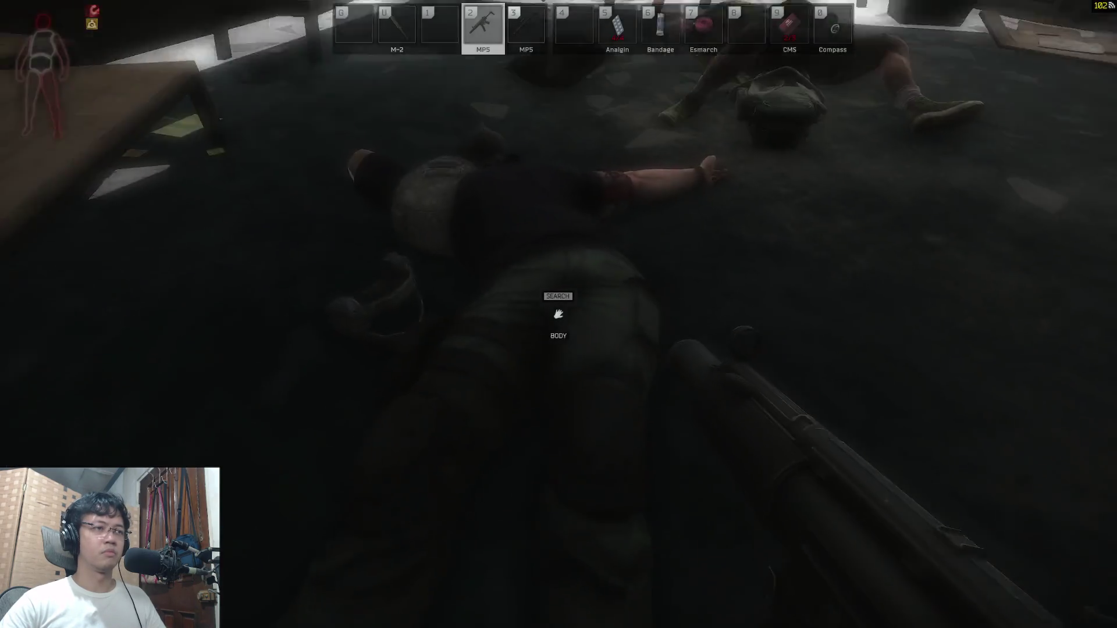
key("w")
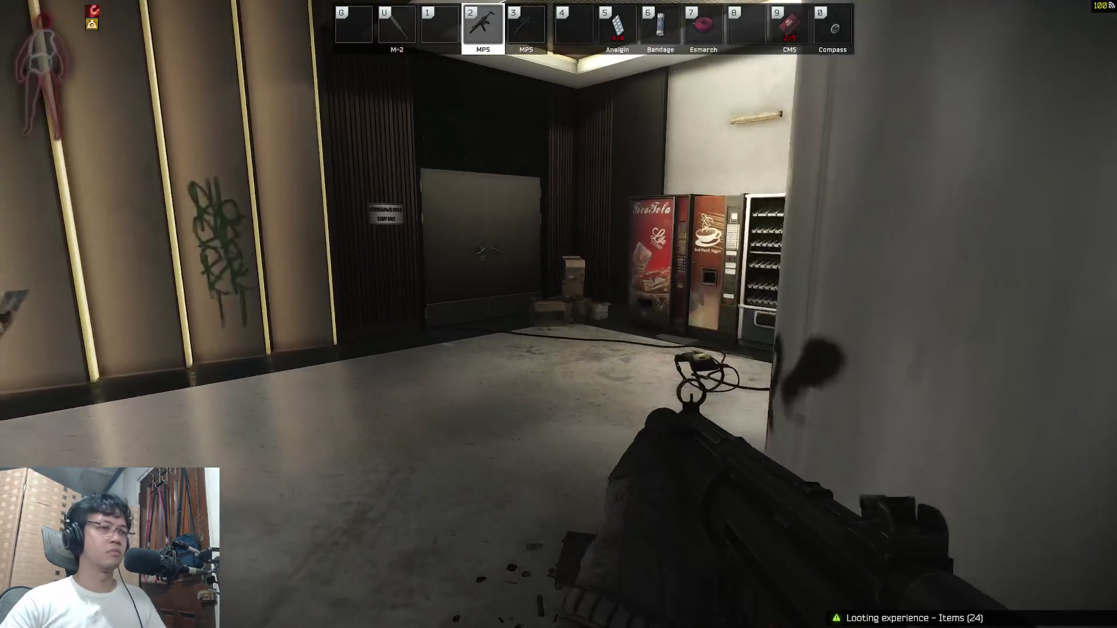
key("w")
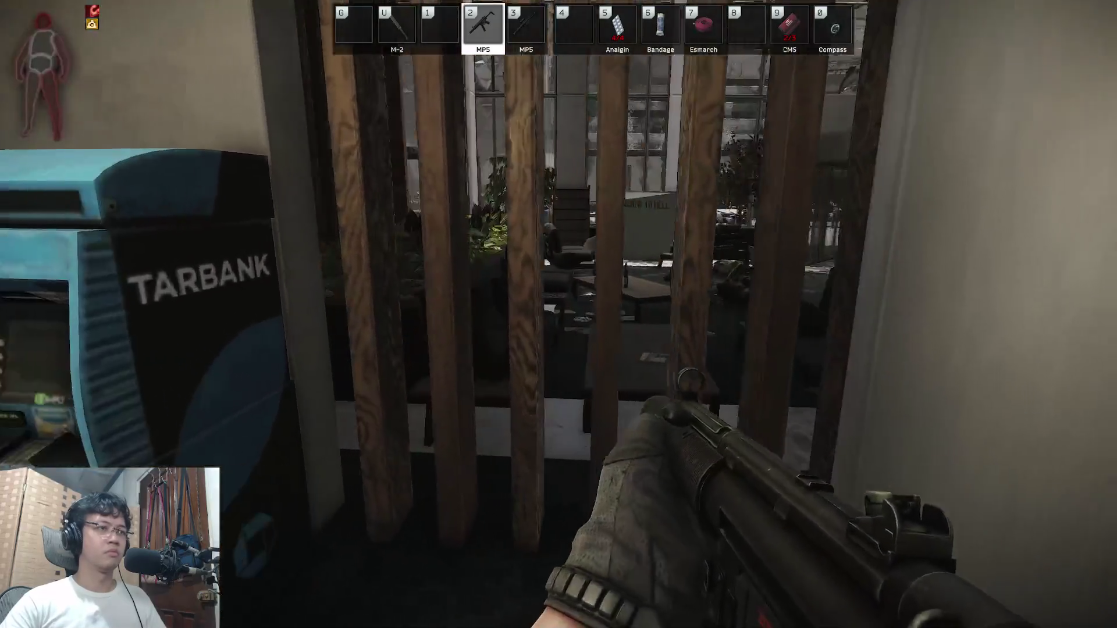
key("Tab")
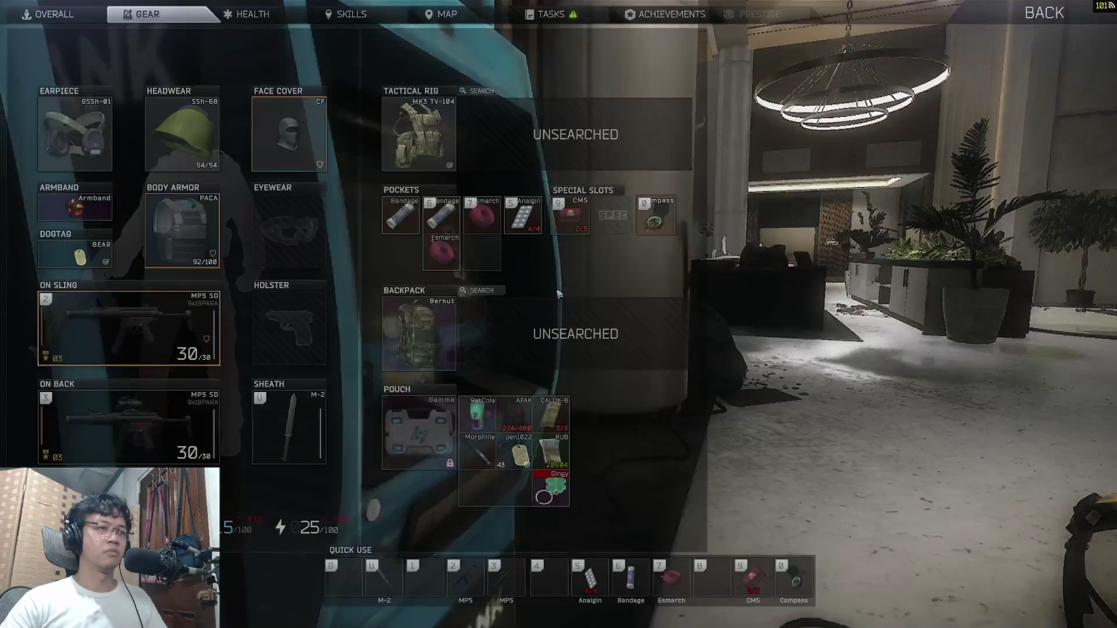
Step: Search the MK3 TV-104 rig, take out the SP ammo and move the spare Esmarch into it
left_click(584, 120)
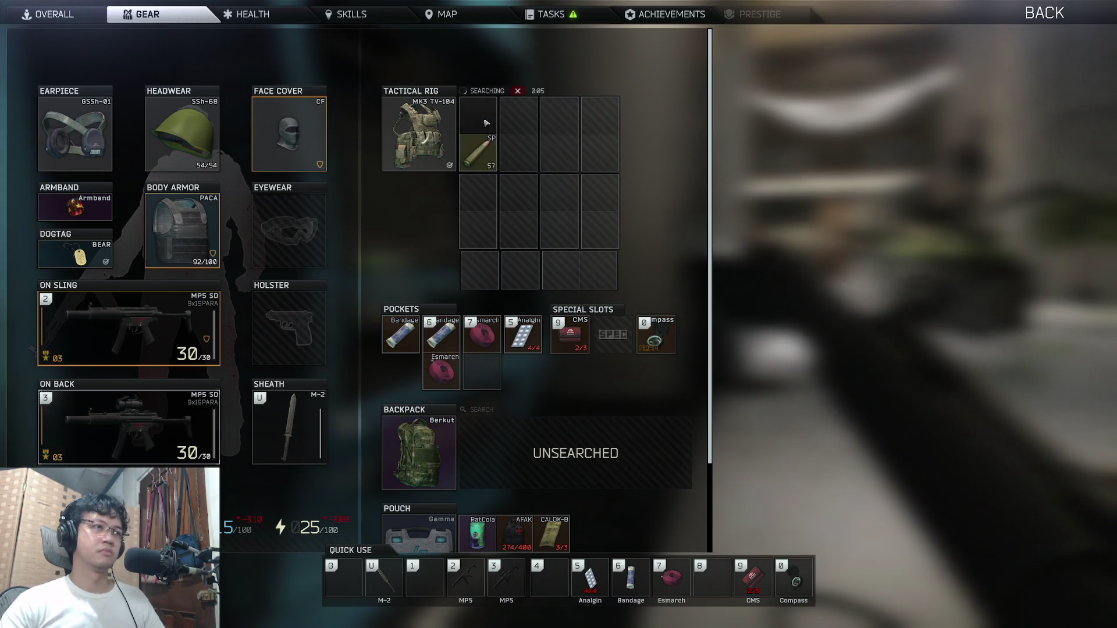
left_click(481, 152, "ctrl")
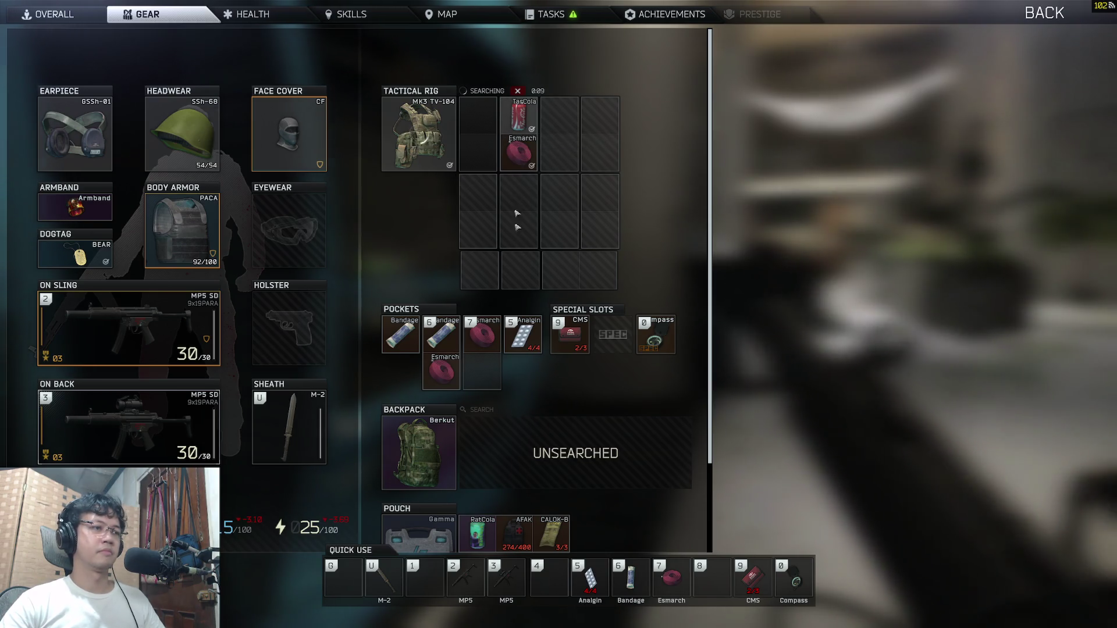
left_click_drag(482, 345, 483, 352)
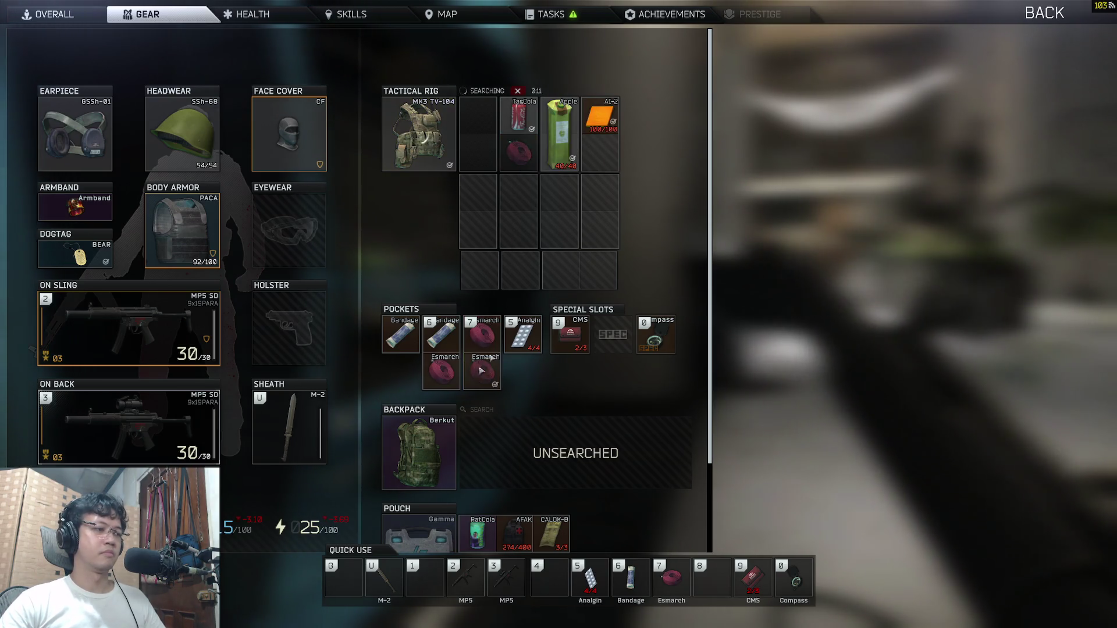
Step: Drink the juice from the rig, shift the TarCola to the next slot, and start the AI-2 heal
double_click(571, 131)
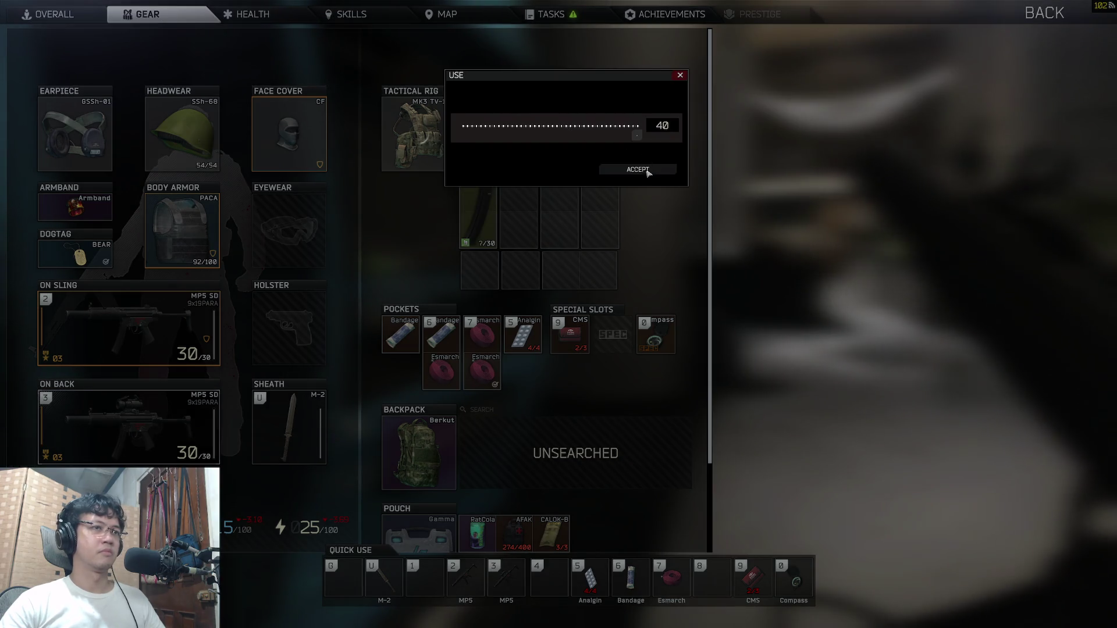
left_click(647, 171)
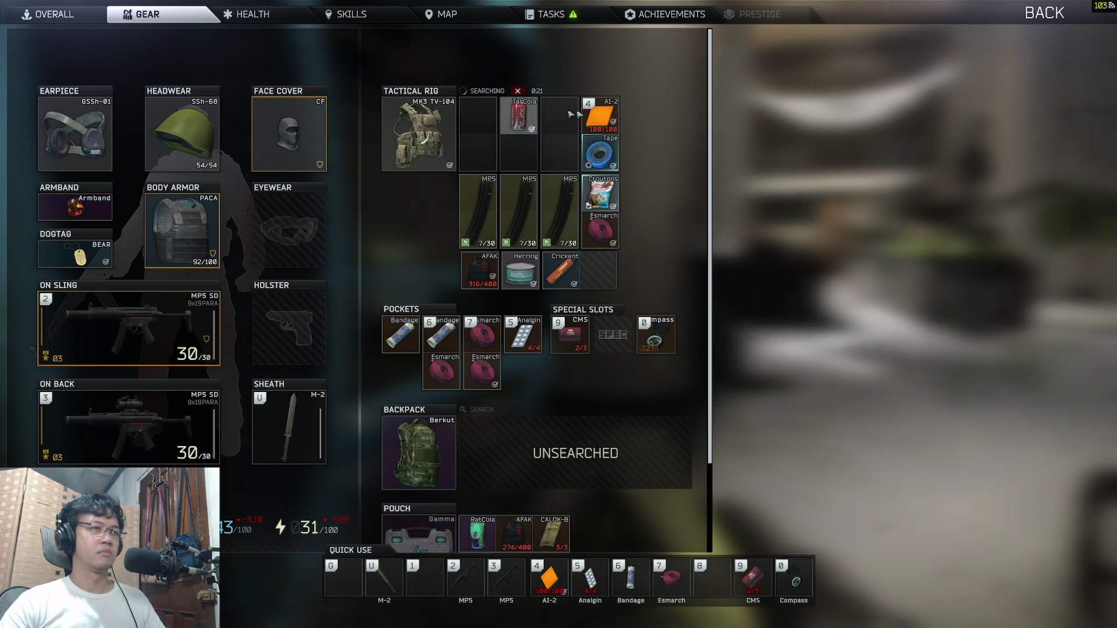
left_click_drag(510, 115, 566, 121)
key("Tab")
key("4")
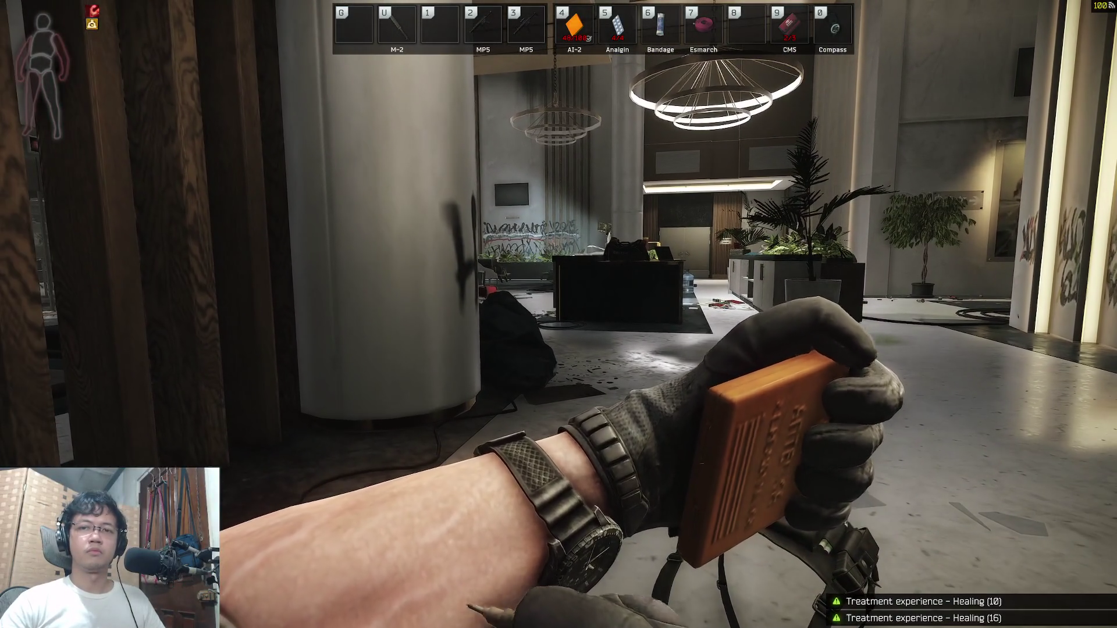
Step: Heal with the CMS surgical kit and AI-2 medkit, then switch back to the MP5
key("9")
key("super")
key("super")
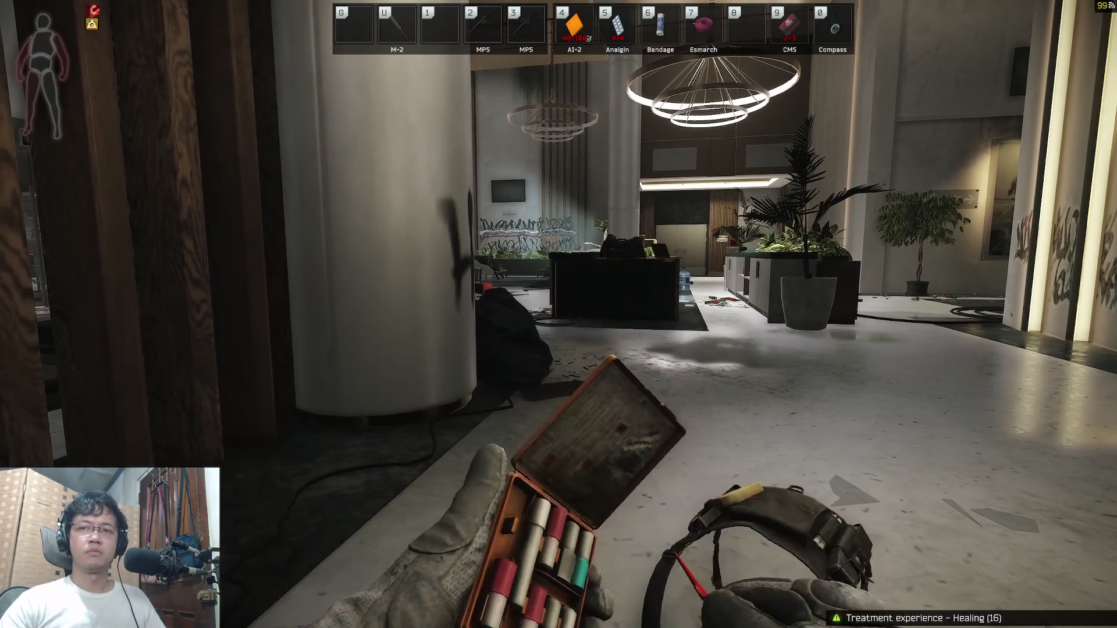
key("4")
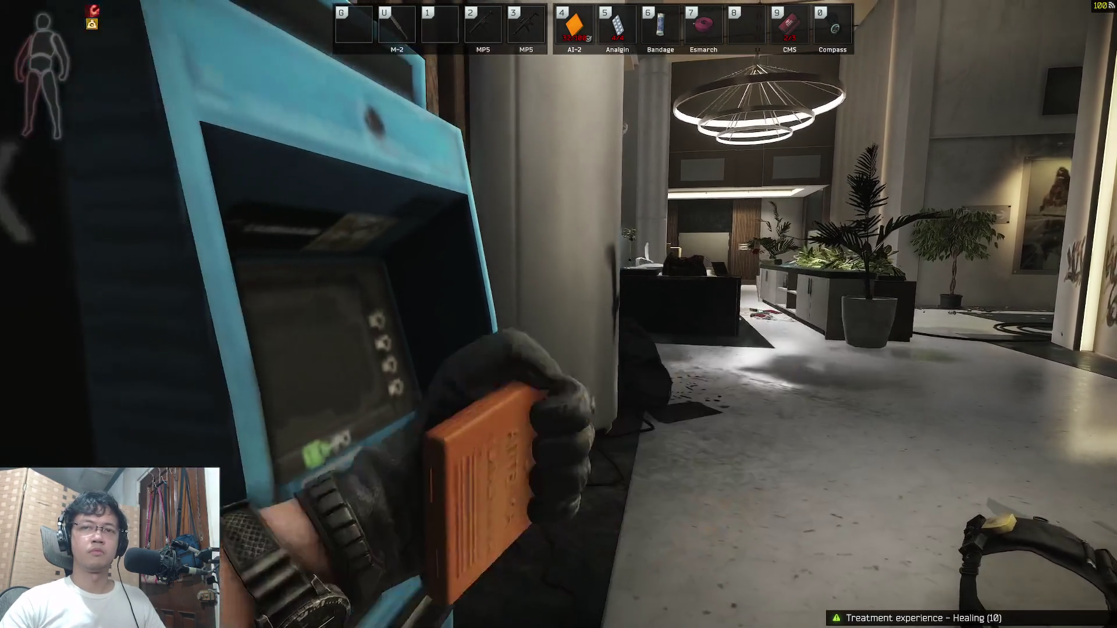
key("3")
key("Tab")
key("Tab")
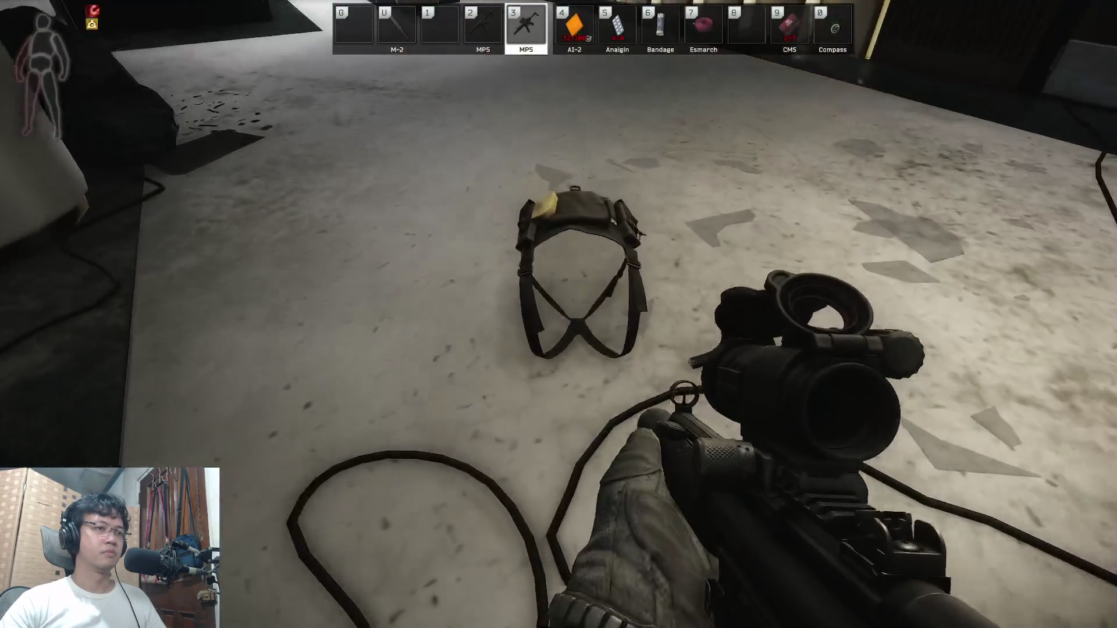
Step: Search the harness on the floor and move a full MP5 magazine into the rig
key("f")
left_click_drag(663, 102, 581, 100)
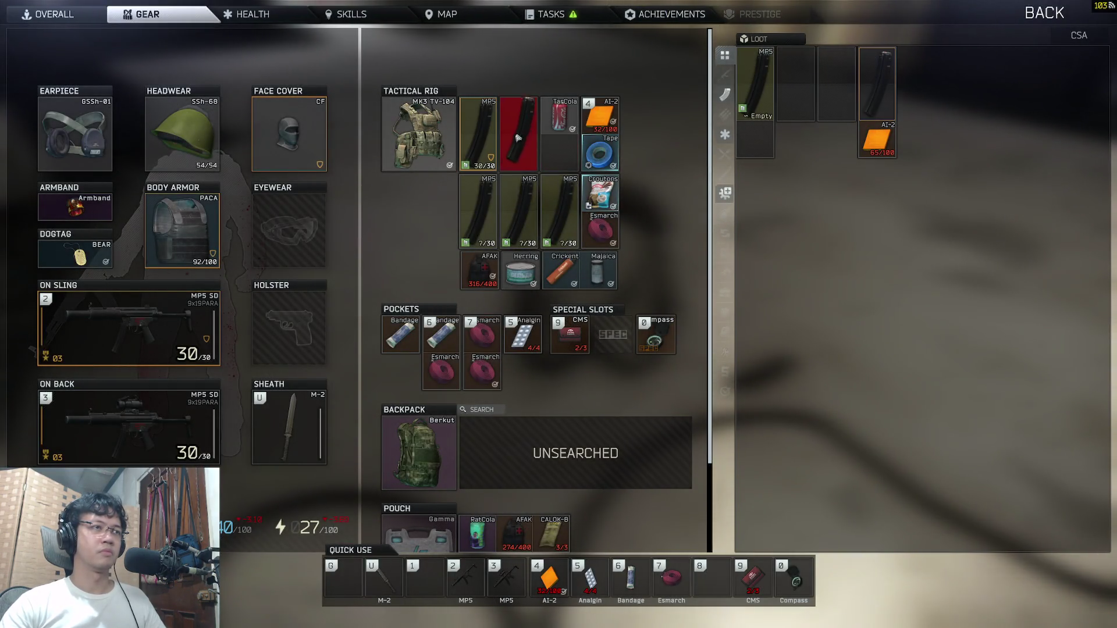
left_click_drag(518, 136, 520, 137)
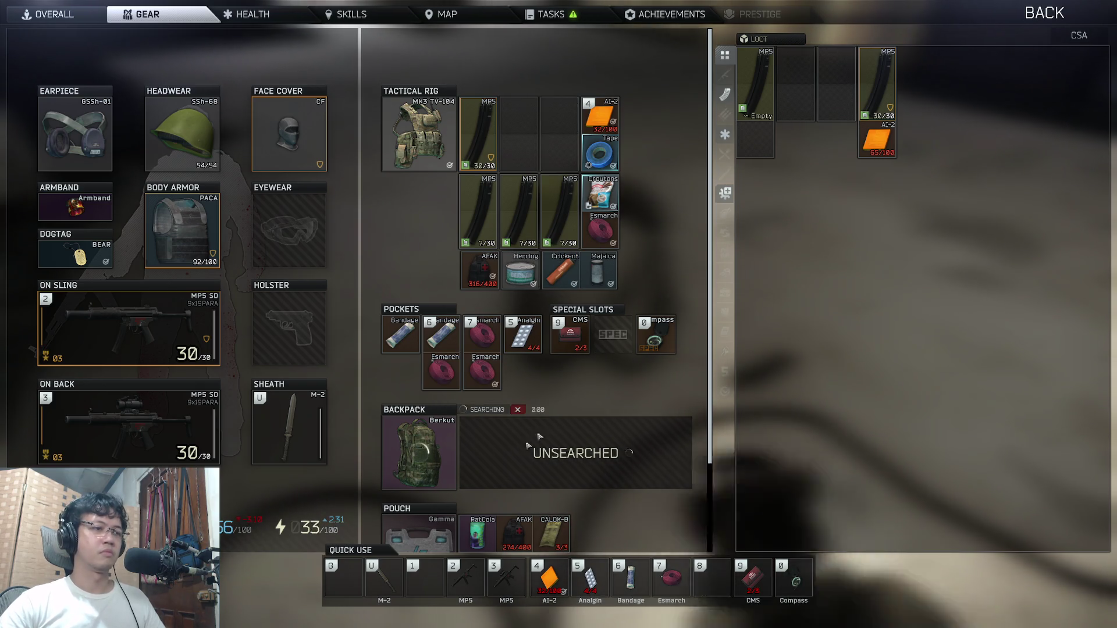
Step: Put the 30/30 MP5 magazine into the rig's empty slot and rearrange the AI-2 kit
left_click_drag(877, 81, 518, 134)
left_click_drag(873, 140, 762, 142)
scroll(621, 297, "down", 4)
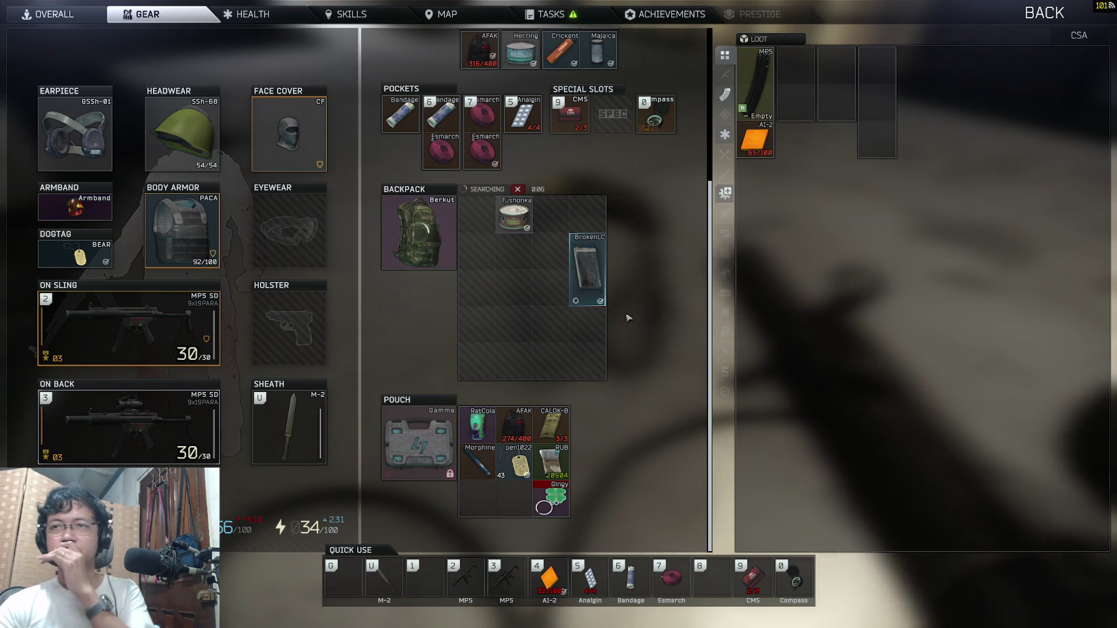
key("Tab")
key("3")
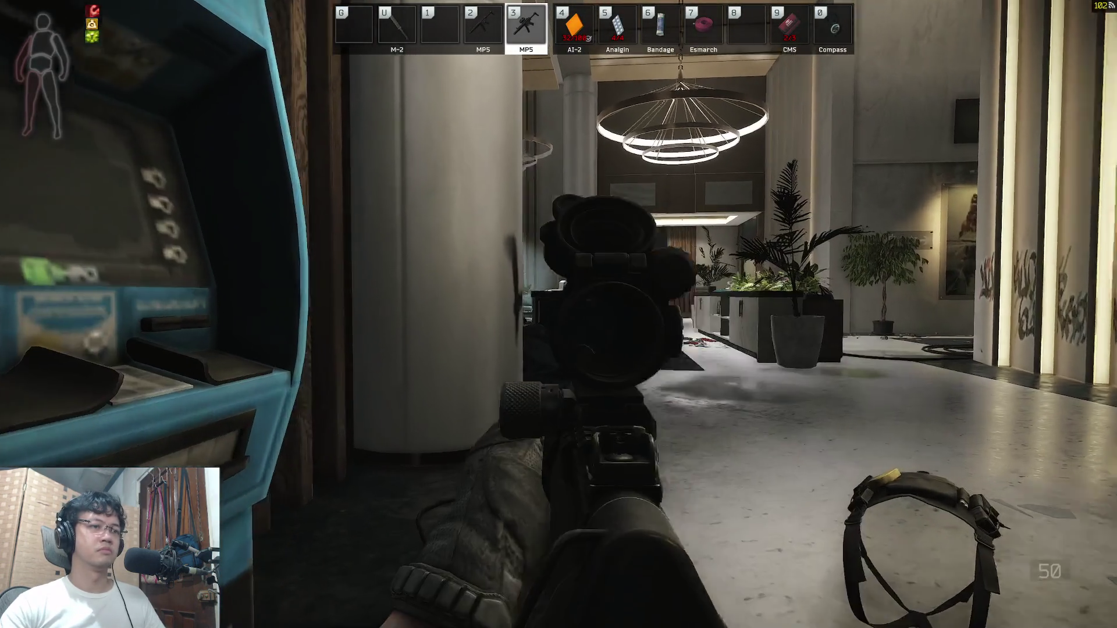
Step: Search the Berkut backpack and move the Matches under the Code note
key("Tab")
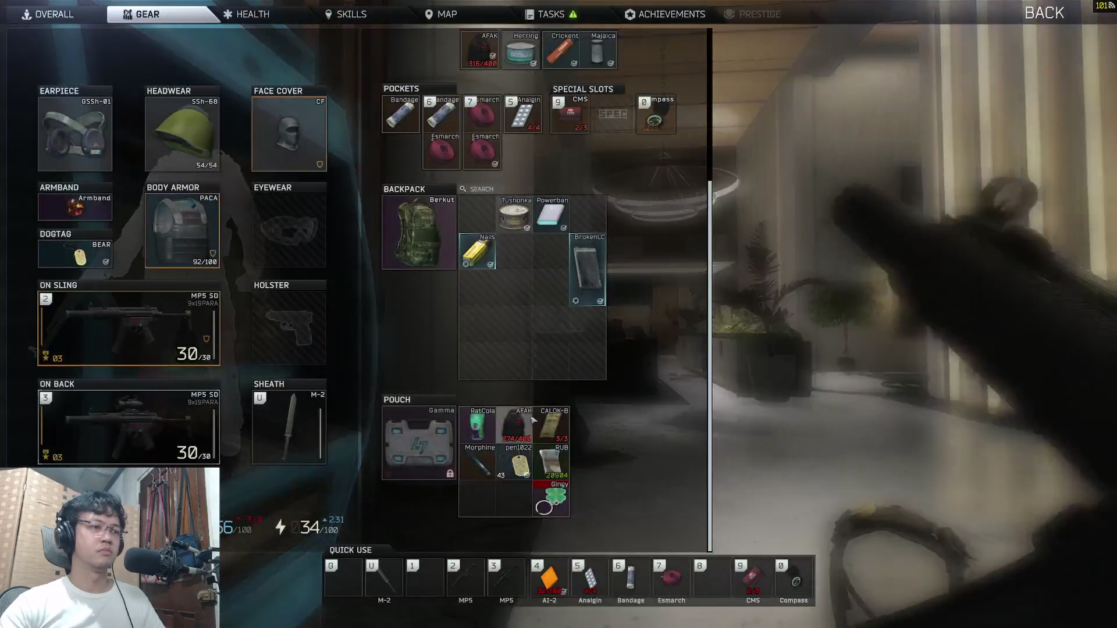
scroll(559, 348, "up", 3)
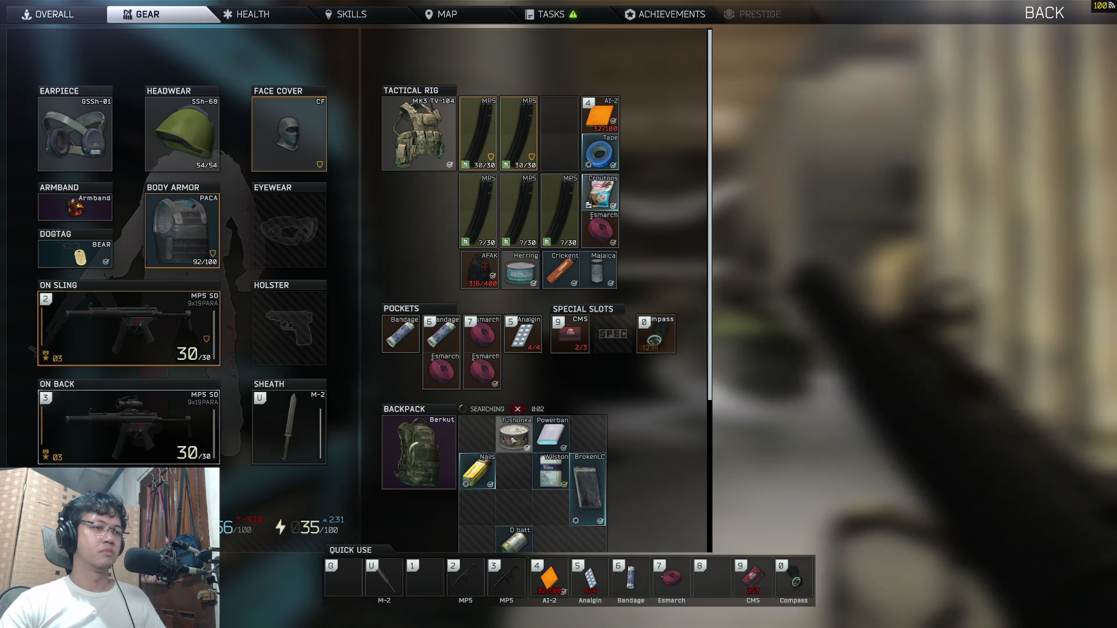
scroll(514, 440, "down", 3)
mouse_move(588, 291)
left_mouse_down()
mouse_move(512, 350)
mouse_move(488, 534)
mouse_move(489, 512)
left_mouse_up()
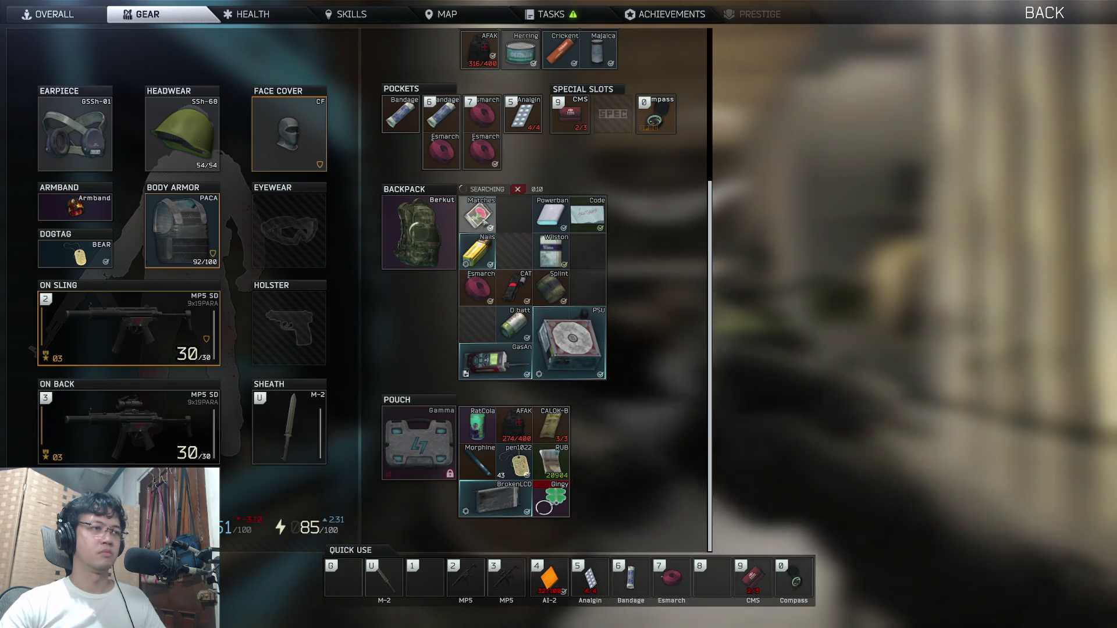
left_click_drag(486, 224, 590, 250)
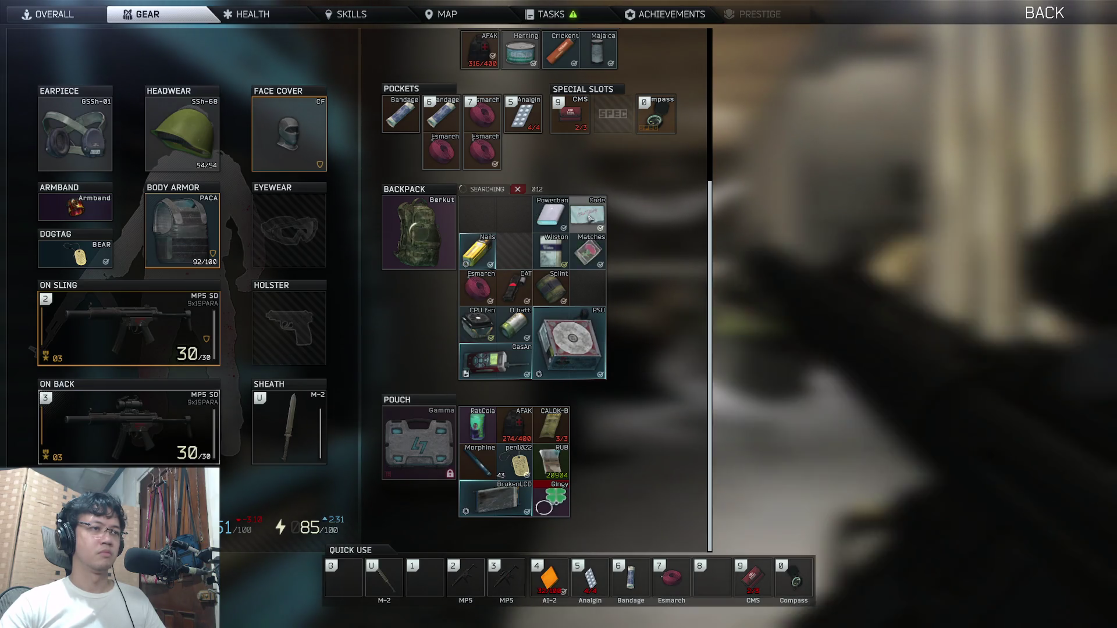
Step: Inspect the Adaptation code note twice, then return to the raid
double_click(589, 218)
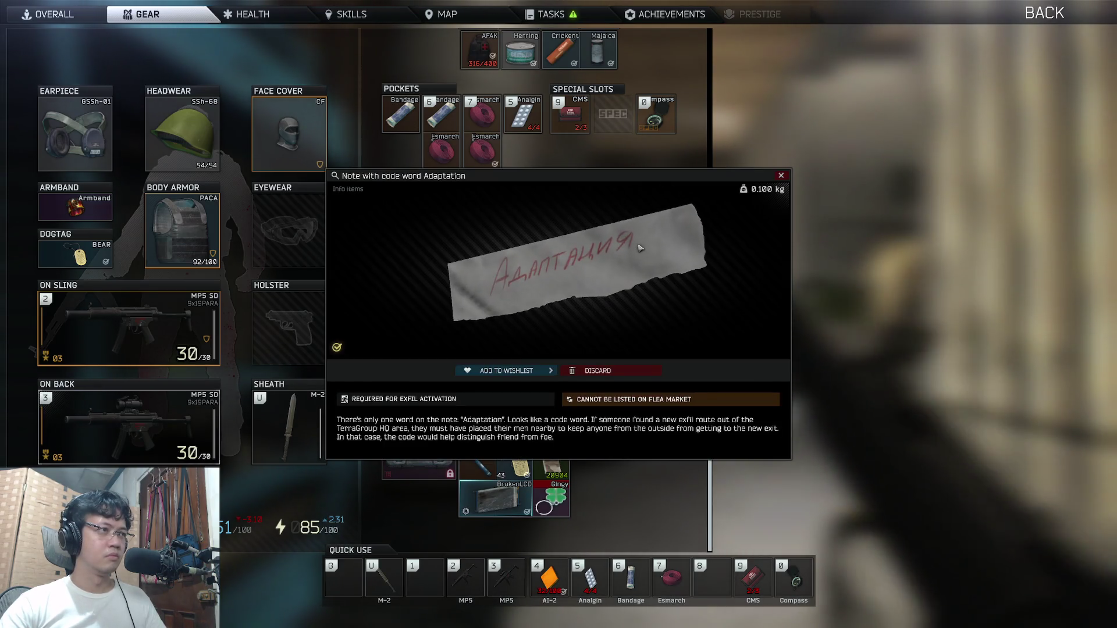
key("Escape")
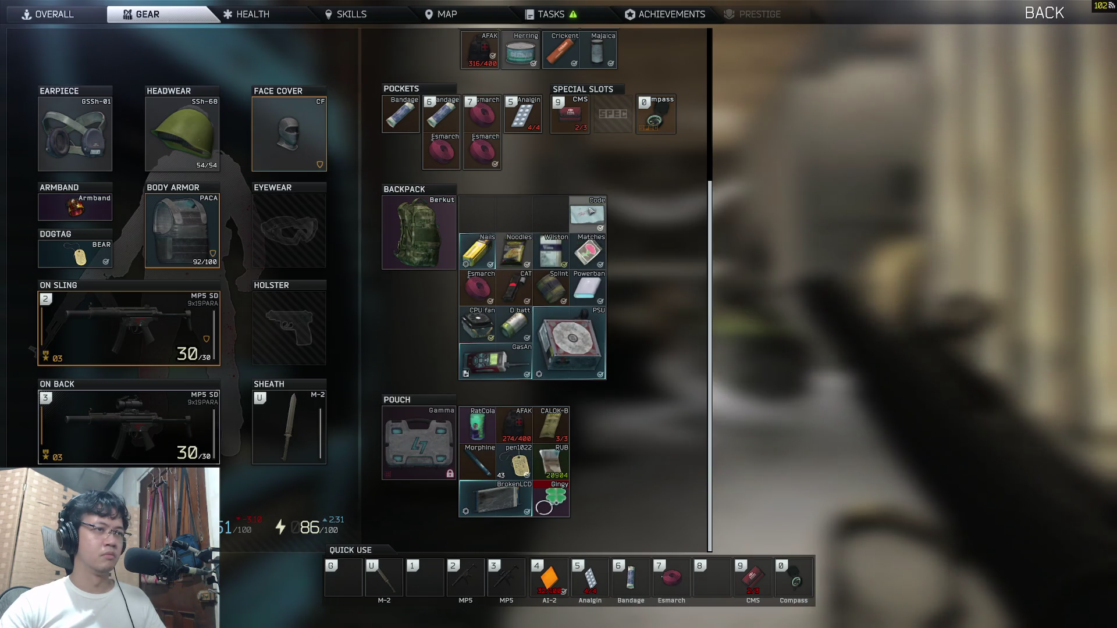
double_click(590, 210)
key("Escape")
key("Tab")
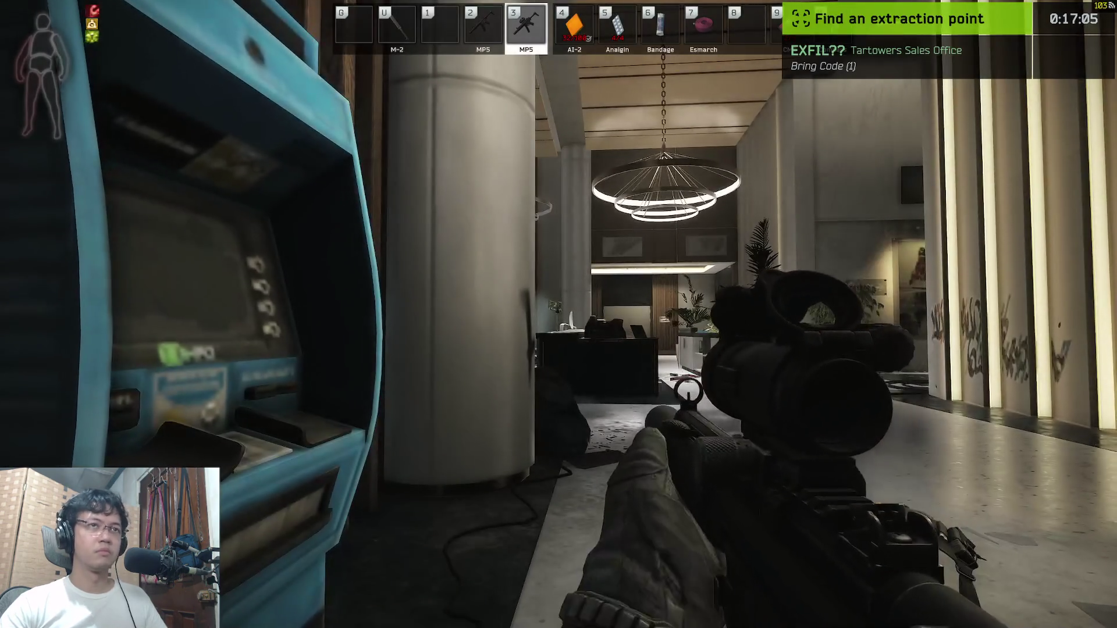
Step: Show the extraction points list, then aim the MP5 and check its fire mode and ammo
key("o")
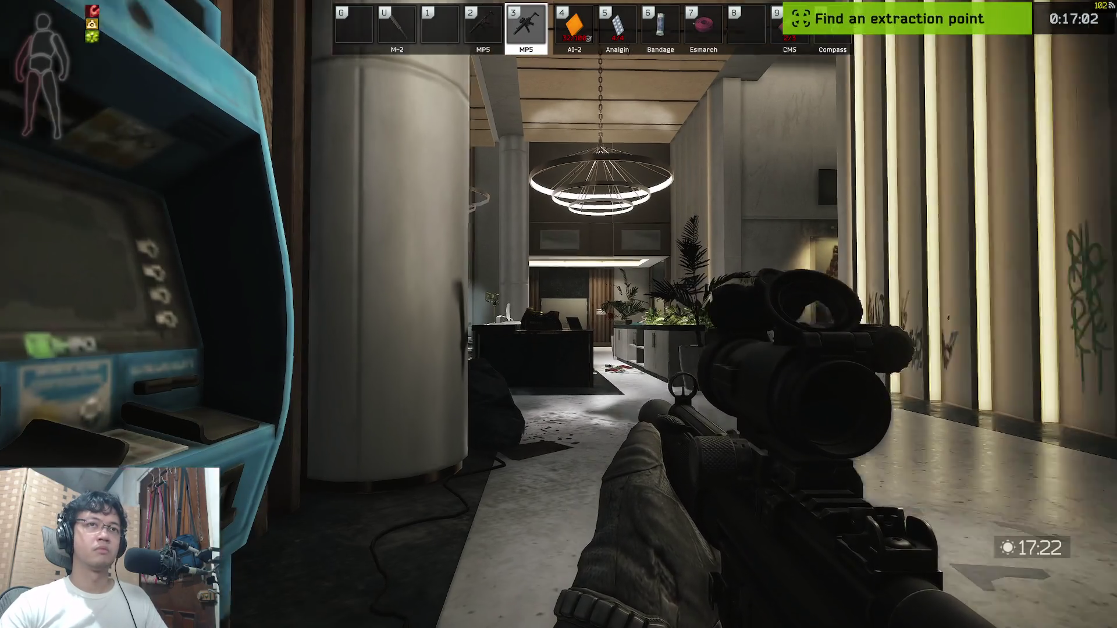
key("o")
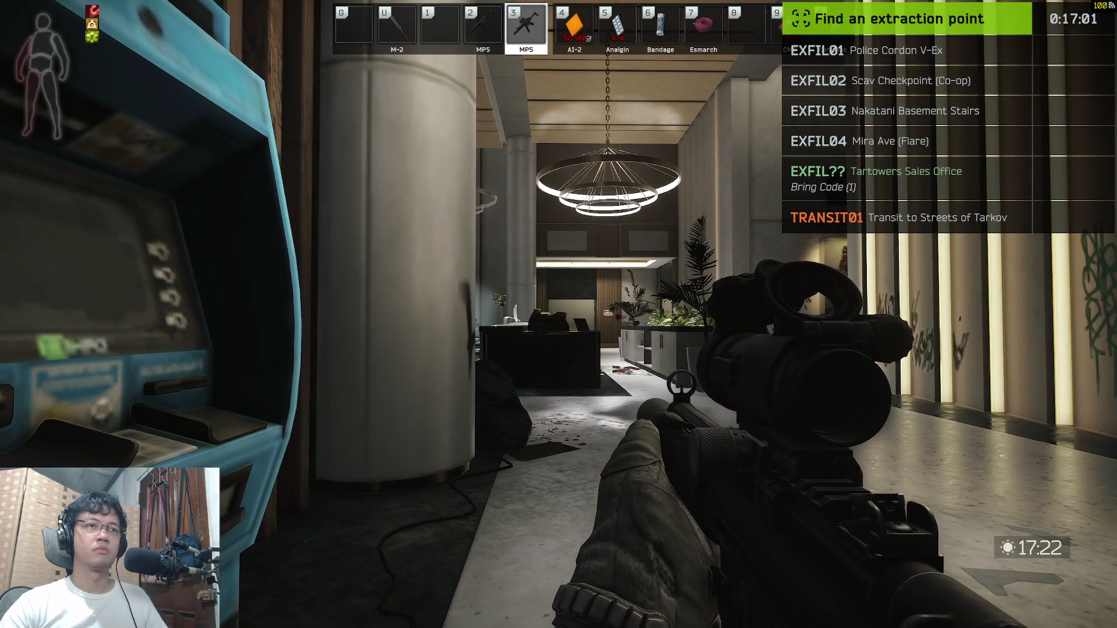
right_click(559, 315)
key("b")
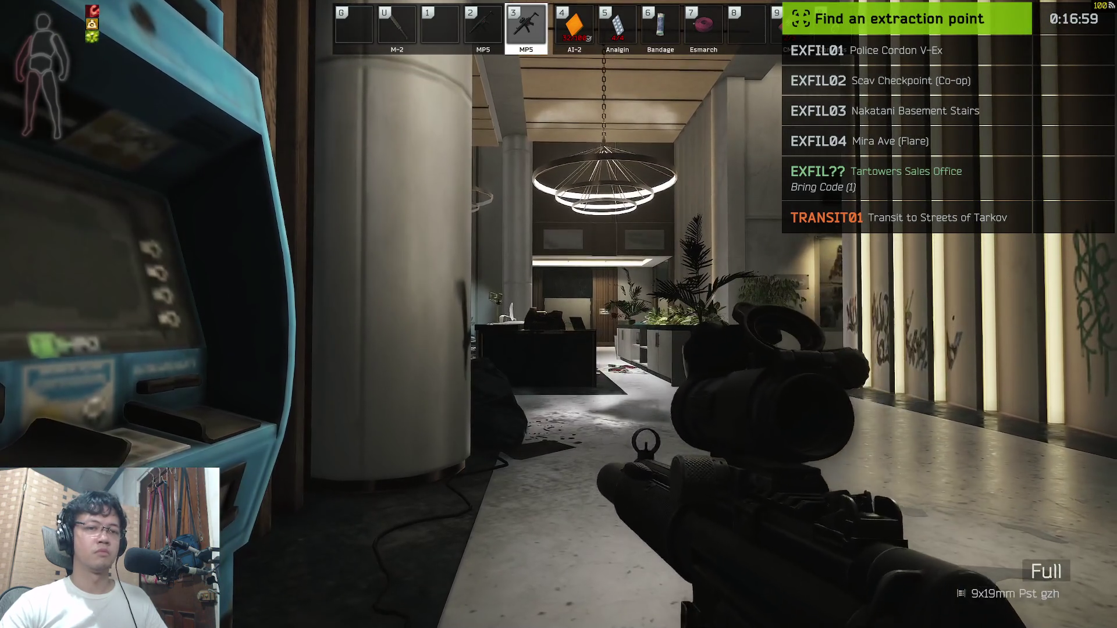
Step: Inspect each of the five MP5 magazines in the rig
key("Tab")
scroll(546, 314, "up", 5)
double_click(545, 313)
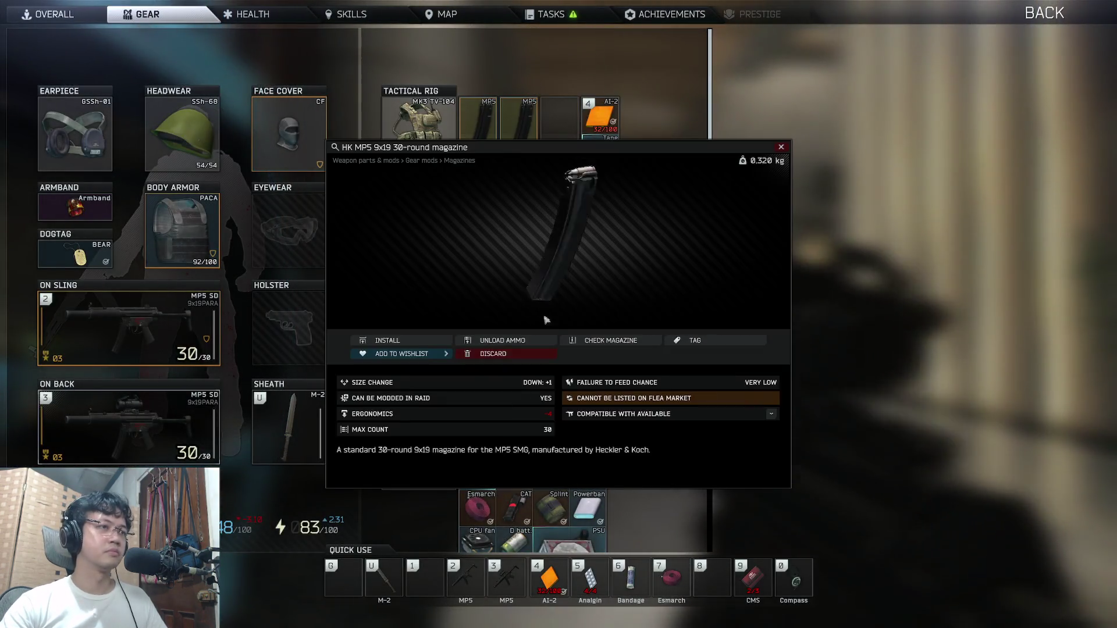
key("Escape")
double_click(547, 284)
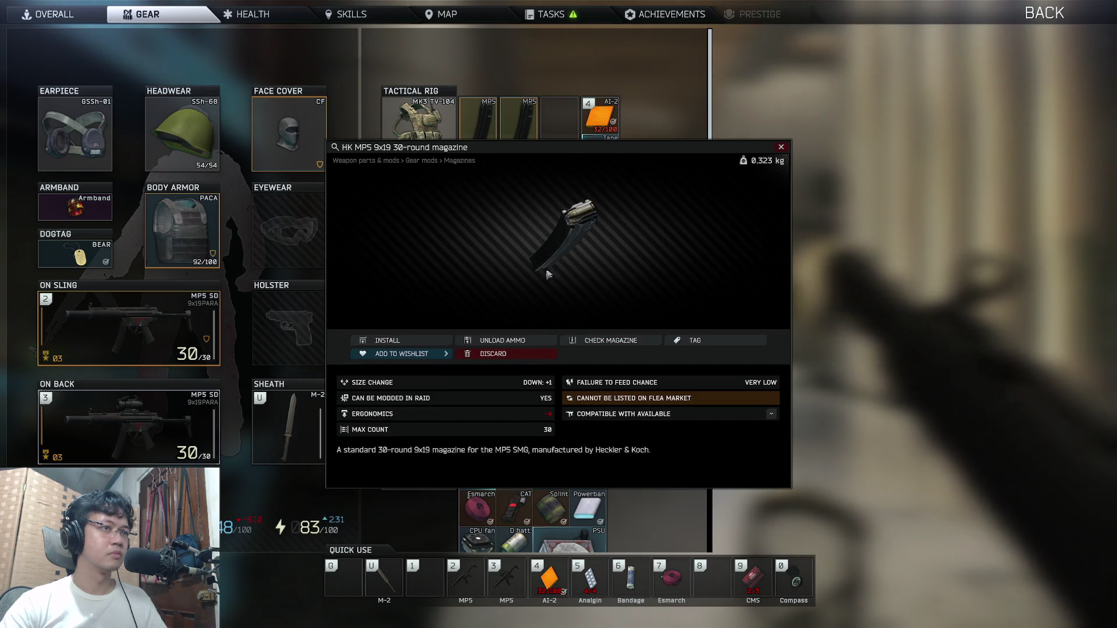
key("Escape")
double_click(557, 323)
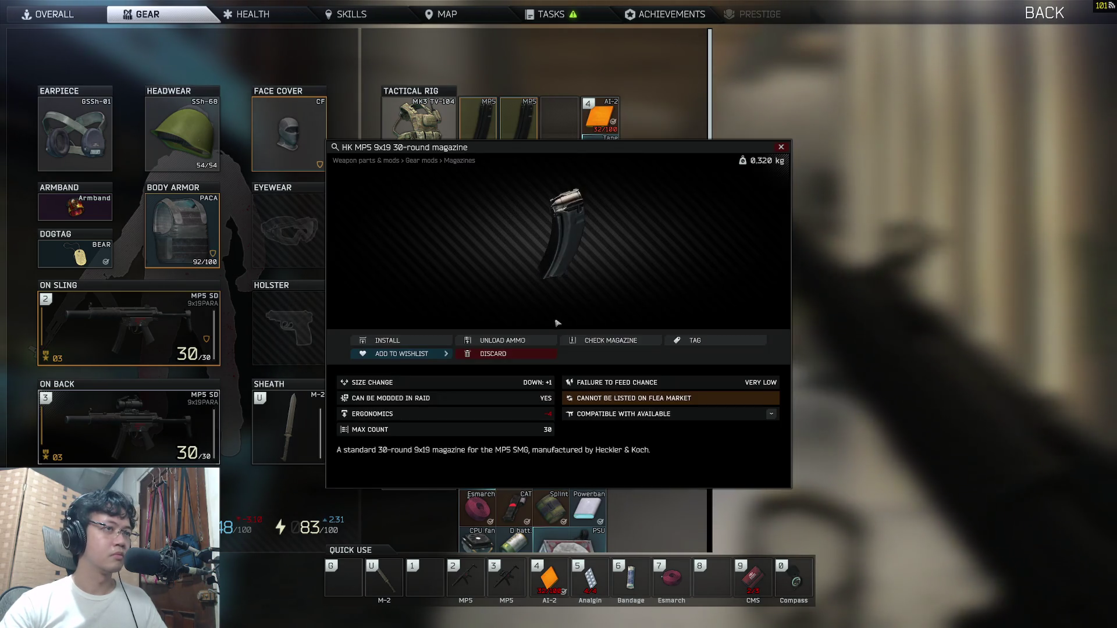
key("Escape")
double_click(561, 225)
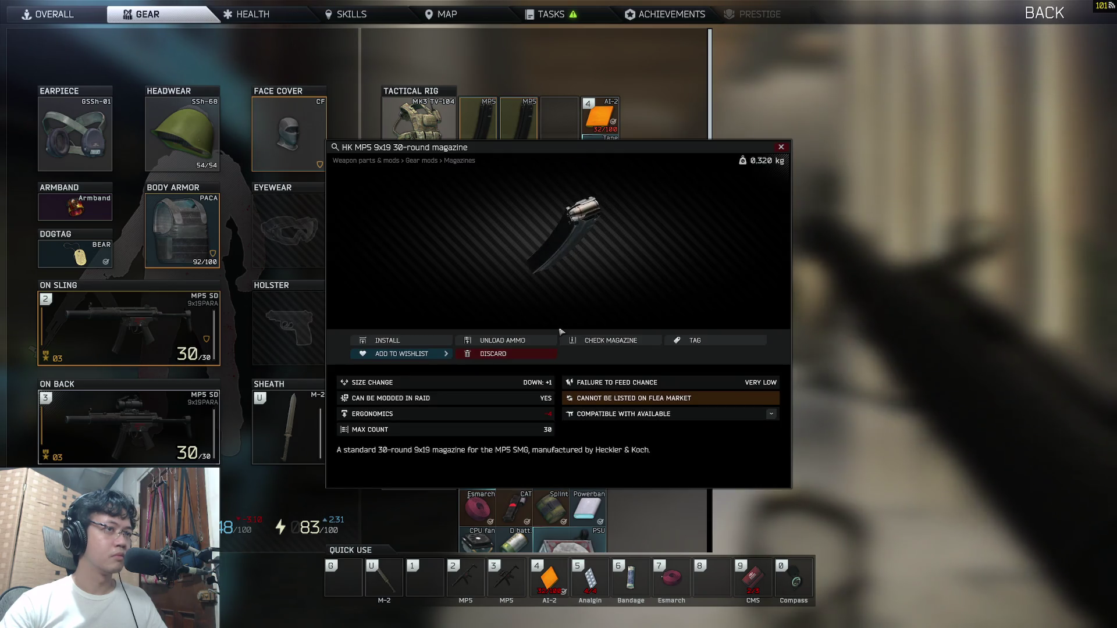
key("Escape")
double_click(570, 320)
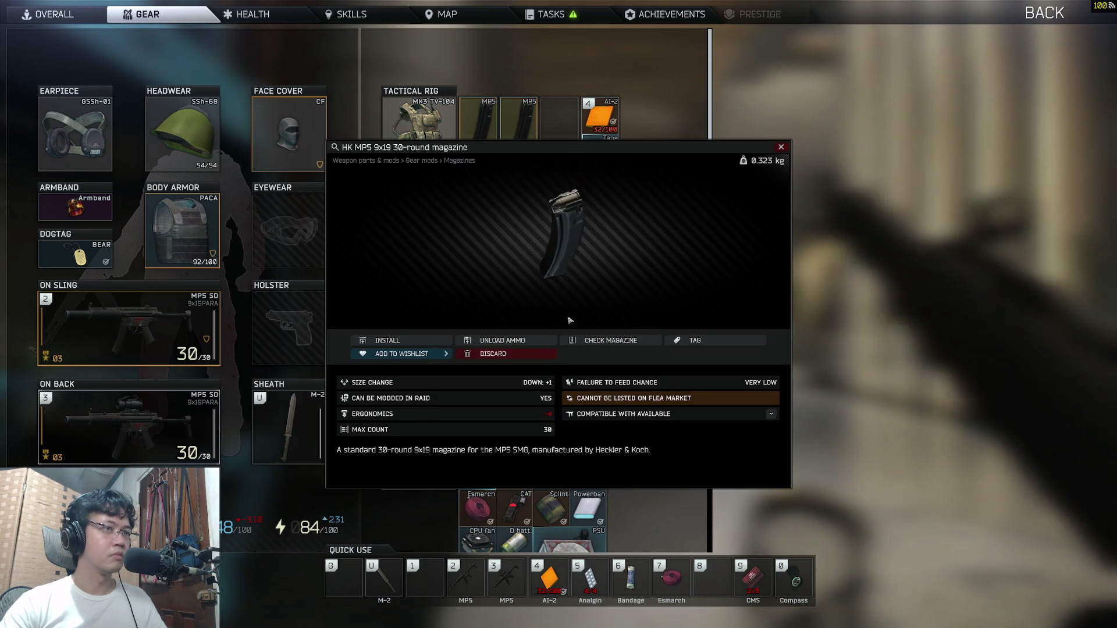
key("Escape")
Step: Tag an MP5 magazine "AP 6.3", return to the raid and reload the MP5
left_click(600, 265)
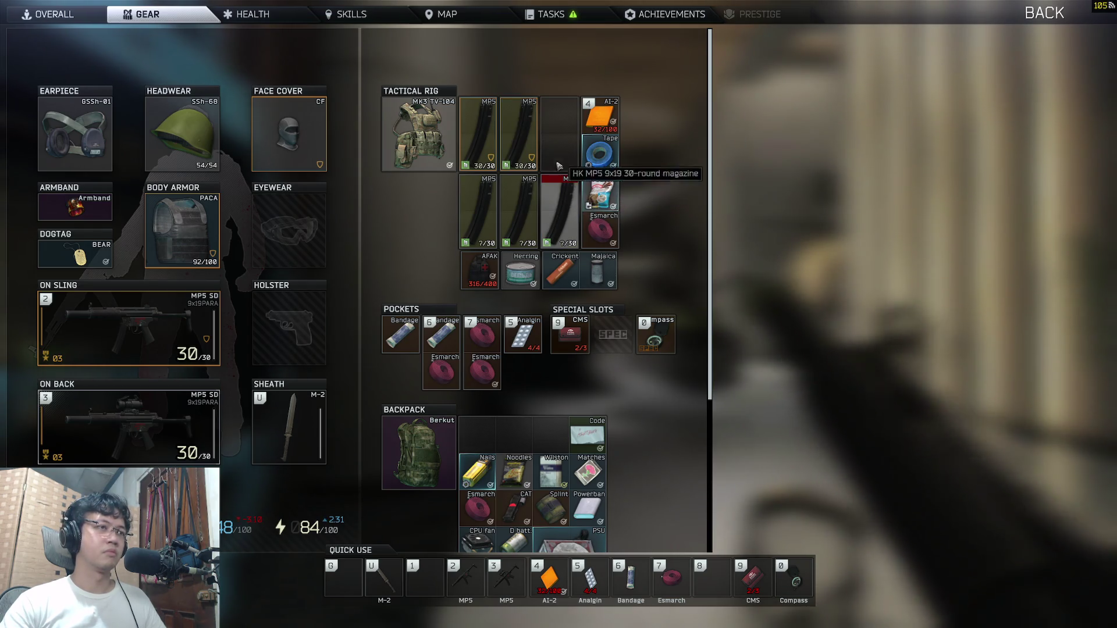
key("Tab")
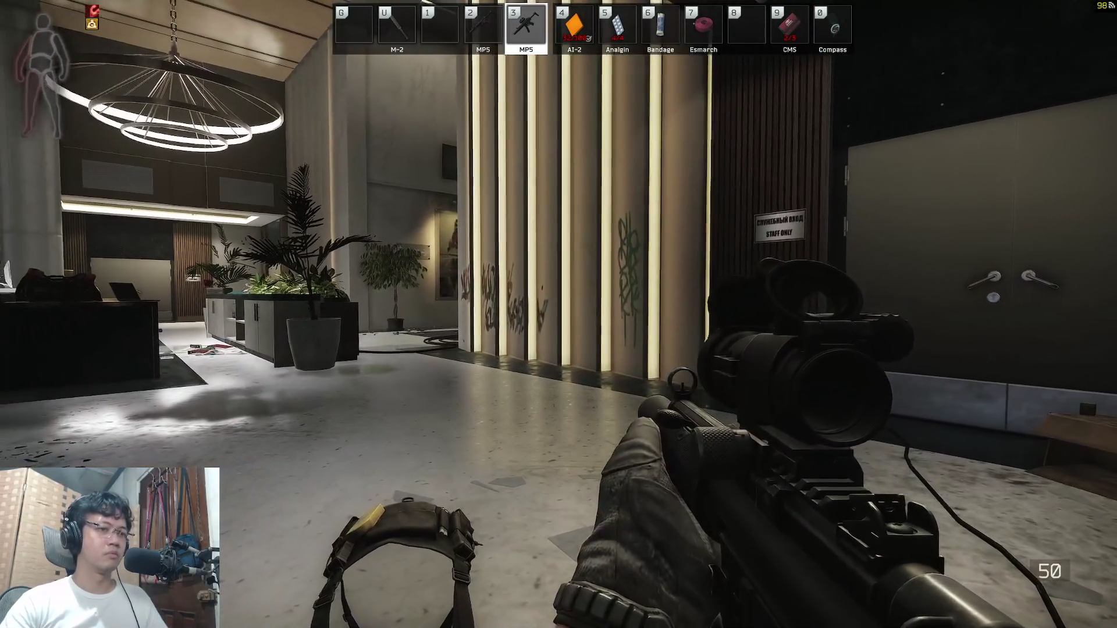
key("b")
key("r")
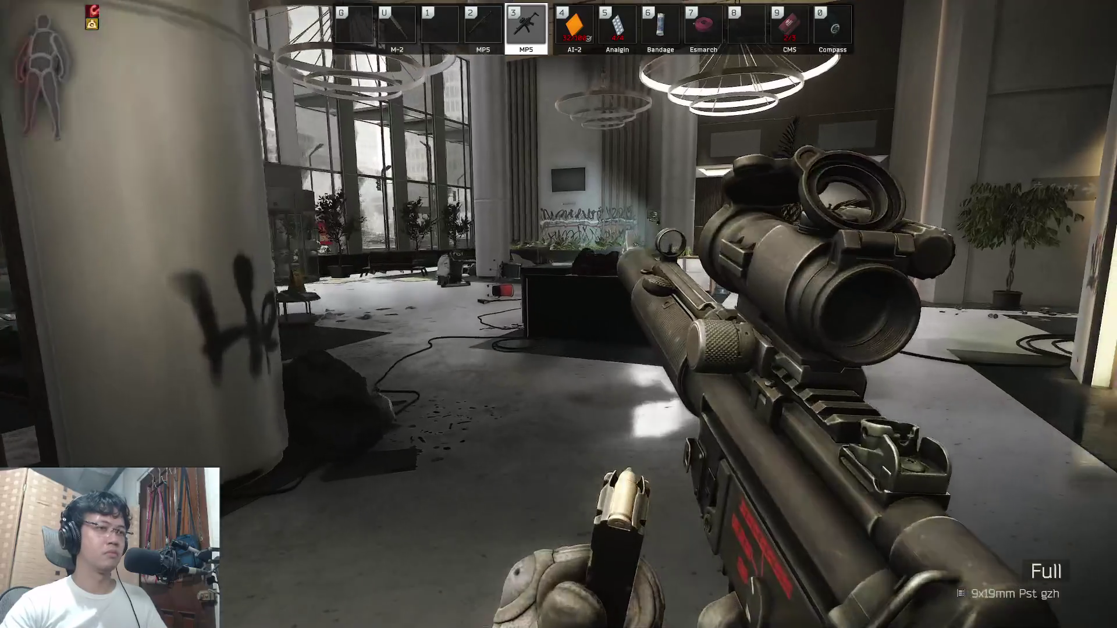
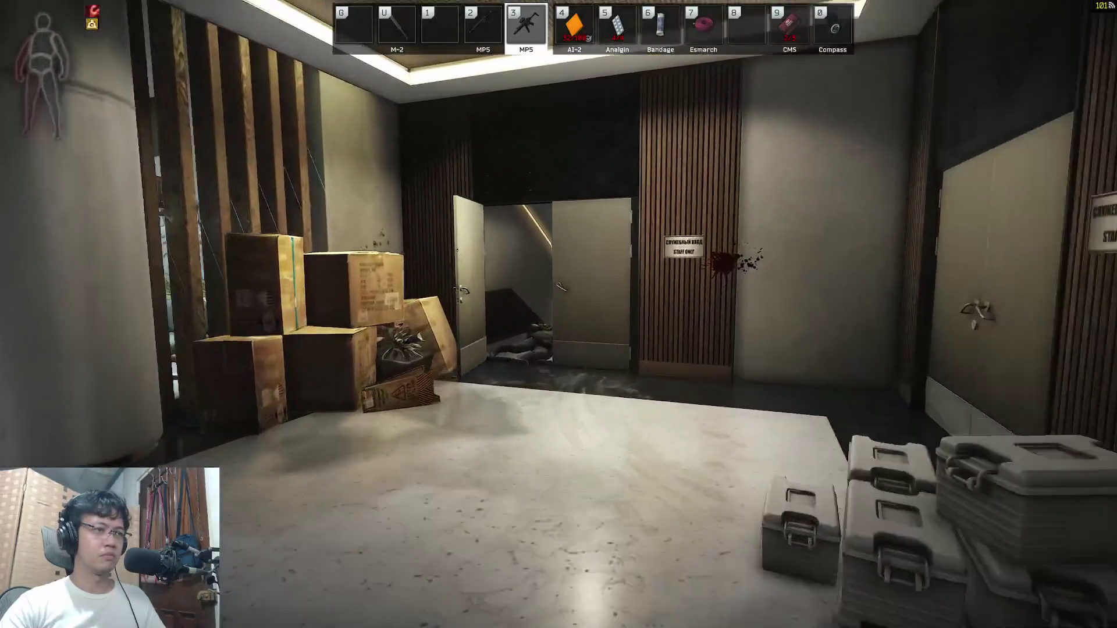
Step: Walk down the stairs and open the dead Scav's gear for looting
key("w")
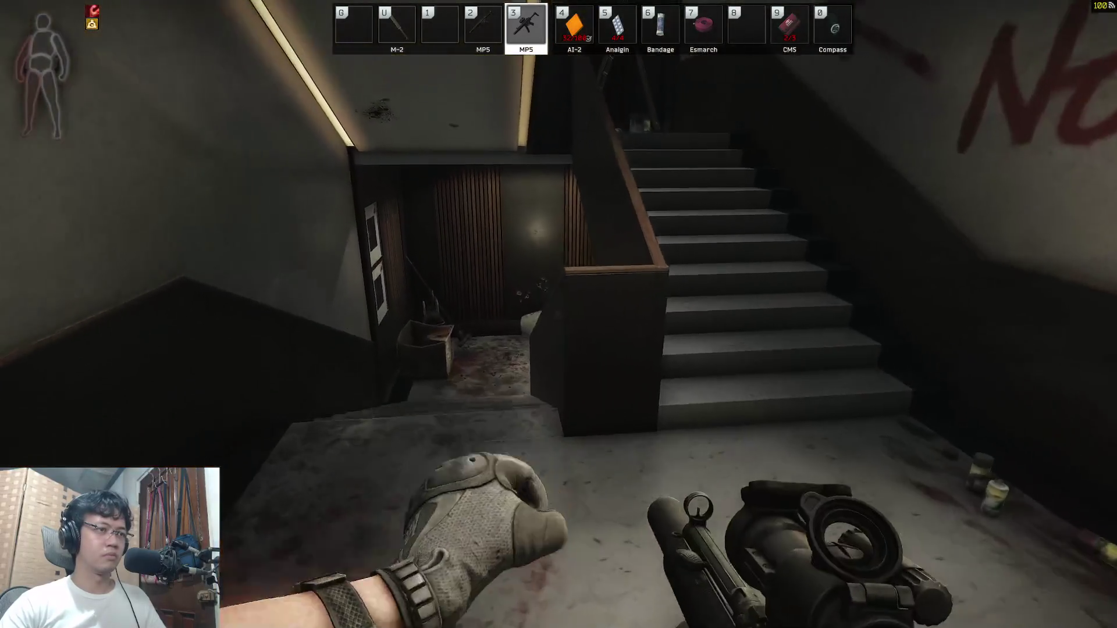
key("w")
key("w")
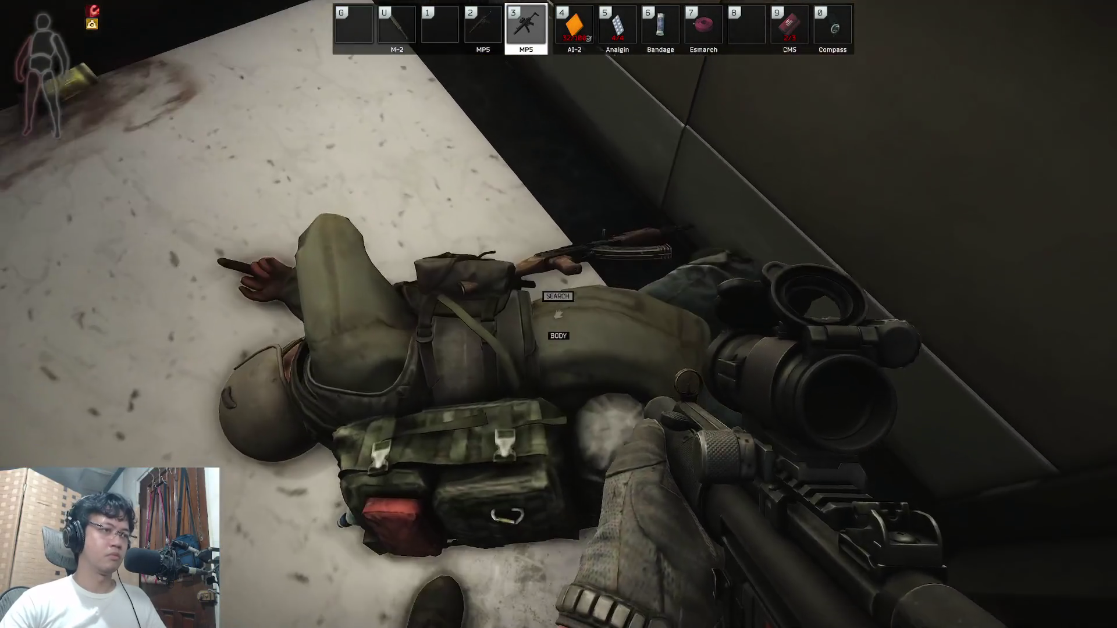
key("f")
scroll(927, 294, "down", 5)
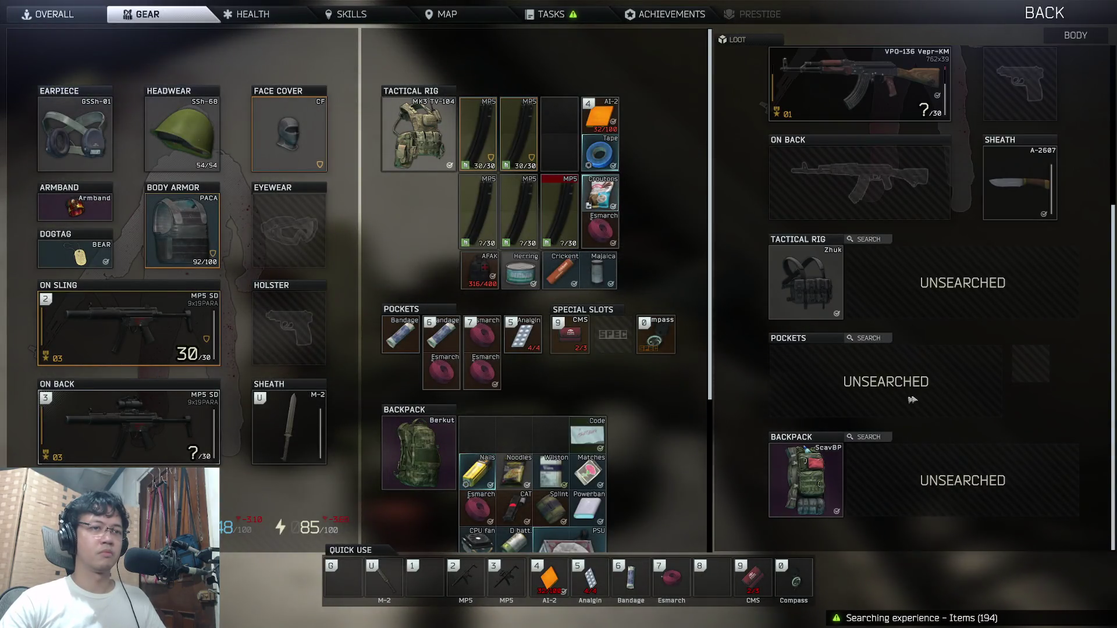
scroll(943, 274, "up", 5)
scroll(873, 239, "down", 5)
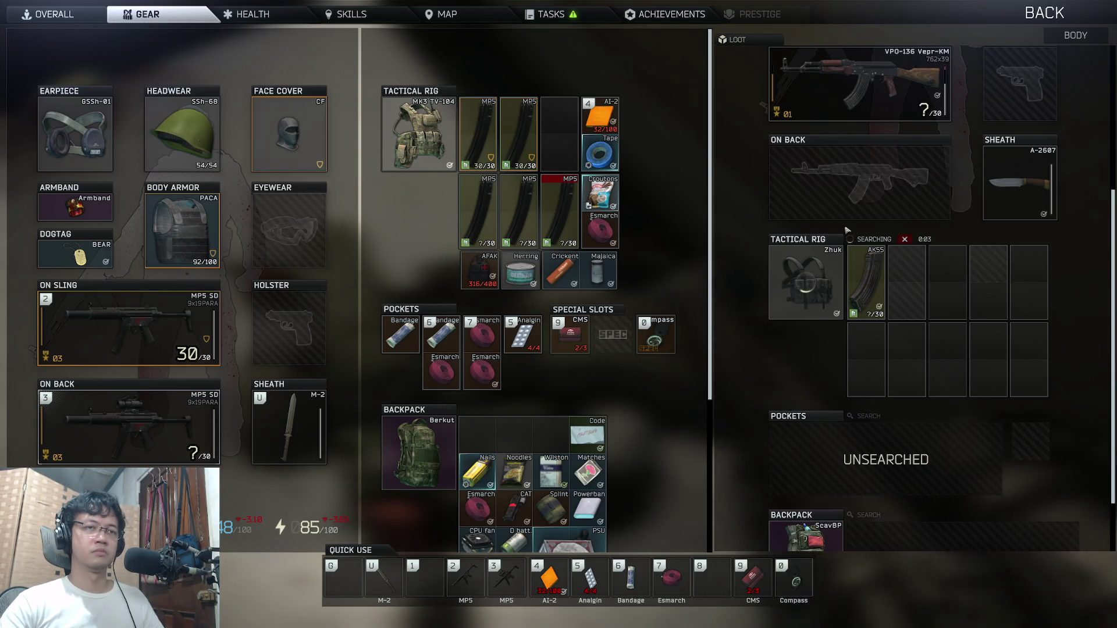
Step: Inspect the AK55 magazine and the VPO-136 carbine, pulling the carbine's magazine out
double_click(870, 282)
key("Escape")
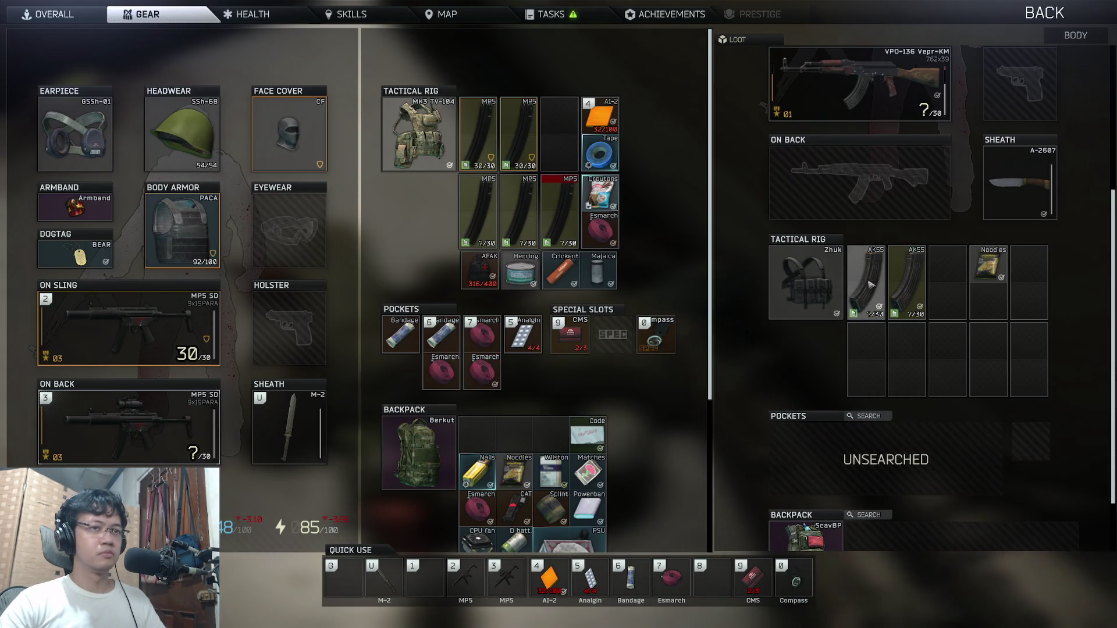
double_click(888, 85)
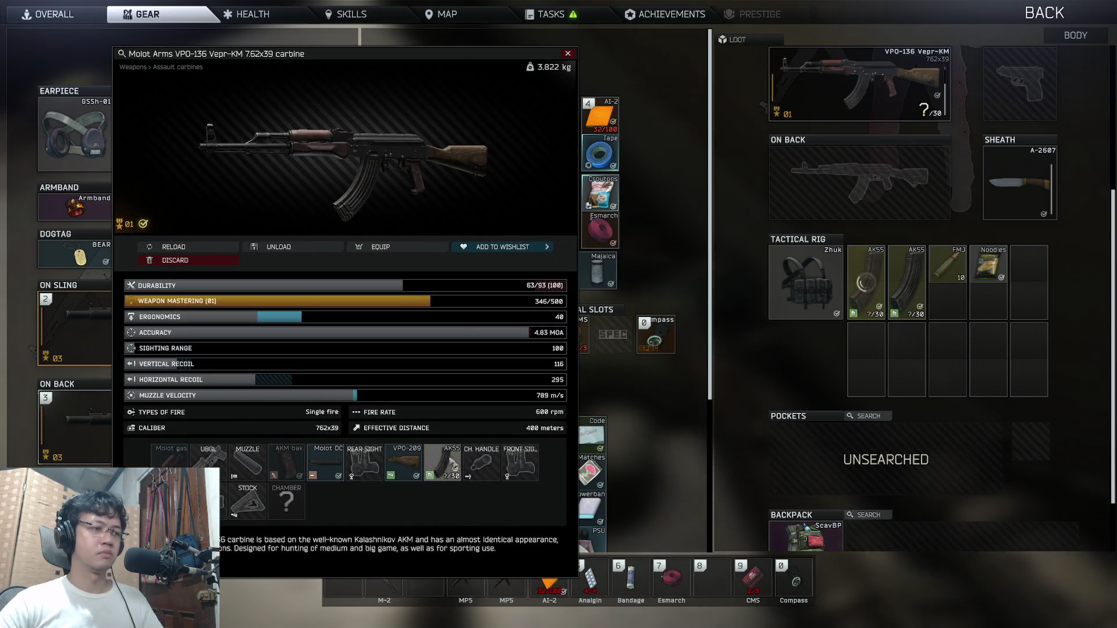
left_click_drag(456, 467, 947, 359)
key("Escape")
Step: Put the AK55 magazine back into the body's rig
scroll(570, 266, "down", 3)
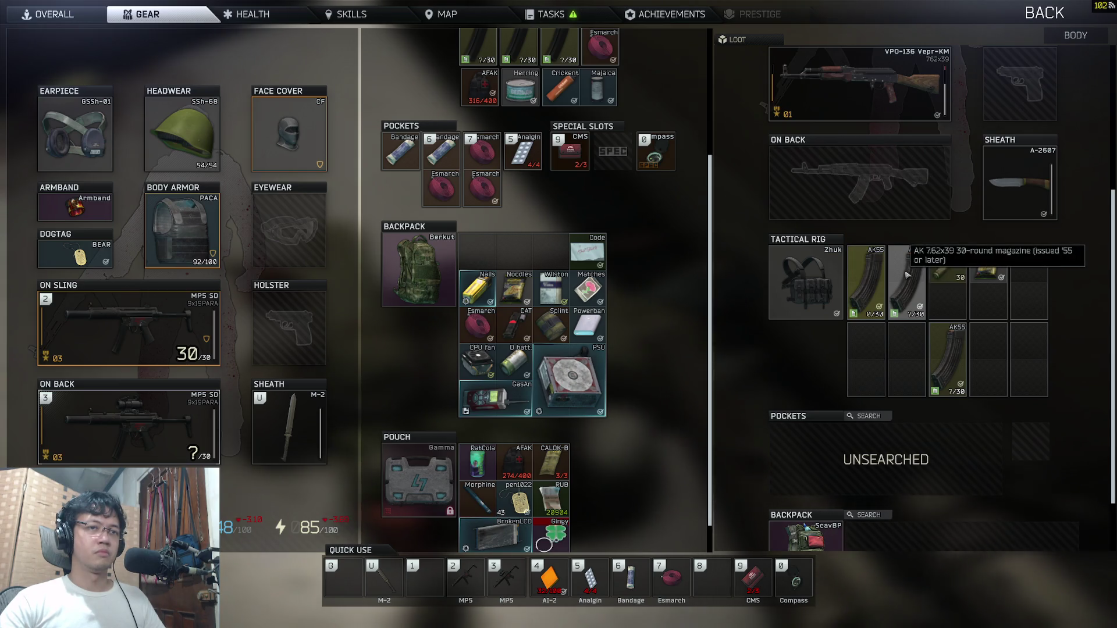
right_click(907, 276)
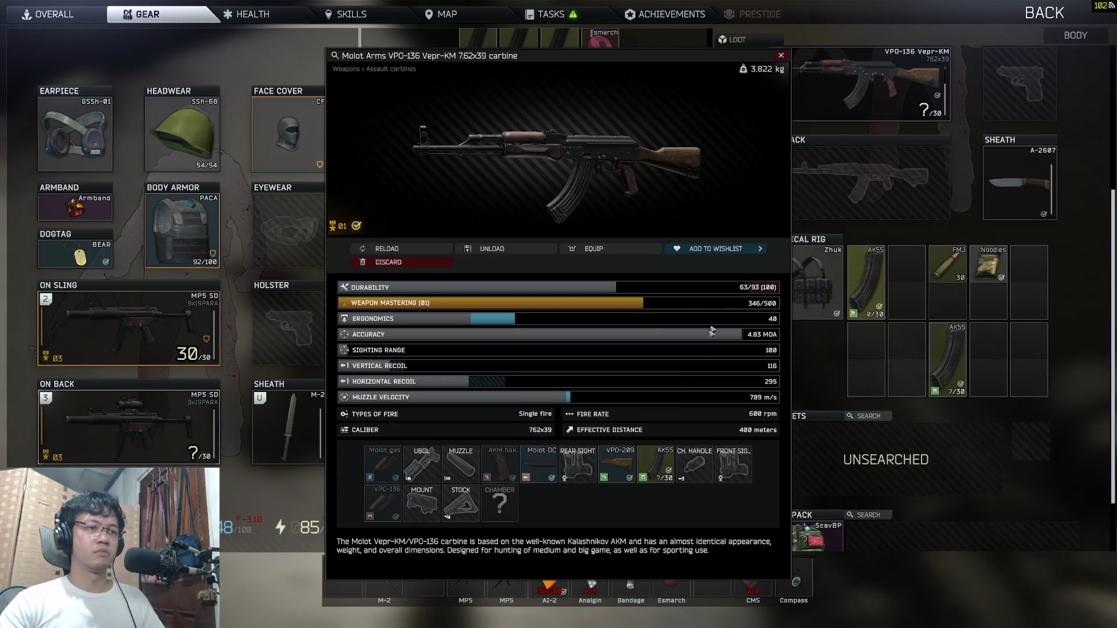
left_click_drag(657, 463, 907, 283)
key("Escape")
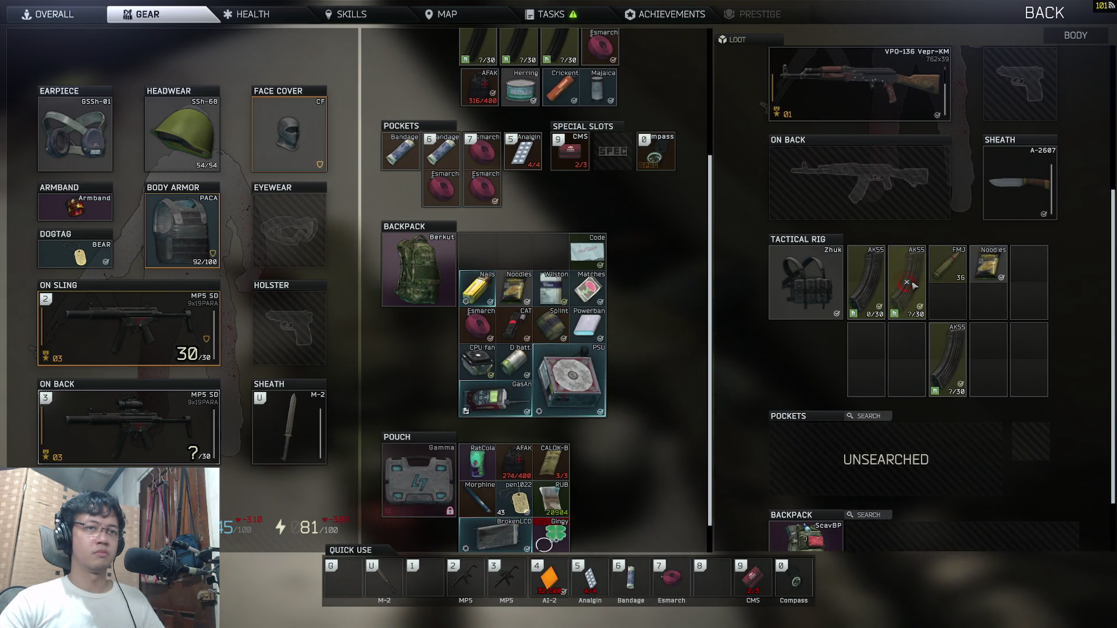
scroll(620, 331, "down", 1)
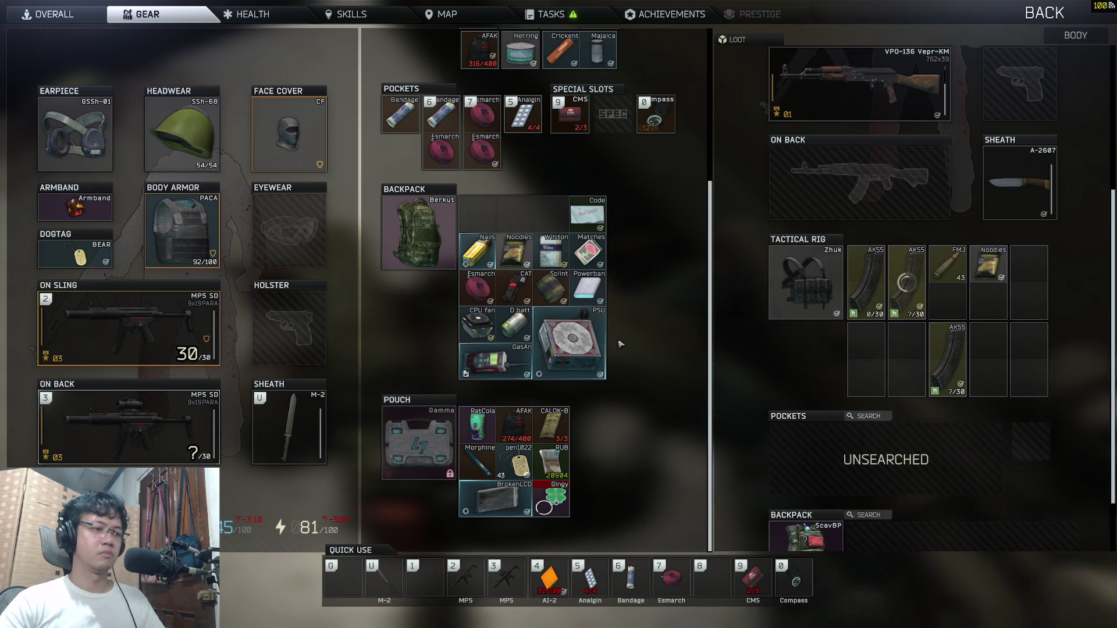
scroll(620, 344, "up", 6)
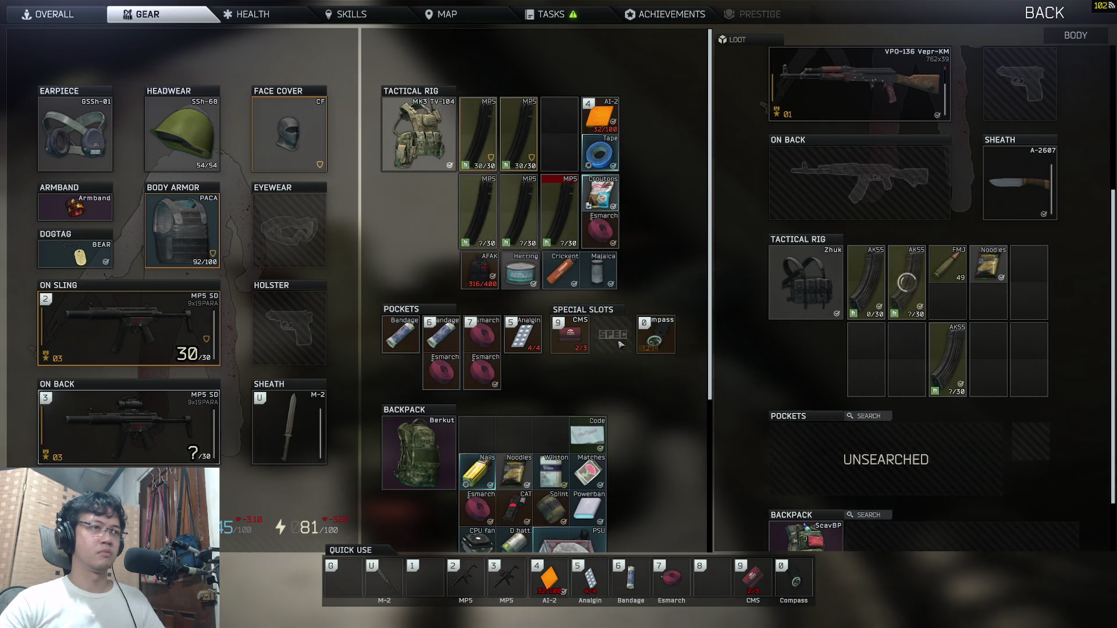
scroll(620, 344, "down", 6)
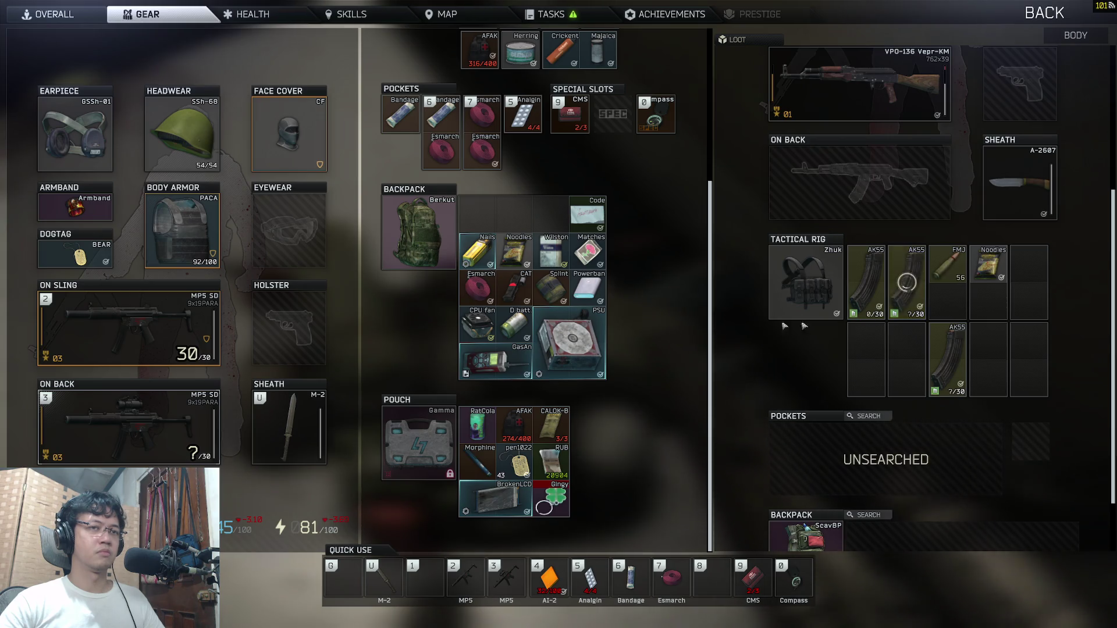
Step: Unload the other AK55 magazine and carry the FMJ stack toward your own backpack
left_click(957, 276, "ctrl")
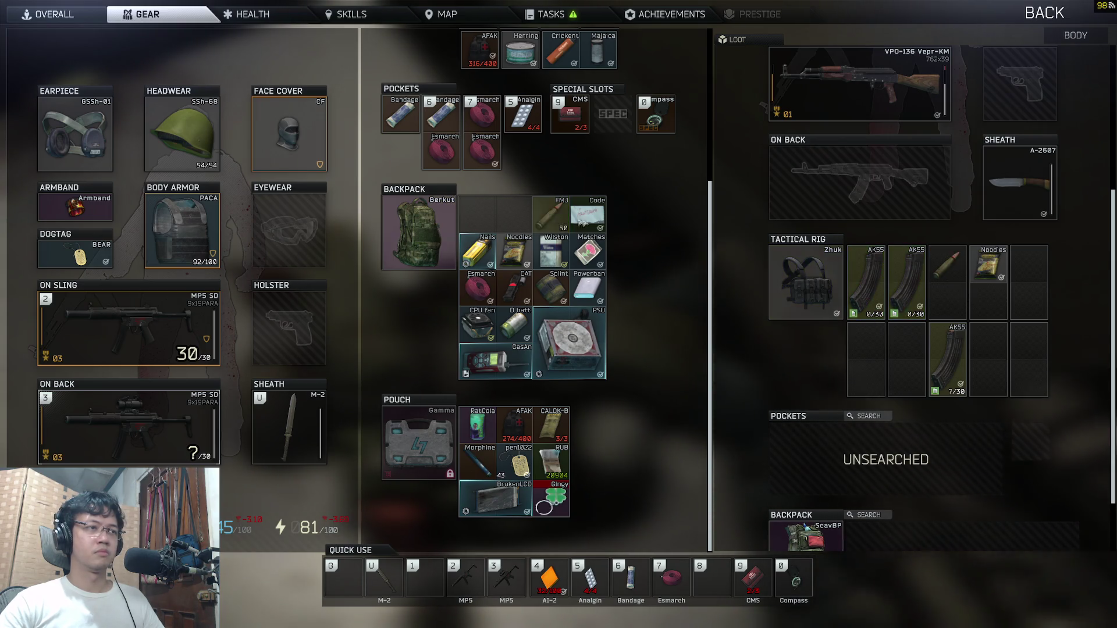
right_click(964, 347)
left_click(1001, 394)
scroll(631, 318, "up", 6)
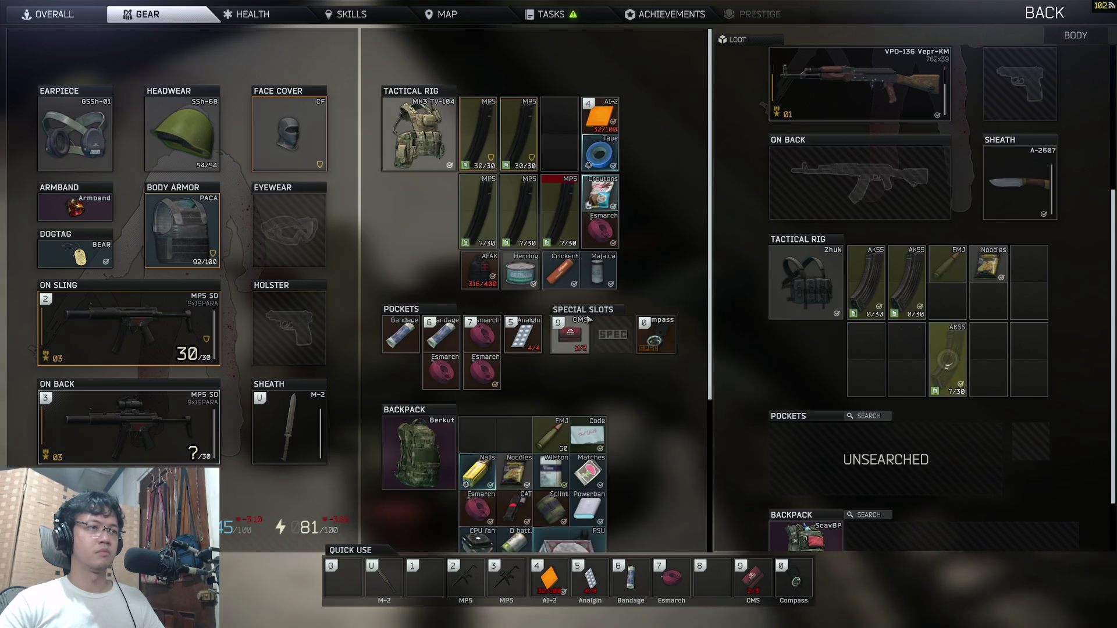
scroll(879, 301, "up", 5)
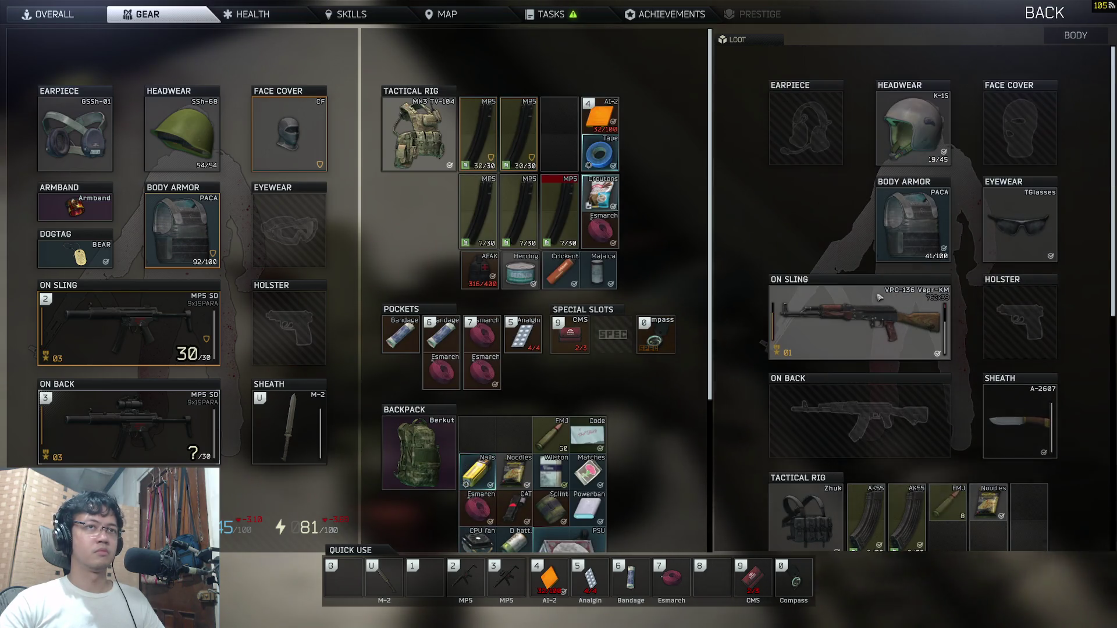
right_click(878, 302)
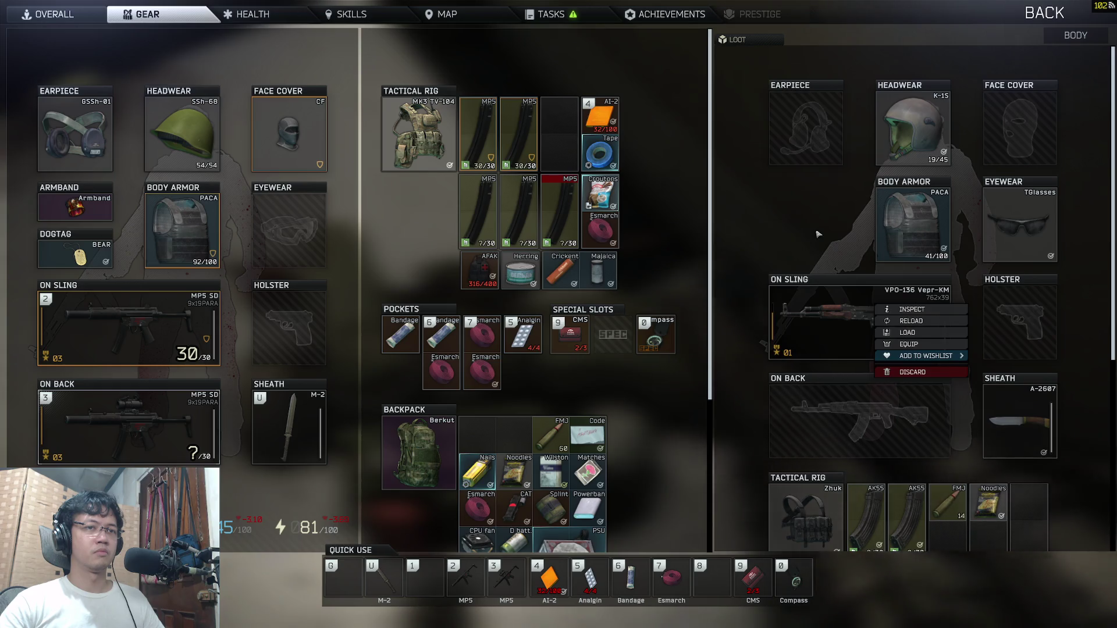
scroll(949, 232, "down", 5)
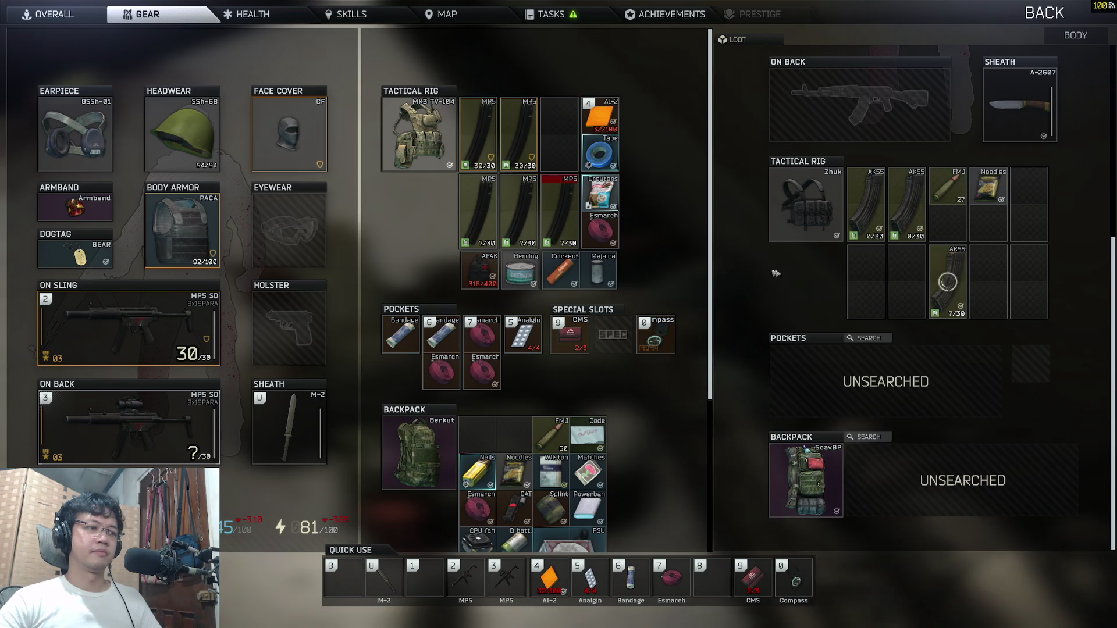
mouse_move(945, 187)
left_mouse_down()
mouse_move(535, 294)
mouse_move(514, 434)
left_mouse_up()
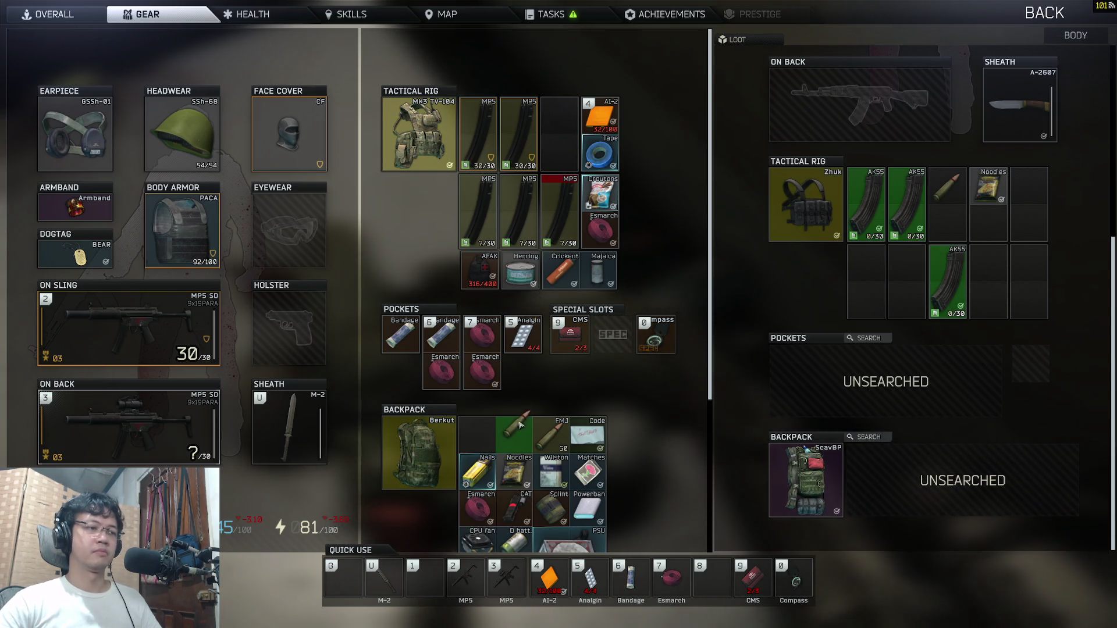
Step: Drop the FMJ rounds into a free rig cell, then take the Zhuk rig, MRE and Ornament
left_click(868, 437)
scroll(632, 347, "down", 3)
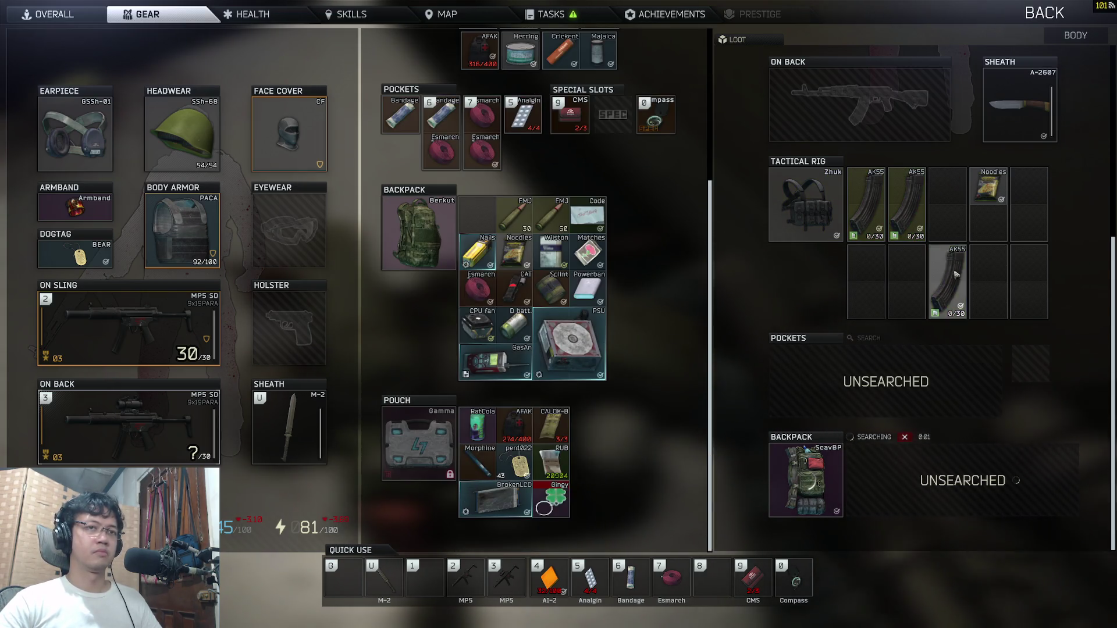
left_click(806, 204, "ctrl")
scroll(899, 323, "down", 1)
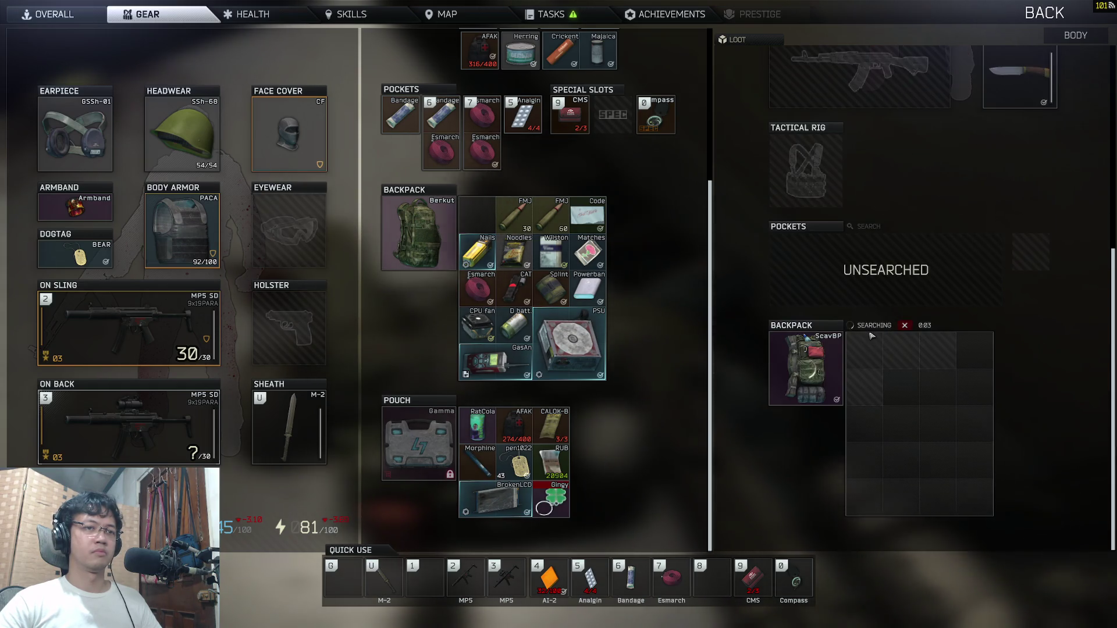
mouse_move(864, 367)
left_mouse_down()
mouse_move(572, 236)
mouse_move(541, 233)
left_mouse_up()
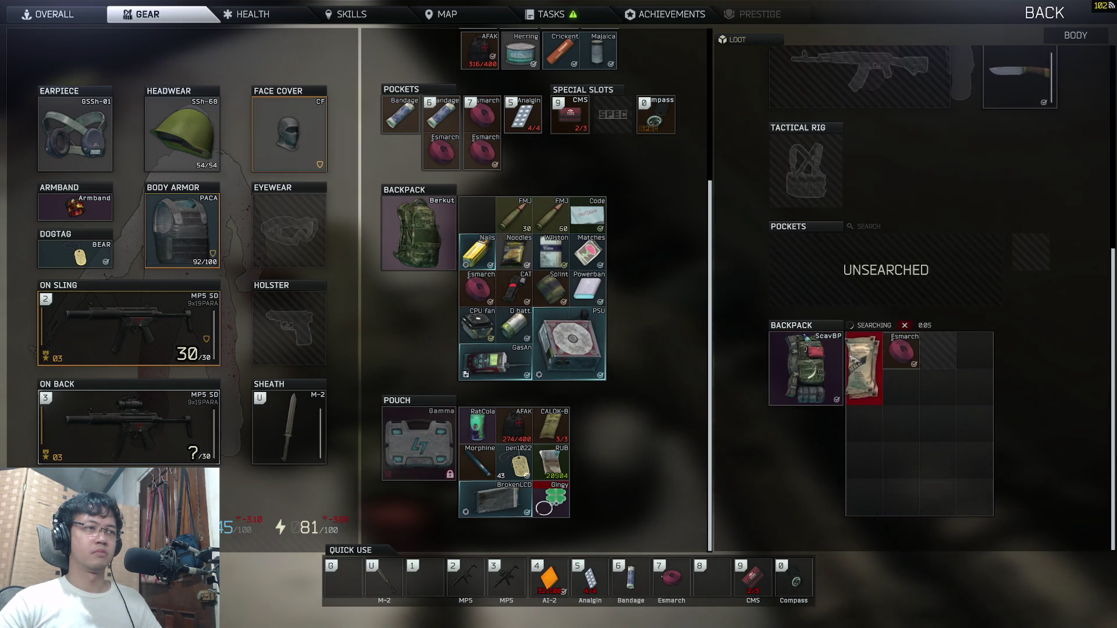
scroll(531, 367, "up", 3)
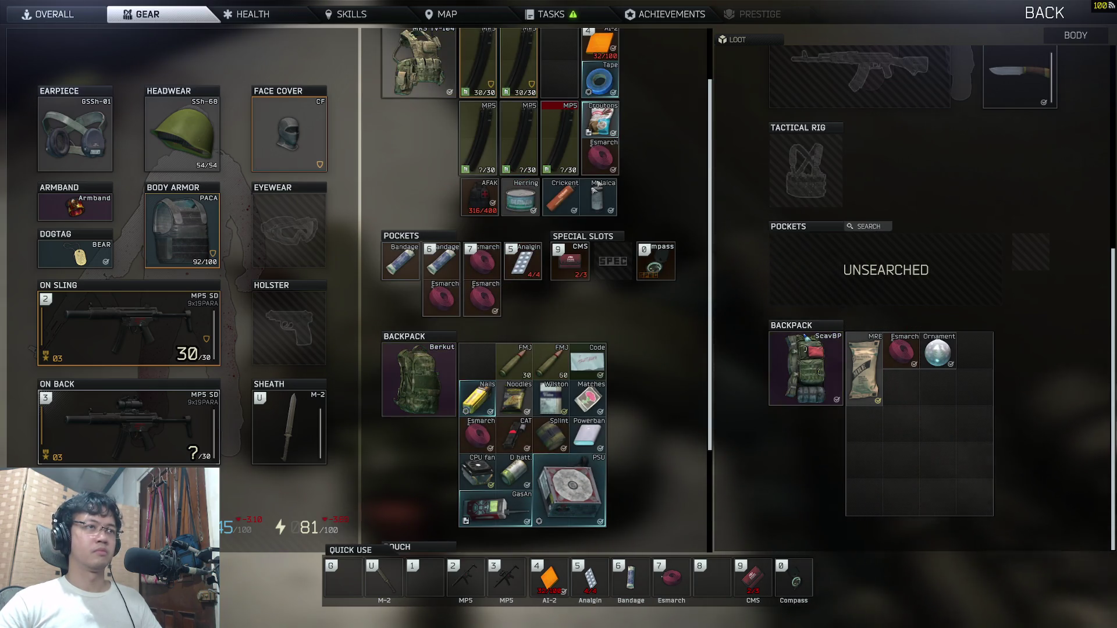
left_click_drag(531, 367, 598, 154)
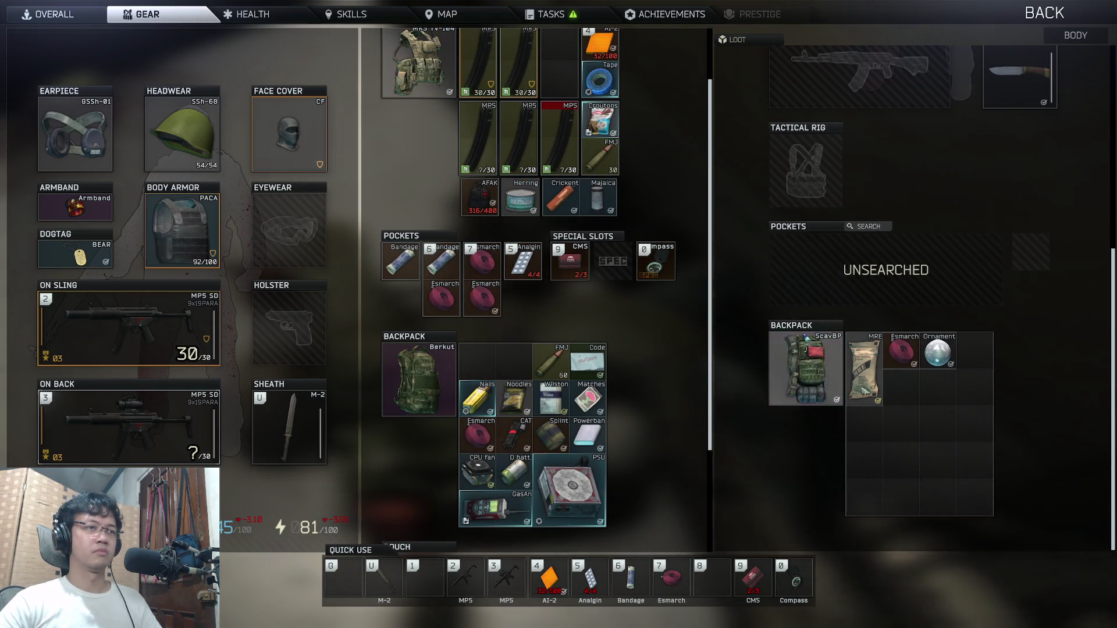
left_click(864, 367, "ctrl")
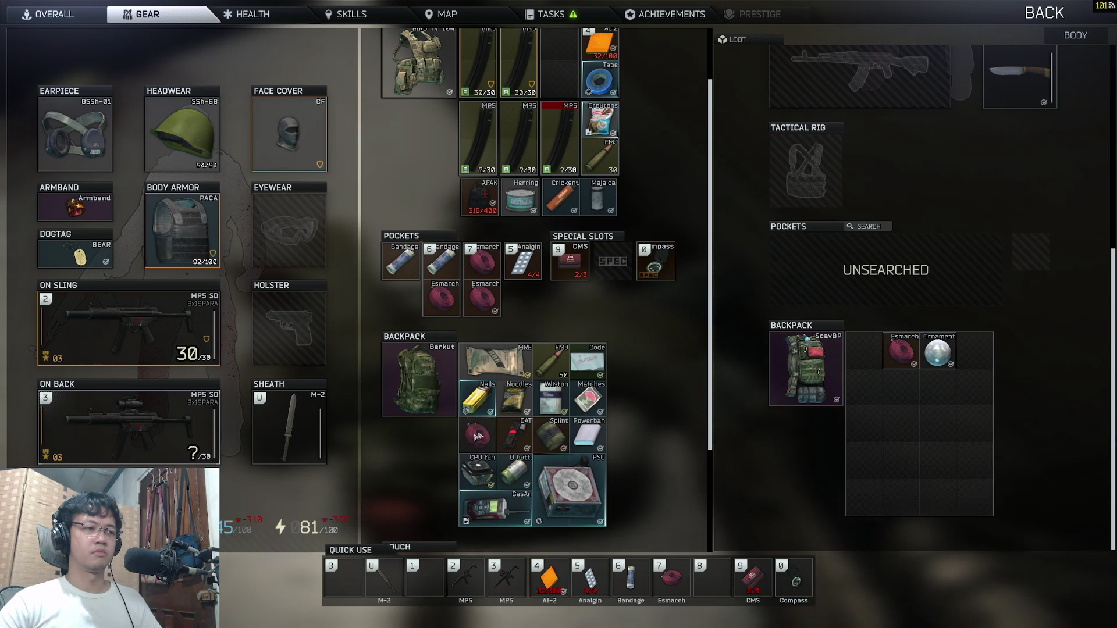
left_click(938, 352, "ctrl")
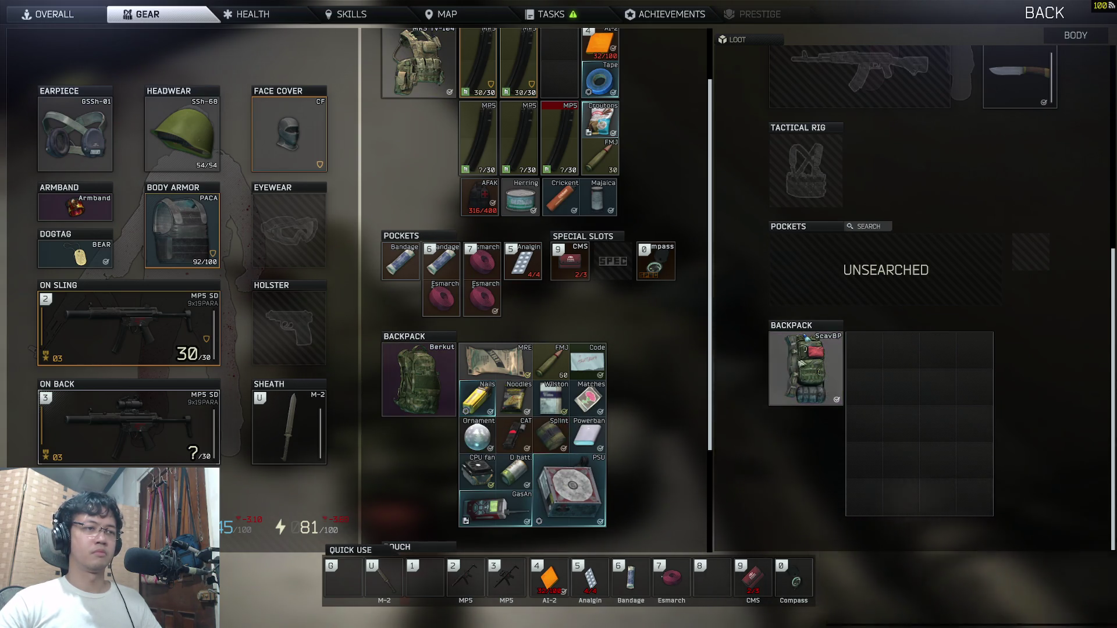
scroll(885, 291, "up", 2)
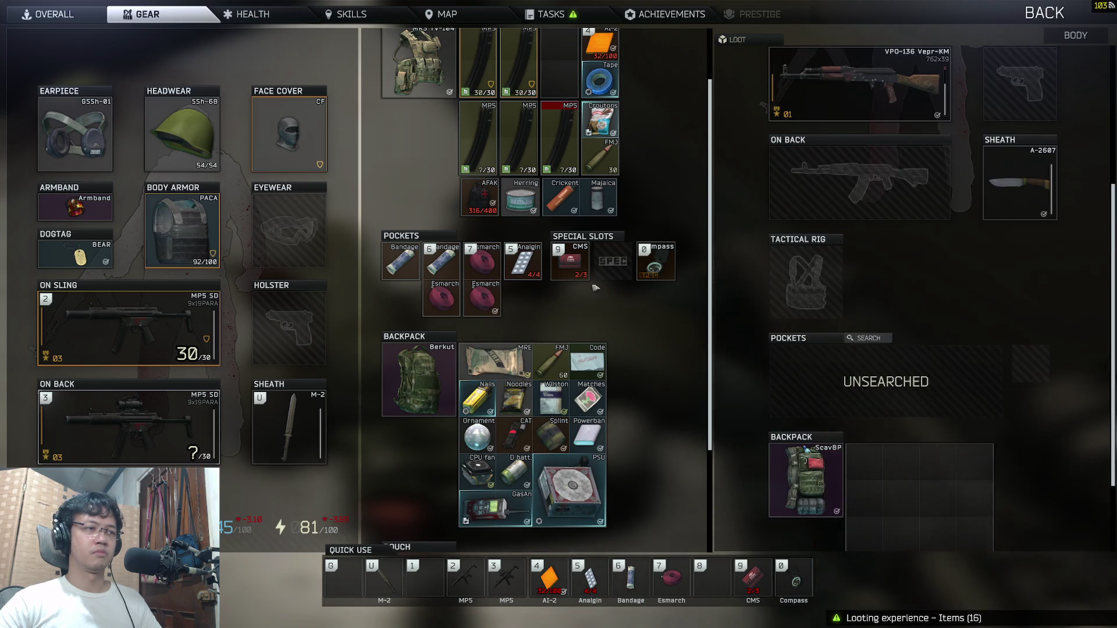
Step: Move PSU, GasAn, D batt., CPU fan, Ornament, Powerbank, Splint, Matches, Wilston, Noodles, Nails, MRE, FMJ and Code item into the ScavBP
double_click(806, 480)
left_click_drag(556, 219, 816, 244)
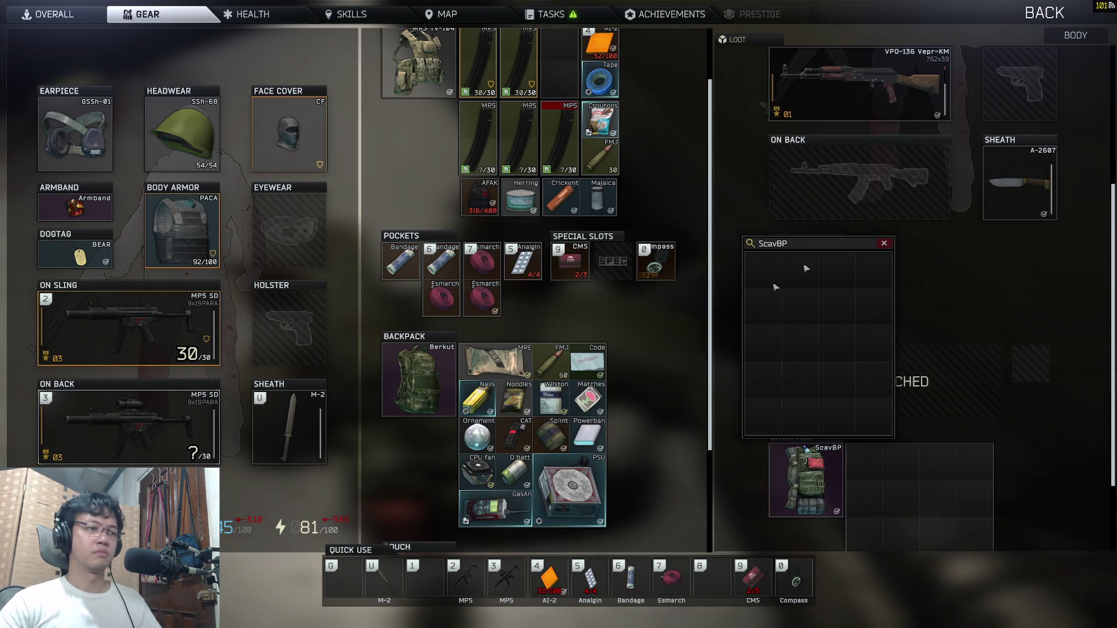
left_click(570, 490, "ctrl")
left_click(494, 508, "ctrl")
left_click(515, 473, "ctrl")
left_click(477, 473, "ctrl")
left_click(492, 437, "ctrl")
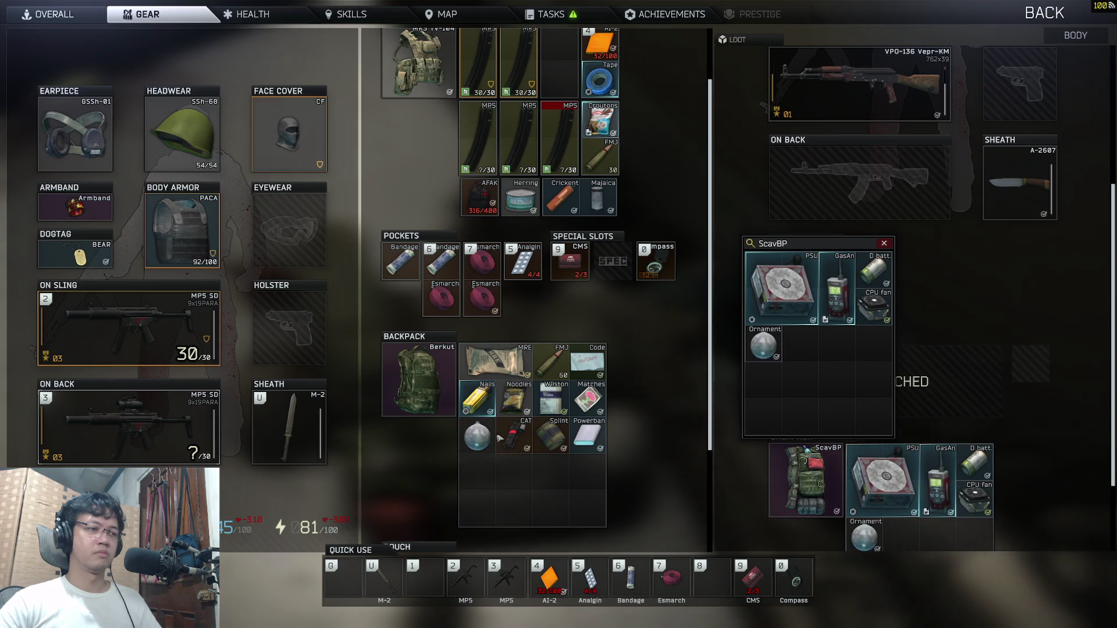
left_click(586, 435, "ctrl")
left_click(550, 436, "ctrl")
left_click(588, 399, "ctrl")
left_click(550, 399, "ctrl")
left_click(513, 398, "ctrl")
left_click(477, 399, "ctrl")
left_click(495, 361, "ctrl")
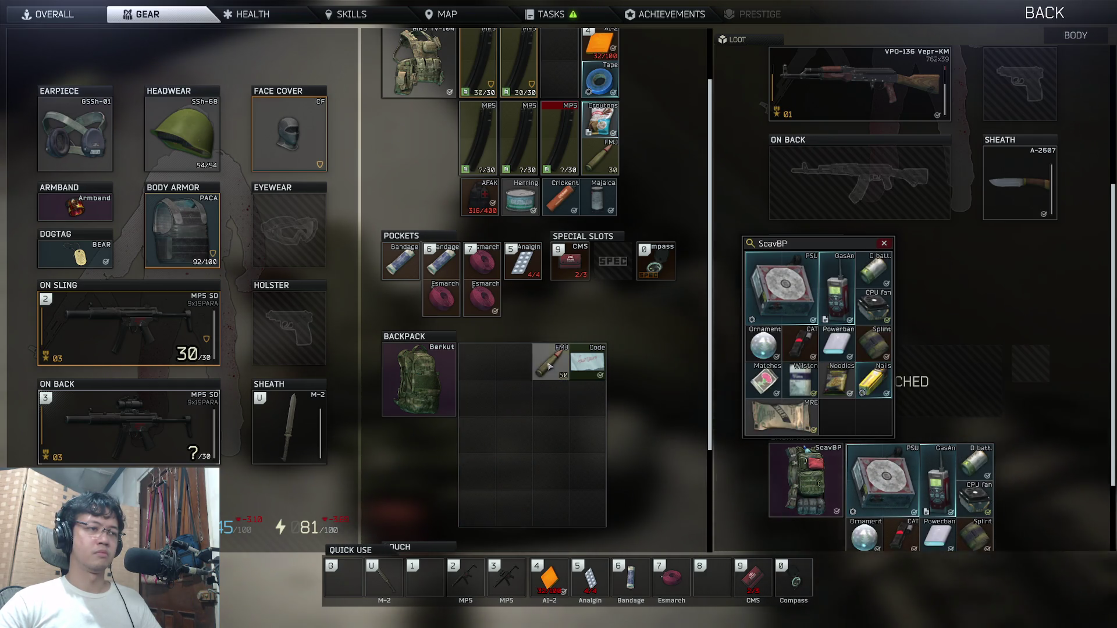
left_click(550, 366, "ctrl")
left_click(587, 360, "ctrl")
Step: Stow the filled ScavBP inside the Berkut backpack and close the inventory
key("Escape")
left_click_drag(806, 480, 535, 436)
key("Tab")
mouse_move(559, 314)
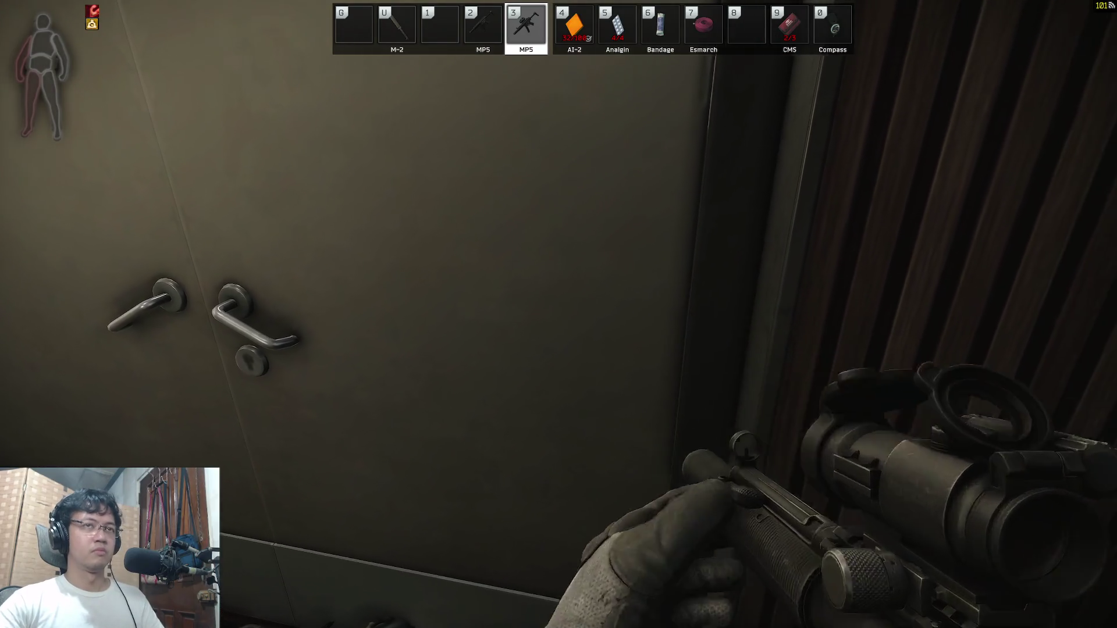
Step: Check the compass, open the double doors and walk into the lobby
key("b")
key("b")
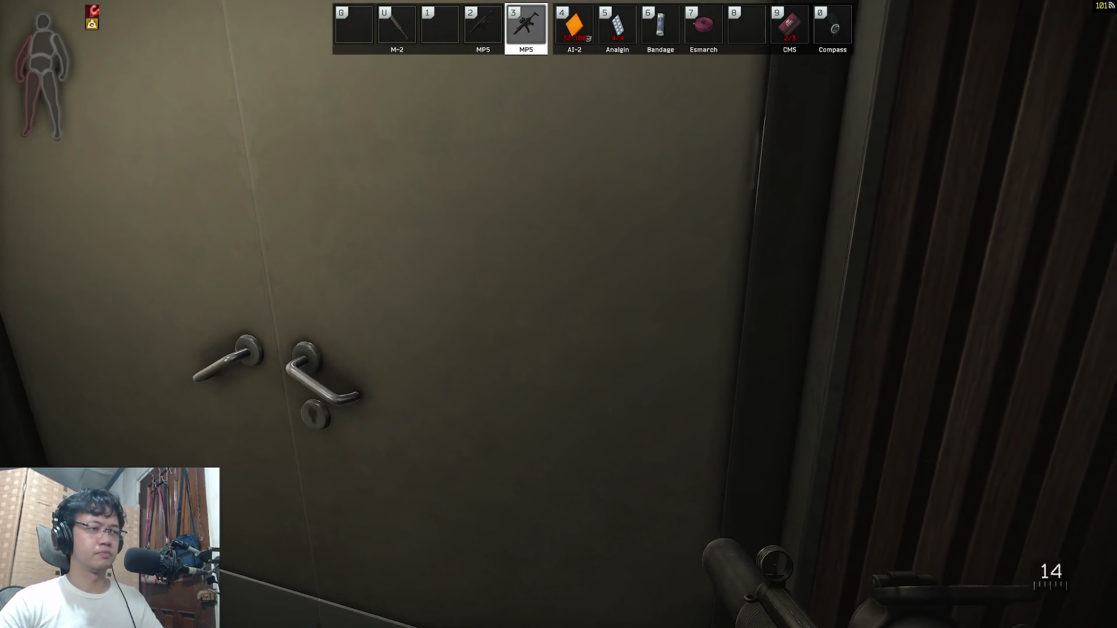
key("f")
key("w")
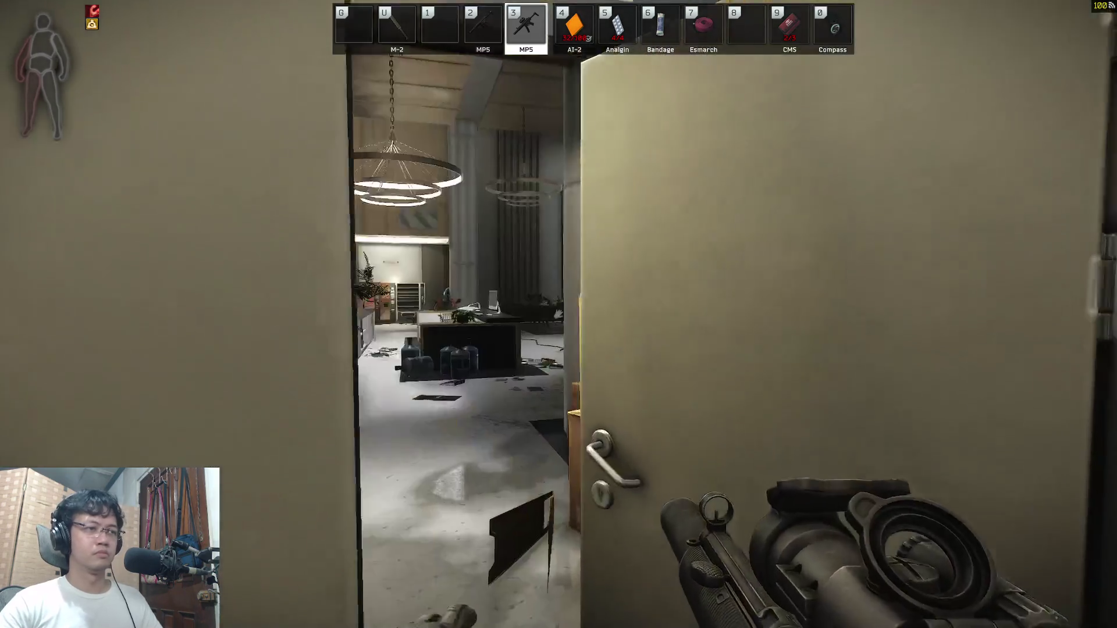
key("w")
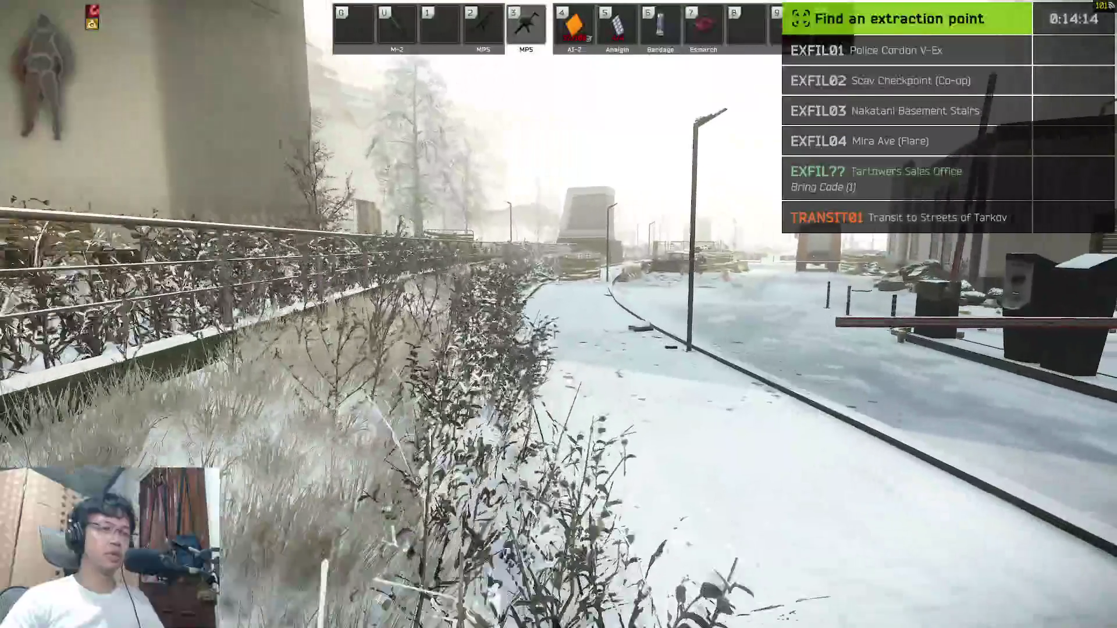
Step: Walk along the snowy street, up the walkway and across the plaza to the coffee pavilion
key("w")
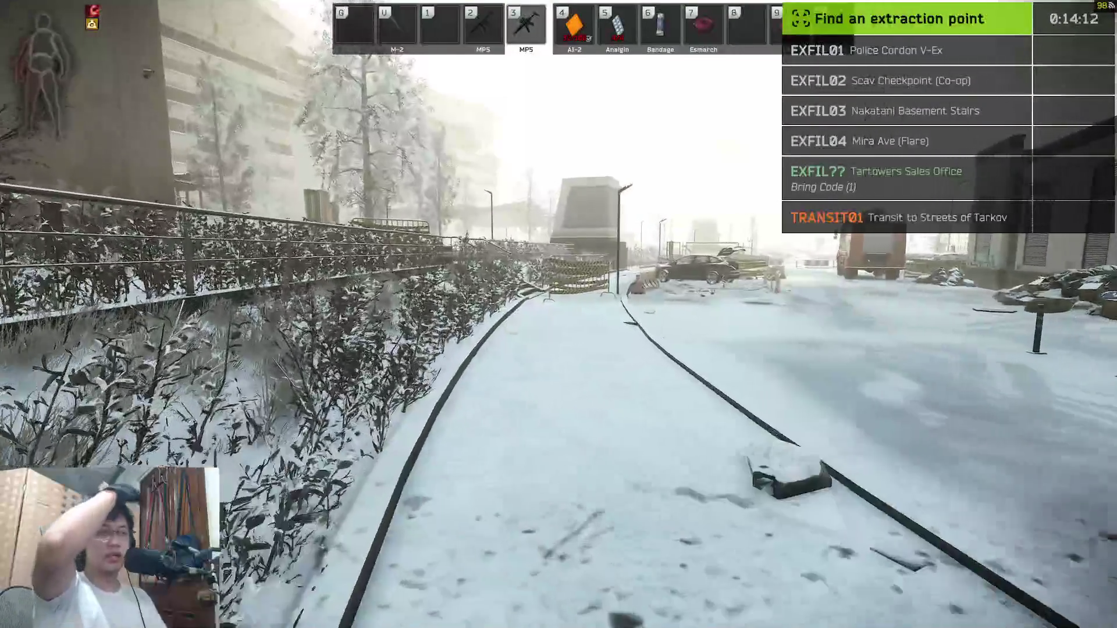
key("w")
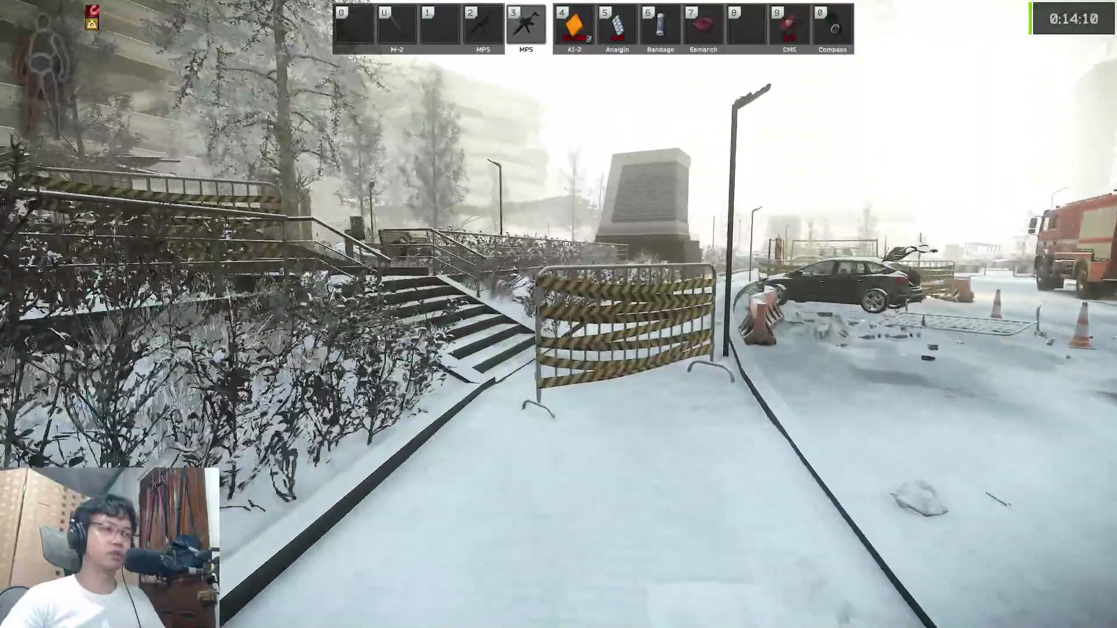
key("w")
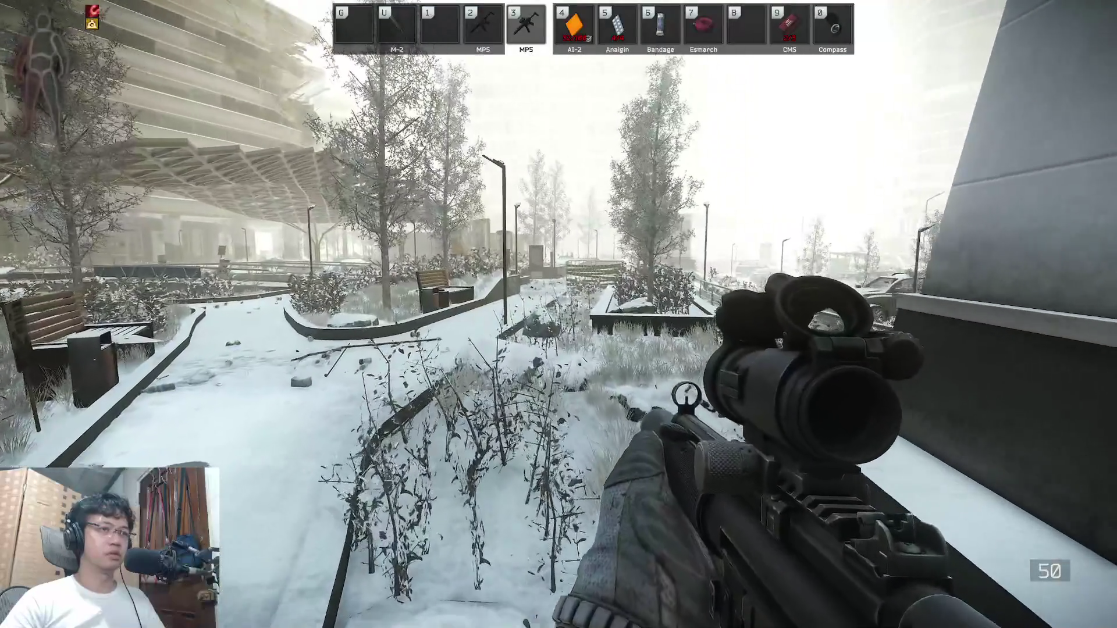
key("w")
key("w")
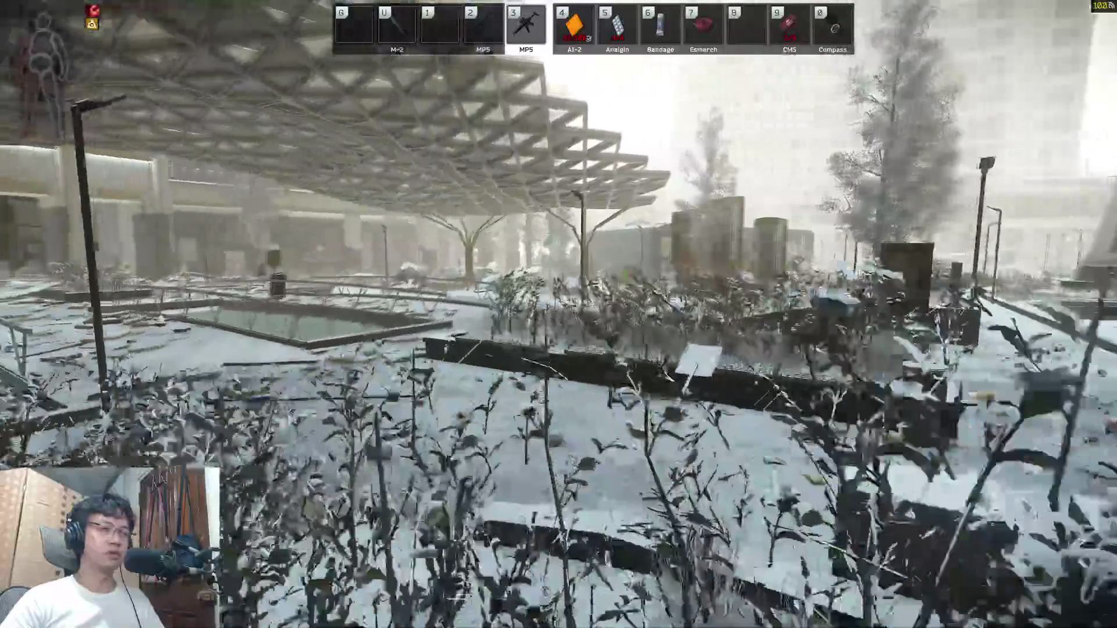
key("w")
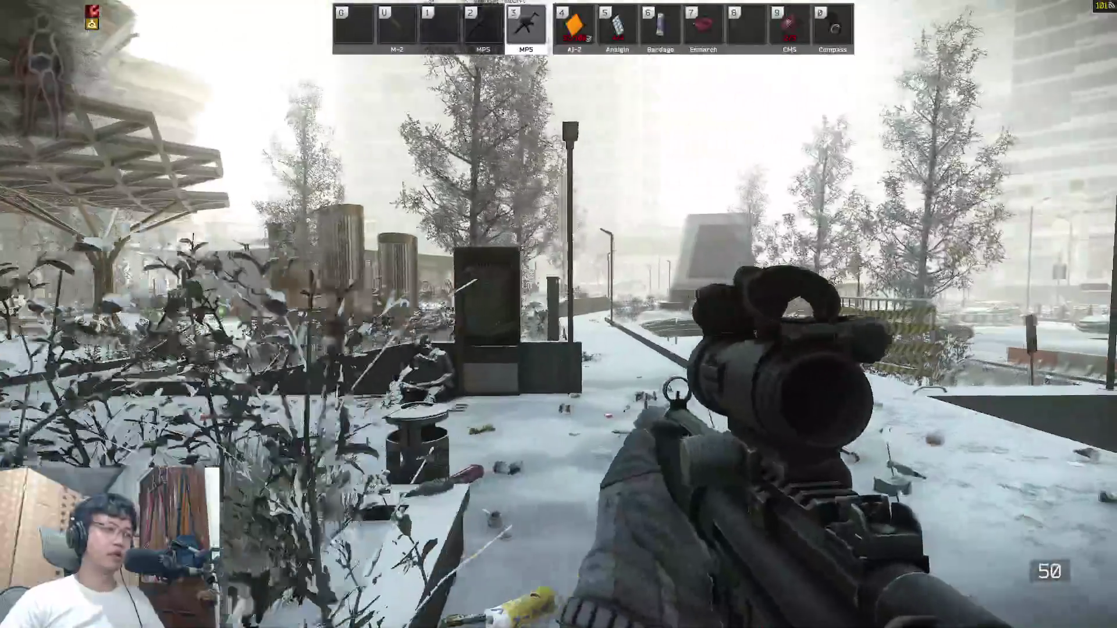
key("w")
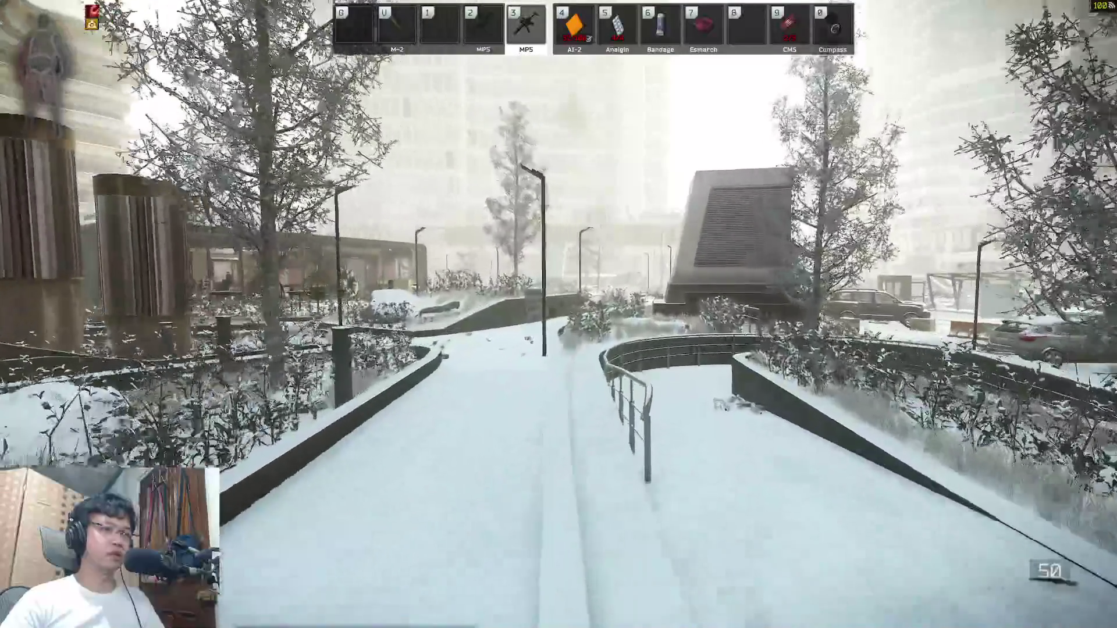
key("w")
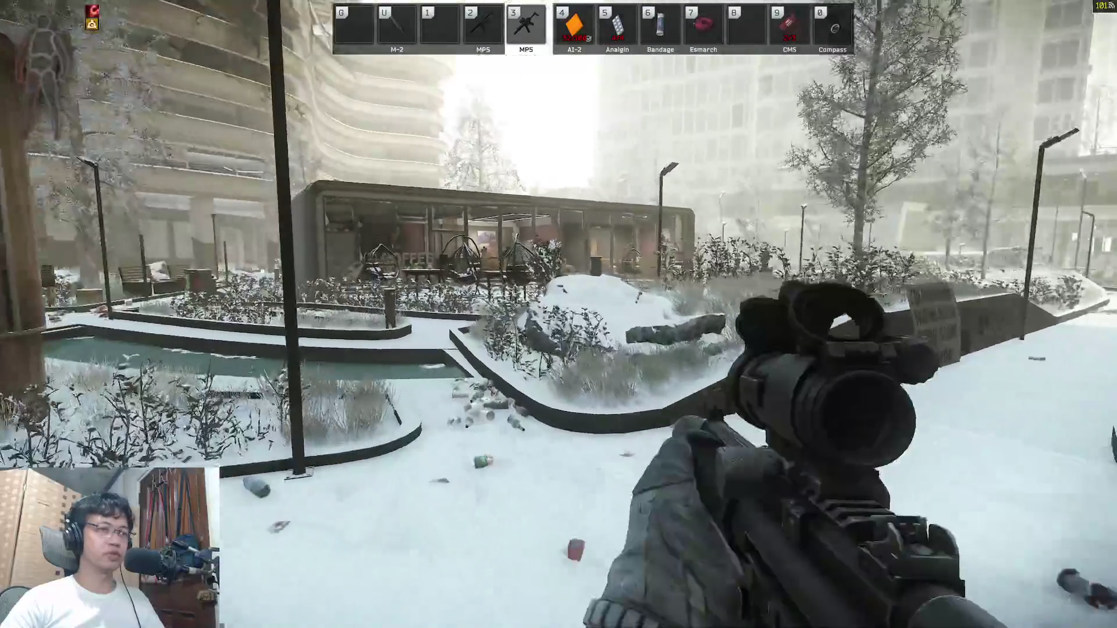
key("w")
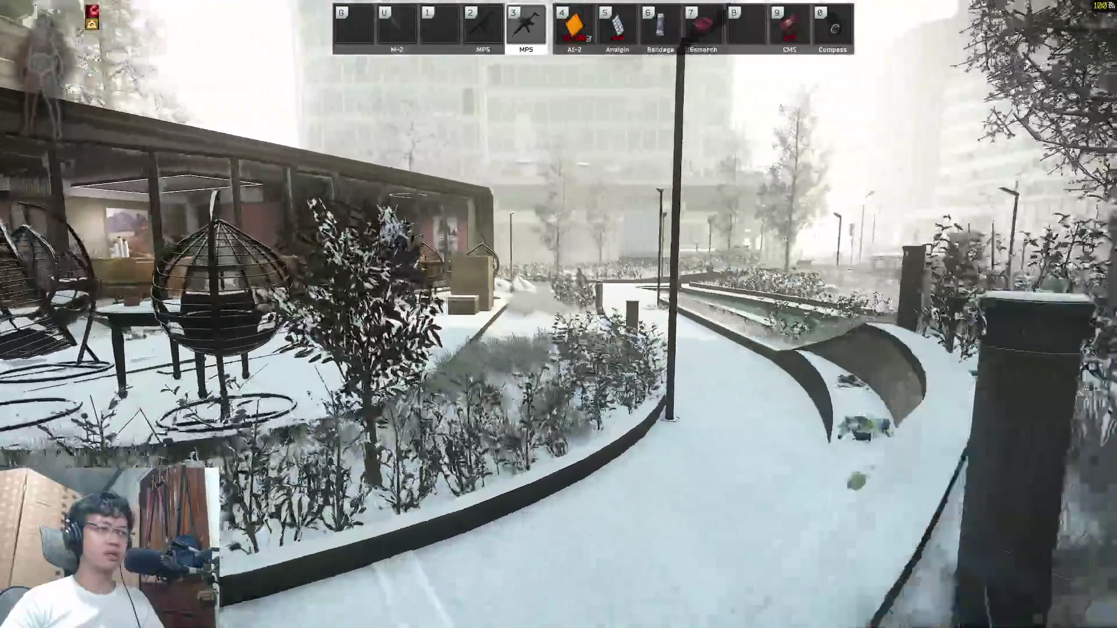
Step: Enter the café and move past the counter toward the red-walled office
key("w")
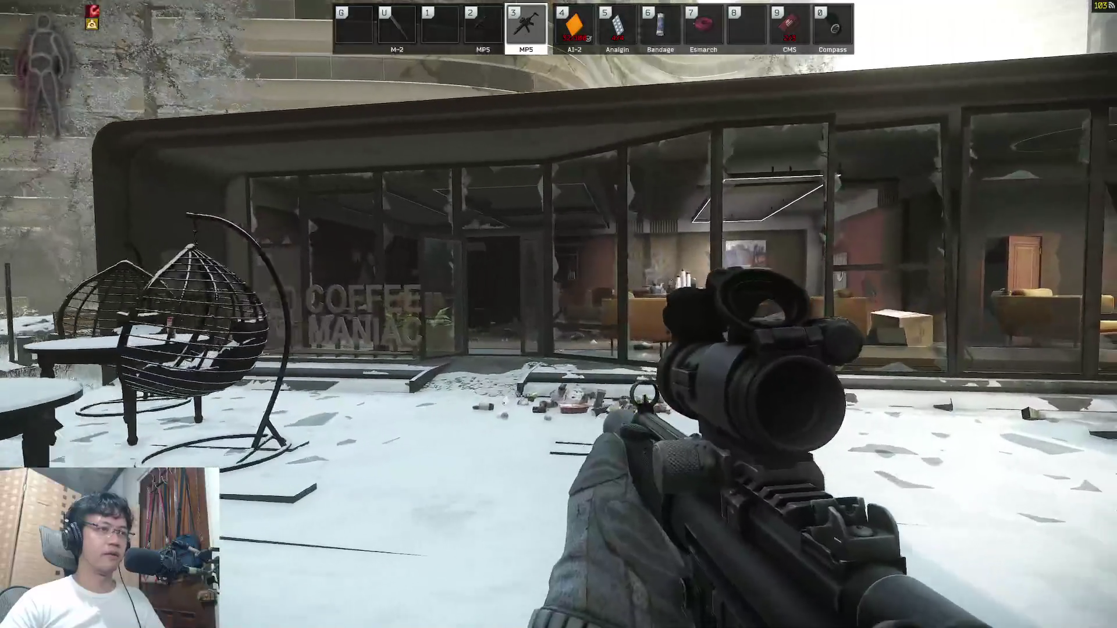
key("w")
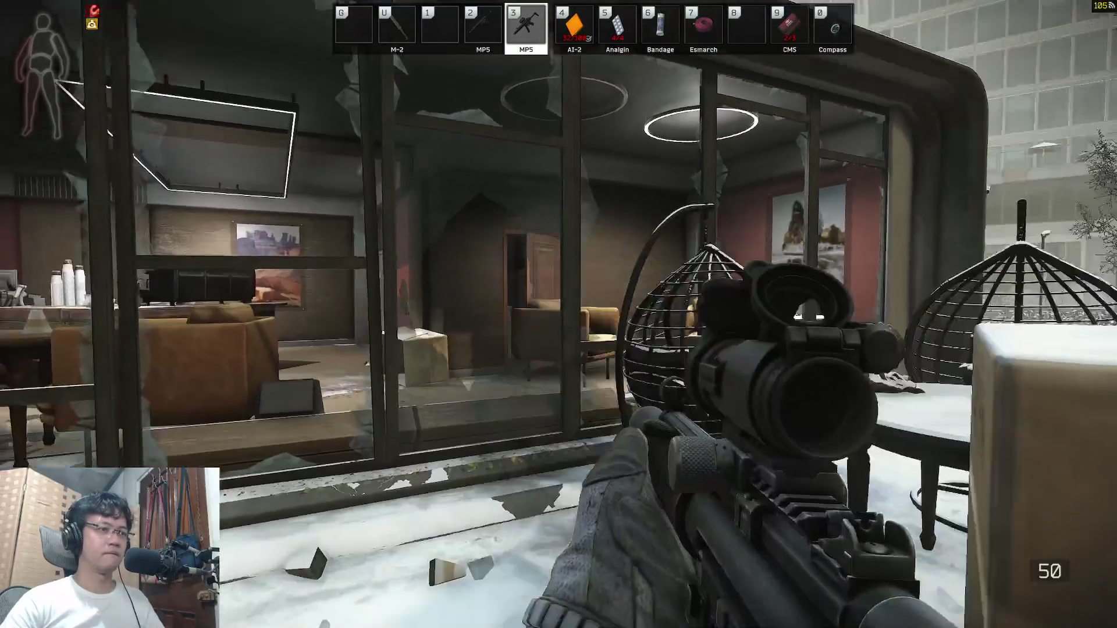
key("w")
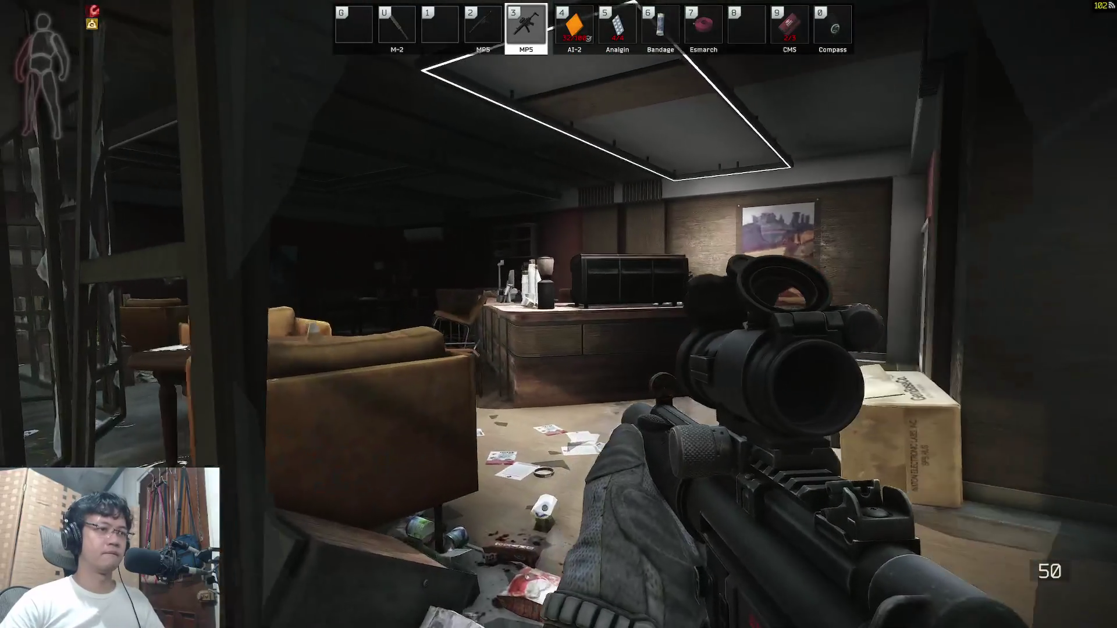
key("w")
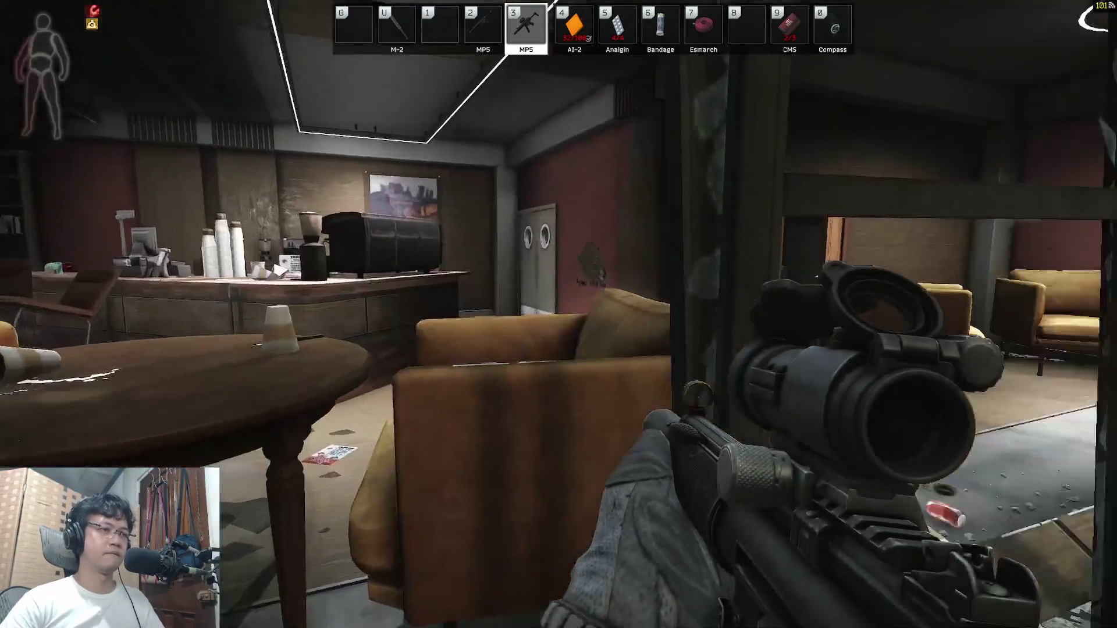
key("w")
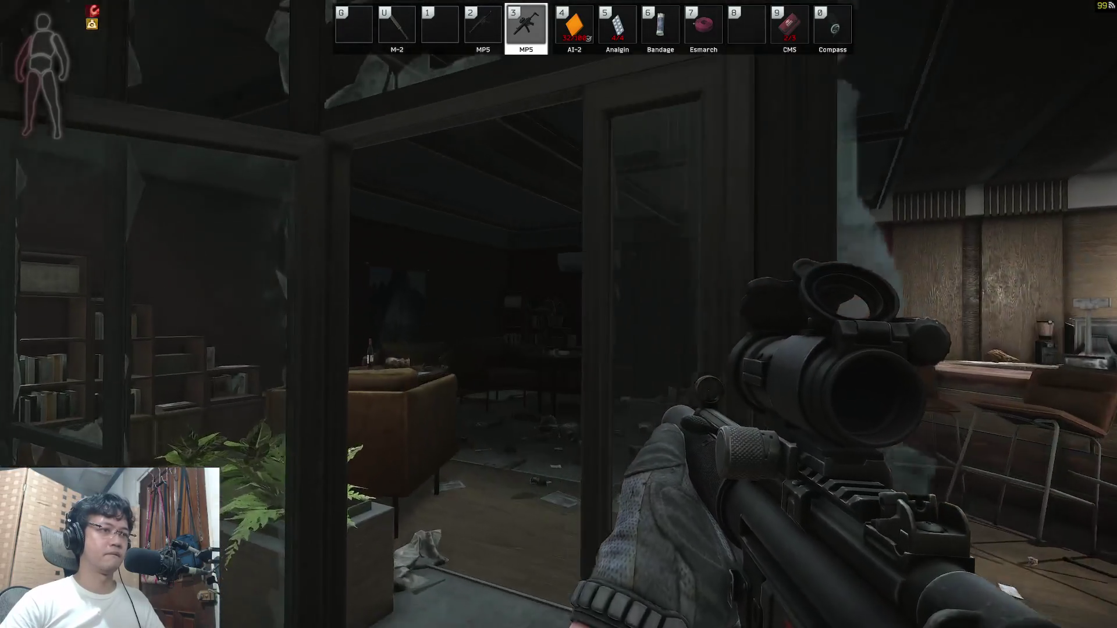
key("w")
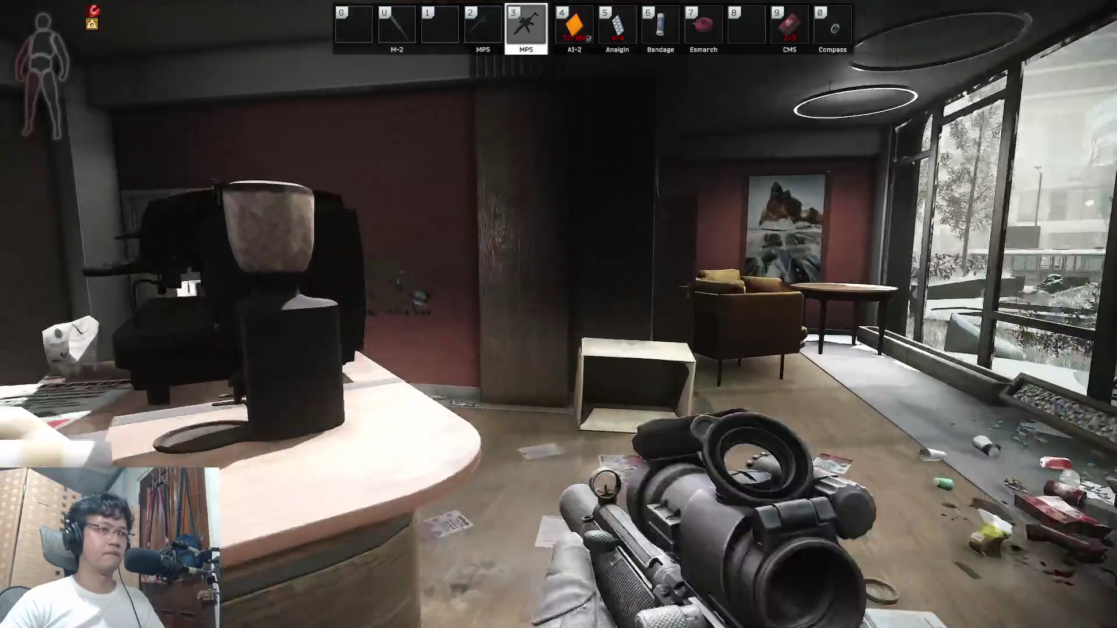
Step: Check the gear, show the extraction points, and sprint across the plaza toward the planter
key("Tab")
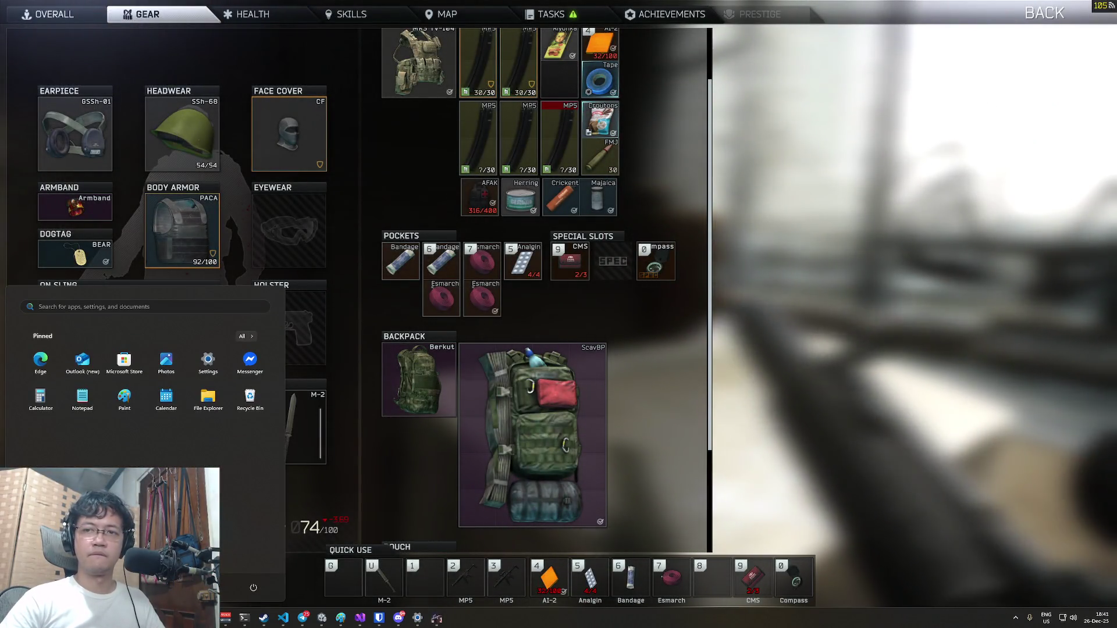
key("Tab")
key("3")
key("w")
key("w")
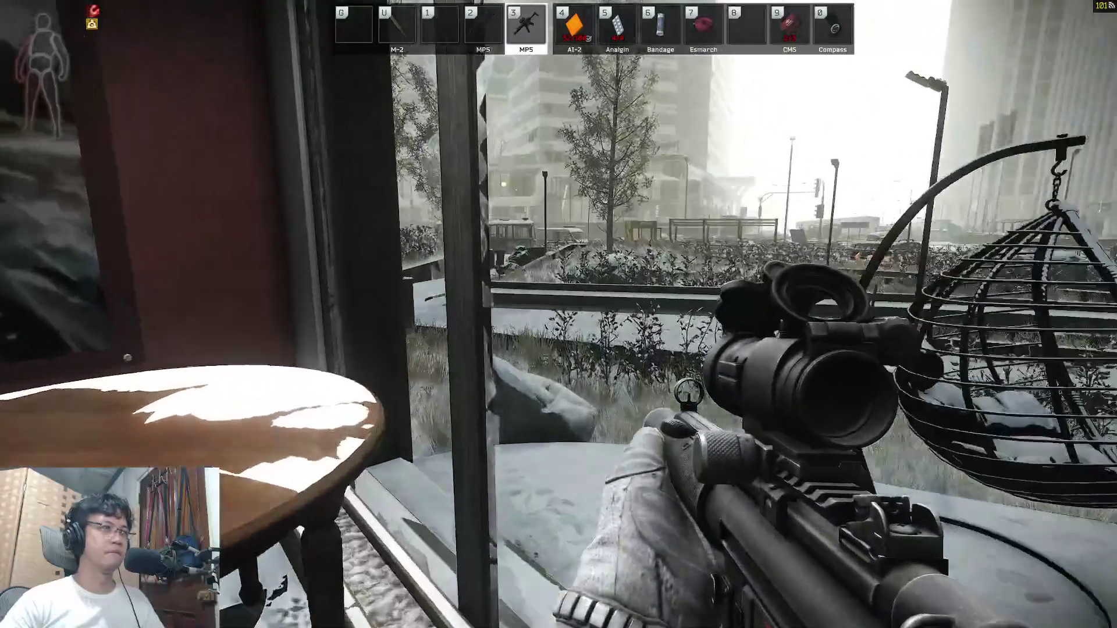
key("o")
key("o")
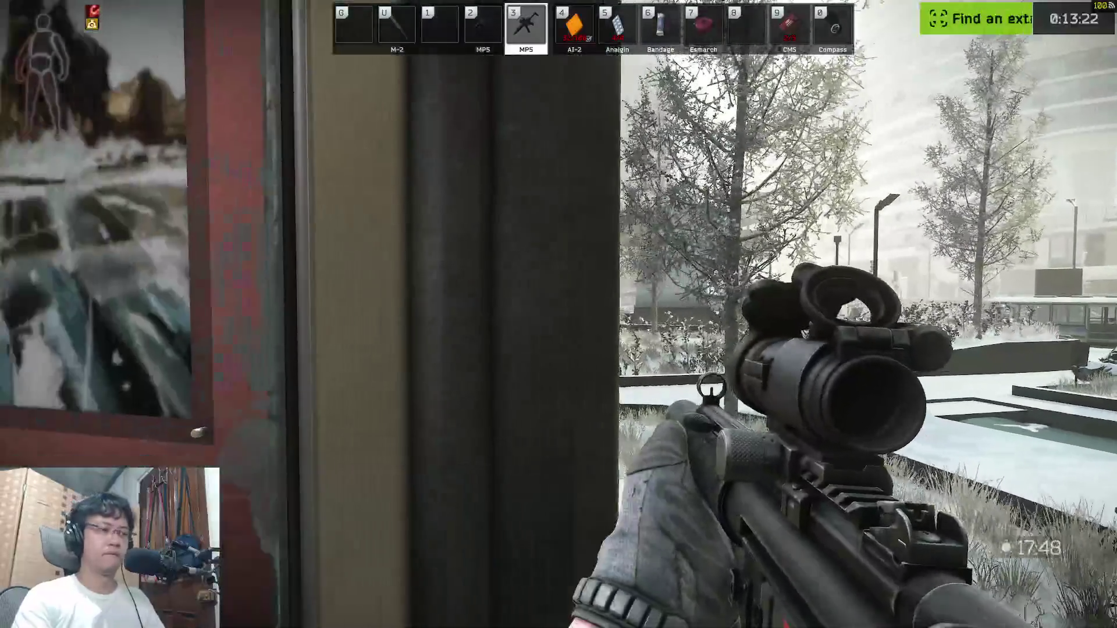
key("w")
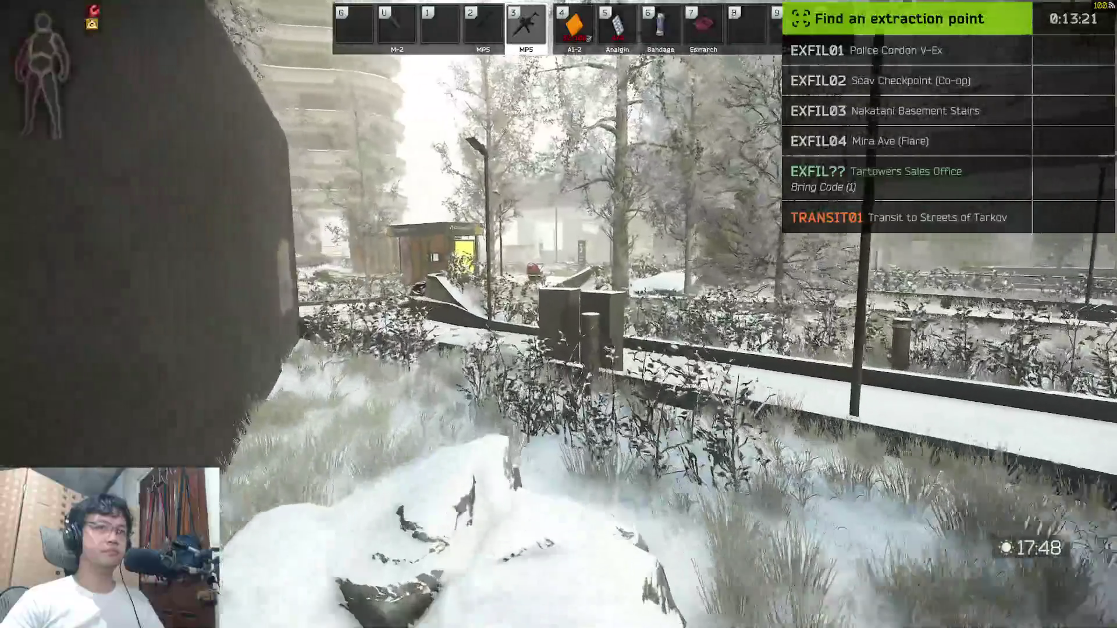
key("w")
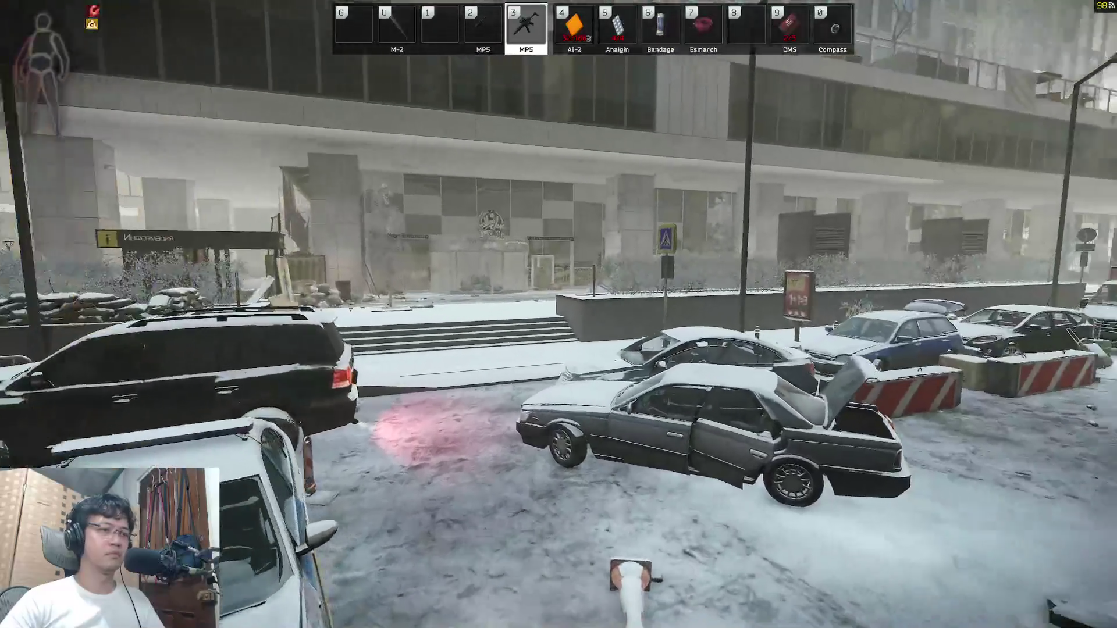
Step: Advance along the street aiming toward the benches and check the extraction point list
key("f")
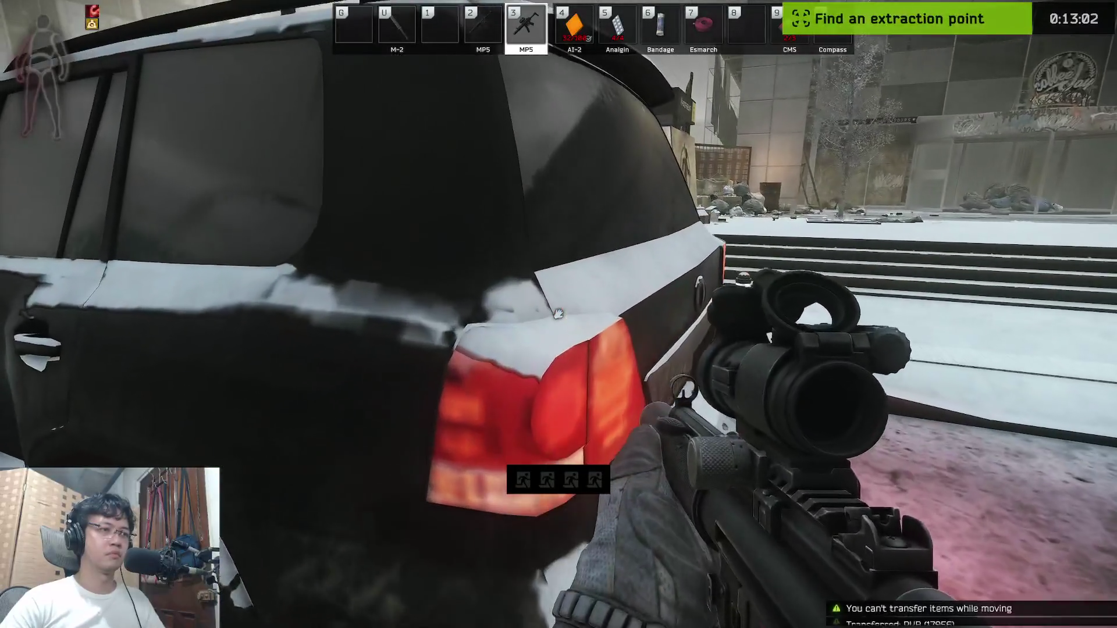
key("f")
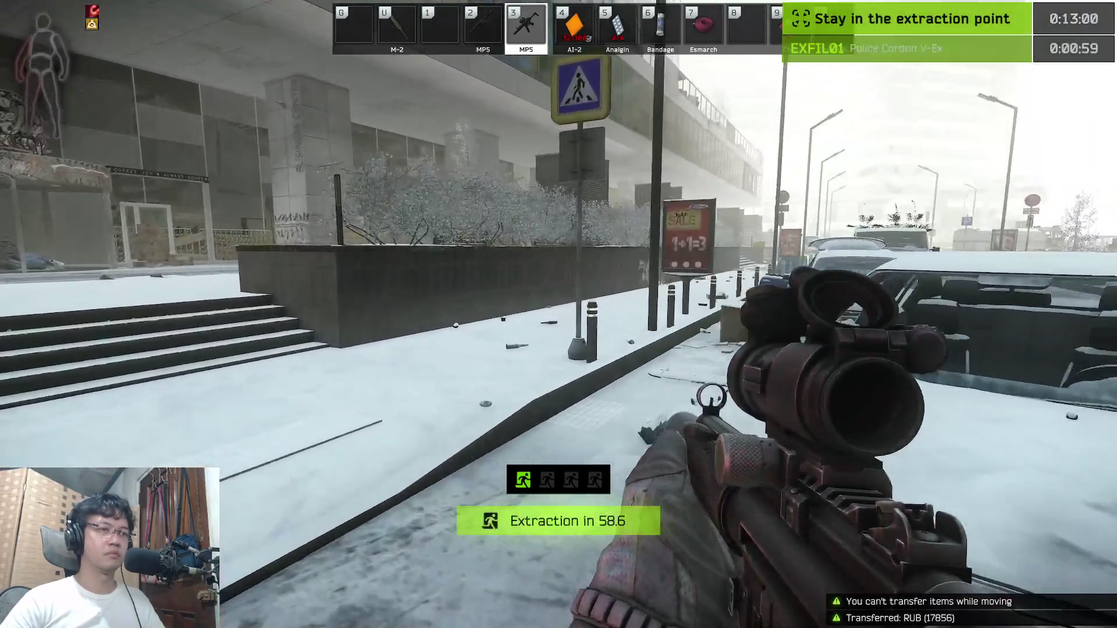
key("w")
right_click(559, 314)
right_click(558, 314)
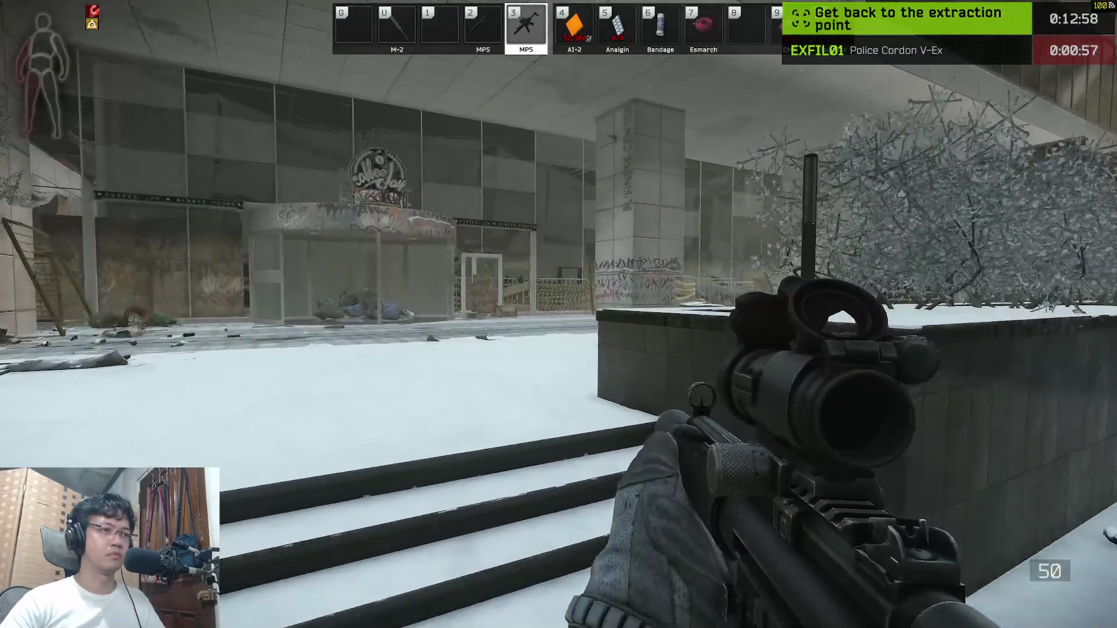
key("w")
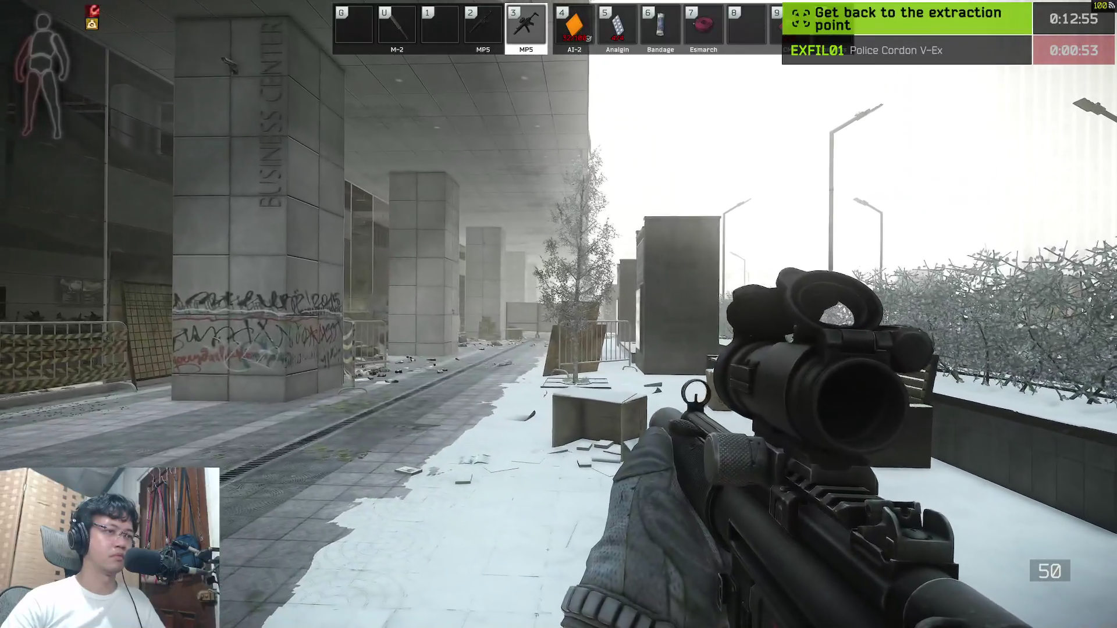
right_click(559, 314)
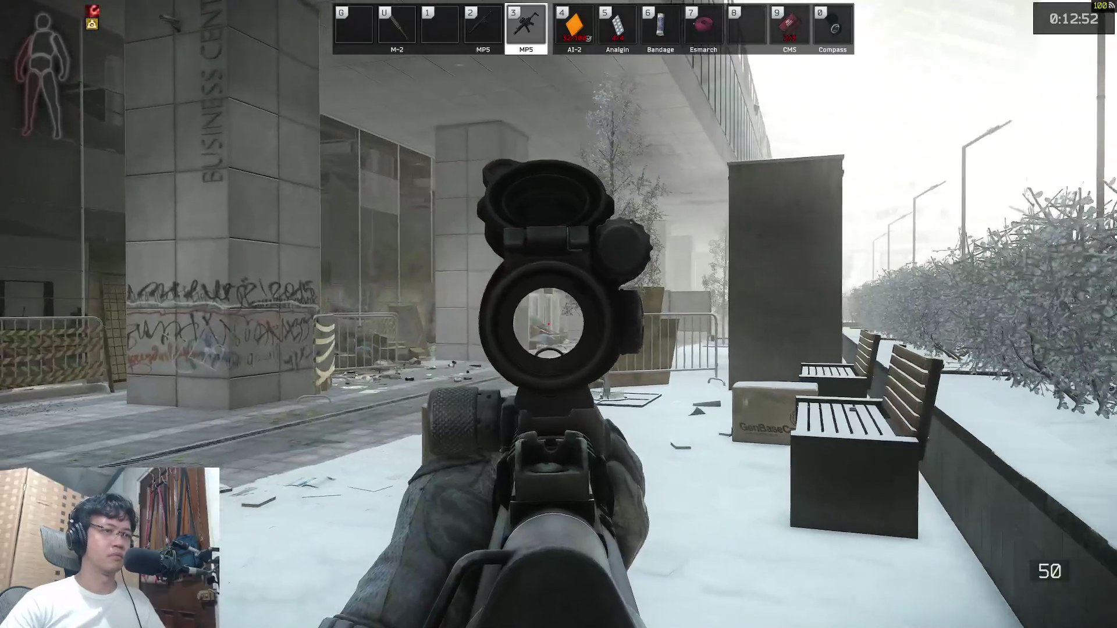
right_click(559, 314)
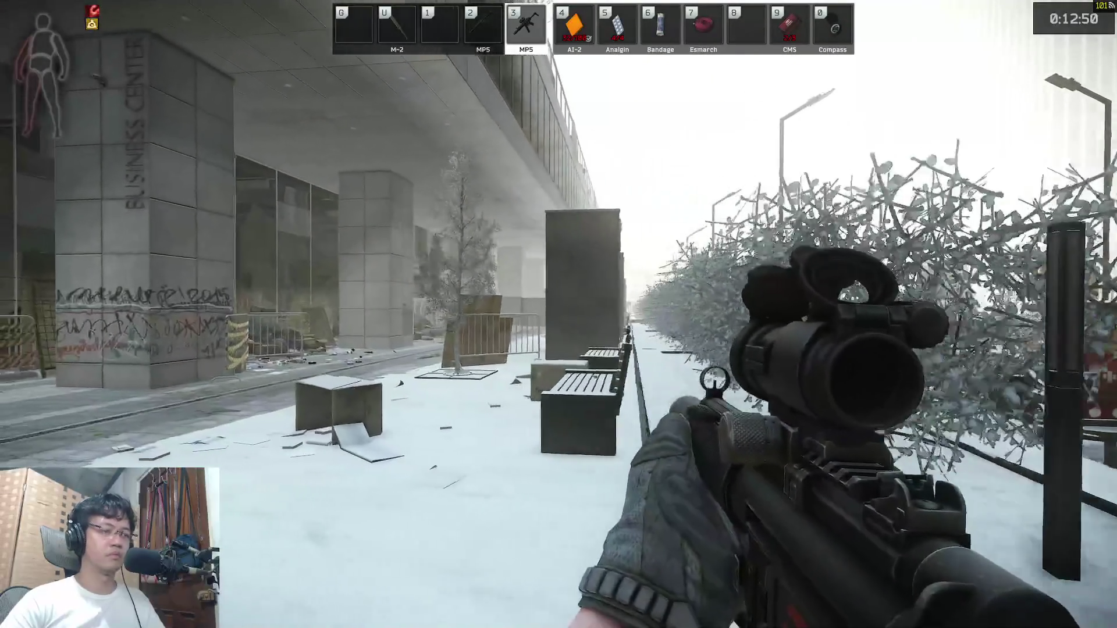
right_click(559, 314)
key("o")
key("o")
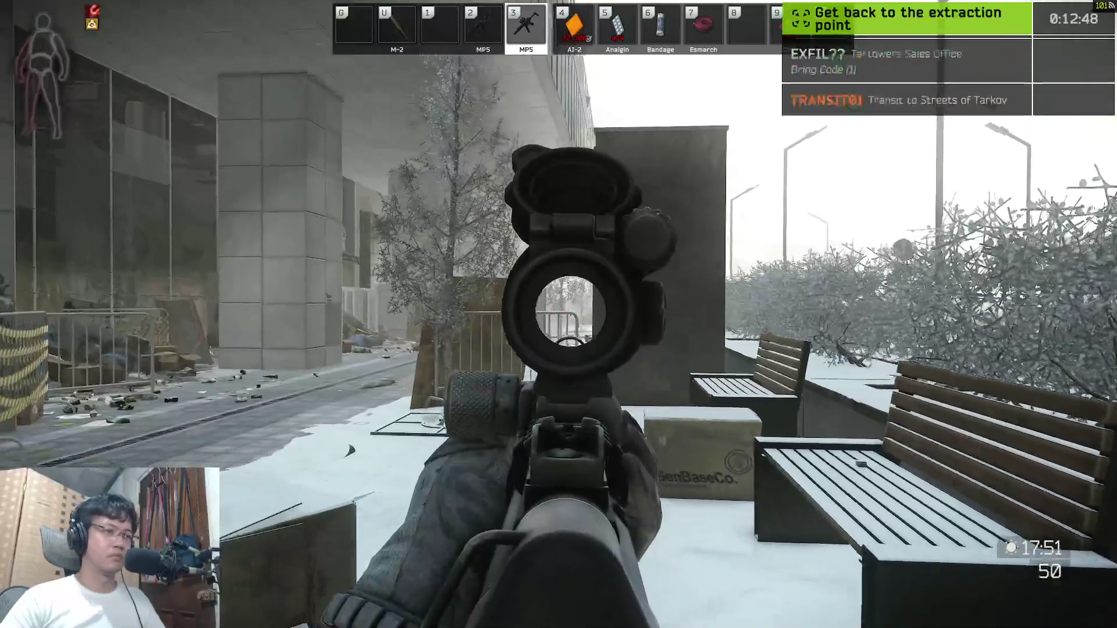
right_click(558, 315)
right_click(559, 314)
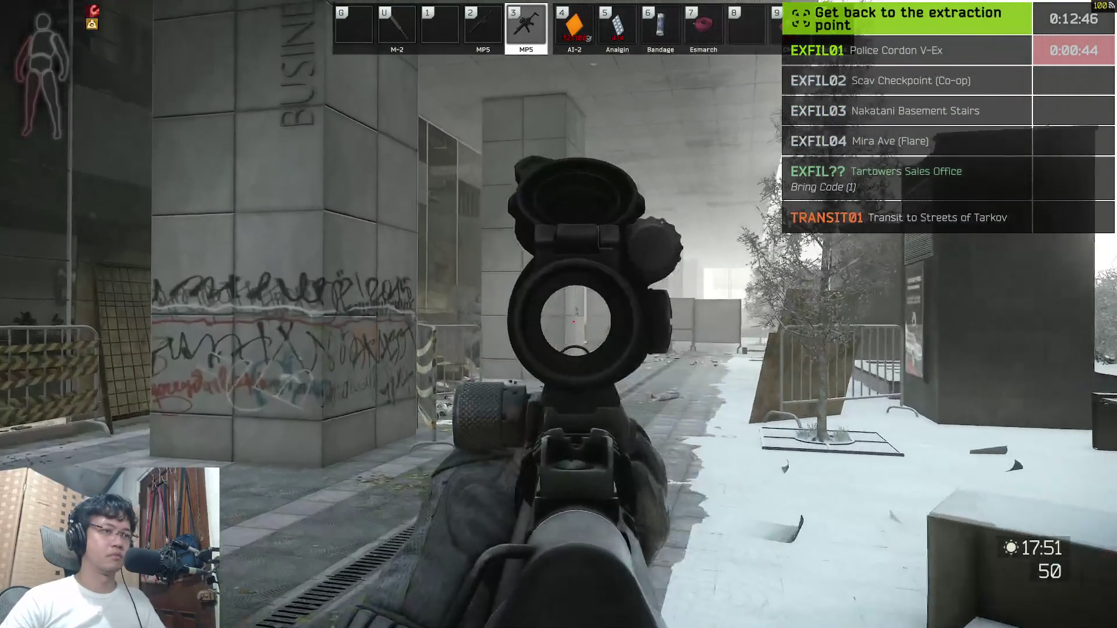
right_click(559, 315)
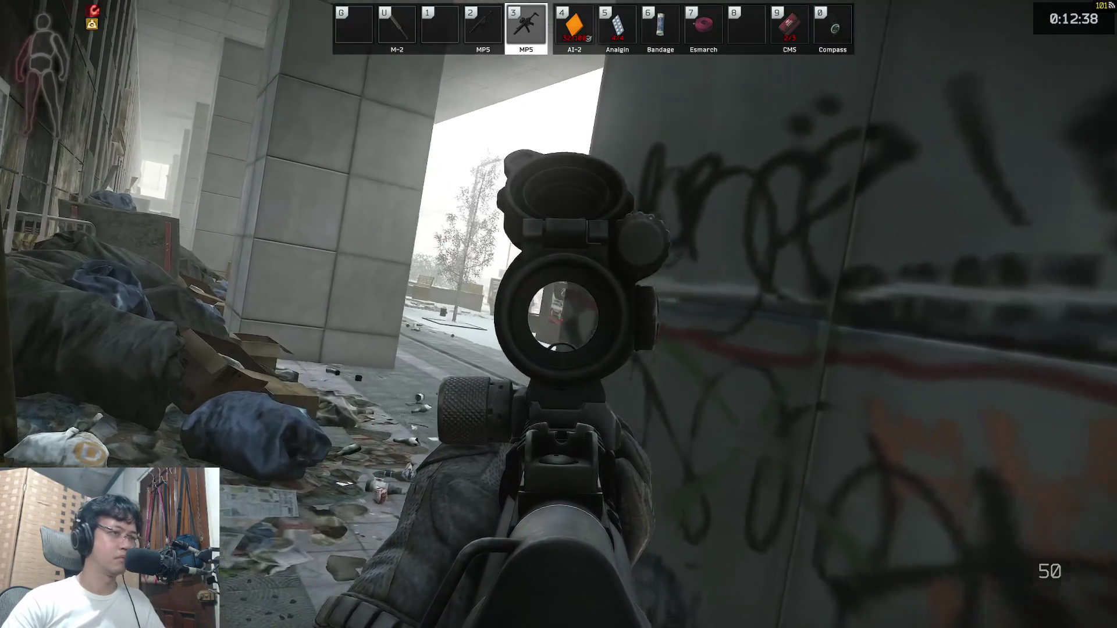
Step: Fire at the enemy through the scope, then walk into the Police Cordon V-Ex extraction area
left_click(559, 314)
left_click(559, 315)
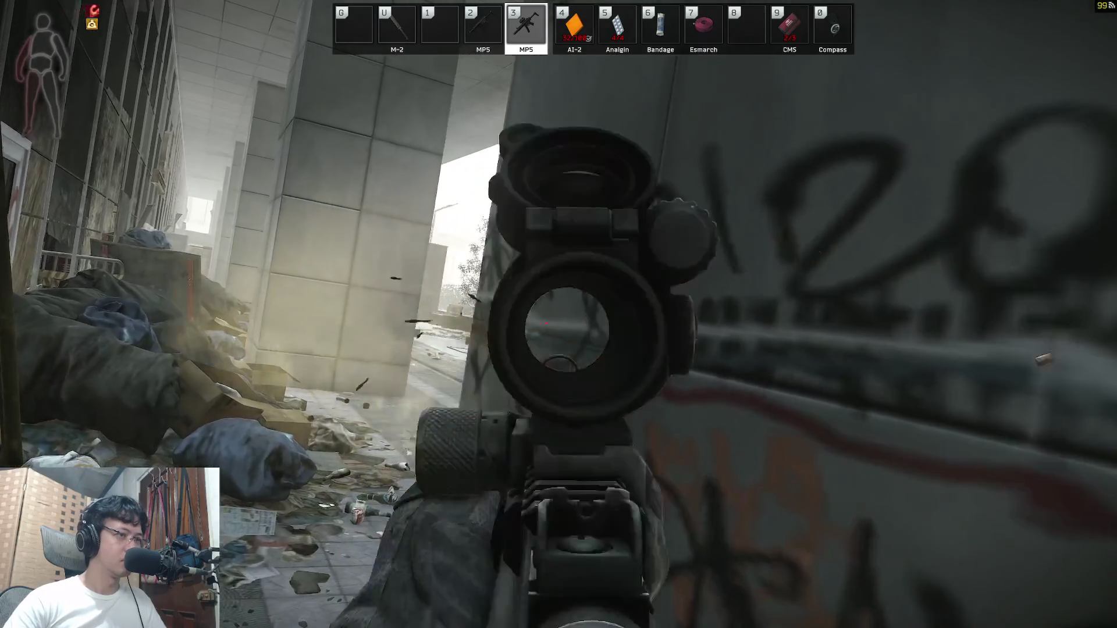
right_click(559, 315)
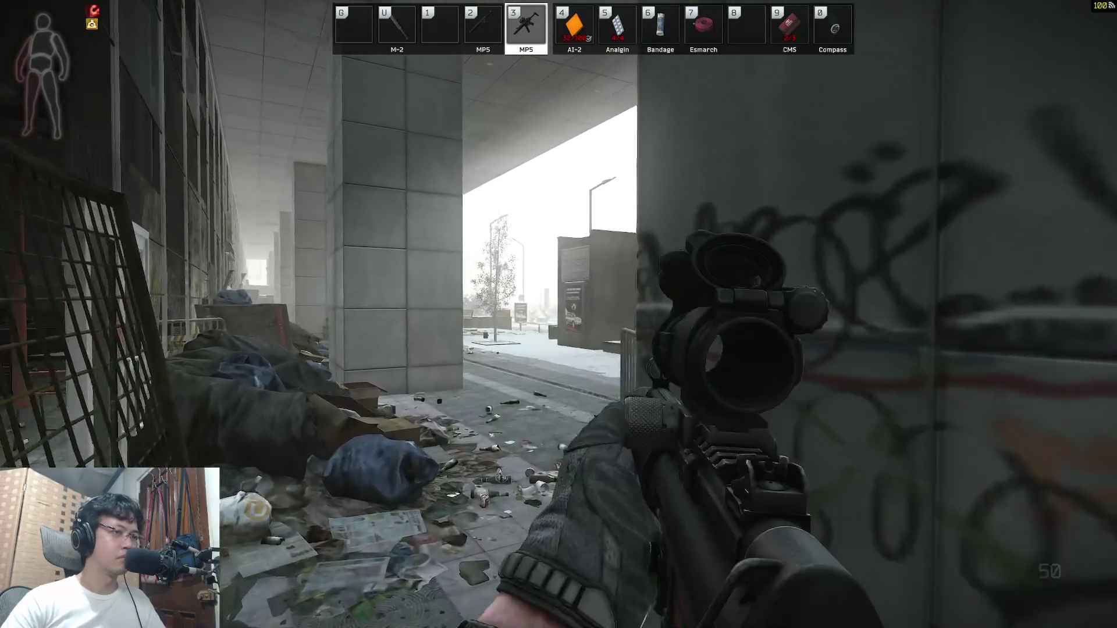
right_click(559, 314)
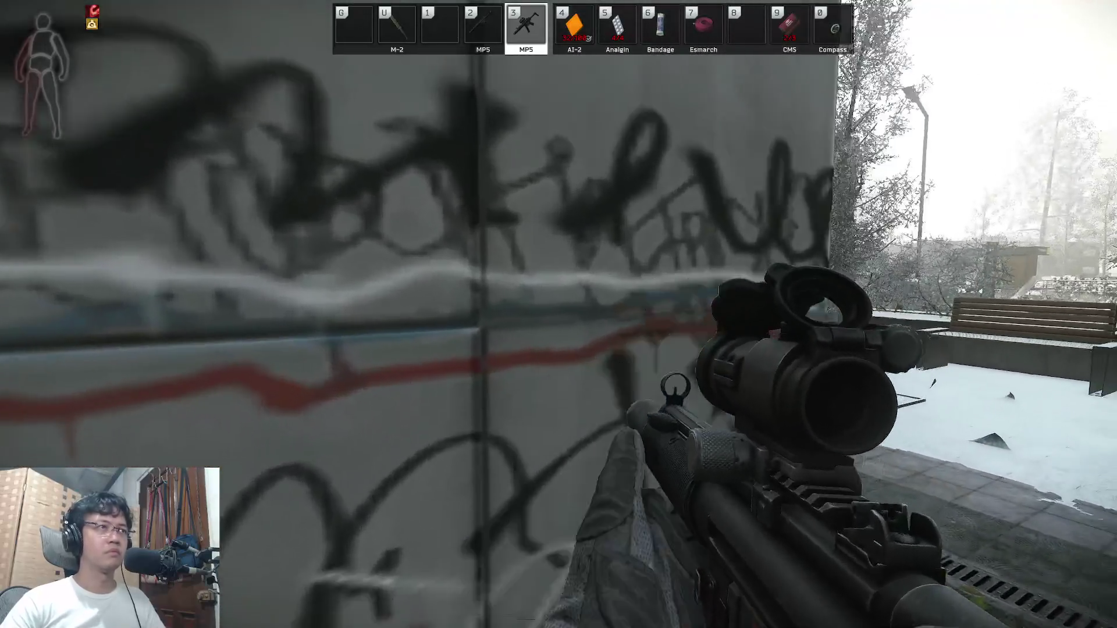
right_click(558, 314)
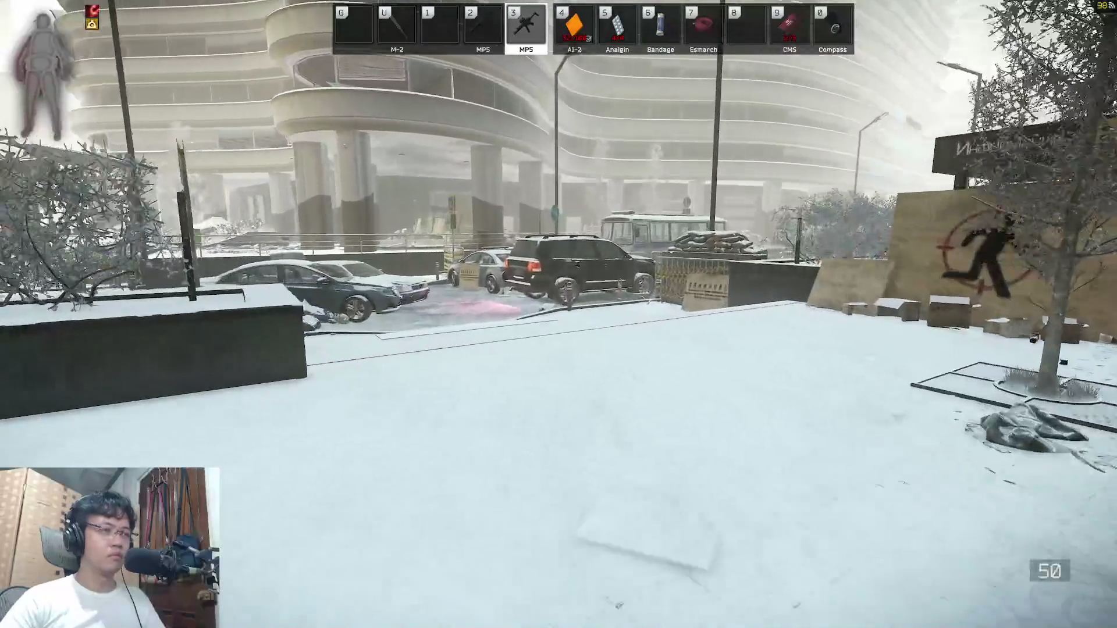
key("w")
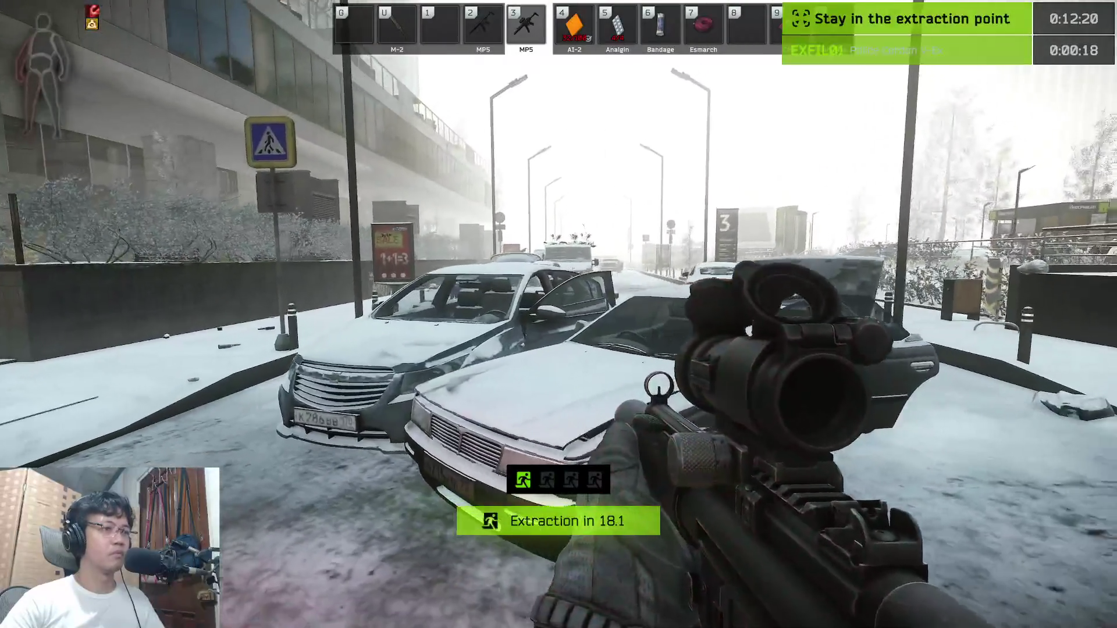
Step: Hold inside the EXFIL01 zone, briefly aiming down the street, until the raid ends as Survived
right_click(559, 315)
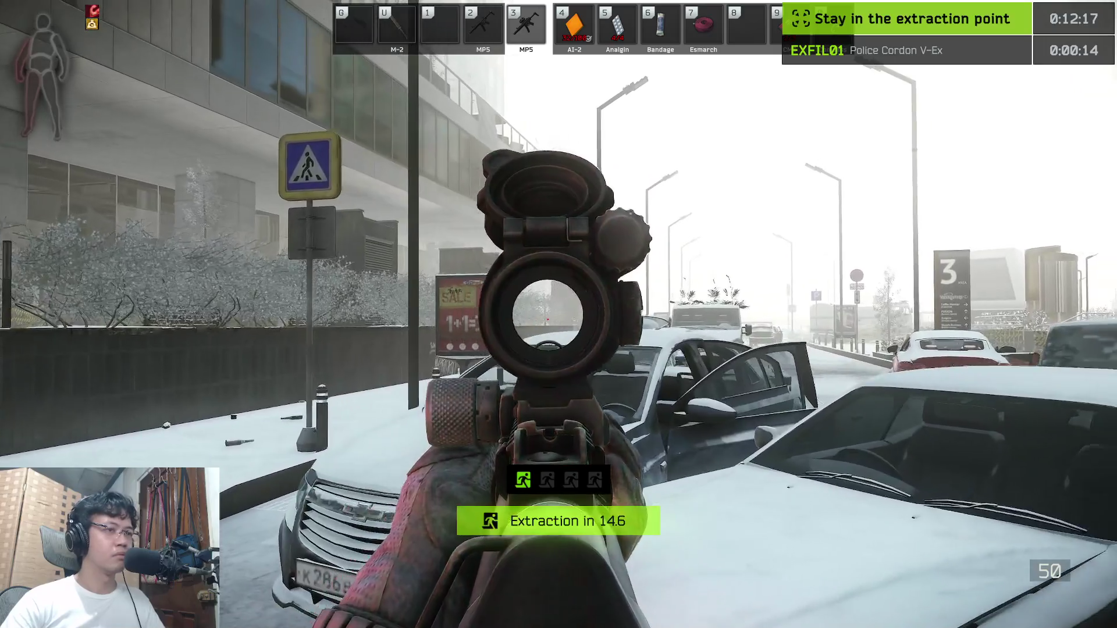
right_click(559, 314)
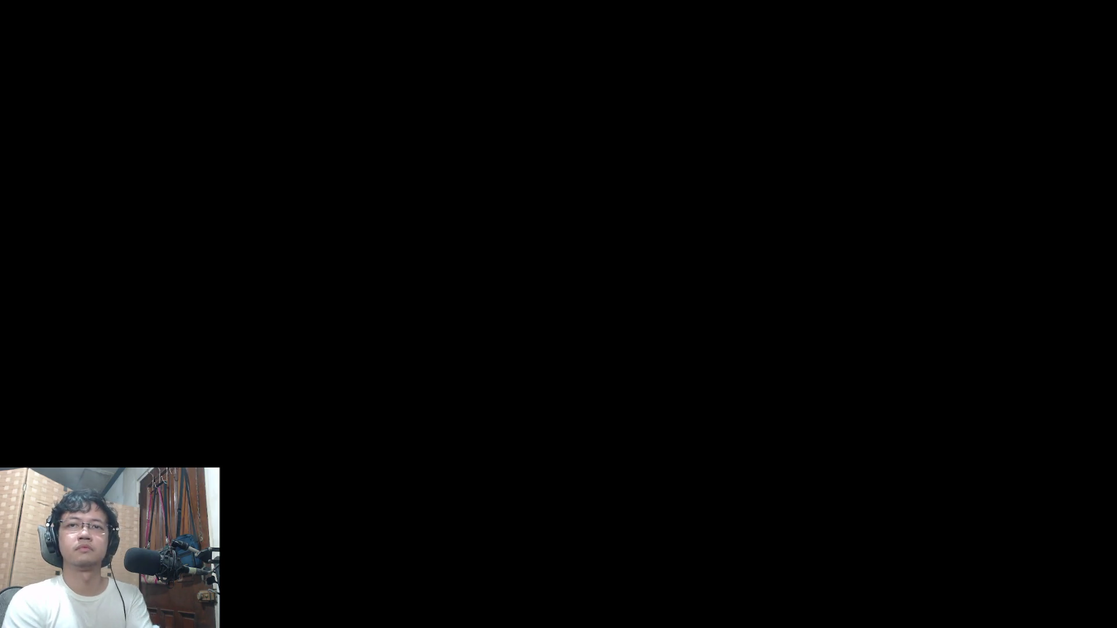
key("super")
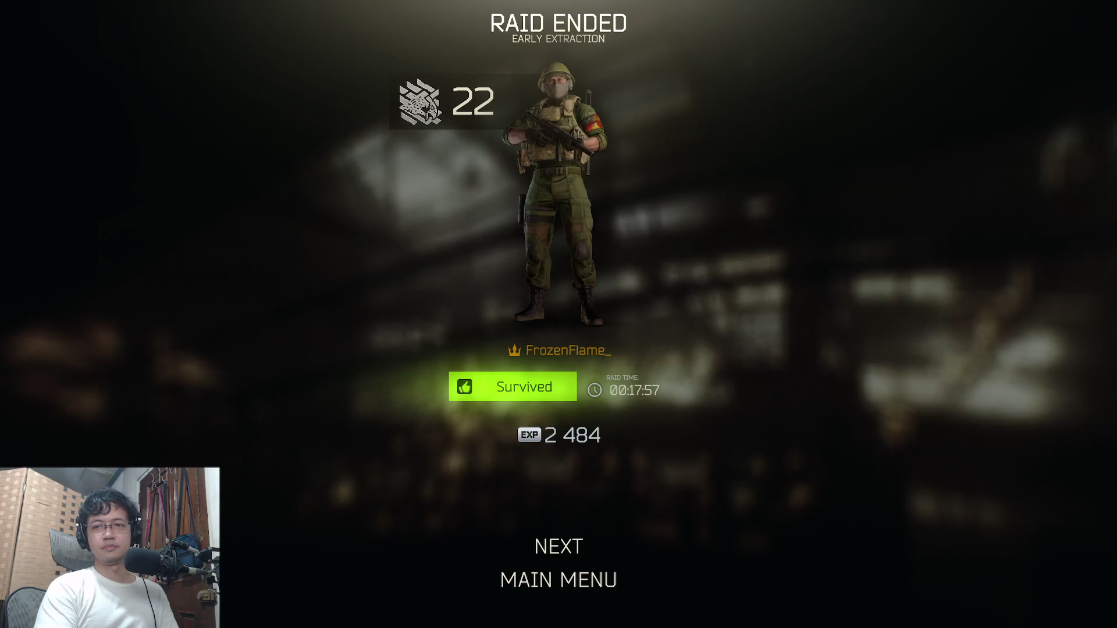
Step: Skip past the kill list, experience and treatment pages without healing, then open the Character screen
left_click(558, 546)
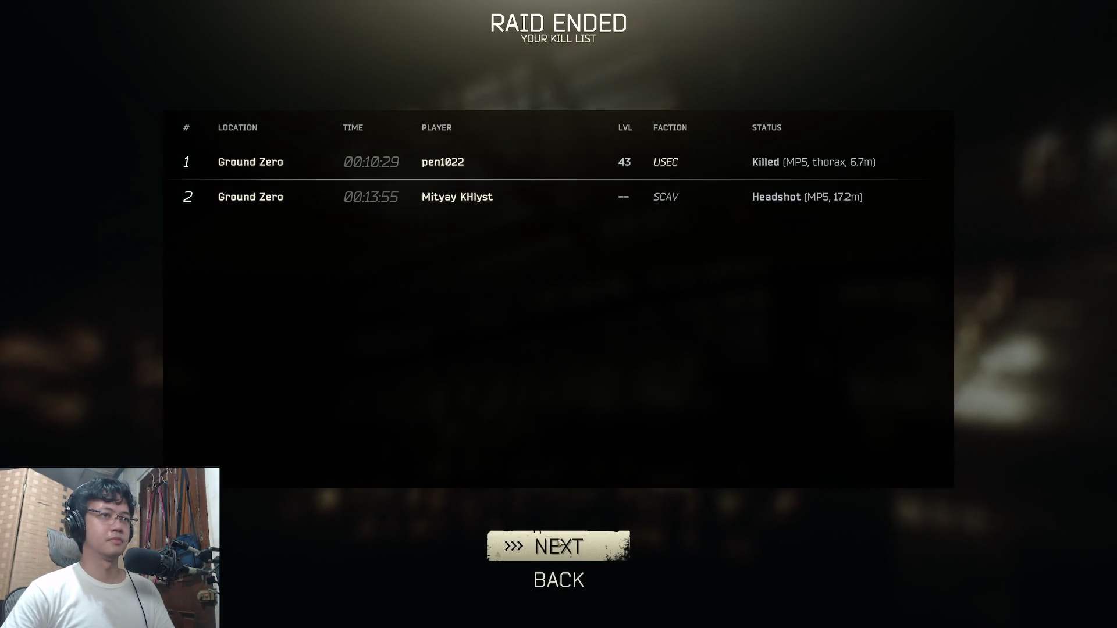
left_click(560, 544)
left_click(560, 546)
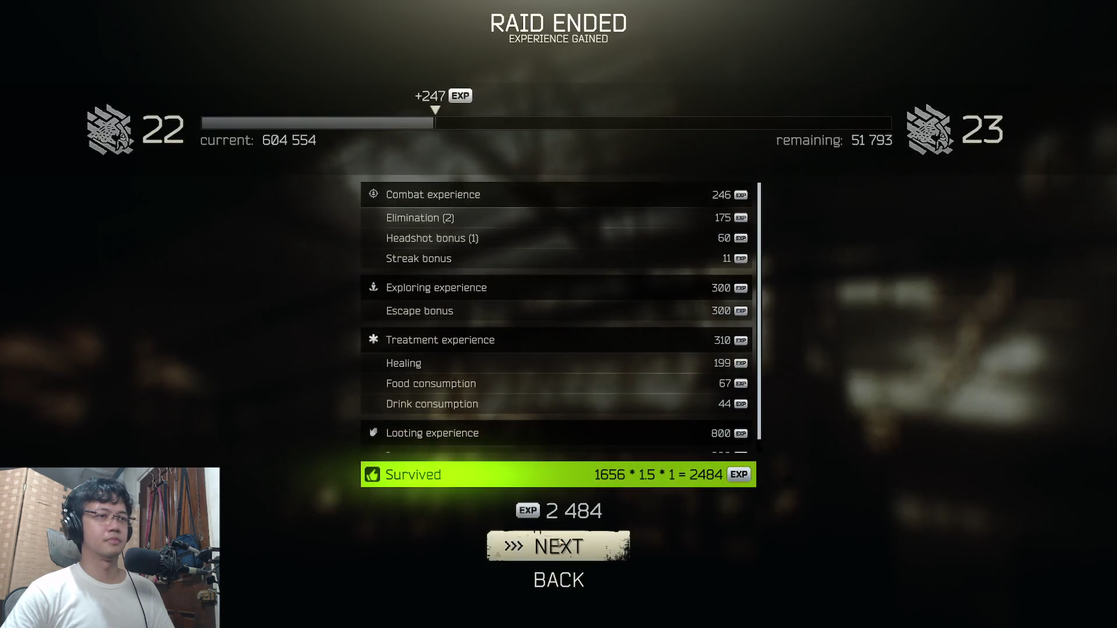
left_click(560, 545)
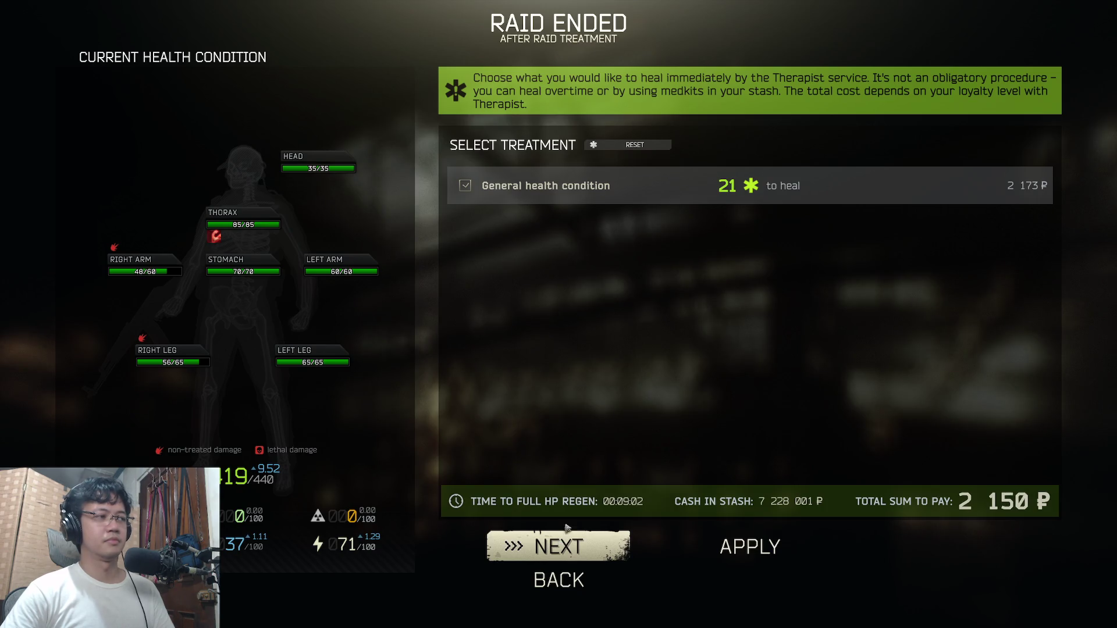
left_click(564, 532)
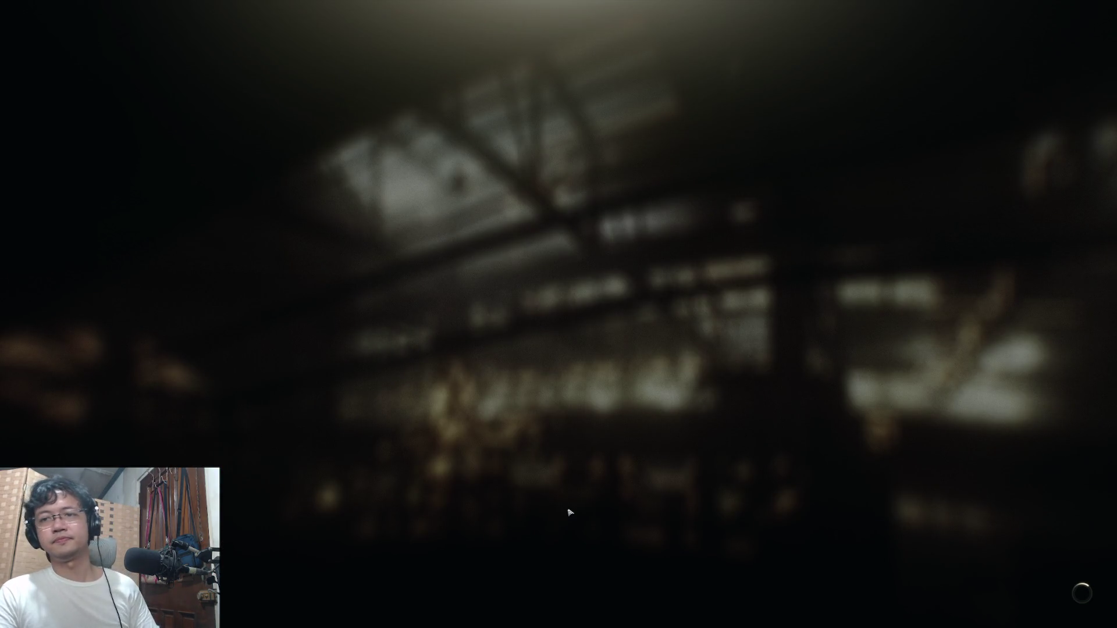
key("super")
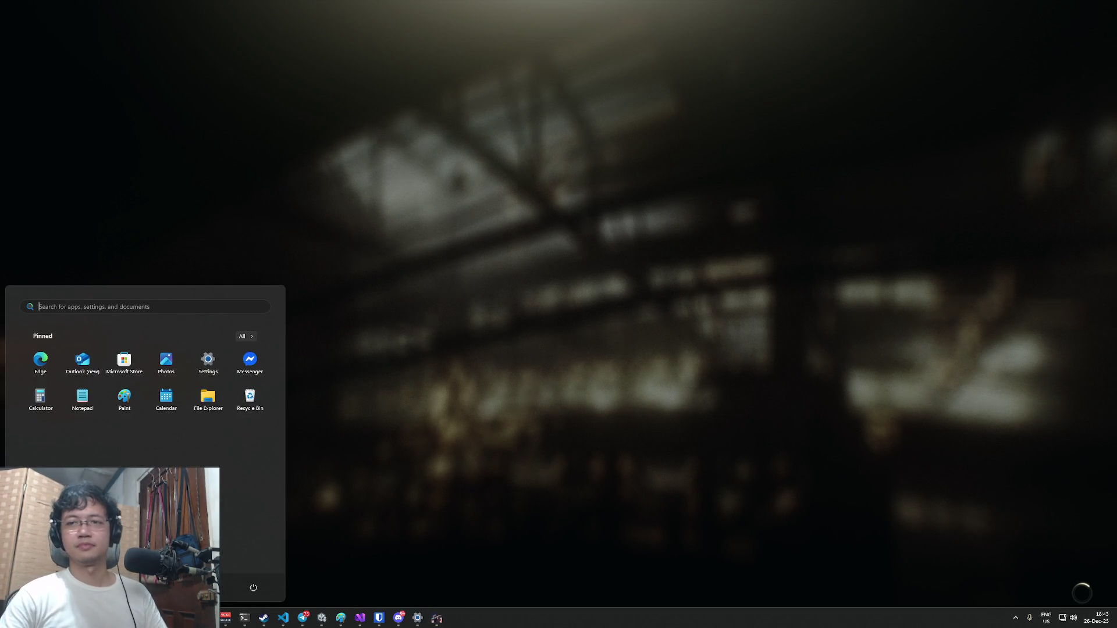
key("super")
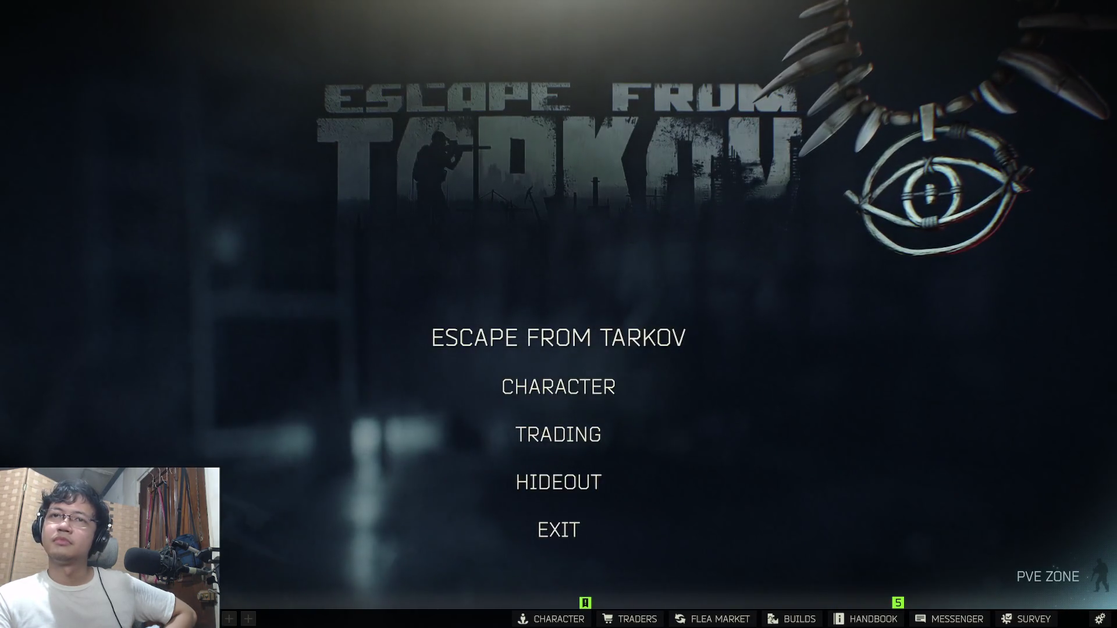
left_click(527, 387)
Step: In Visual Studio, inspect the StartCoroutine call on lines 418–419 of BattleDirector.cs, then go to Unity
key("super")
left_click(284, 618)
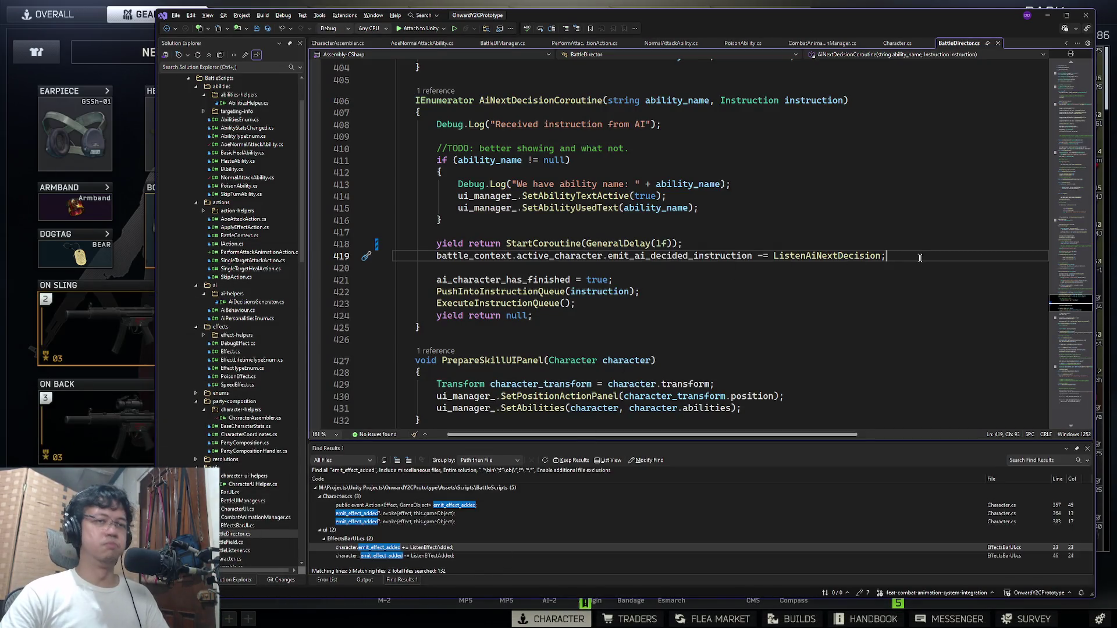
key("shift+Left")
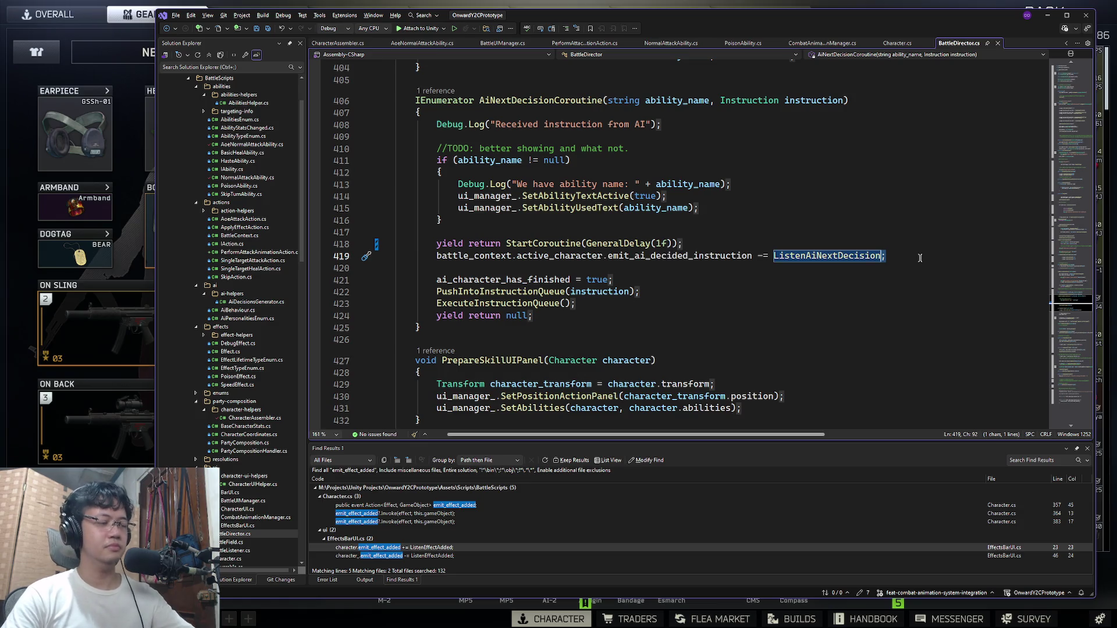
key("Right")
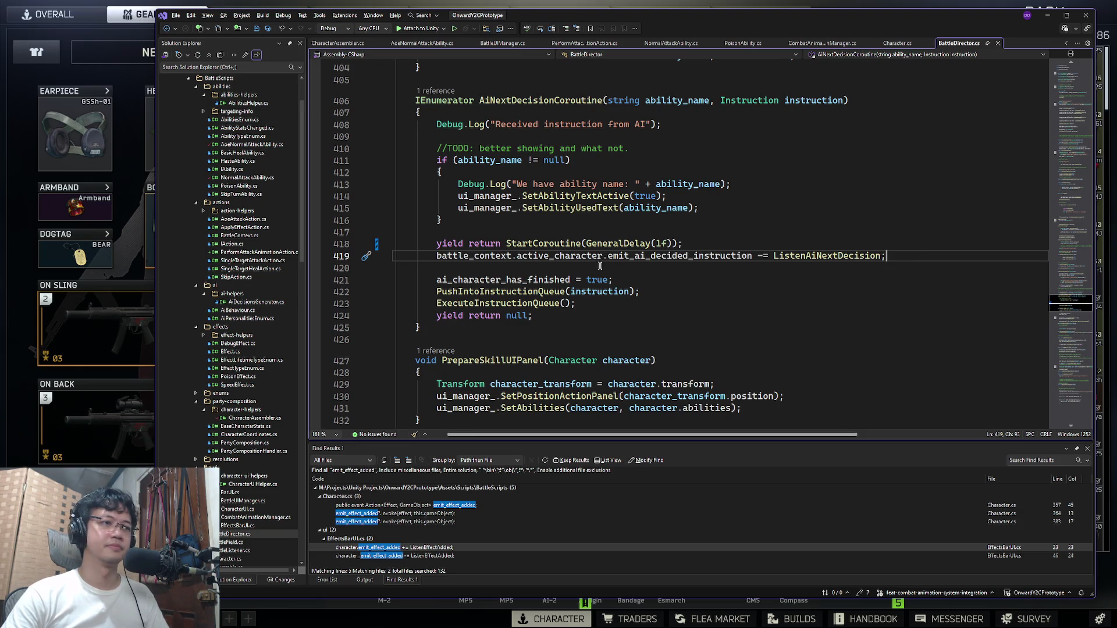
double_click(570, 247)
key("End")
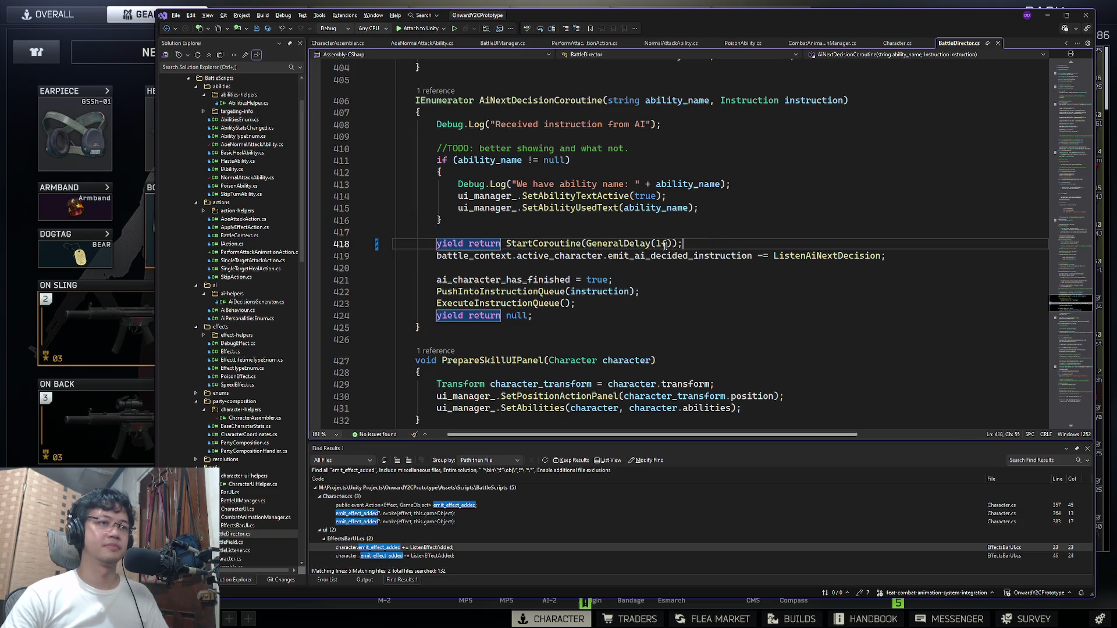
left_click(321, 618)
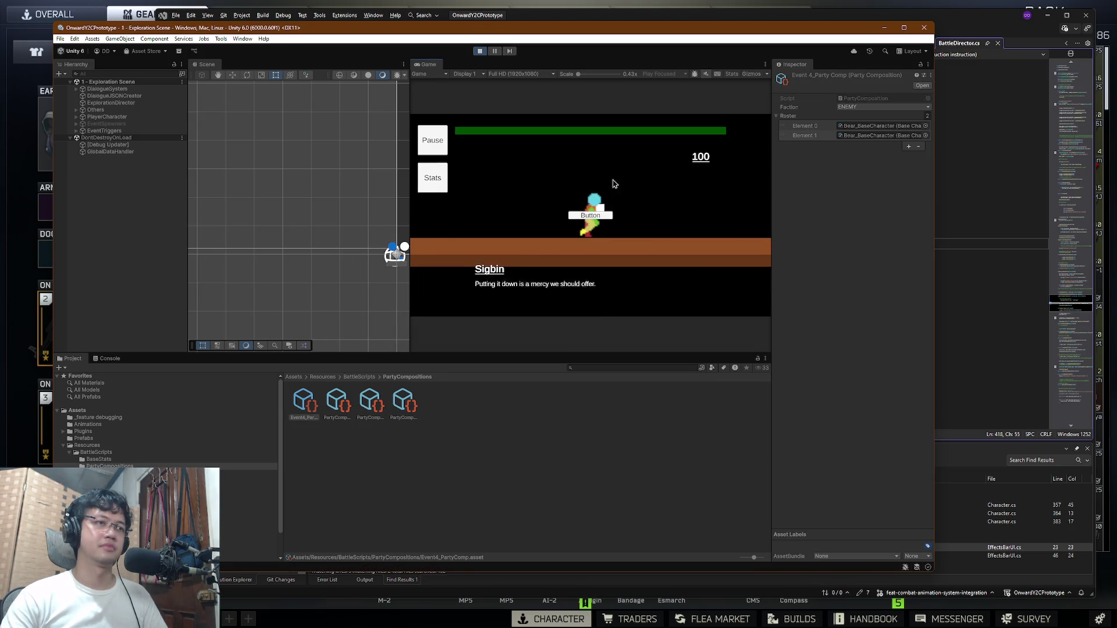
Step: Start the test battle and attack the top enemy with skills over the opening rounds
key("Return")
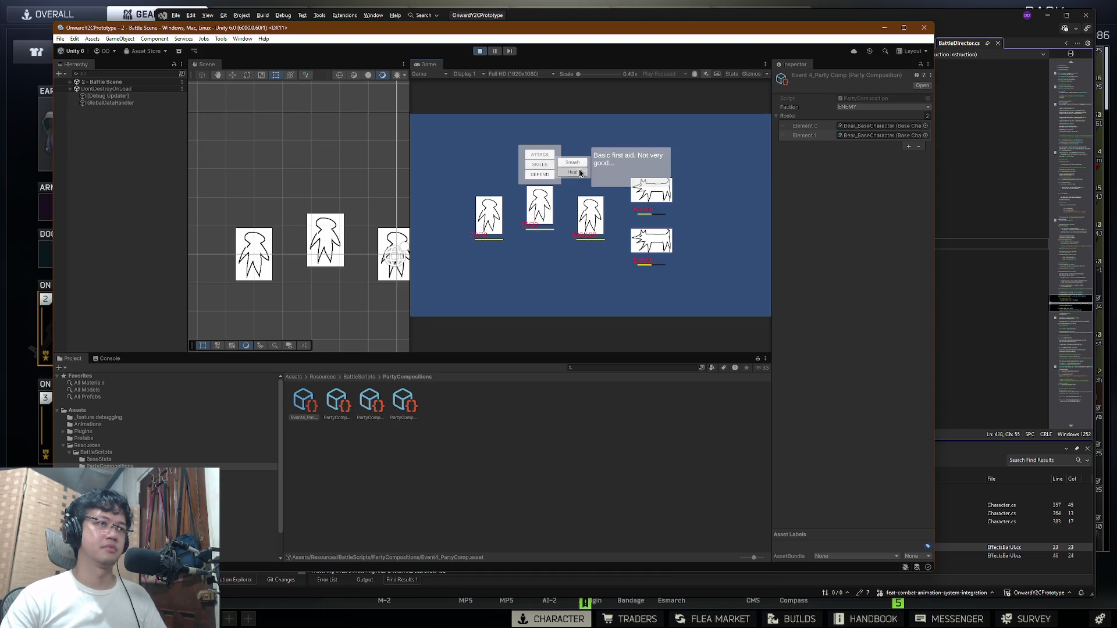
left_click(492, 166)
left_click(650, 192)
left_click(587, 174)
left_click(670, 175)
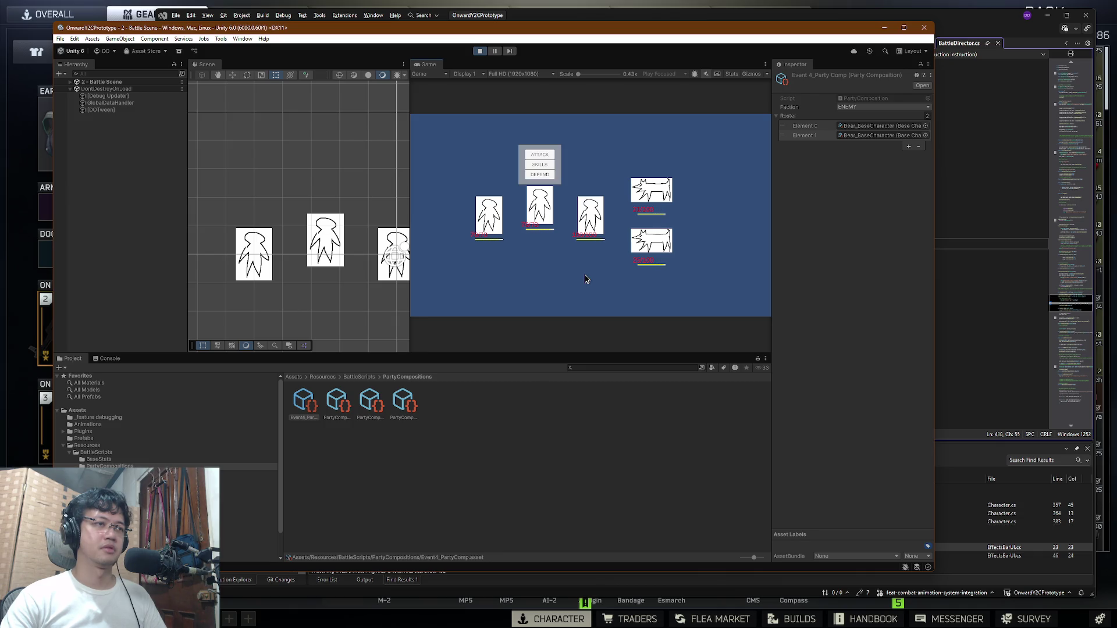
left_click(547, 169)
left_click(585, 167)
left_click(651, 196)
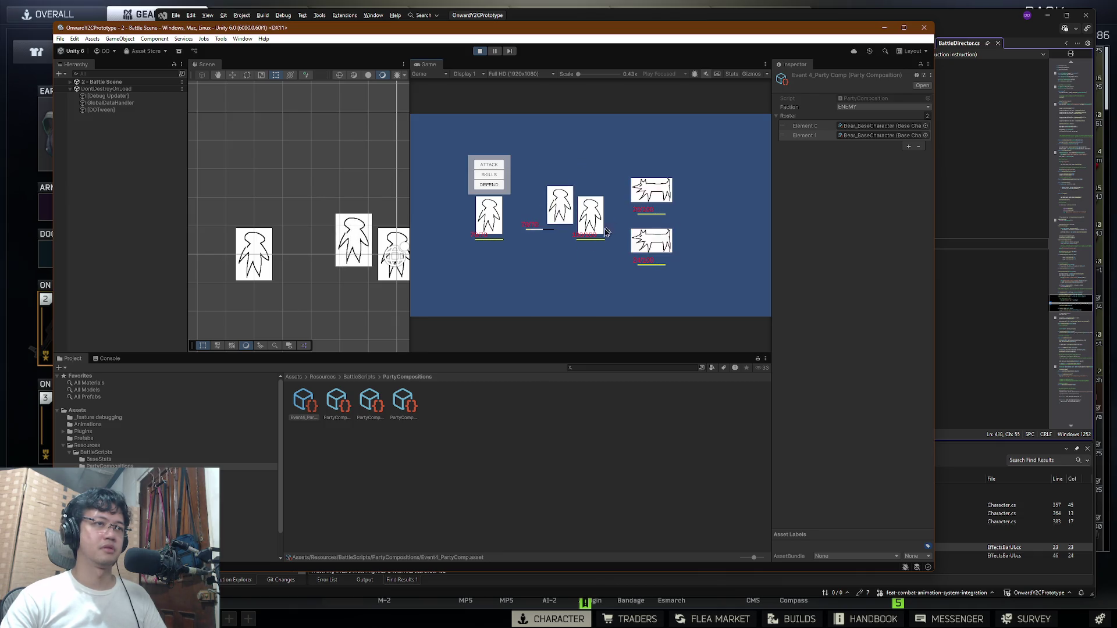
left_click(587, 175)
left_click(657, 171)
left_click(650, 192)
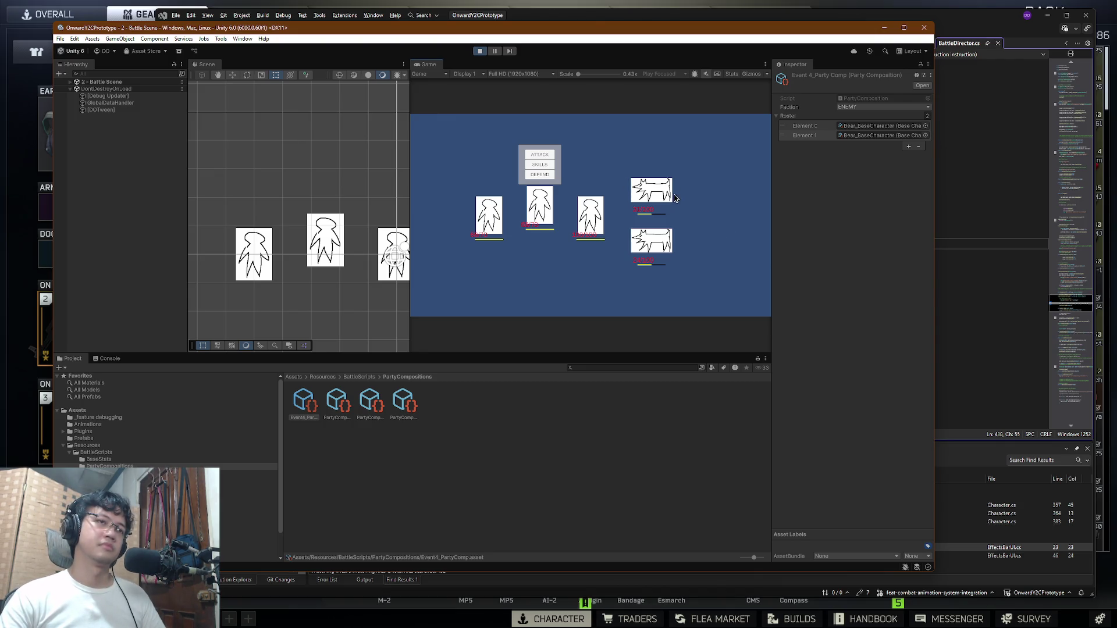
left_click(526, 165)
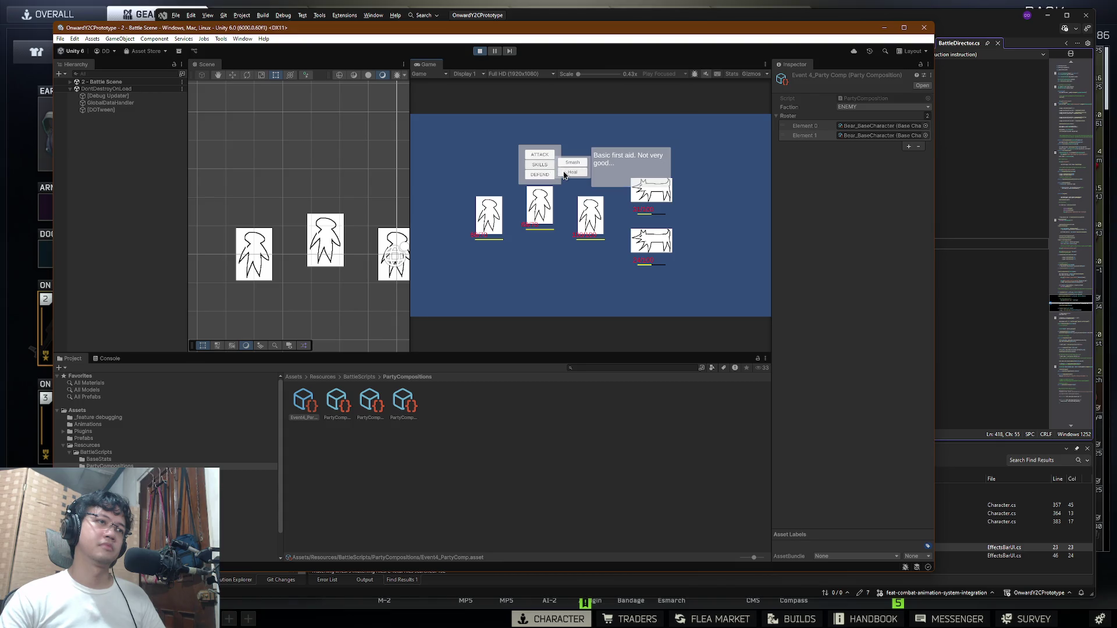
left_click(628, 155)
left_click(652, 190)
left_click(492, 175)
left_click(521, 182)
left_click(652, 190)
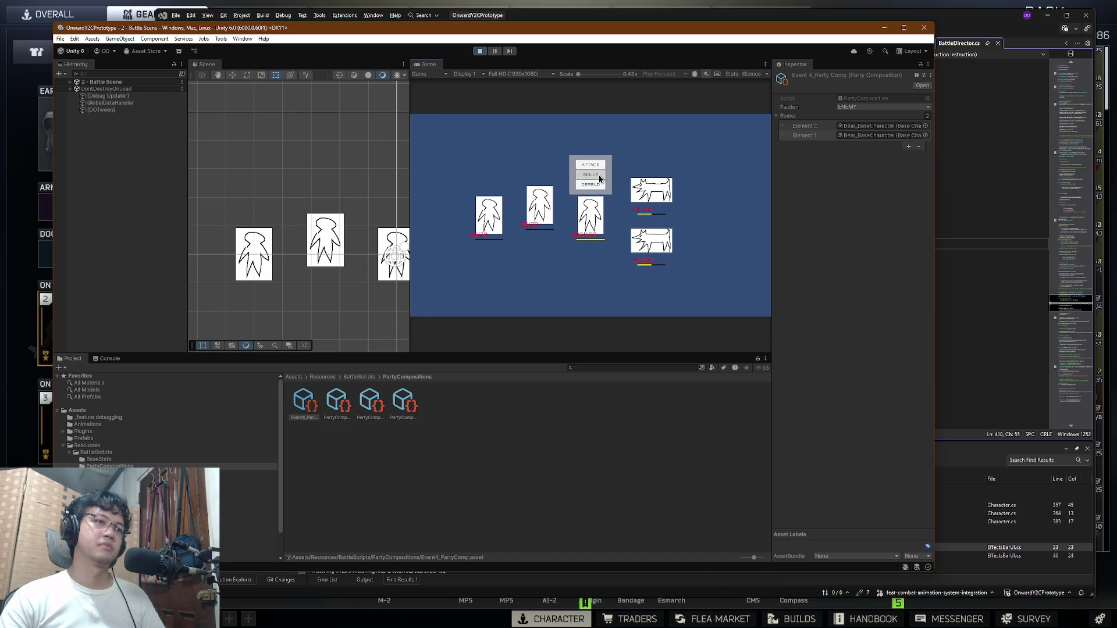
Step: Keep focusing the top enemy with all three heroes, adding a skill on the bottom enemy
left_click(591, 165)
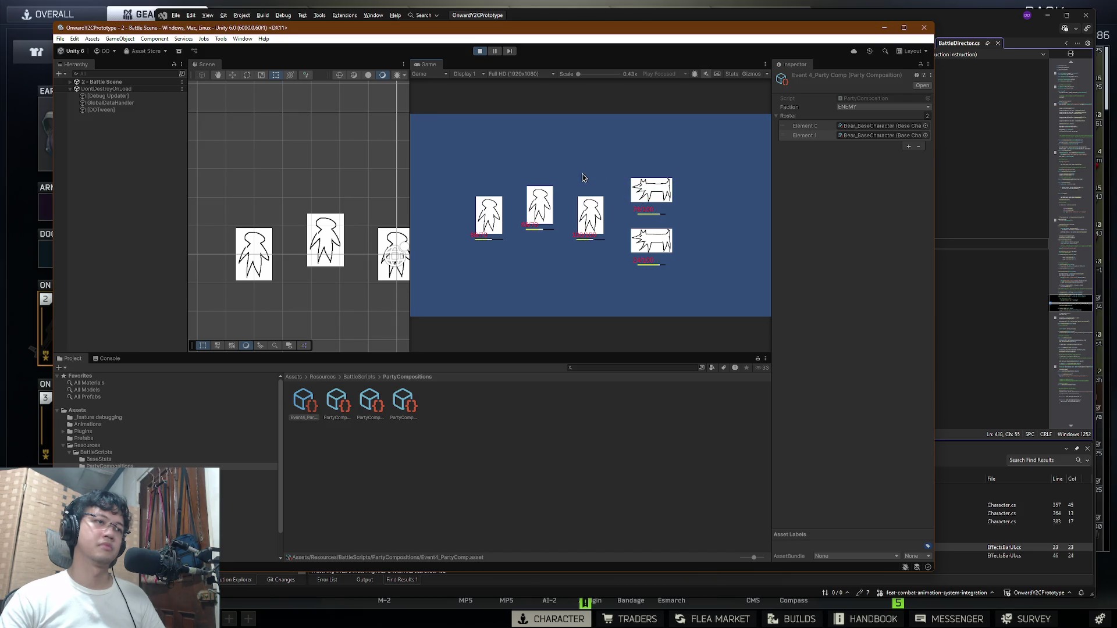
left_click(541, 166)
left_click(579, 170)
left_click(568, 176)
left_click(499, 175)
left_click(521, 182)
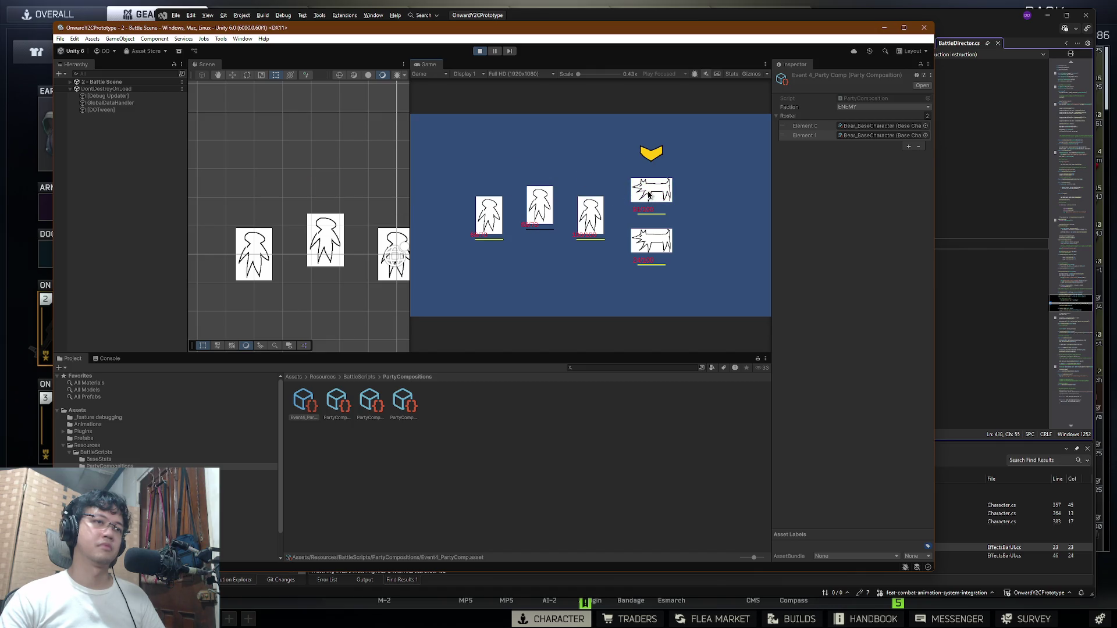
left_click(656, 188)
left_click(594, 176)
left_click(622, 186)
left_click(642, 234)
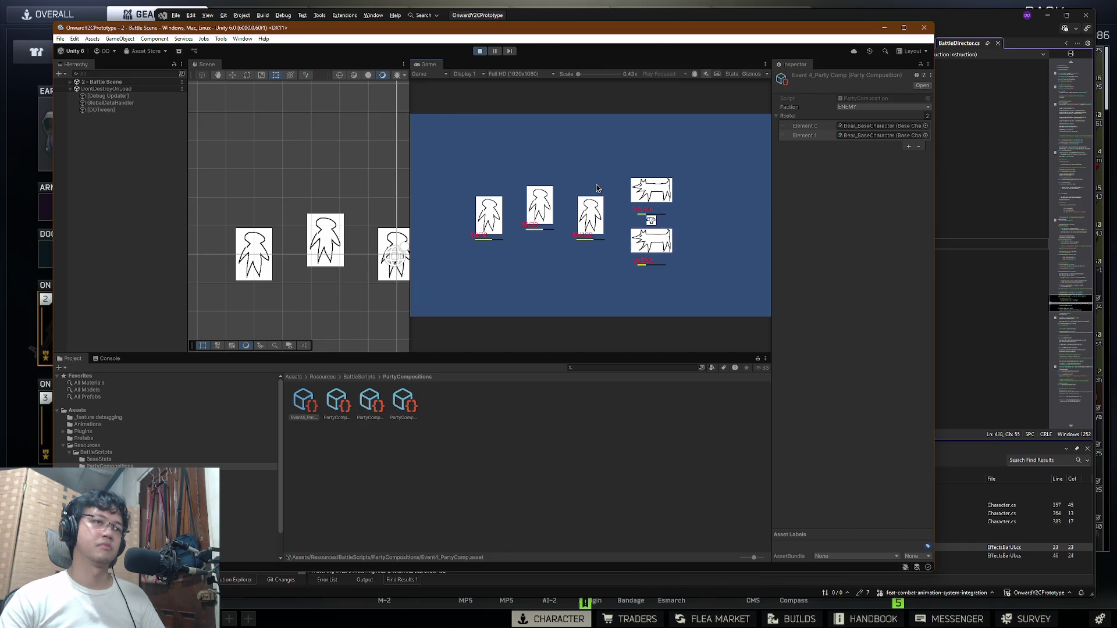
left_click(544, 166)
left_click(573, 177)
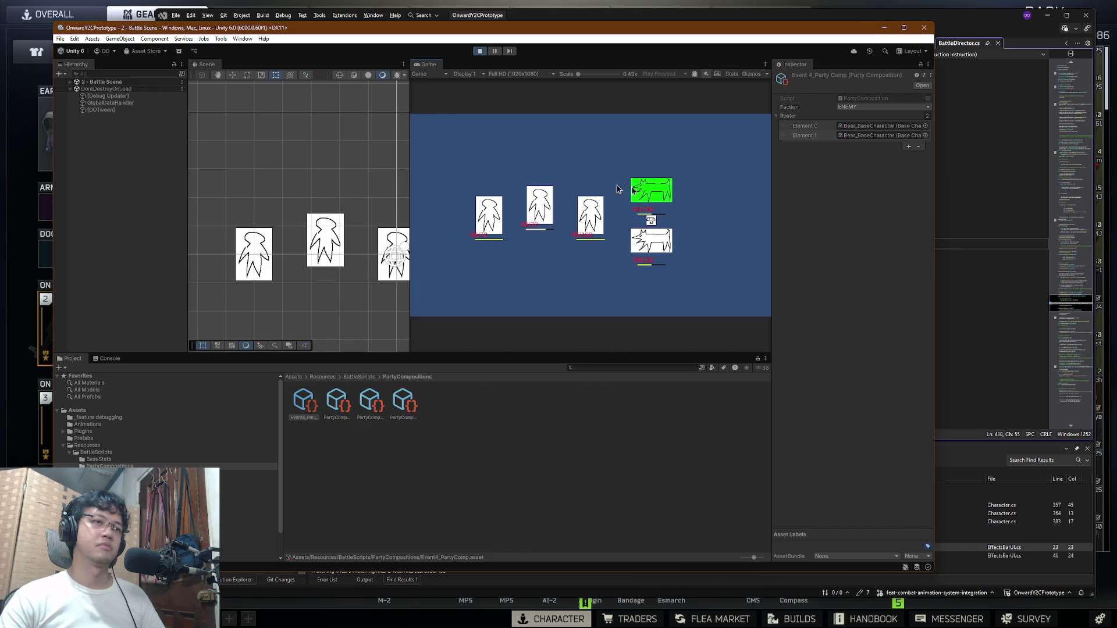
Step: Cast Heal with the first and third heroes and Haste on the middle hero
left_click(488, 175)
left_click(514, 181)
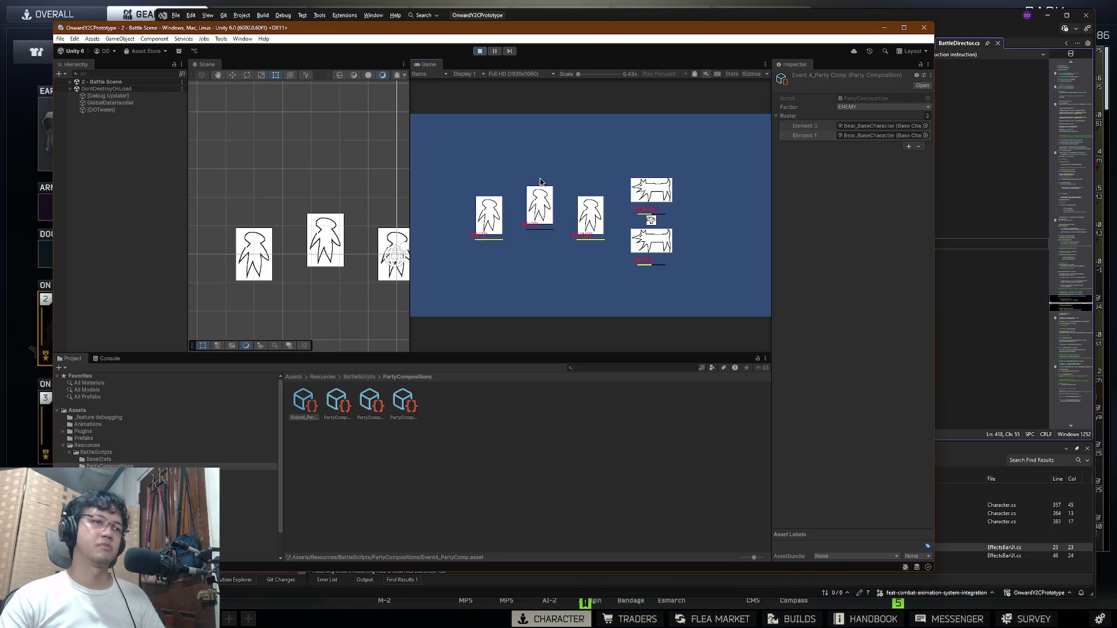
left_click(591, 175)
left_click(614, 185)
left_click(545, 165)
left_click(573, 167)
left_click(501, 175)
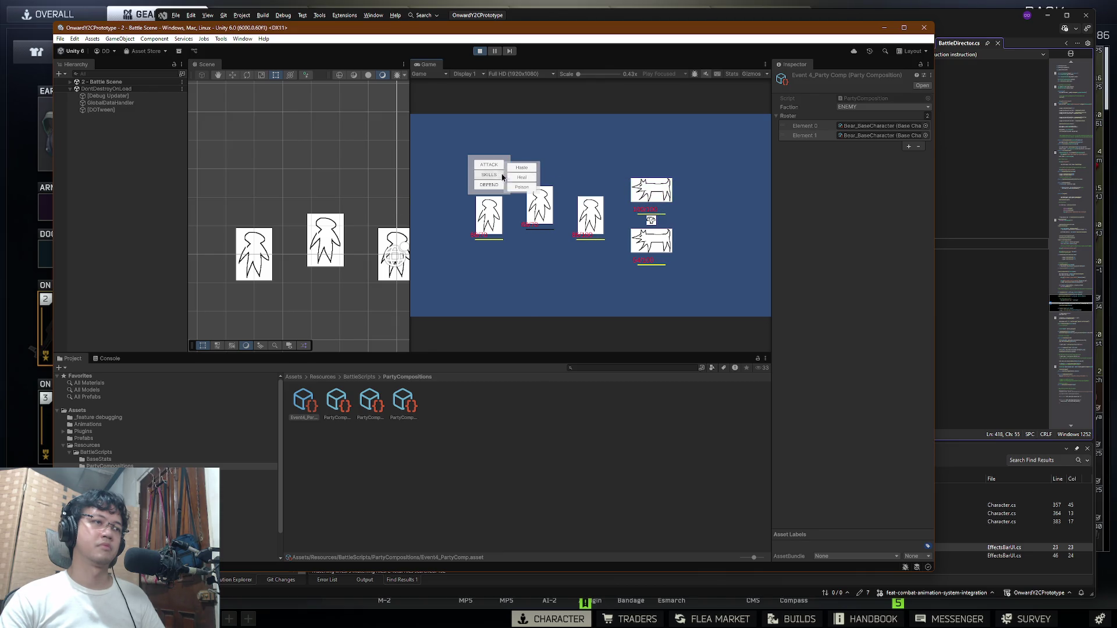
left_click(522, 167)
left_click(539, 206)
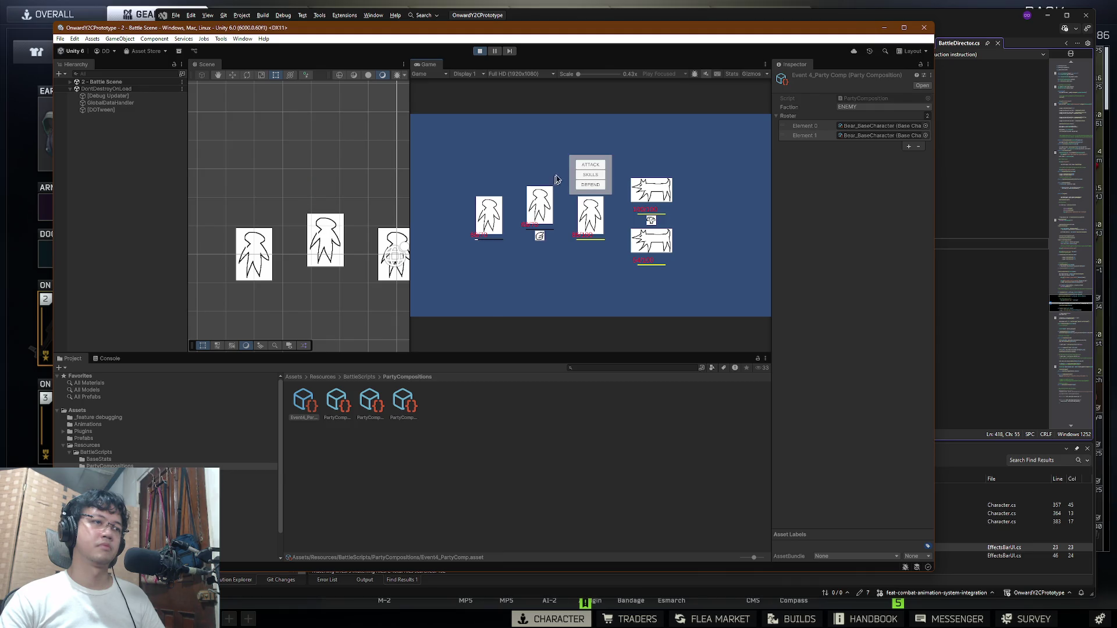
left_click(590, 174)
left_click(614, 184)
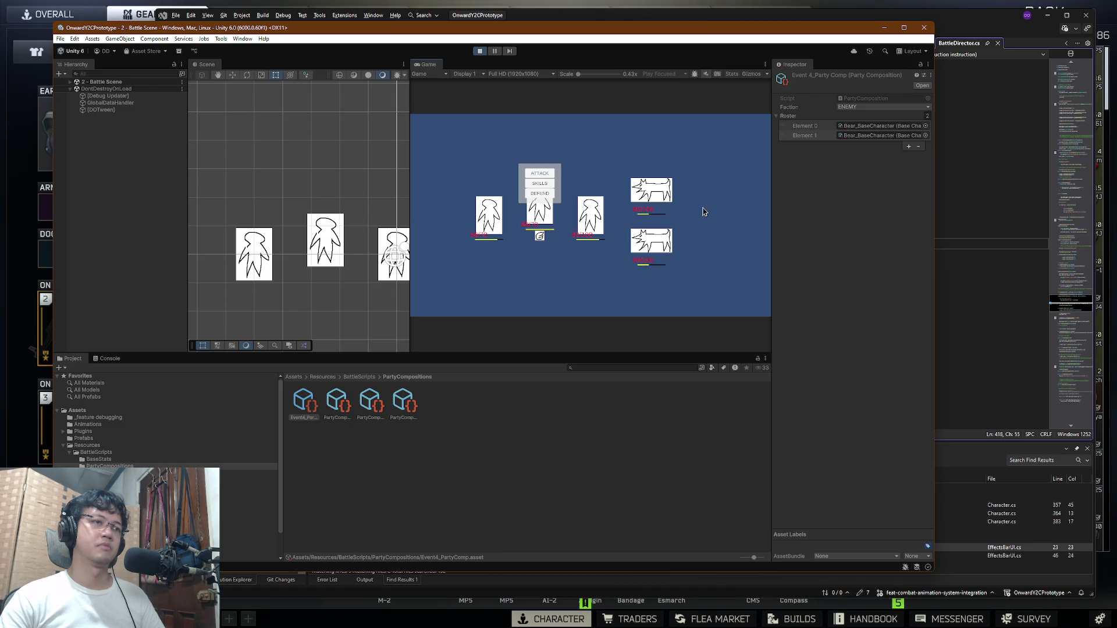
Step: Finish off the bottom enemy and proceed past the end-of-battle panel
left_click(580, 190)
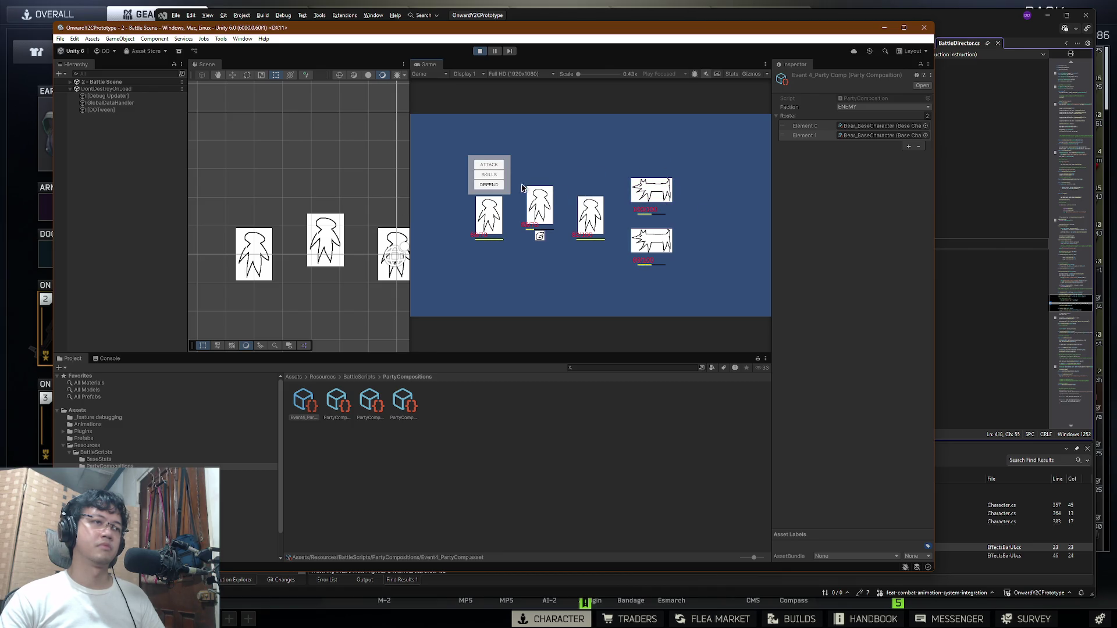
left_click(581, 190)
left_click(640, 238)
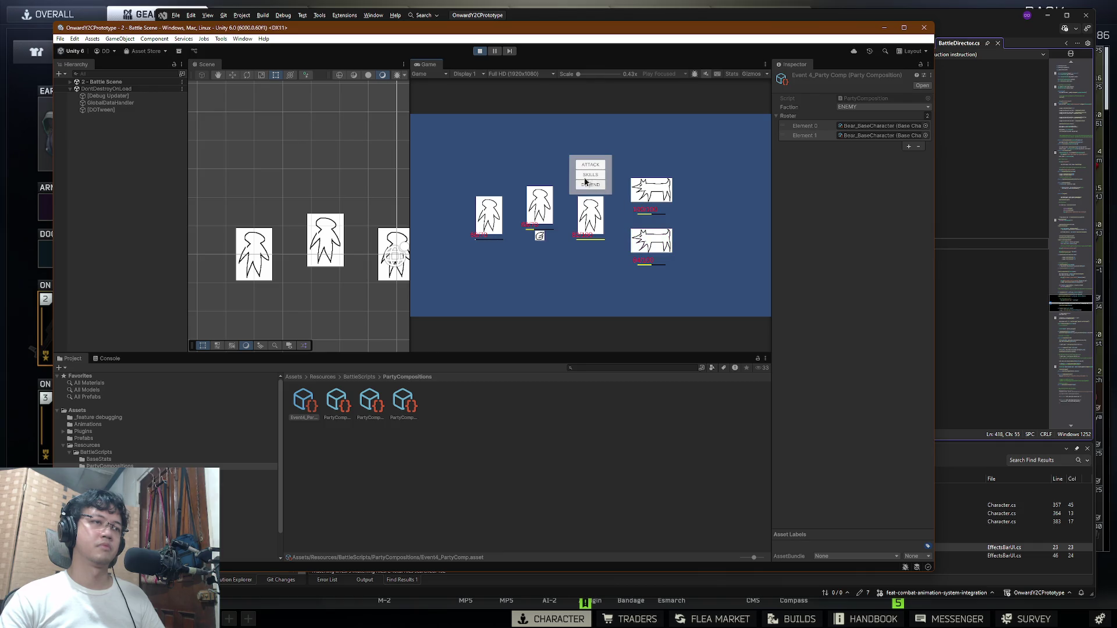
left_click(582, 186)
left_click(654, 243)
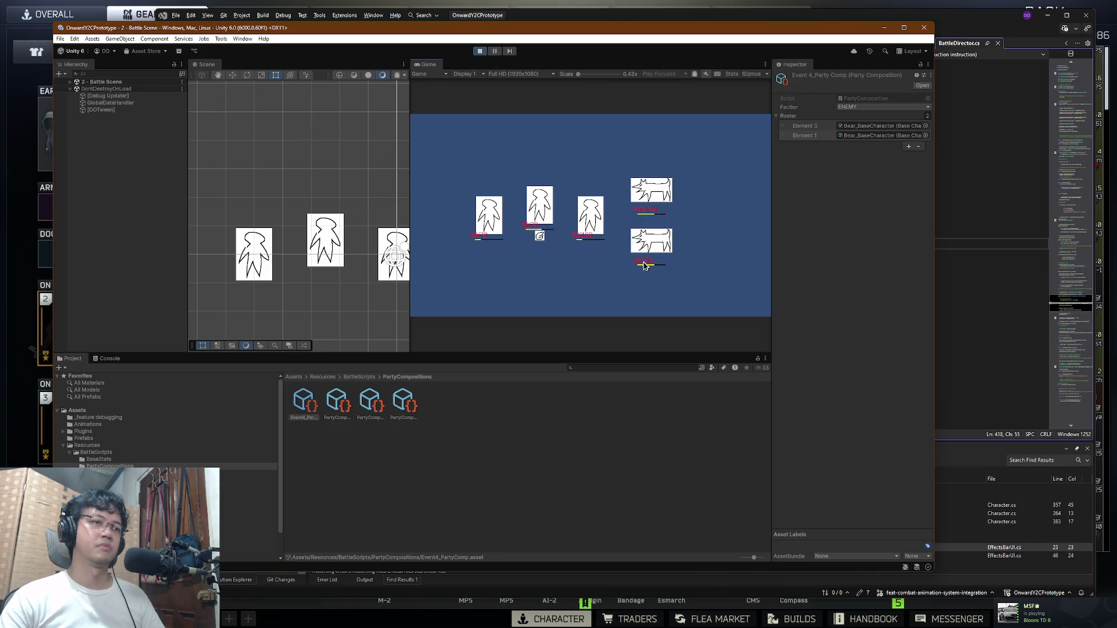
left_click(567, 193)
left_click(649, 240)
left_click(596, 229)
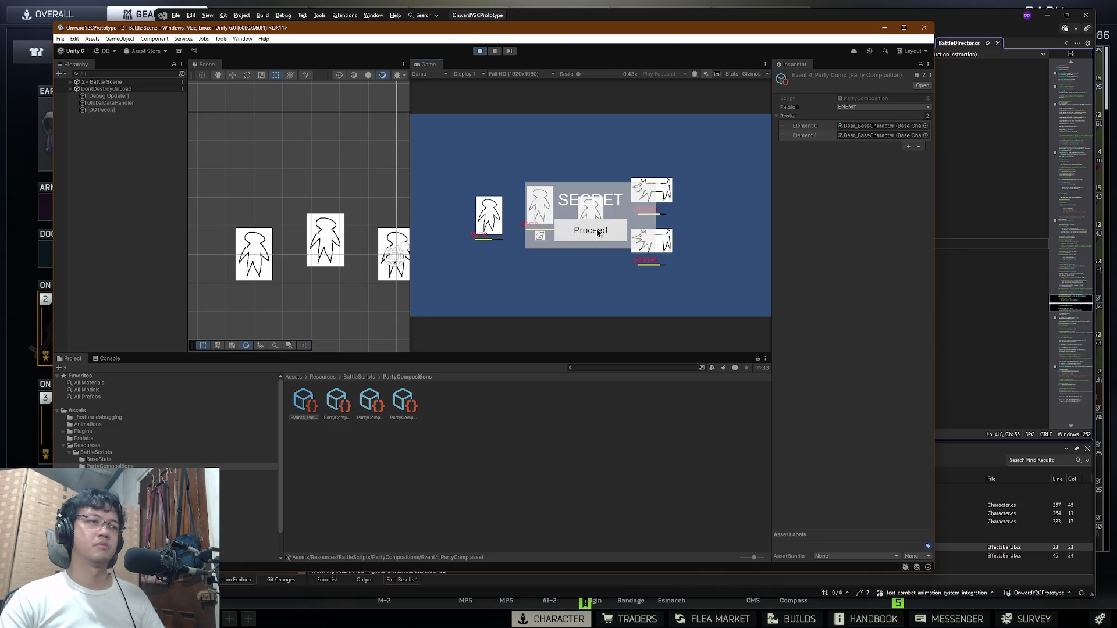
Step: Stop Play mode, remove Element 1 from the Event4 enemy roster, and switch to Visual Studio Code
left_click(480, 51)
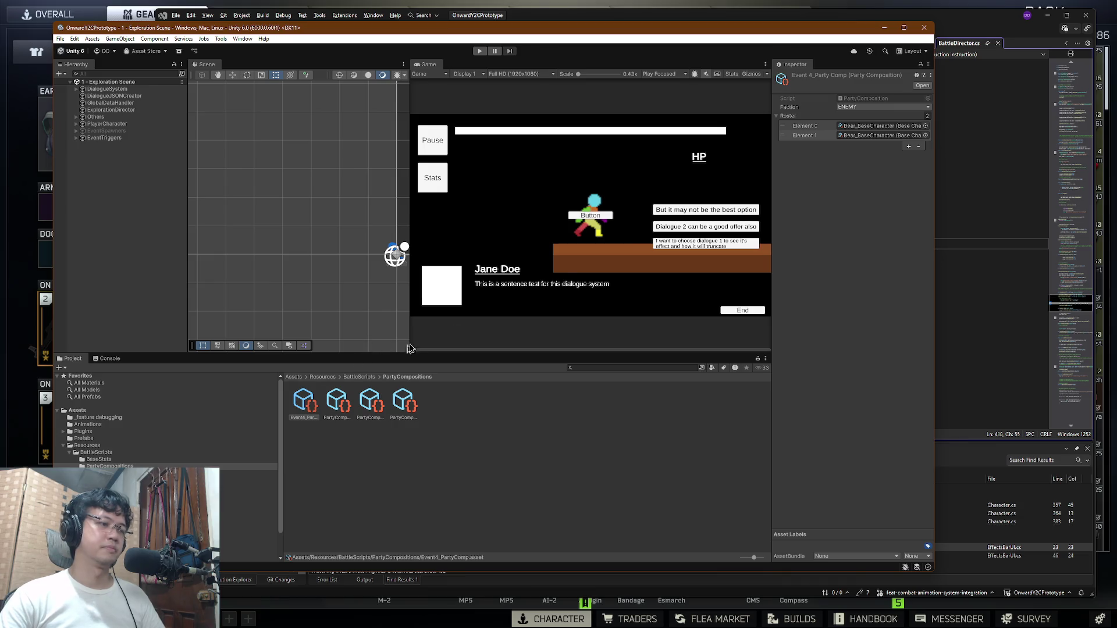
left_click(918, 146)
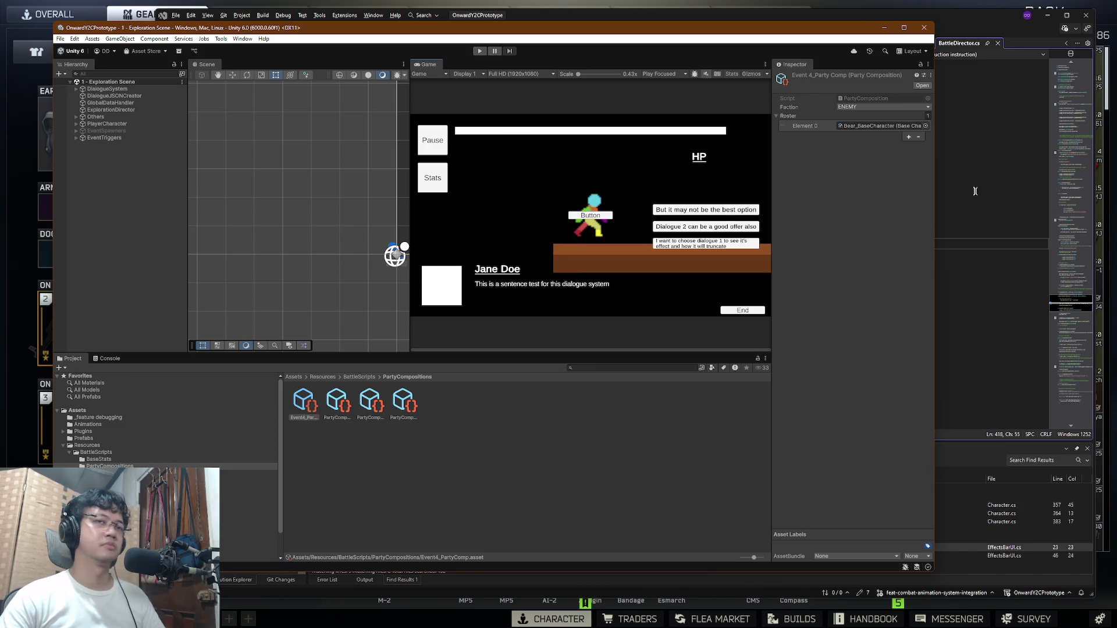
key("super+Tab")
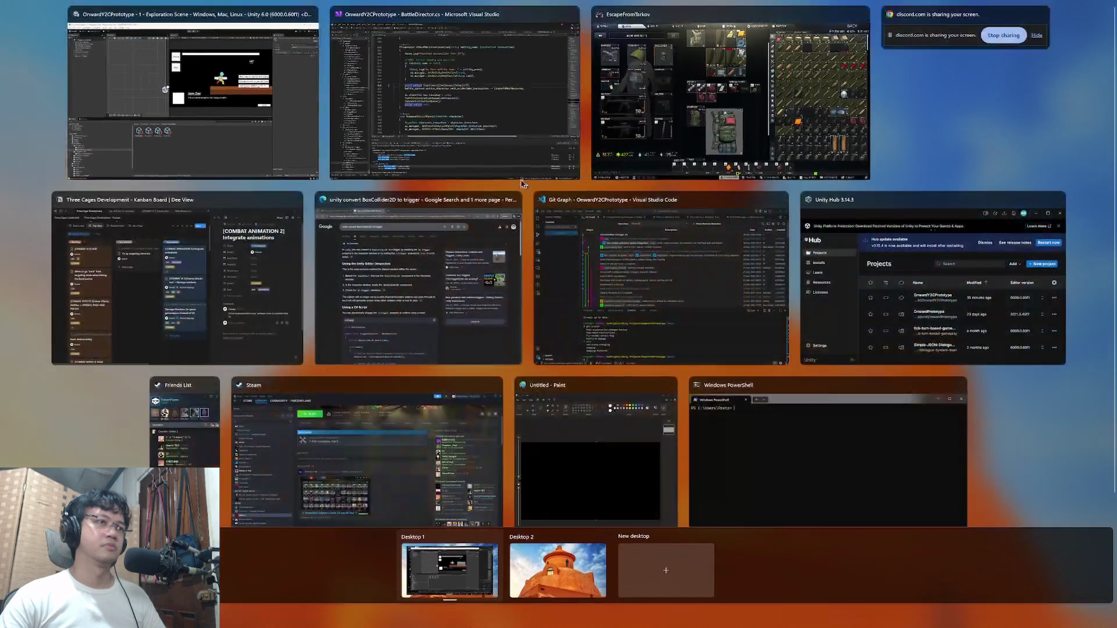
left_click(629, 273)
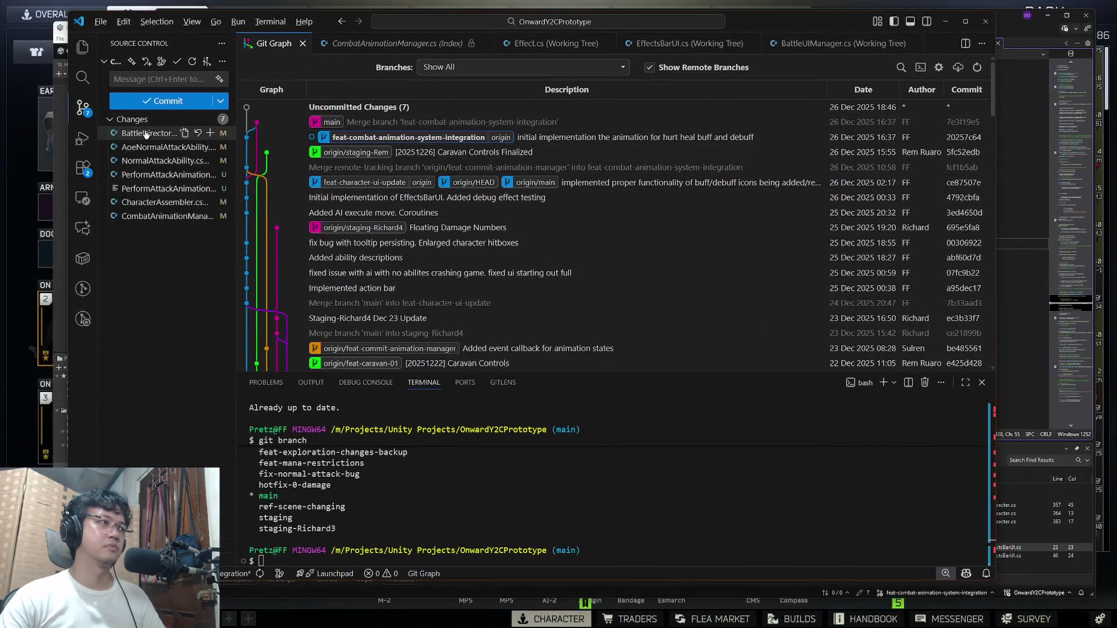
Step: Review and stage BattleDirector.cs, AoeNormalAttackAbility.cs and NormalAttackAbility.cs
left_click(146, 134)
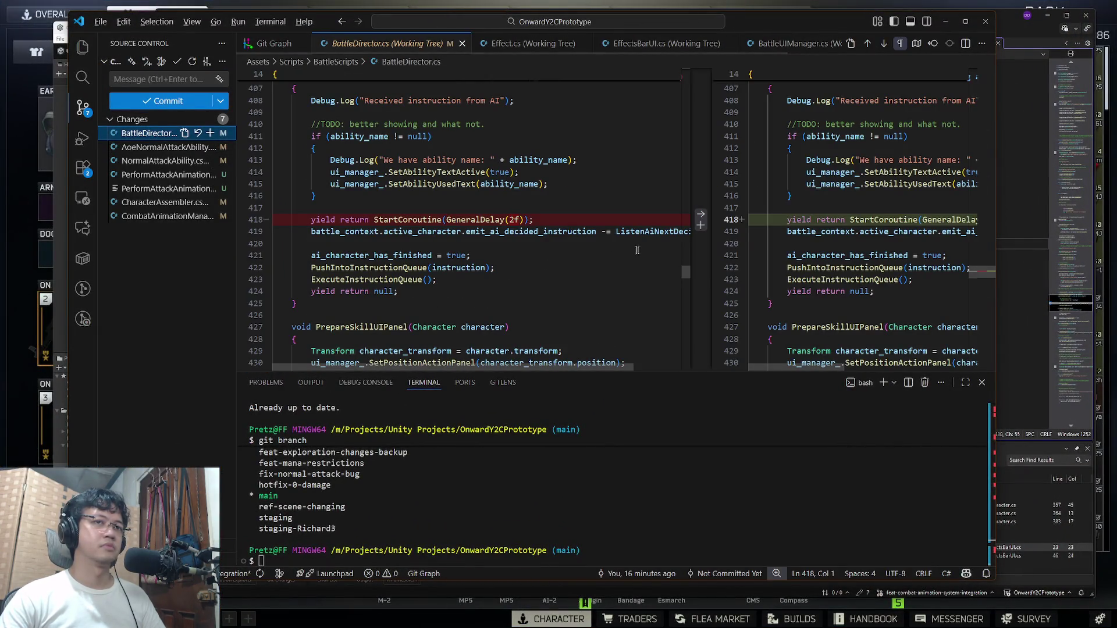
left_click(210, 133)
left_click(148, 161)
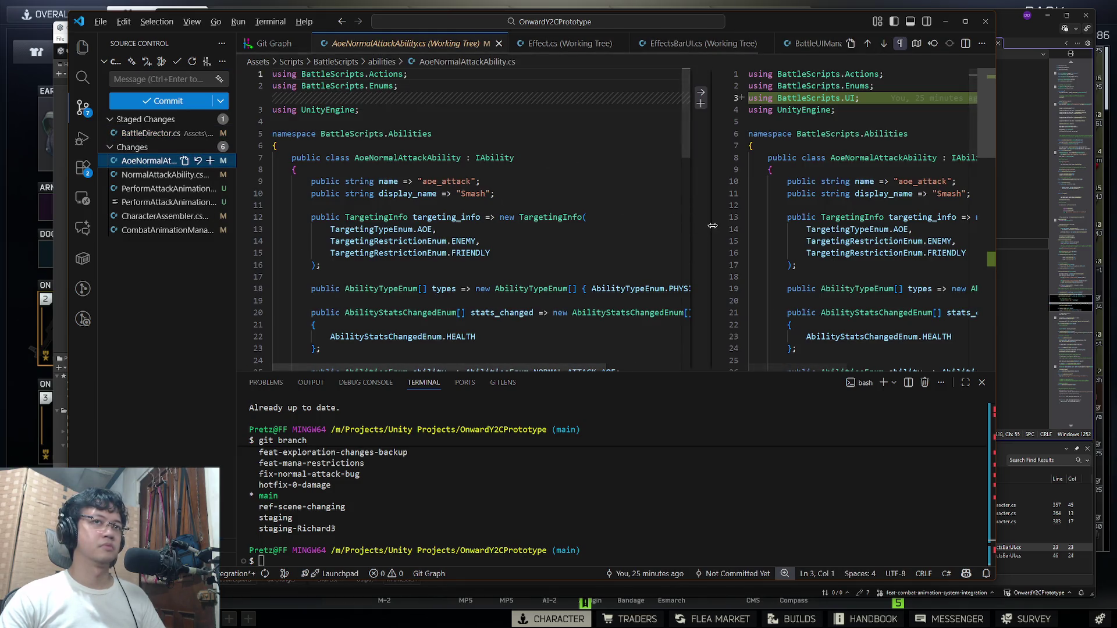
scroll(871, 214, "down", 10)
scroll(871, 214, "right", 10)
scroll(868, 239, "left", 5)
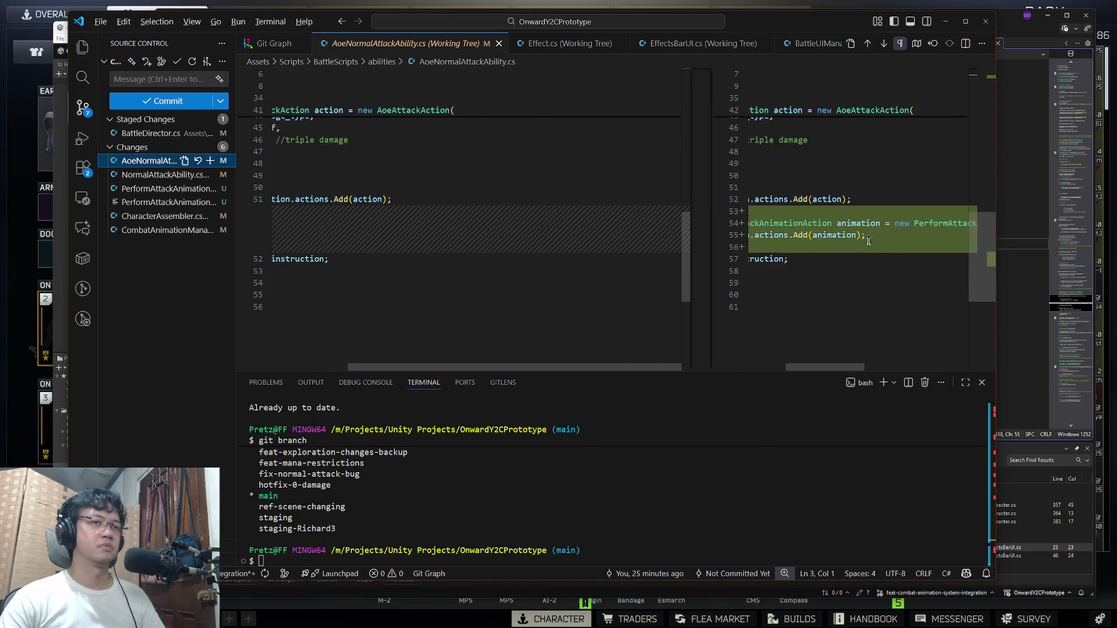
scroll(869, 239, "left", 5)
left_click(210, 160)
left_click(165, 176)
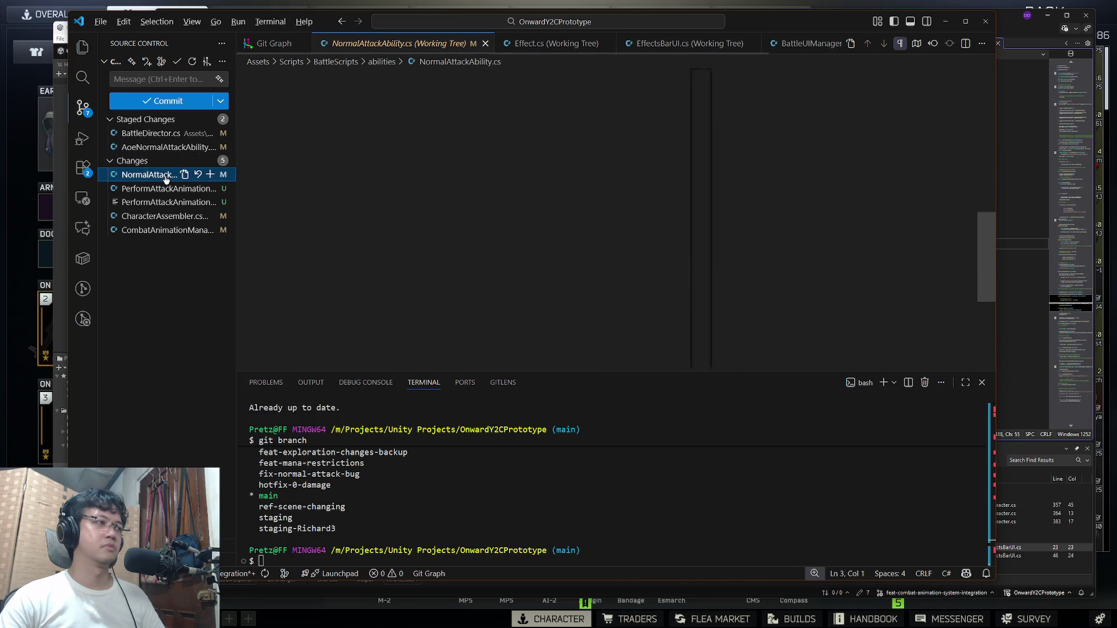
scroll(983, 266, "down", 10)
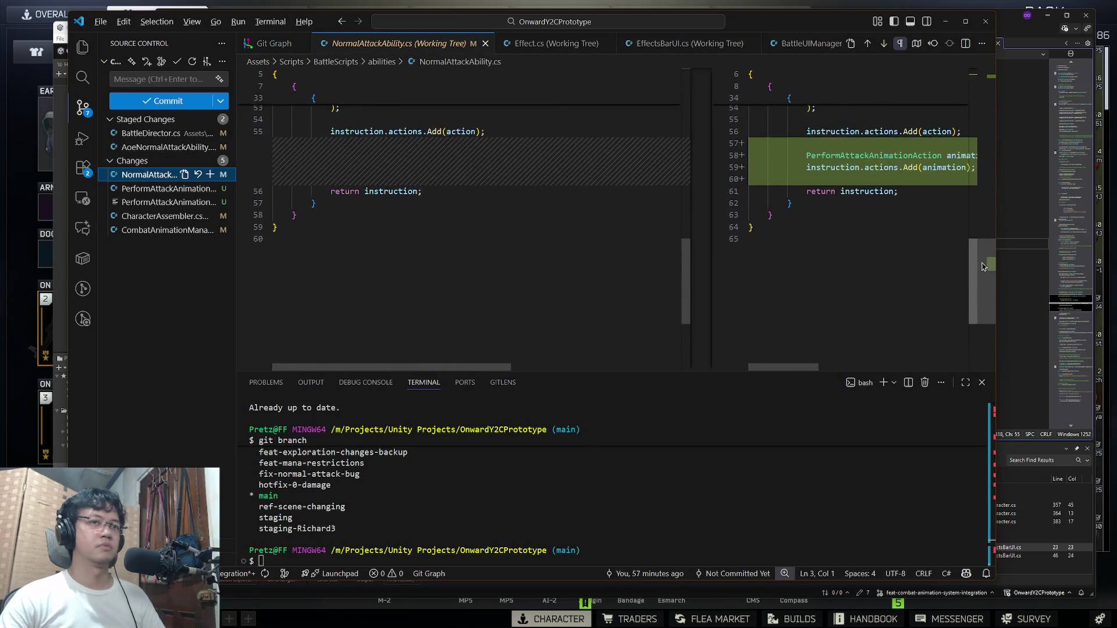
left_click(210, 175)
Step: Stage both PerformAttackAnimation files and CharacterAssembler.cs after checking their diffs
left_click(146, 188)
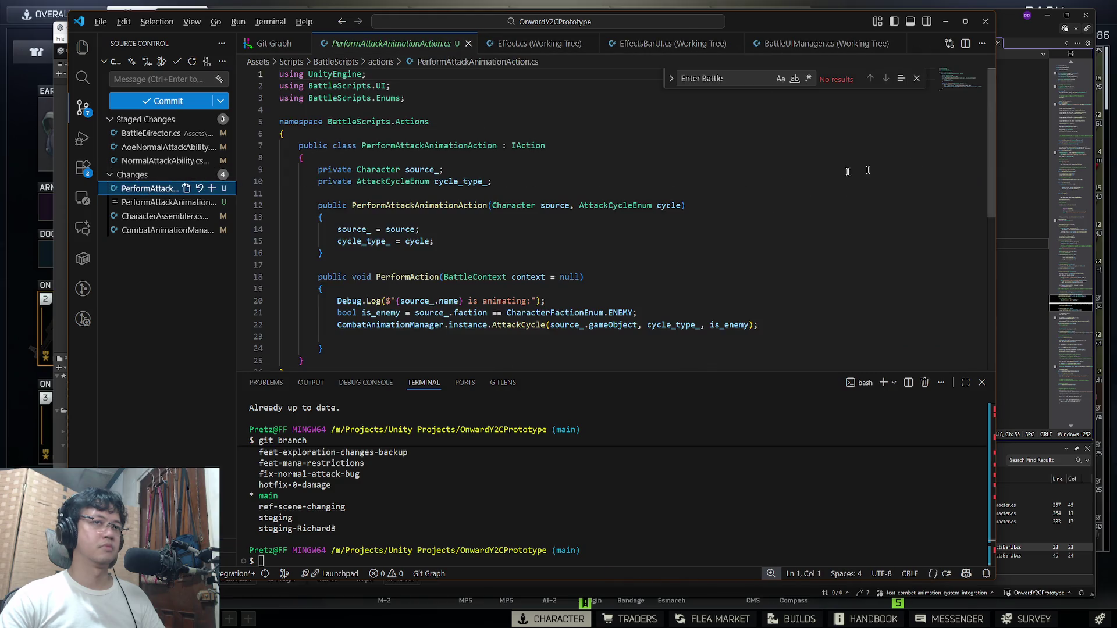
left_click(211, 188)
left_click(212, 202)
left_click(153, 217)
mouse_move(979, 112)
left_mouse_down()
mouse_move(979, 192)
mouse_move(979, 73)
mouse_move(984, 116)
mouse_move(983, 77)
mouse_move(986, 89)
left_mouse_up()
left_click(210, 216)
Step: Delete the blank line after Awake in CombatAnimationManager.cs and save the file
left_click(151, 230)
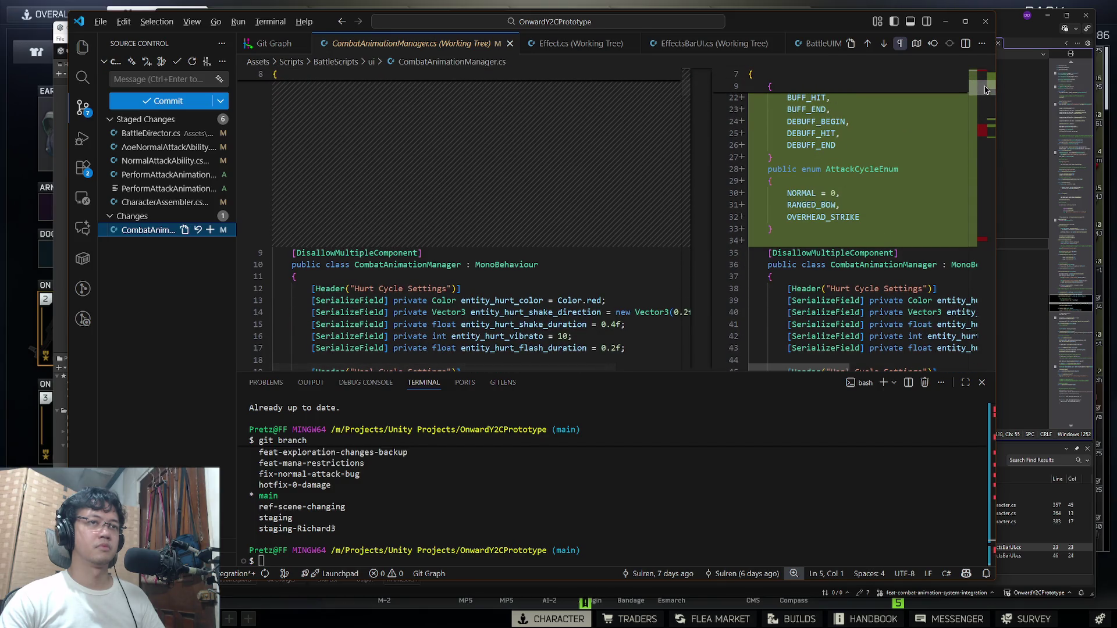
left_click_drag(985, 89, 991, 125)
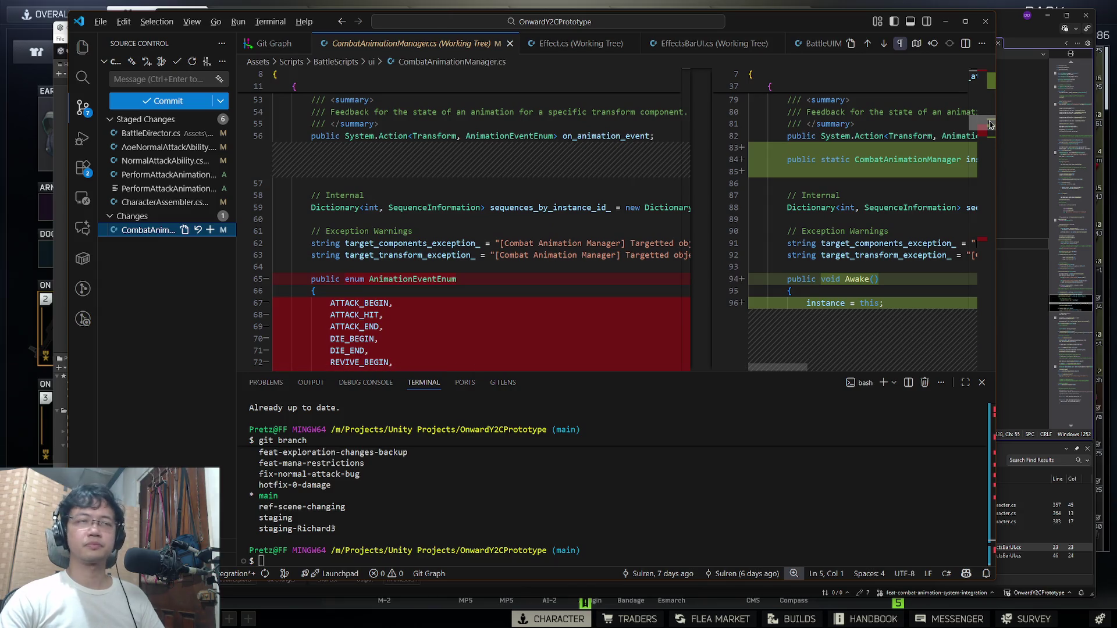
left_click_drag(991, 124, 995, 132)
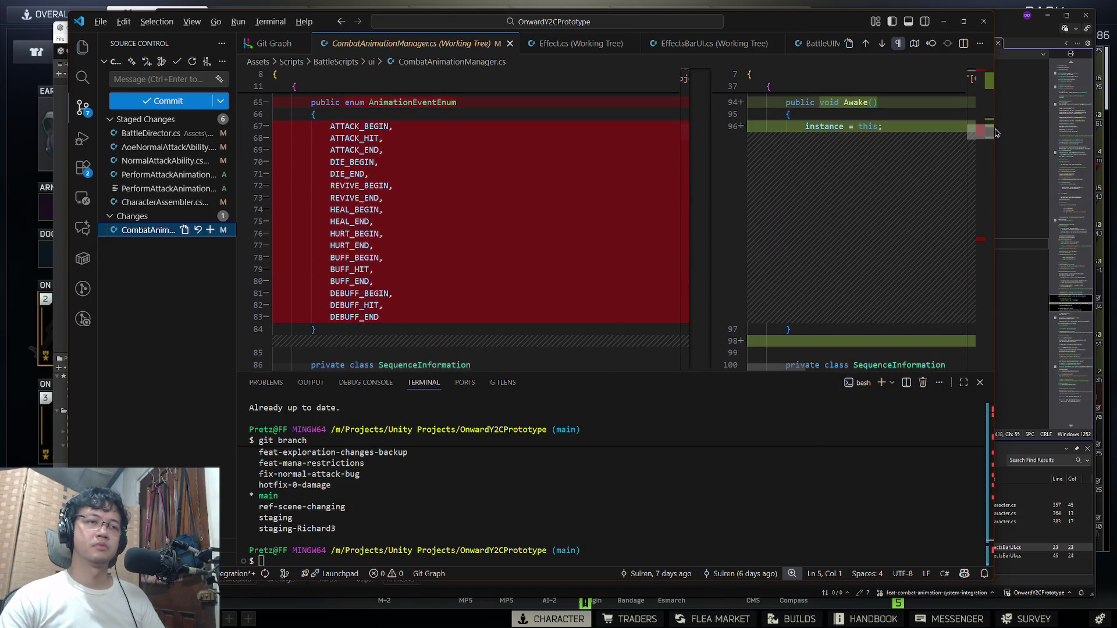
left_click(973, 172)
key("Delete")
key("ctrl+s")
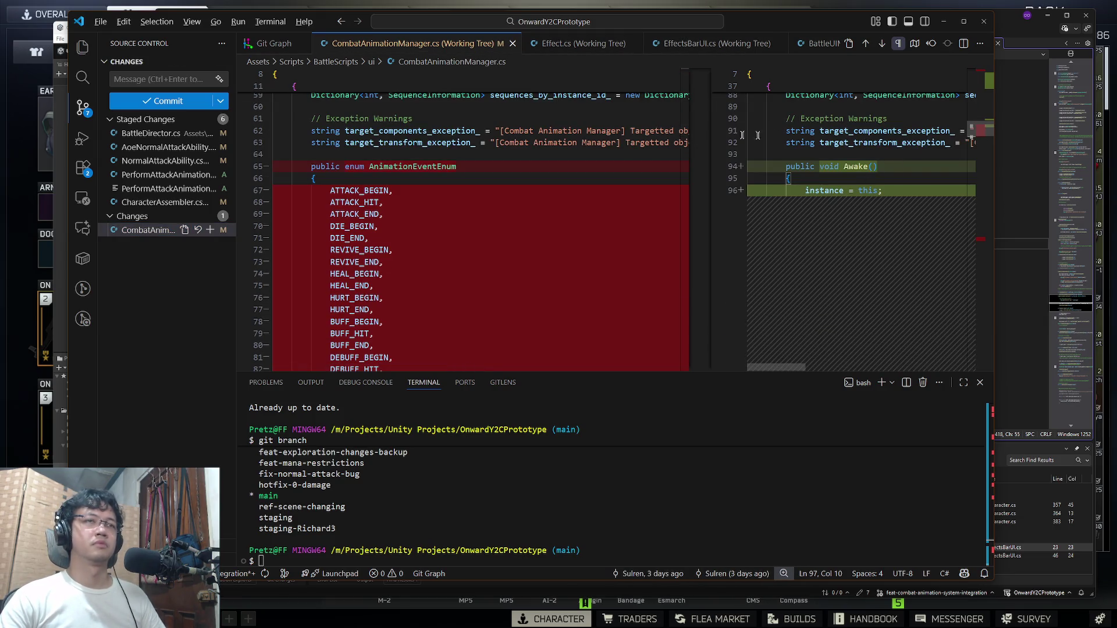
Step: Stage all changes and commit them as "Added attack animations. Fixed issue with box colliders with triggers."
left_click(210, 230)
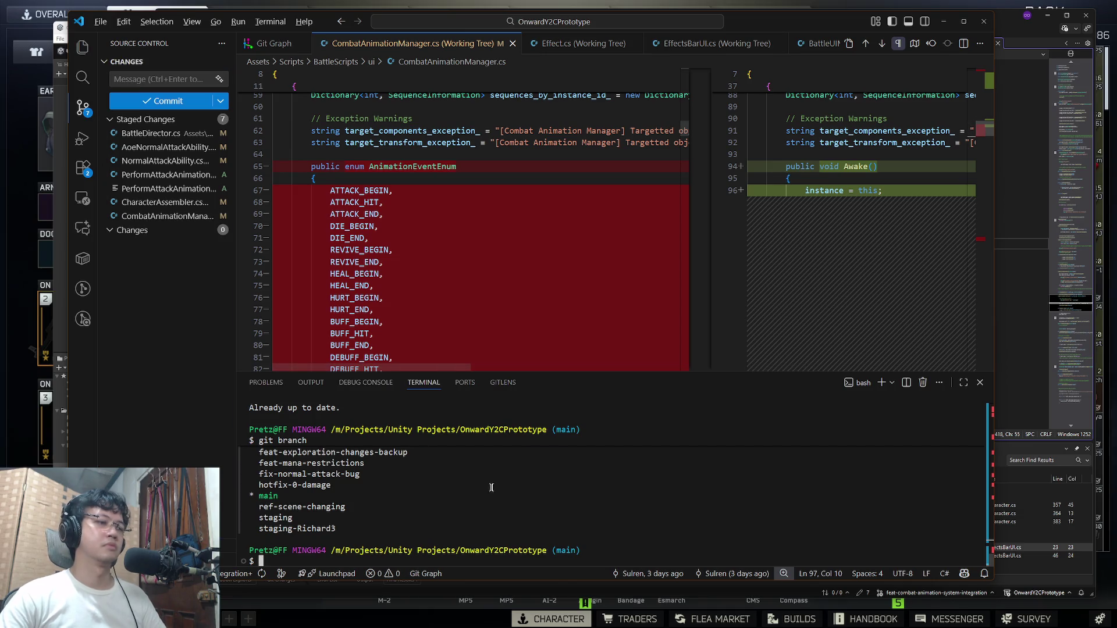
type("git ad")
type("d .")
key("Return")
type("git commit -m \"Added the")
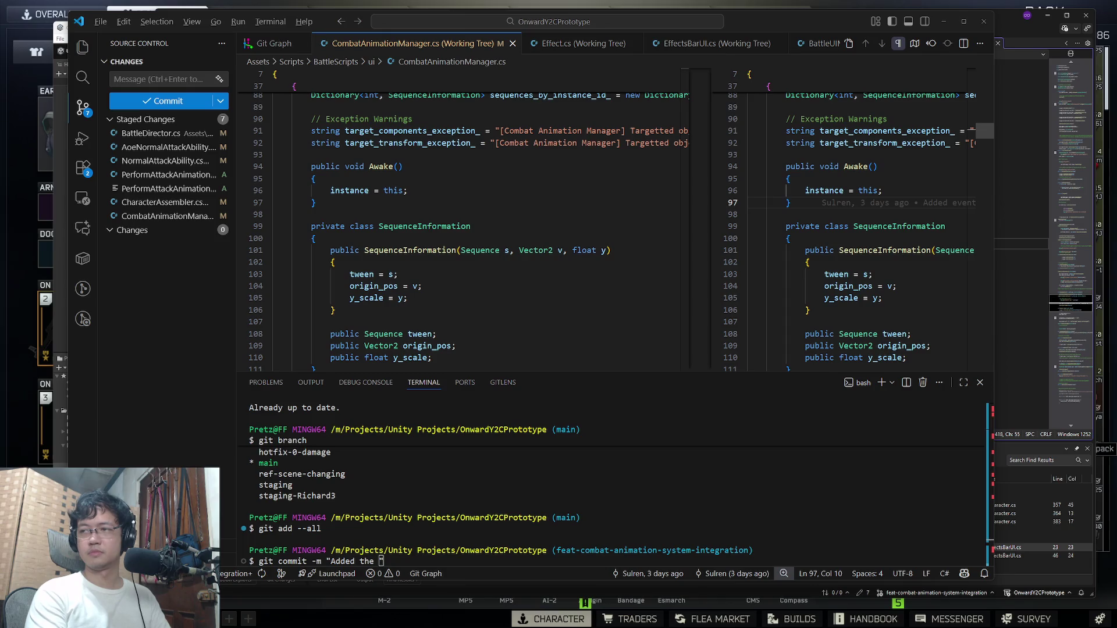
left_click(425, 226)
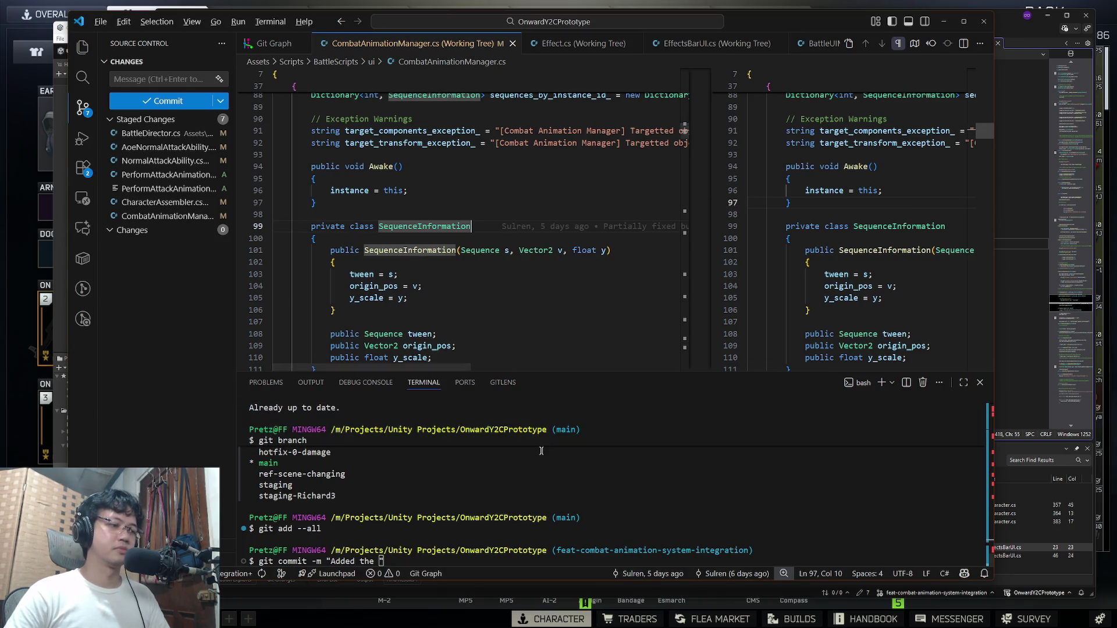
type("numb")
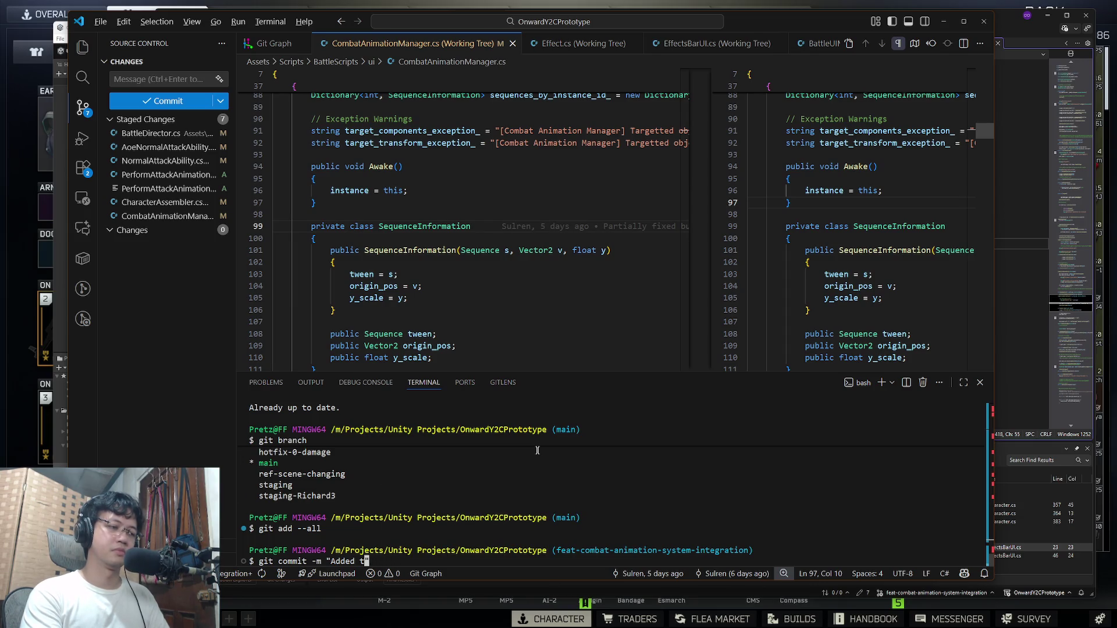
type("ani")
type("tta")
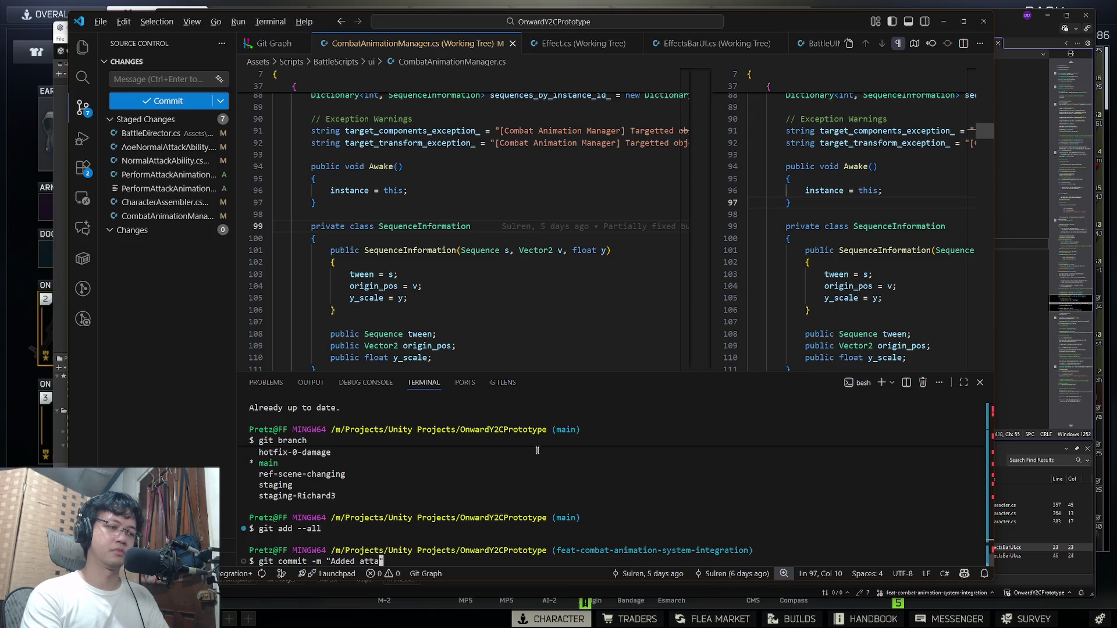
type(" animations")
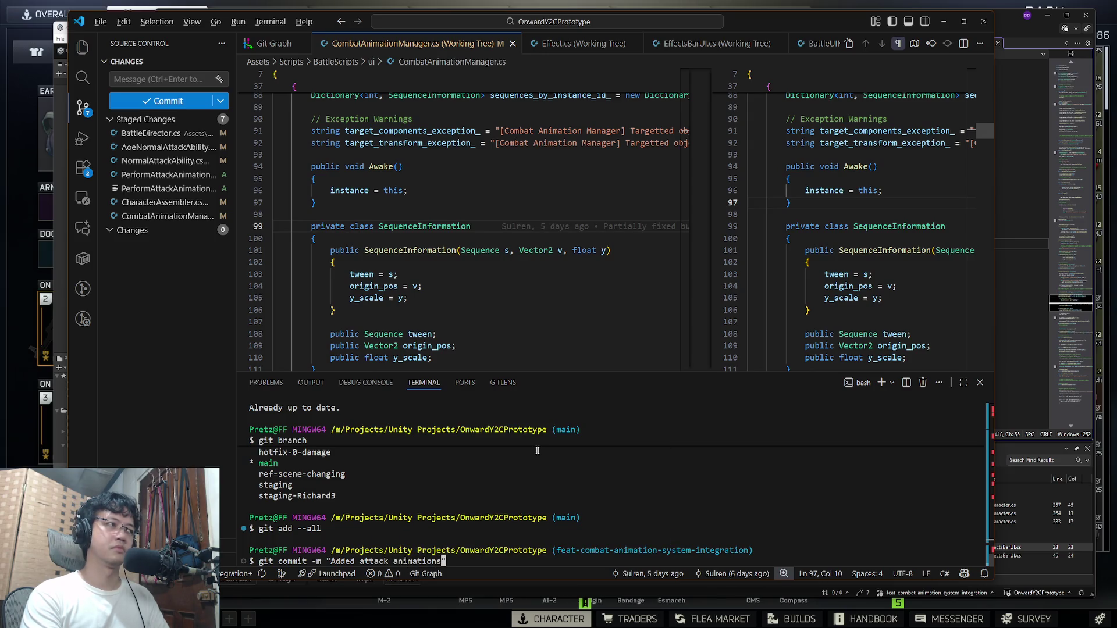
type(" Fixed issue ")
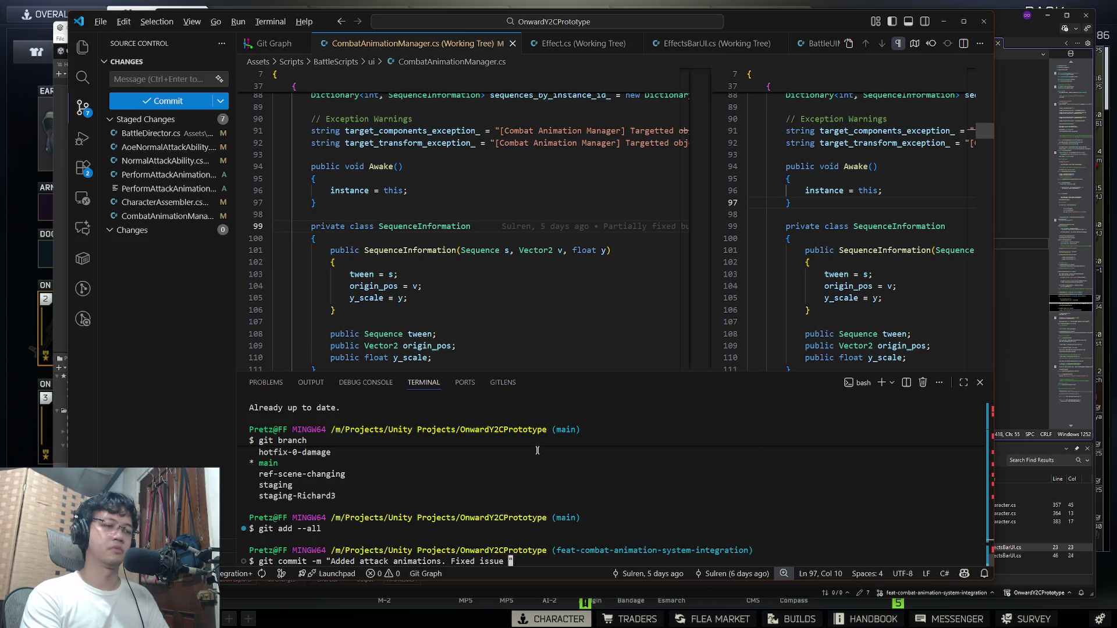
type("trigger")
key("ctrl+BackSpace")
key("BackSpace")
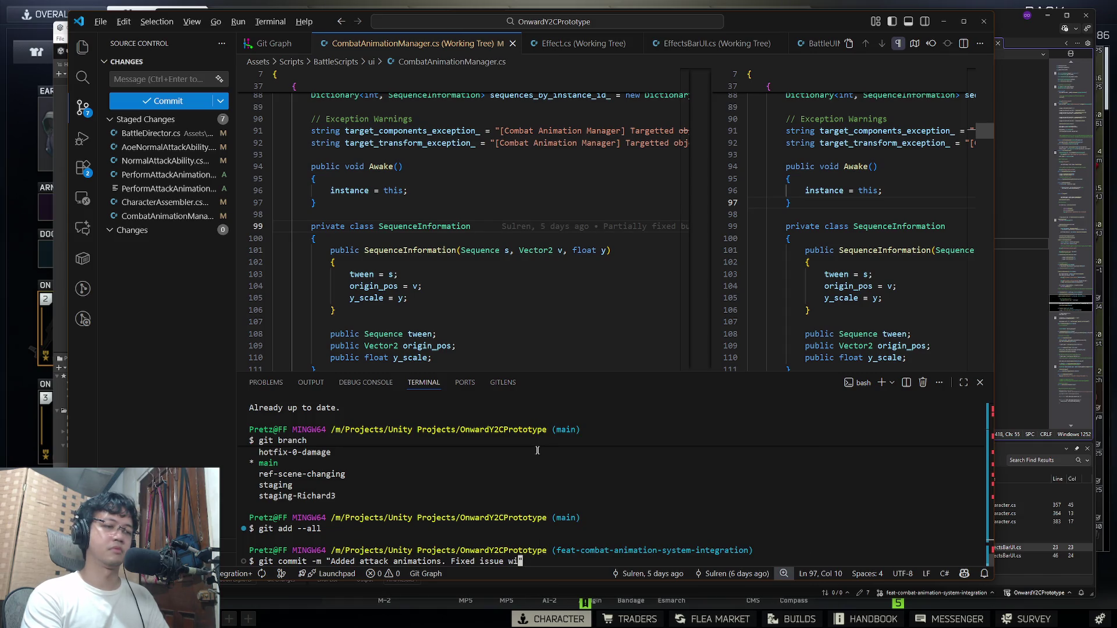
type("b")
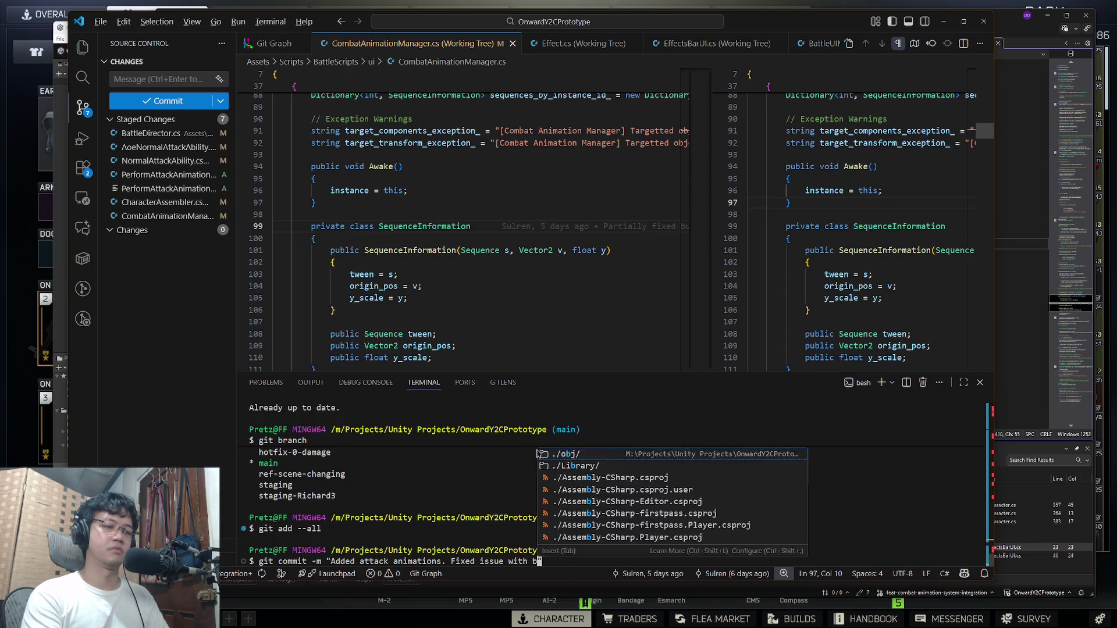
type("ox collibox colliders with triggers.")
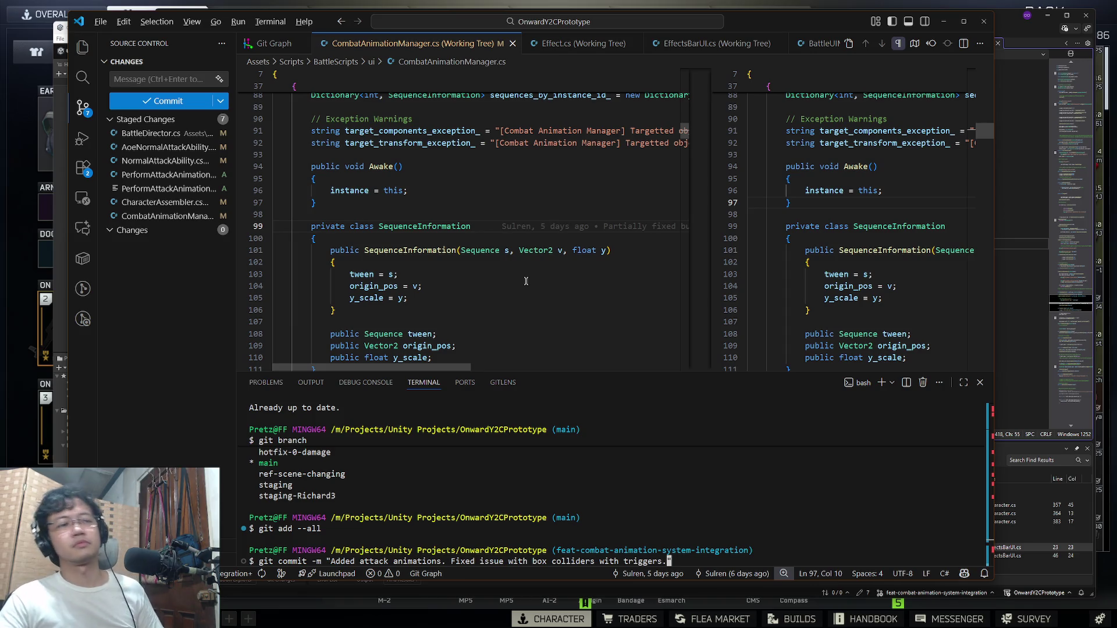
type("\"")
key("Return")
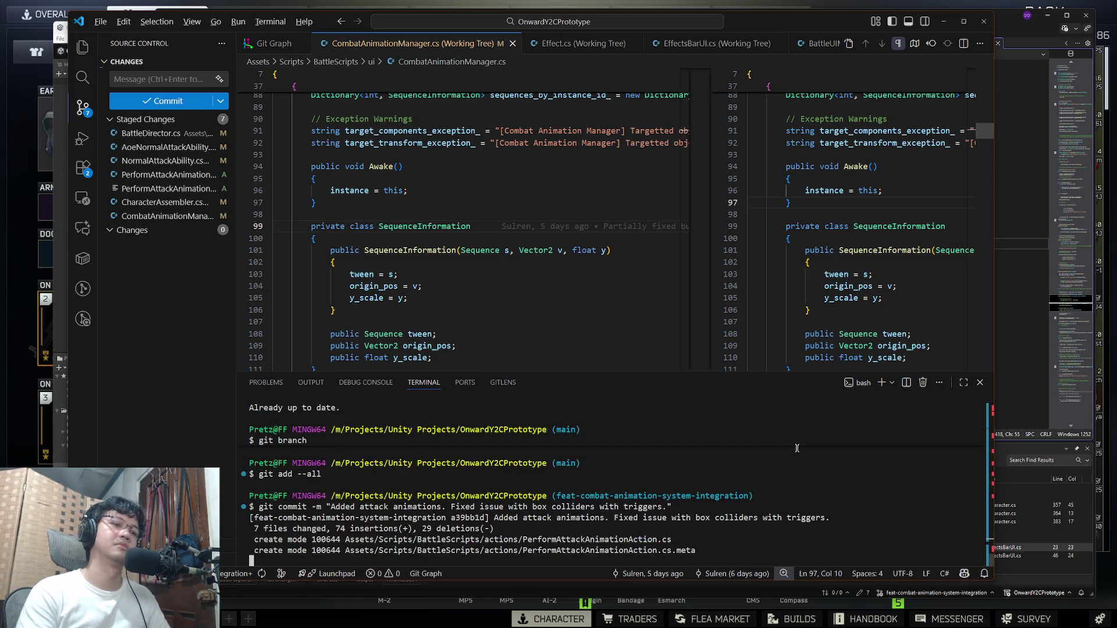
Step: Push the commit to the remote with git push
type("git push")
key("Return")
key("ctrl+shift+p")
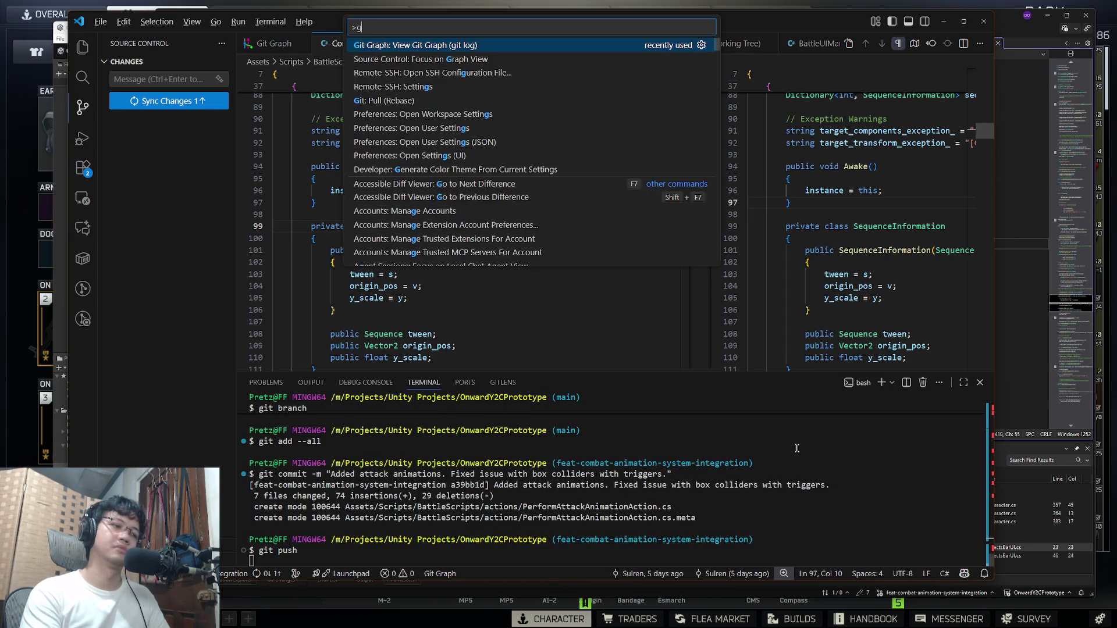
Step: Check out main, merge the combat-animation branch into it via Git Graph, and push main
key("Return")
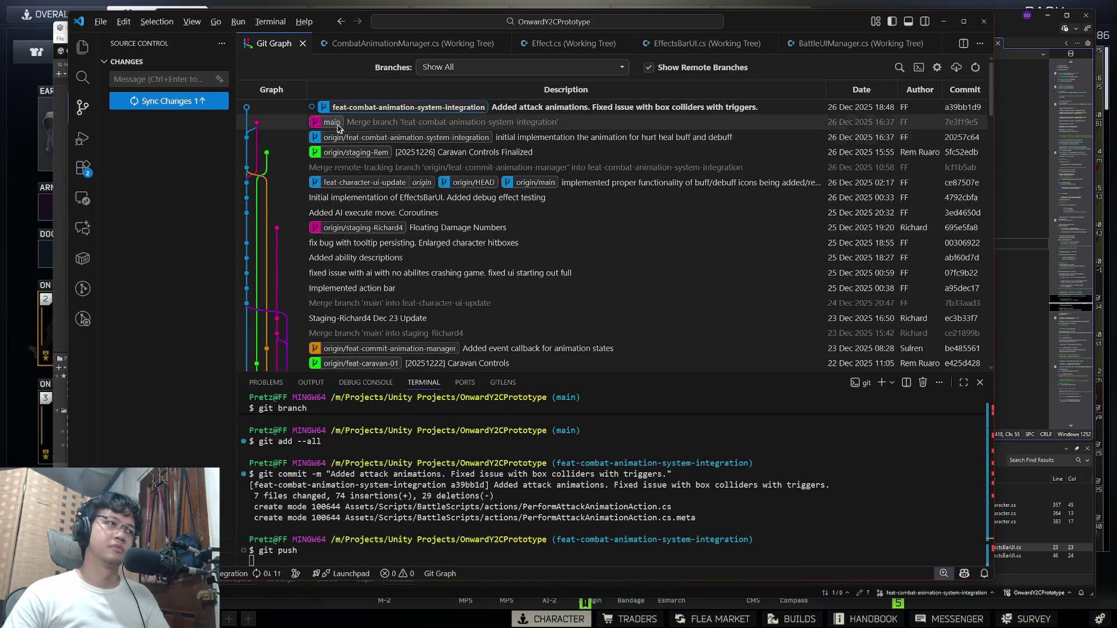
type("git checkout mai")
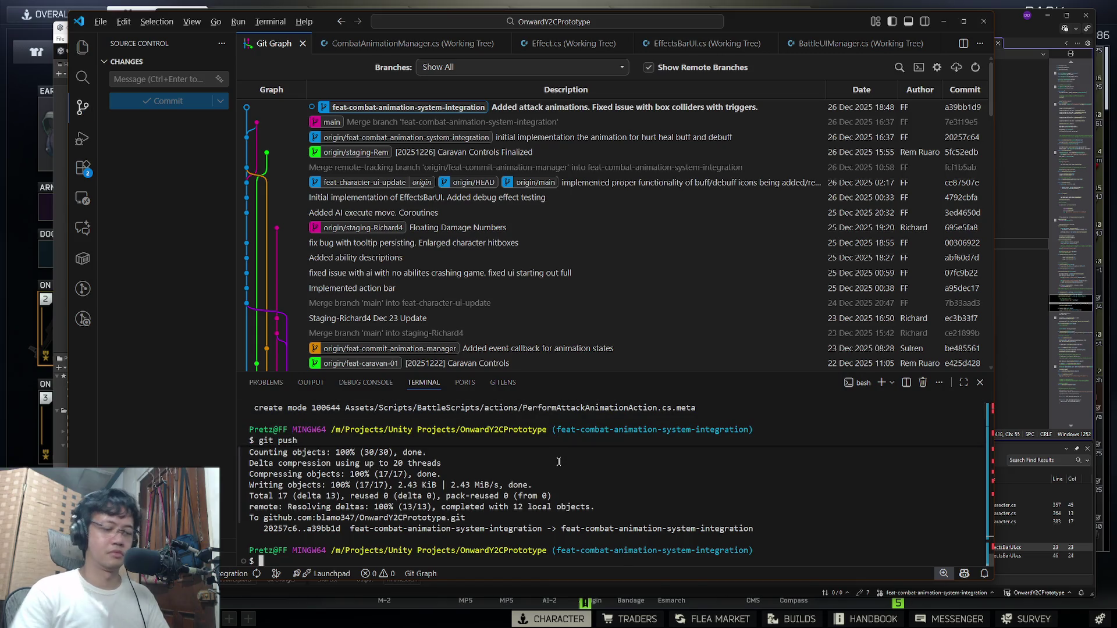
type("n")
key("Return")
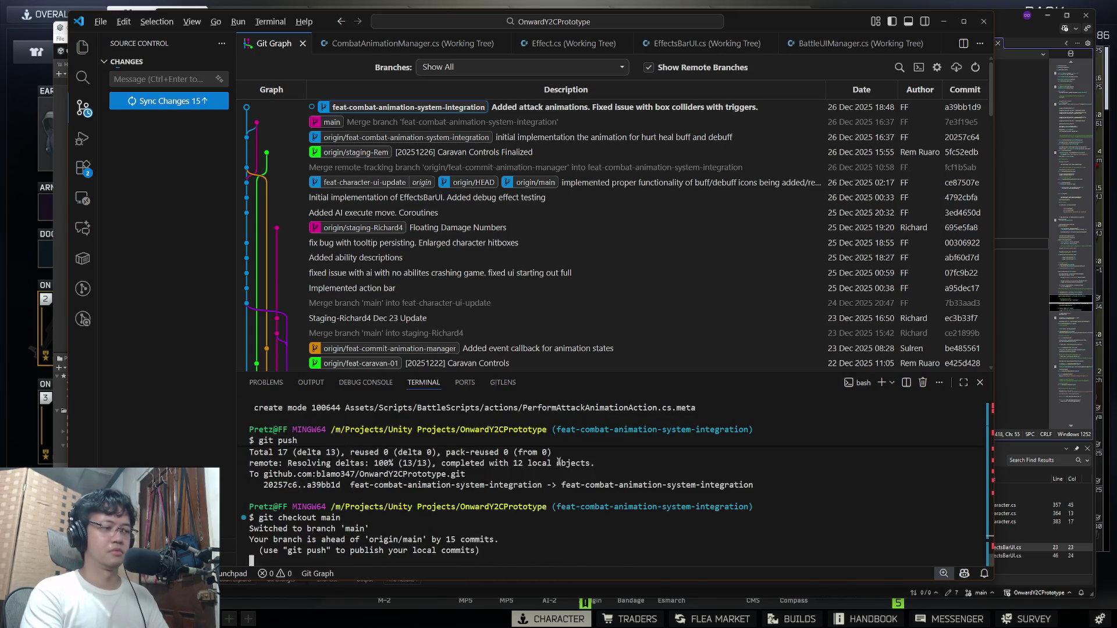
right_click(383, 112)
left_click(428, 178)
left_click(591, 257)
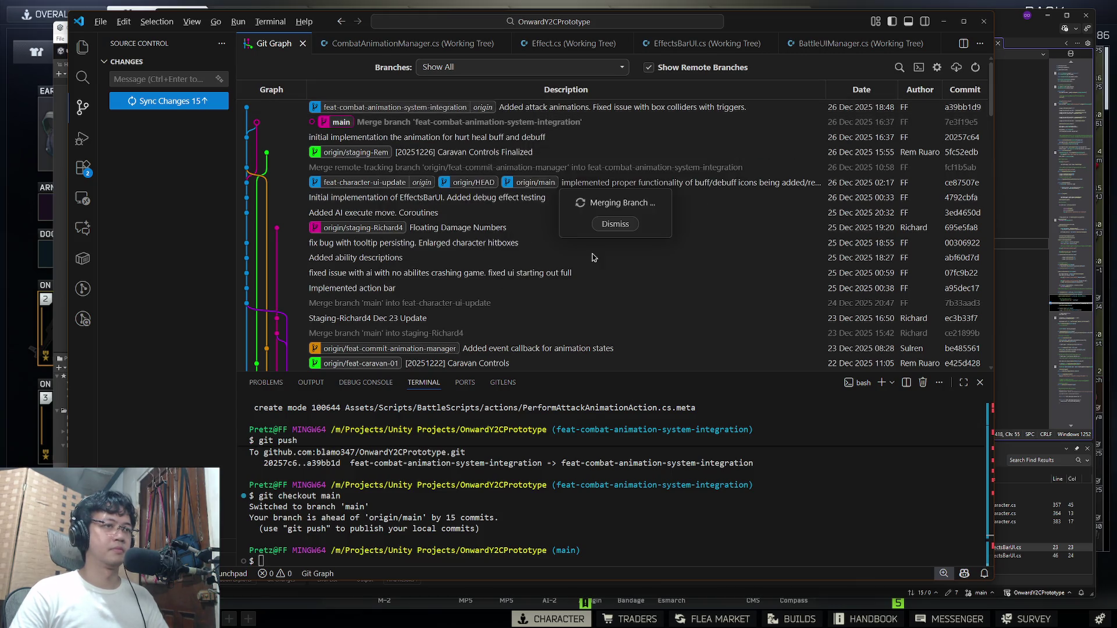
type("git push")
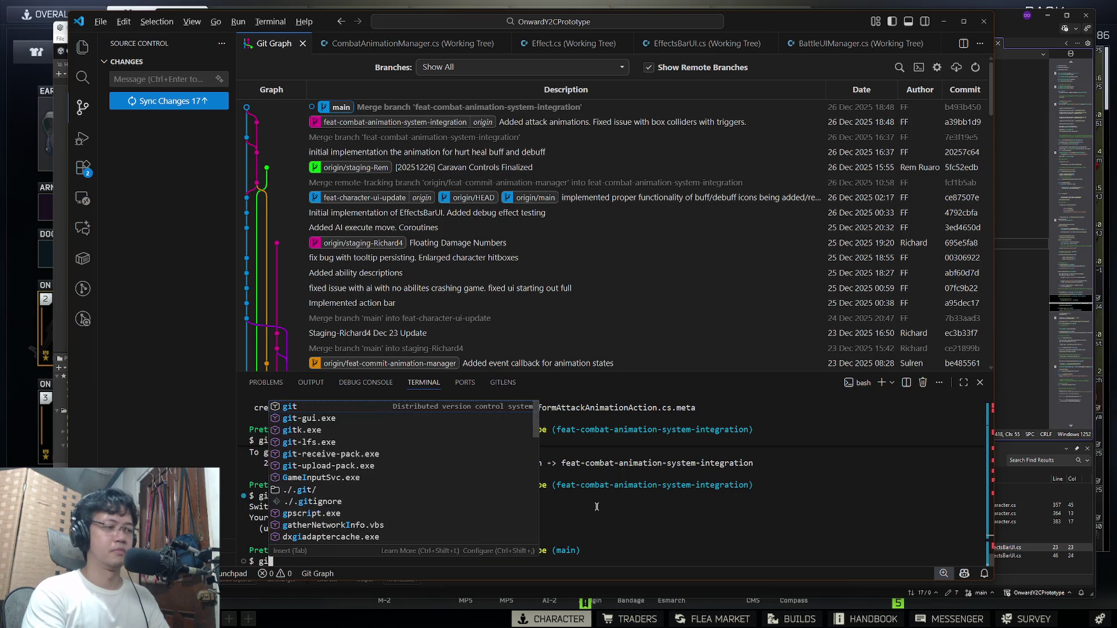
key("Return")
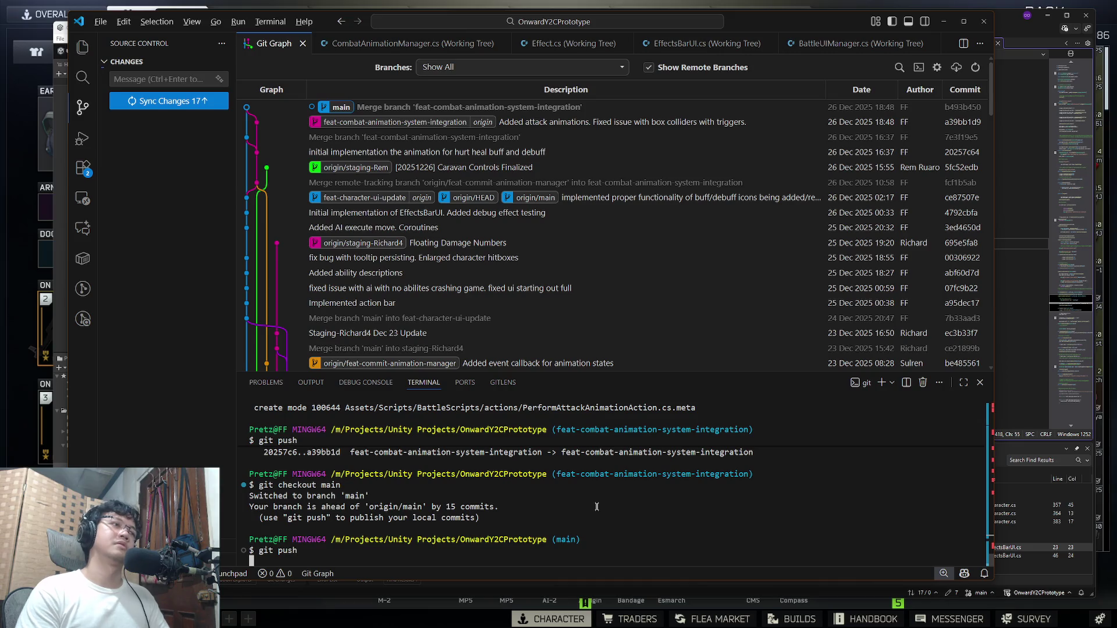
Step: Fetch, check out and pull staging, merge main into it, push, and return to the game
type("gi")
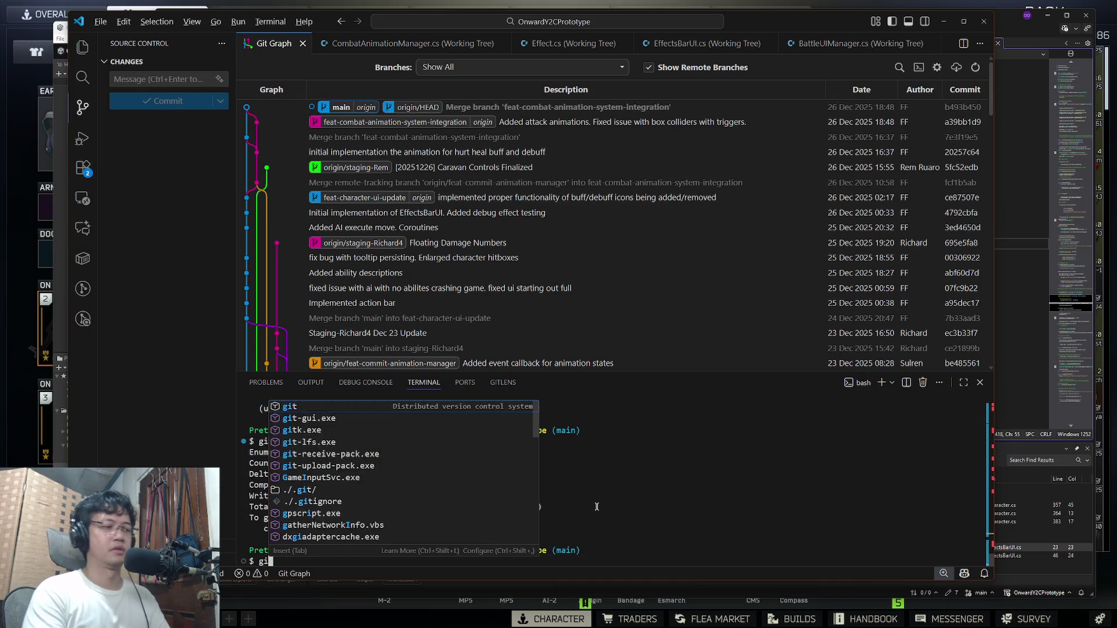
type("t fetch")
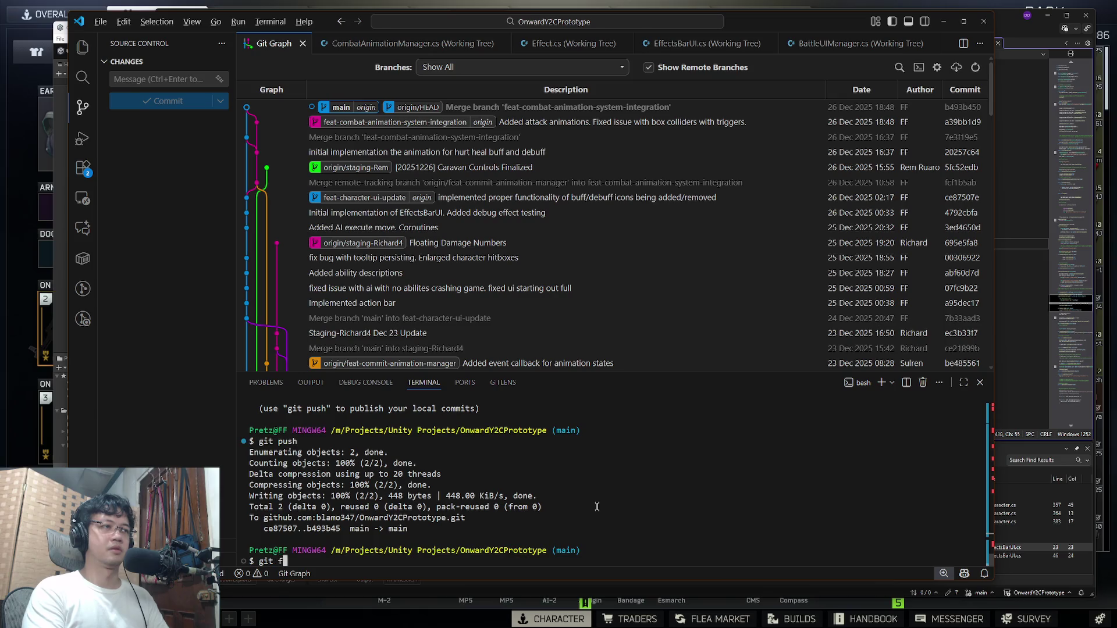
key("Return")
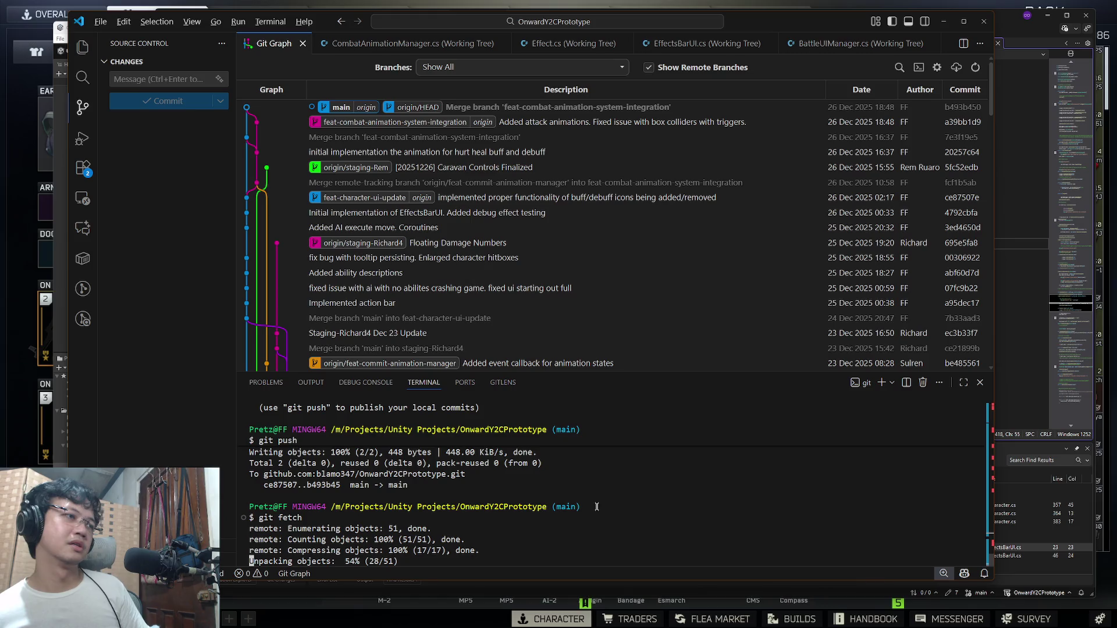
type("git checkout staging")
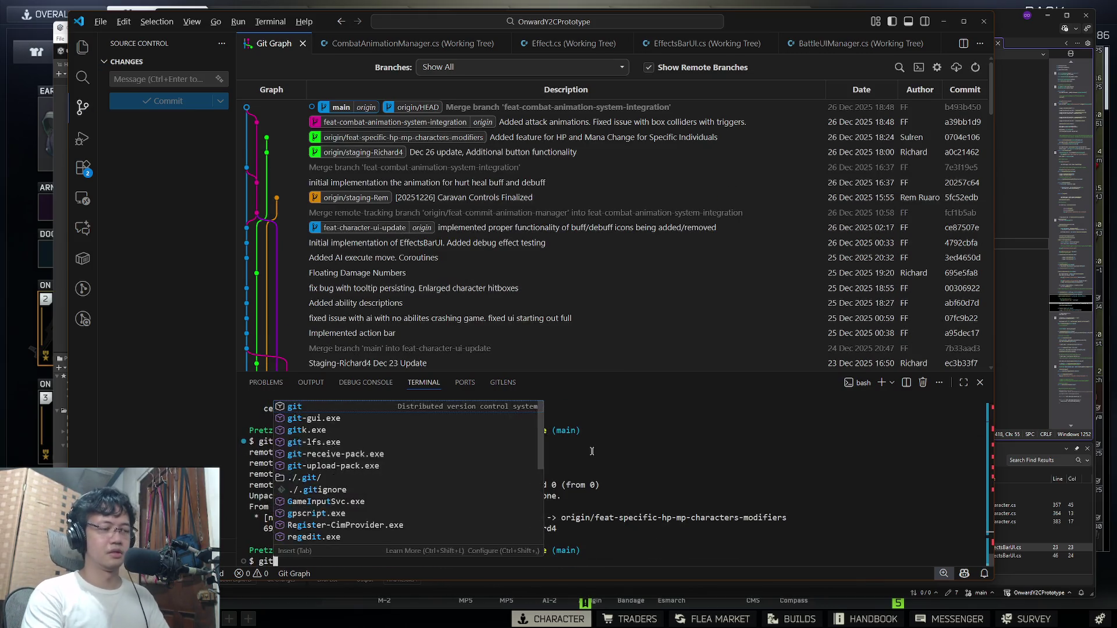
key("Return")
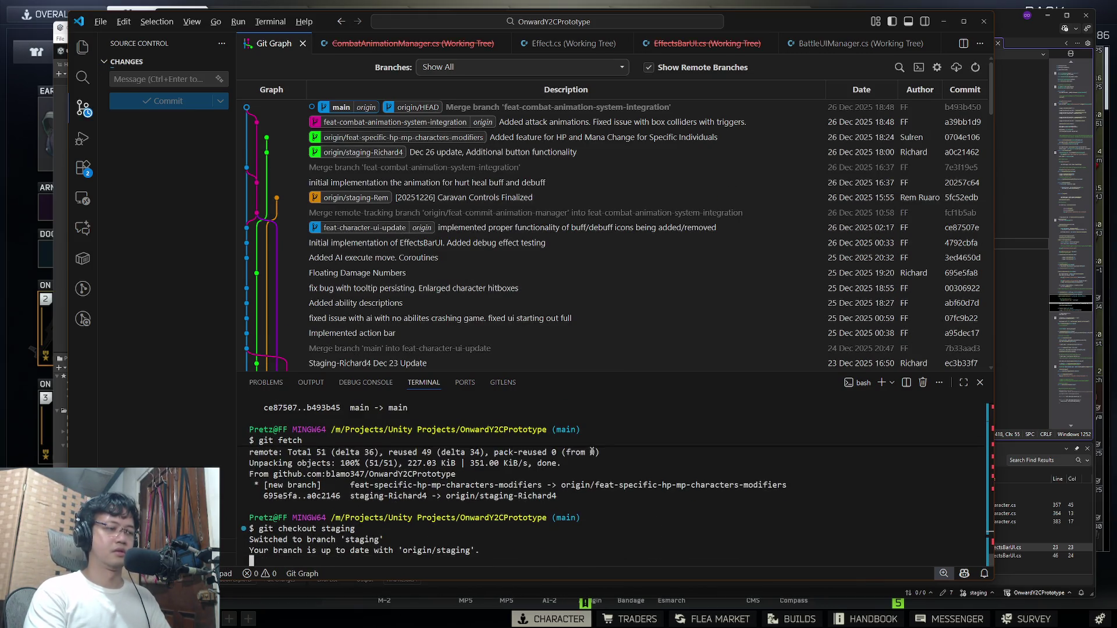
type("git pull")
key("Return")
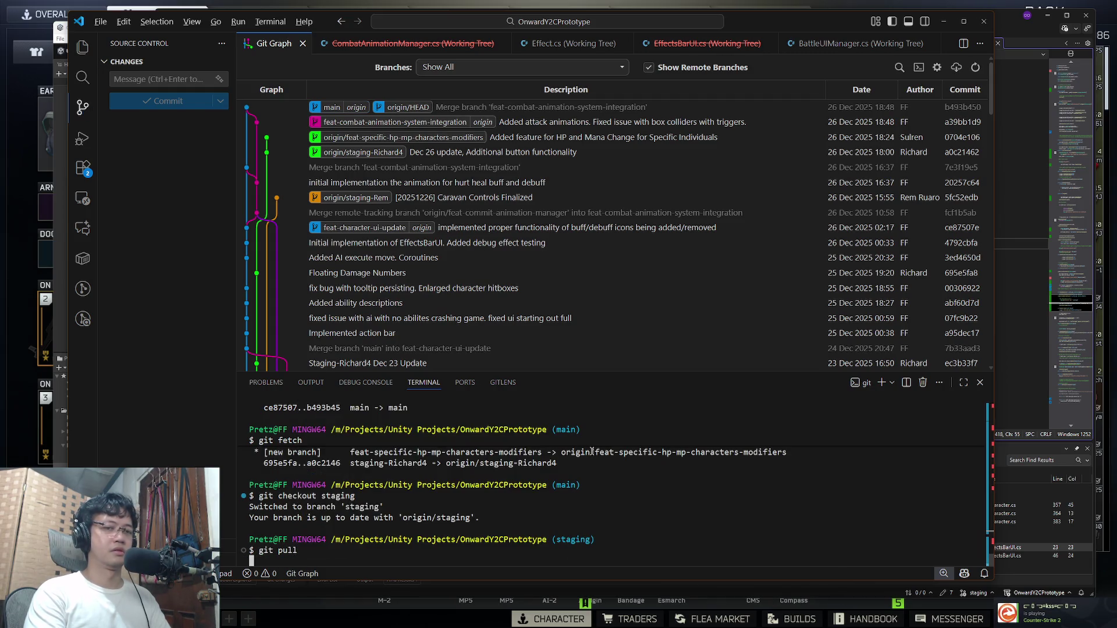
type("git ")
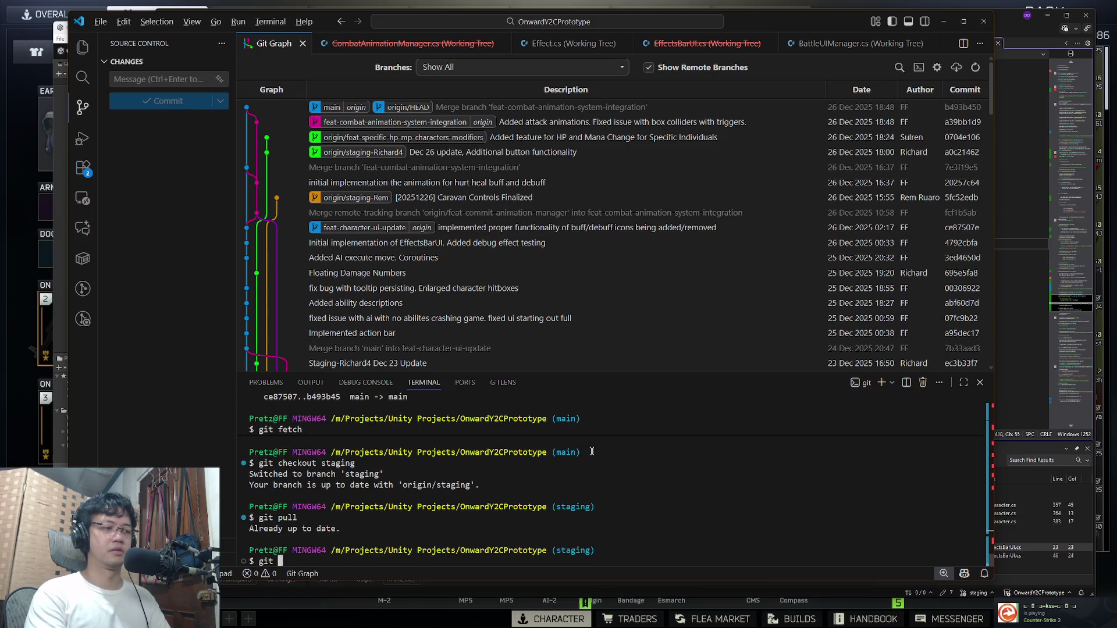
type("merge main")
key("Return")
type("git push")
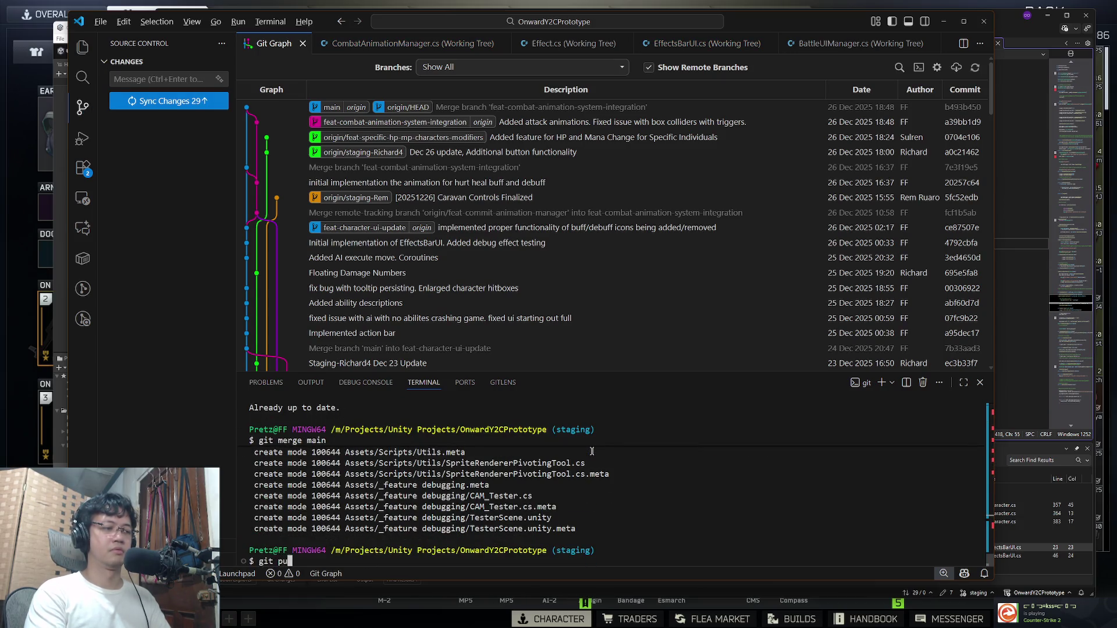
key("Return")
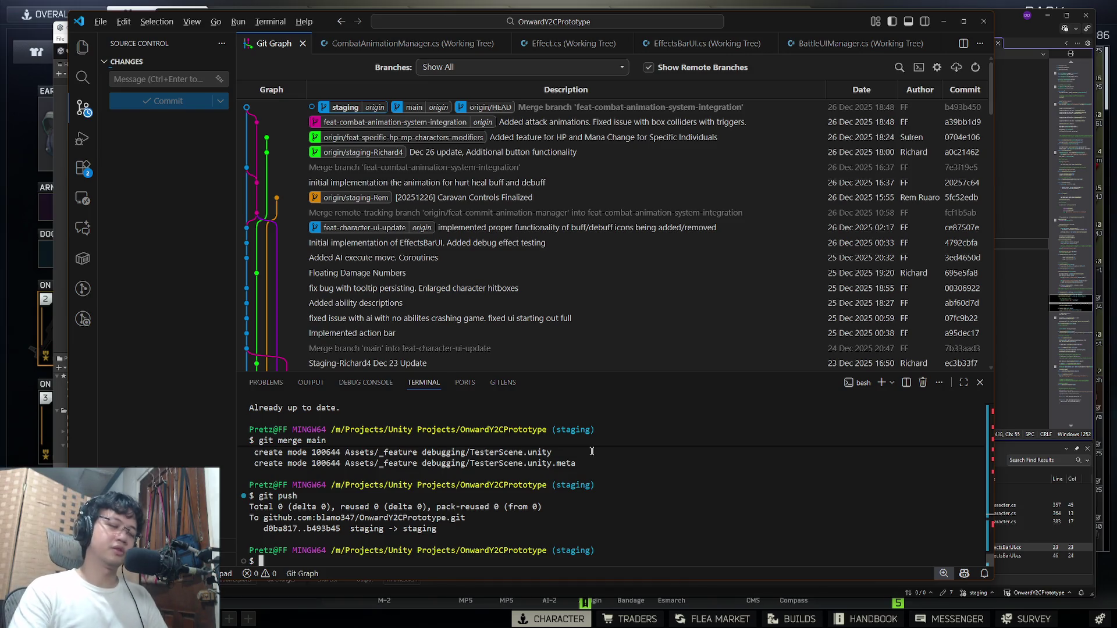
key("alt+Tab")
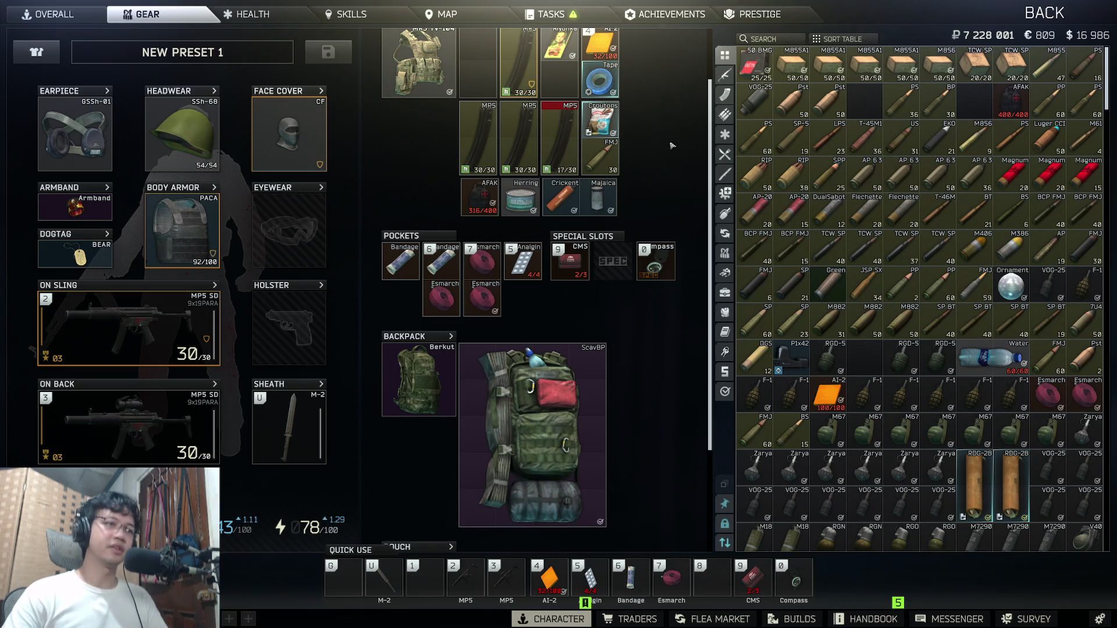
Step: Move an item into the stash and place the F scdr beside the Water bottle
scroll(802, 336, "down", 5)
scroll(802, 336, "down", 5)
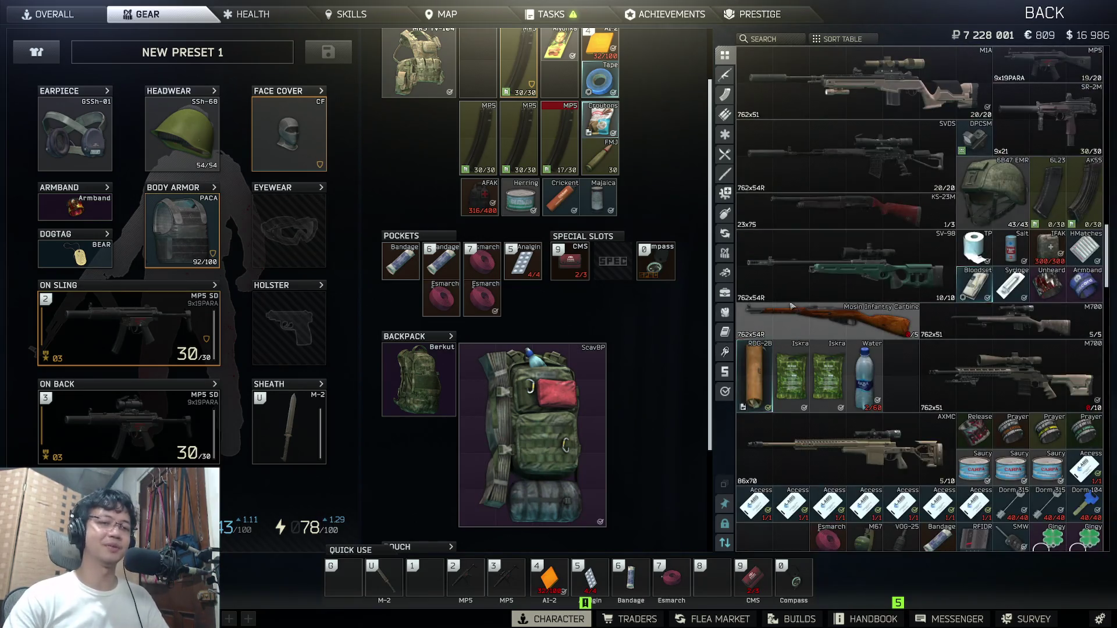
scroll(797, 317, "down", 15)
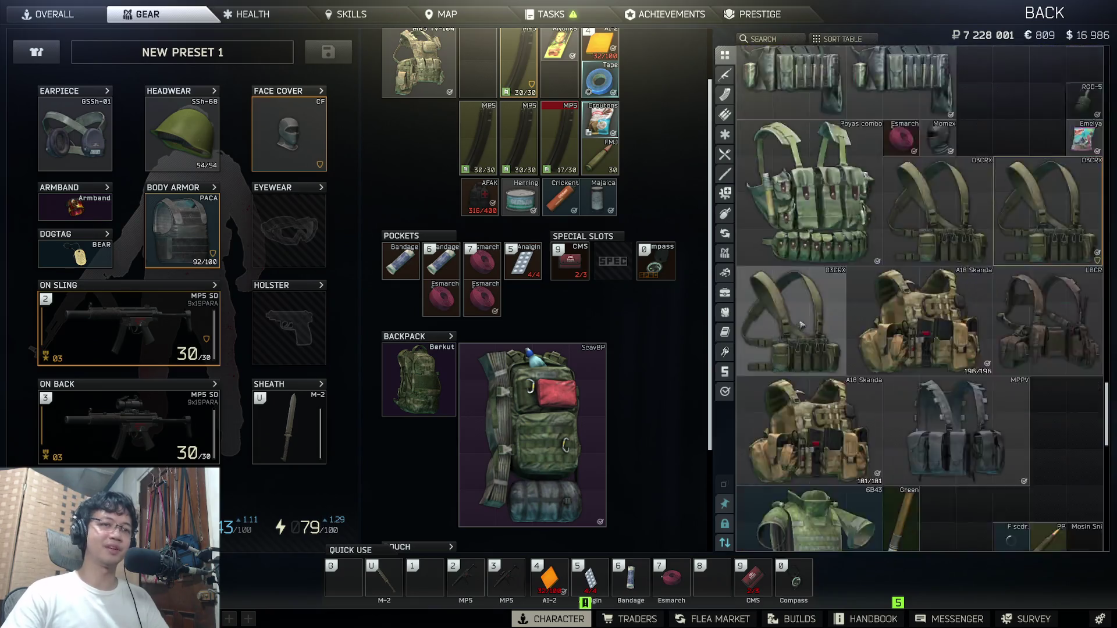
scroll(802, 327, "down", 8)
scroll(792, 320, "up", 10)
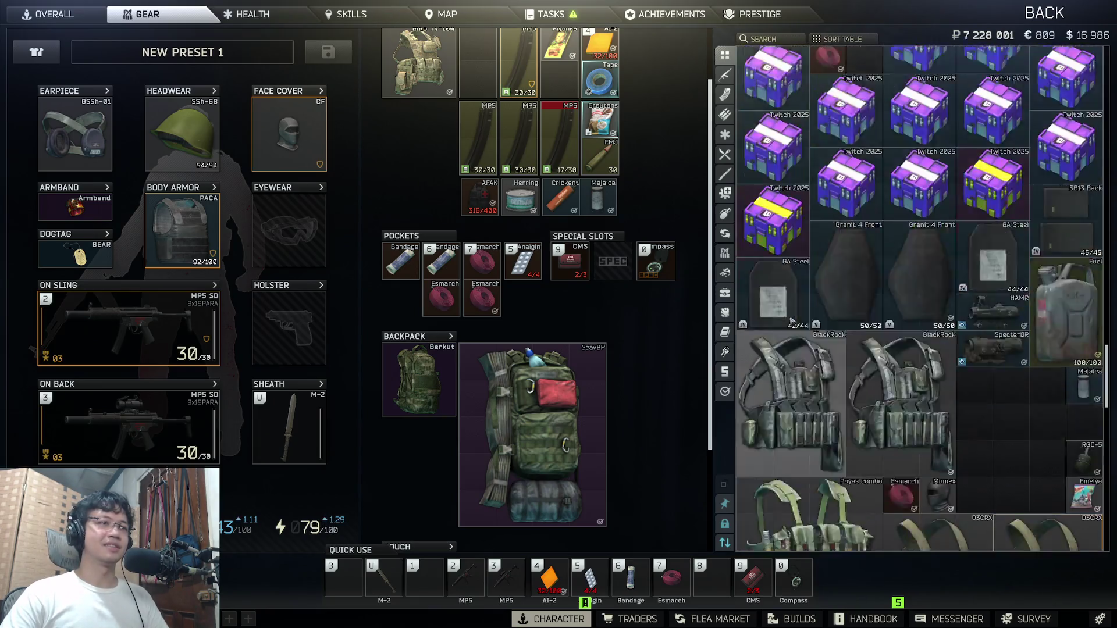
scroll(792, 320, "up", 5)
scroll(524, 174, "up", 2)
mouse_move(559, 116)
left_mouse_down()
mouse_move(974, 239)
mouse_move(943, 119)
mouse_move(976, 239)
mouse_move(1076, 248)
left_mouse_up()
scroll(954, 151, "down", 8)
scroll(1083, 233, "down", 5)
scroll(1088, 215, "up", 4)
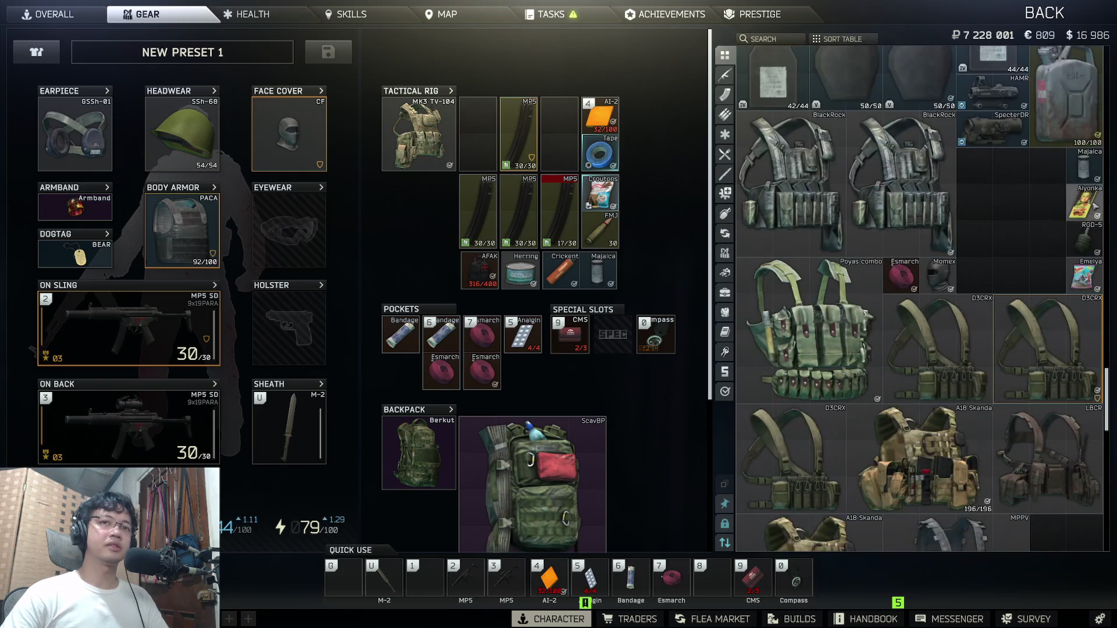
scroll(1094, 209, "down", 5)
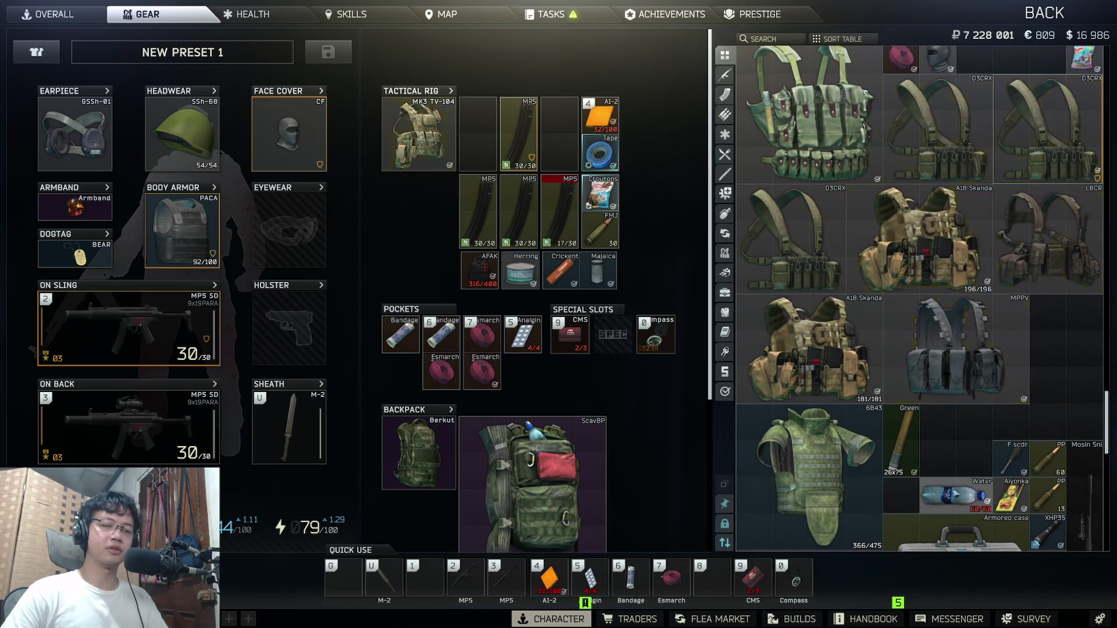
left_click_drag(961, 493, 924, 493)
left_click_drag(1013, 460, 976, 494)
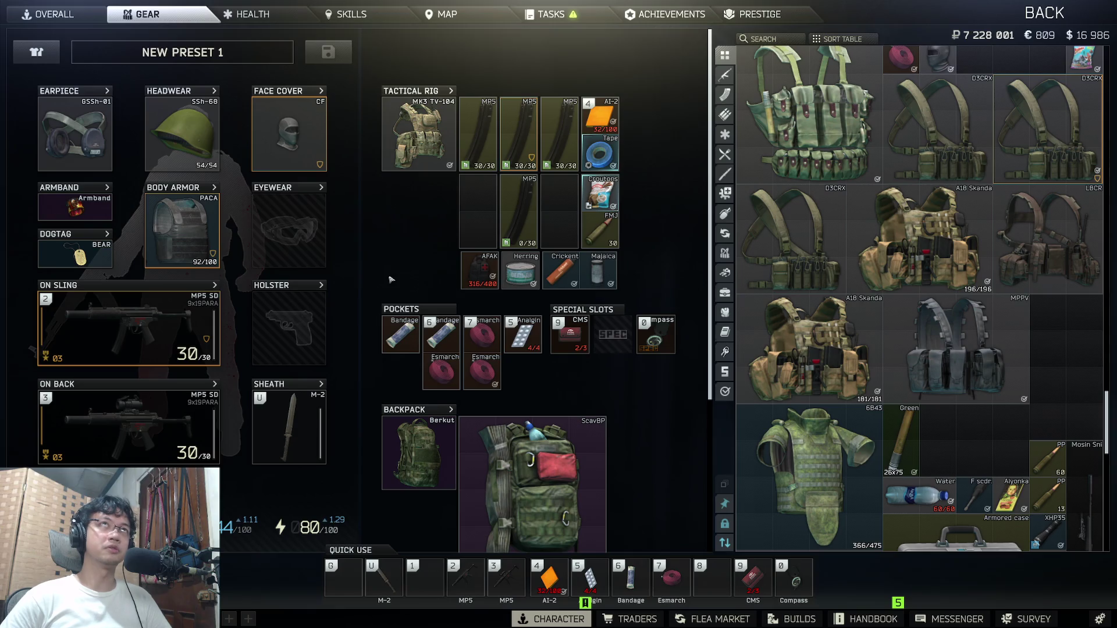
Step: Move one Esmarch out of the pockets and bind the AFAK to quick slot 4
left_click(442, 370, "ctrl")
scroll(570, 384, "down", 3)
scroll(641, 355, "up", 3)
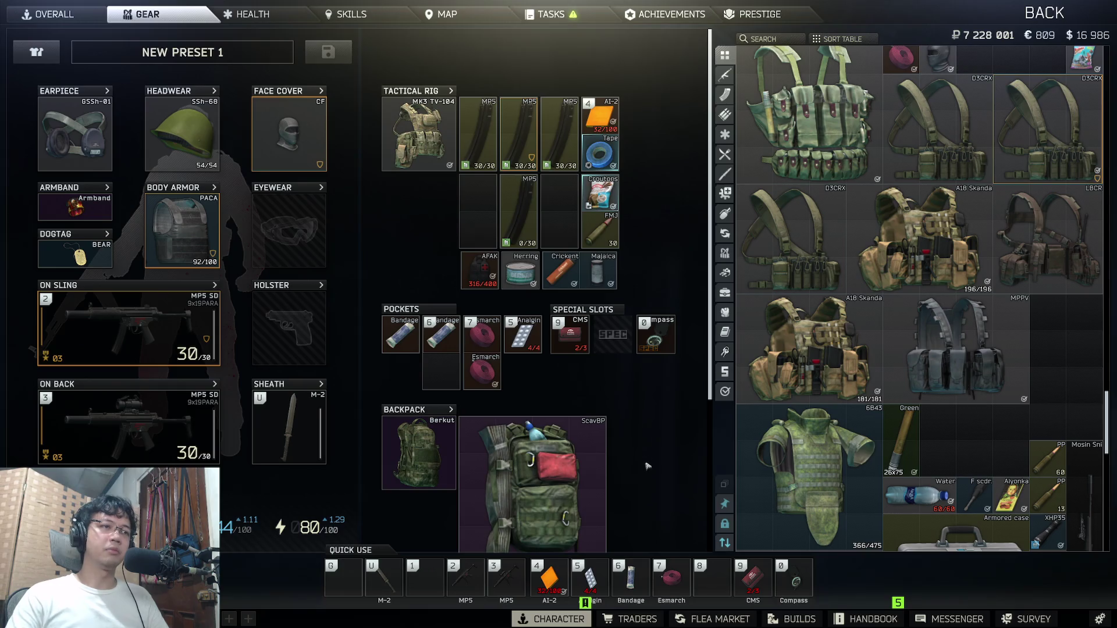
left_click_drag(604, 120, 611, 128)
key("4")
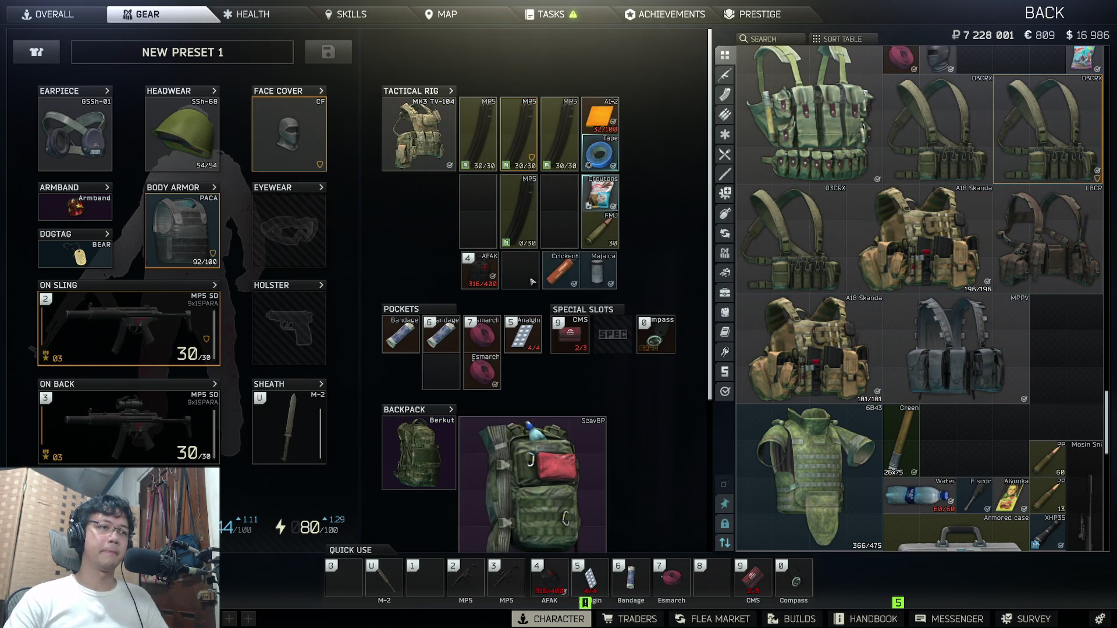
Step: Move the Majaica, Crickent, Tape and Croutons into the stash, then put the FMJ in the Ammo box and sort it
left_click(595, 274, "ctrl")
left_click(562, 271, "ctrl")
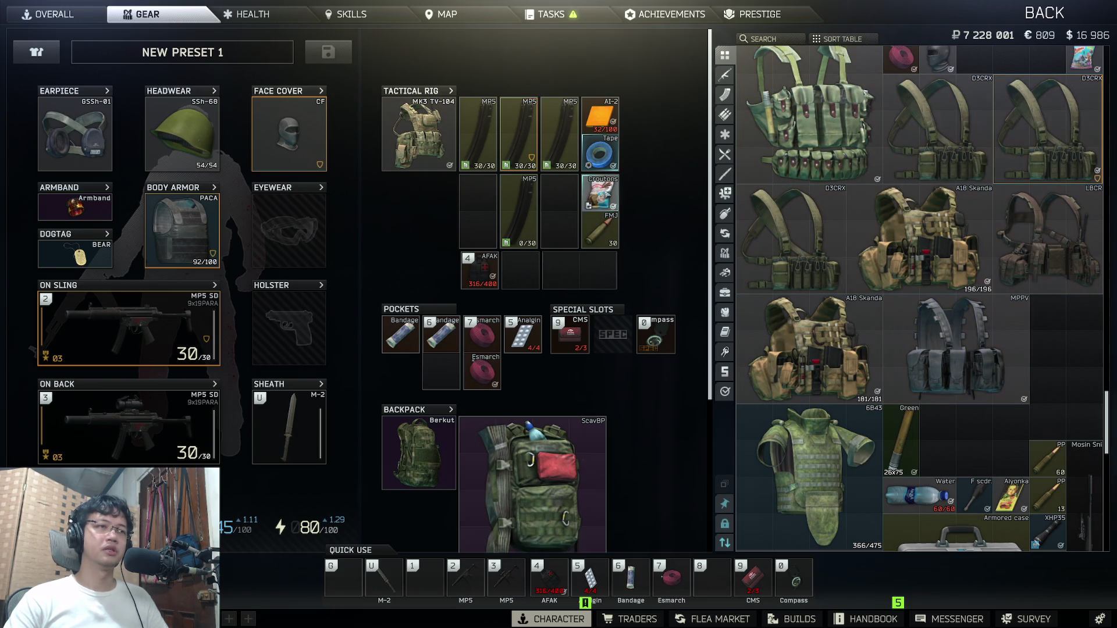
scroll(815, 279, "down", 10)
left_click_drag(600, 152, 820, 280)
left_click(601, 198, "ctrl")
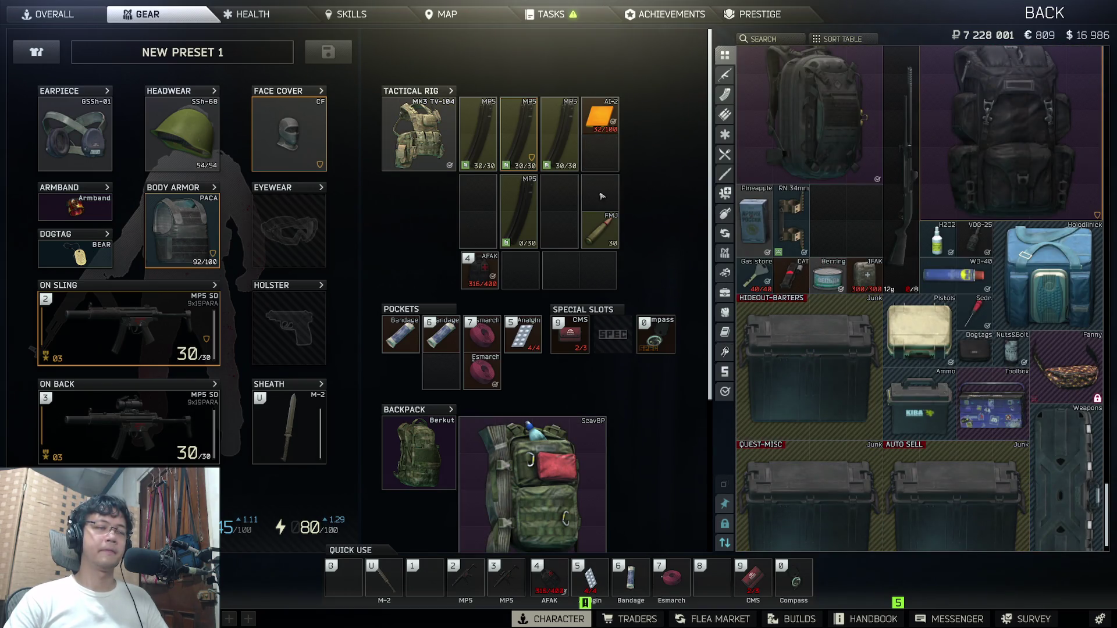
left_click_drag(607, 230, 629, 225)
left_click(664, 183)
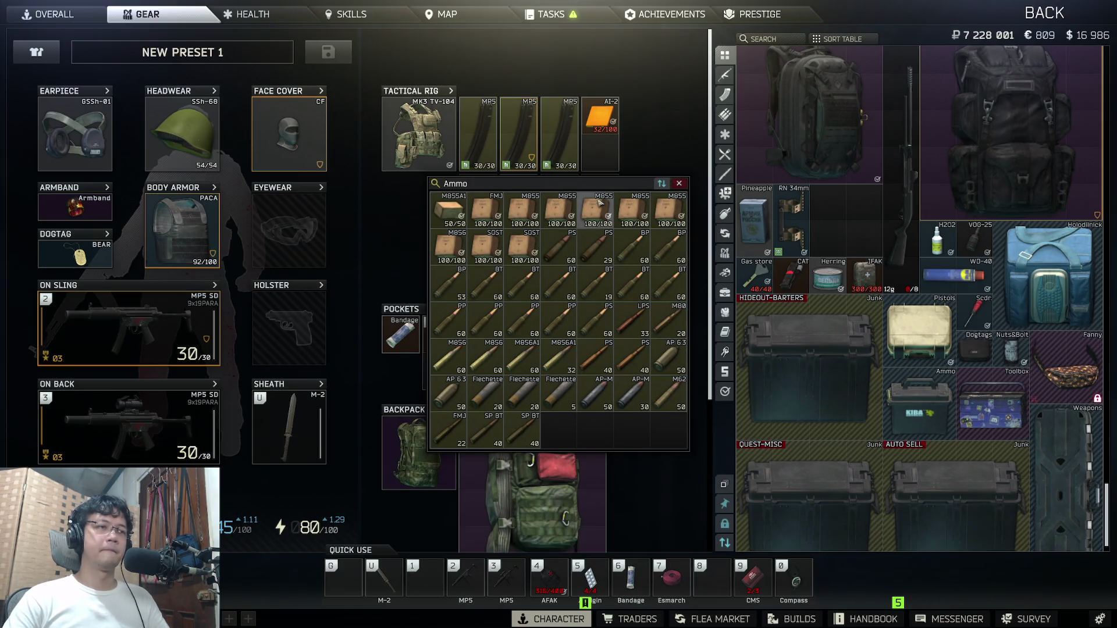
Step: Search stored items for 'FMJ' and transfer the FMJ stacks into the ammo case
left_click_drag(646, 183, 872, 185)
mouse_move(756, 185)
left_mouse_down()
mouse_move(574, 154)
mouse_move(461, 155)
left_mouse_up()
left_click(758, 39)
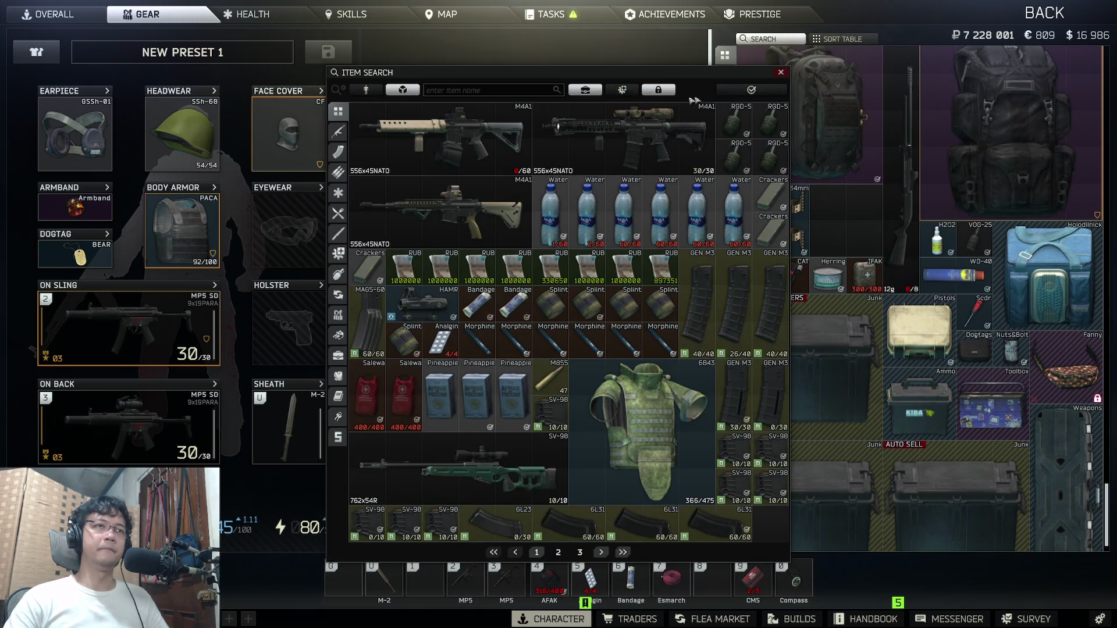
left_click_drag(513, 78, 727, 77)
left_click(716, 95)
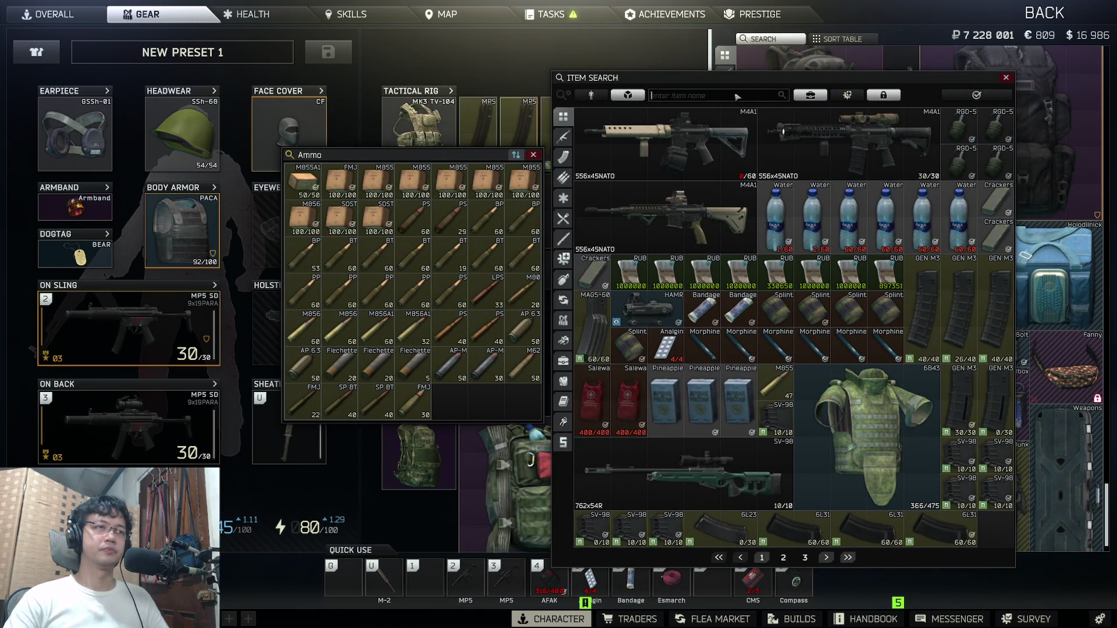
type("FMJ")
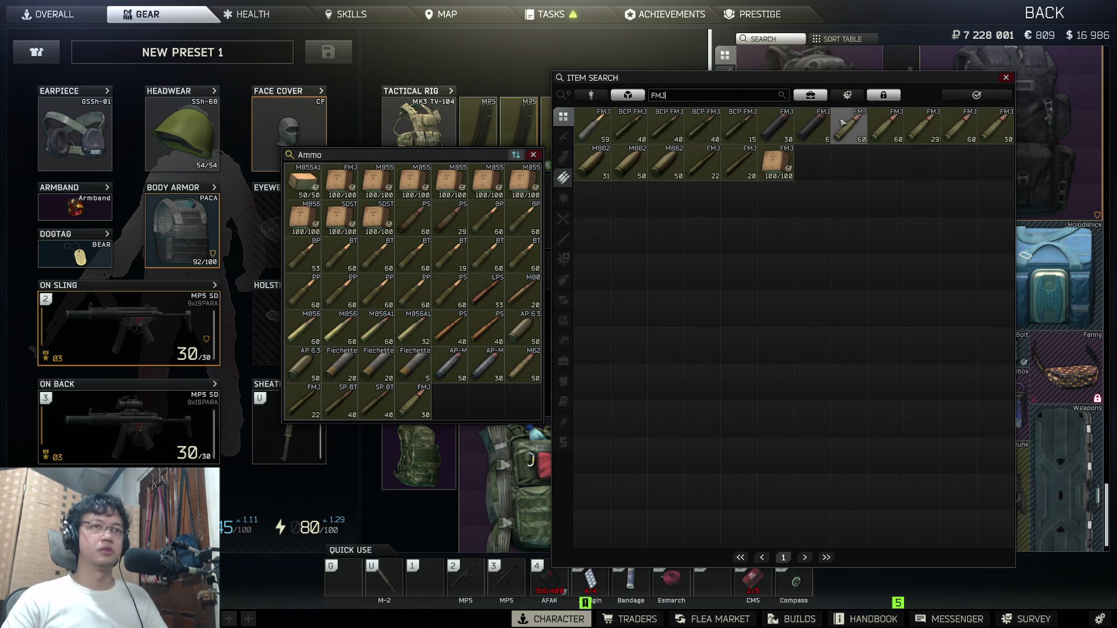
left_click(851, 131, "ctrl")
left_click(851, 131, "ctrl")
left_click(851, 131, "ctrl")
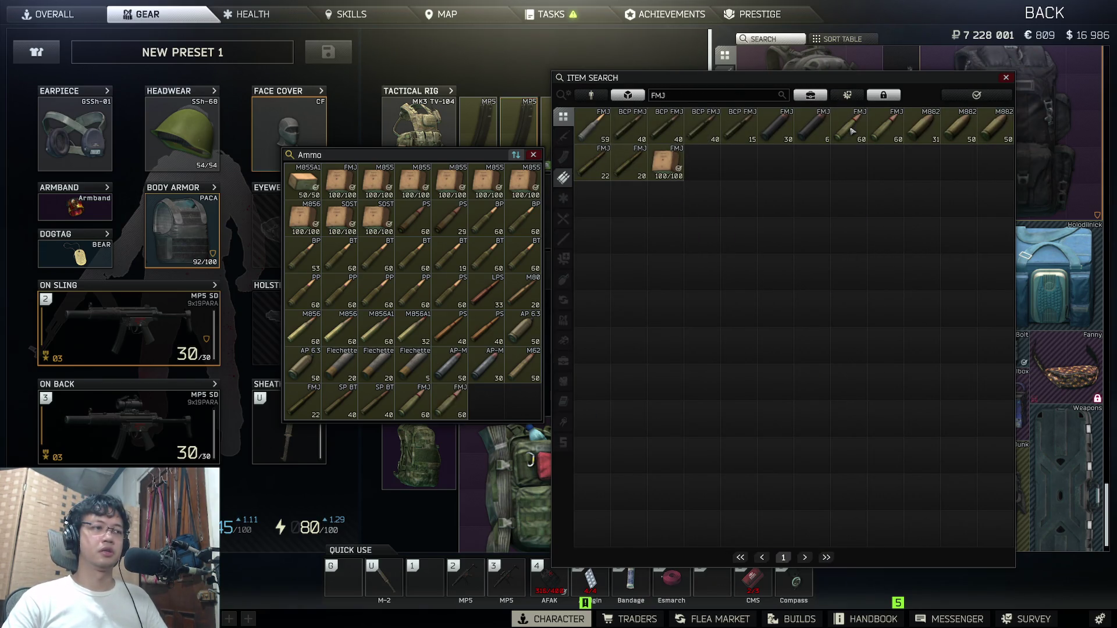
left_click(851, 131, "ctrl")
left_click(851, 131, "ctrl")
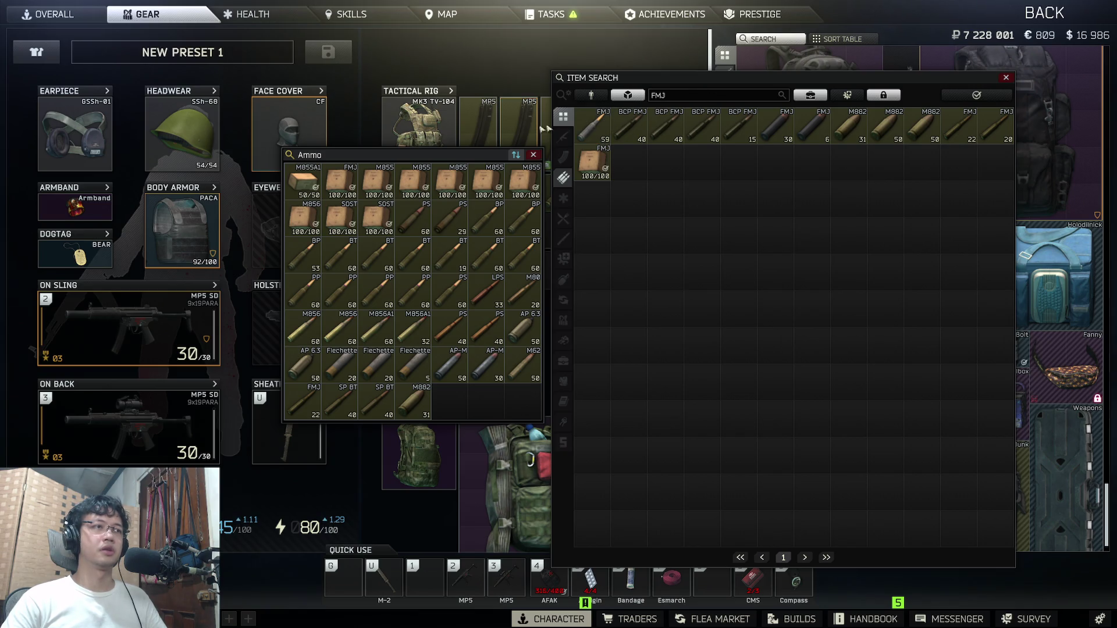
key("Escape")
Step: Move the rig's loose FMJ rounds, including the FMJ 59 stack, into the ammo case
mouse_move(494, 157)
left_mouse_down()
mouse_move(1041, 150)
mouse_move(952, 148)
left_mouse_up()
left_click(559, 192, "ctrl")
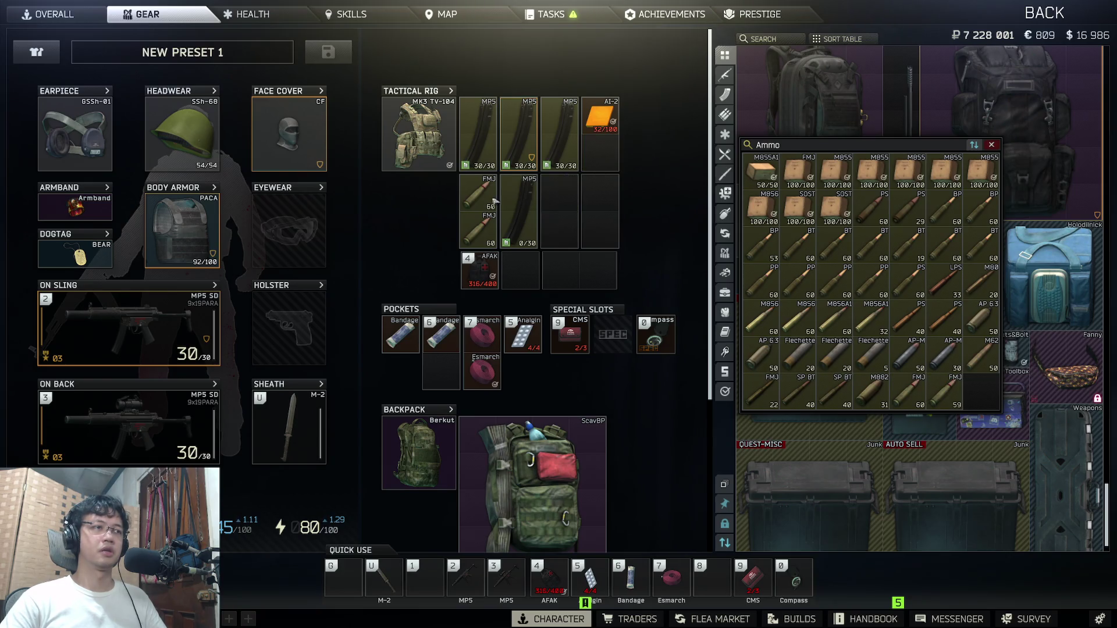
left_click(478, 192, "ctrl")
left_click(478, 230, "ctrl")
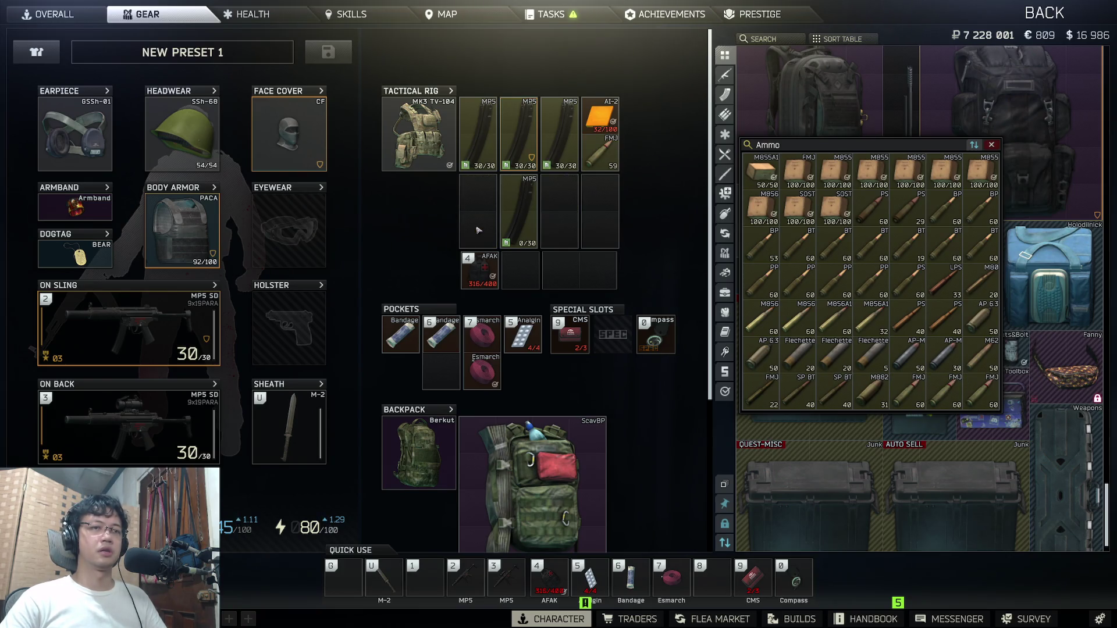
left_click(600, 155, "ctrl")
key("Escape")
Step: Put the AI-2 beside the AFAK and load the empty MP5 magazine to 30/30 with 9x19
left_click_drag(519, 209, 478, 204)
left_click_drag(600, 116, 617, 128)
left_click_drag(510, 276, 512, 272)
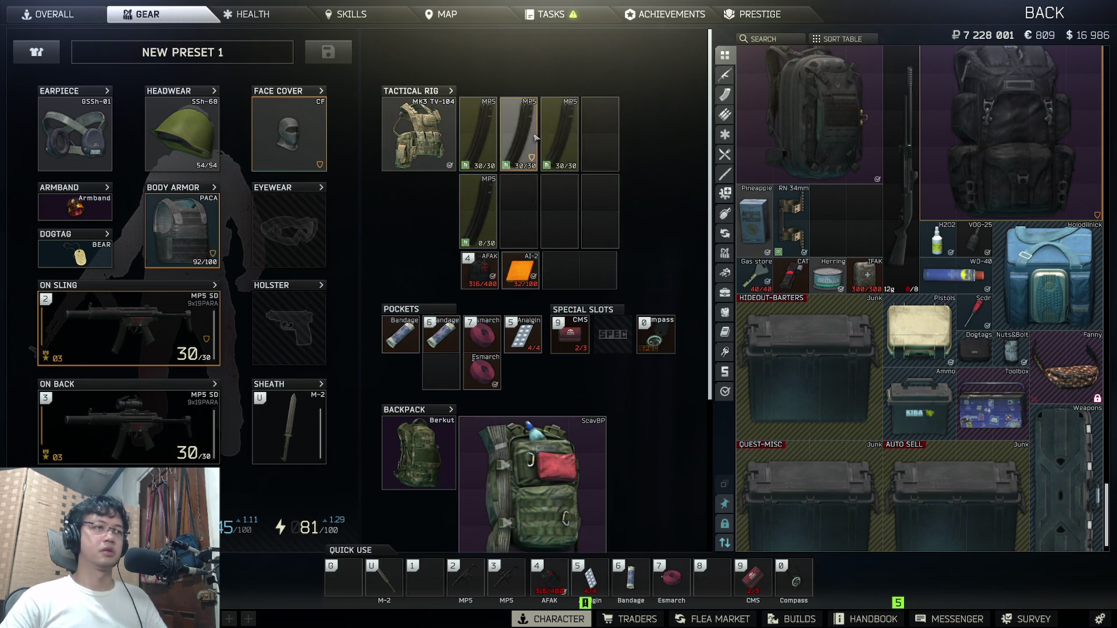
right_click(493, 212)
mouse_move(547, 261)
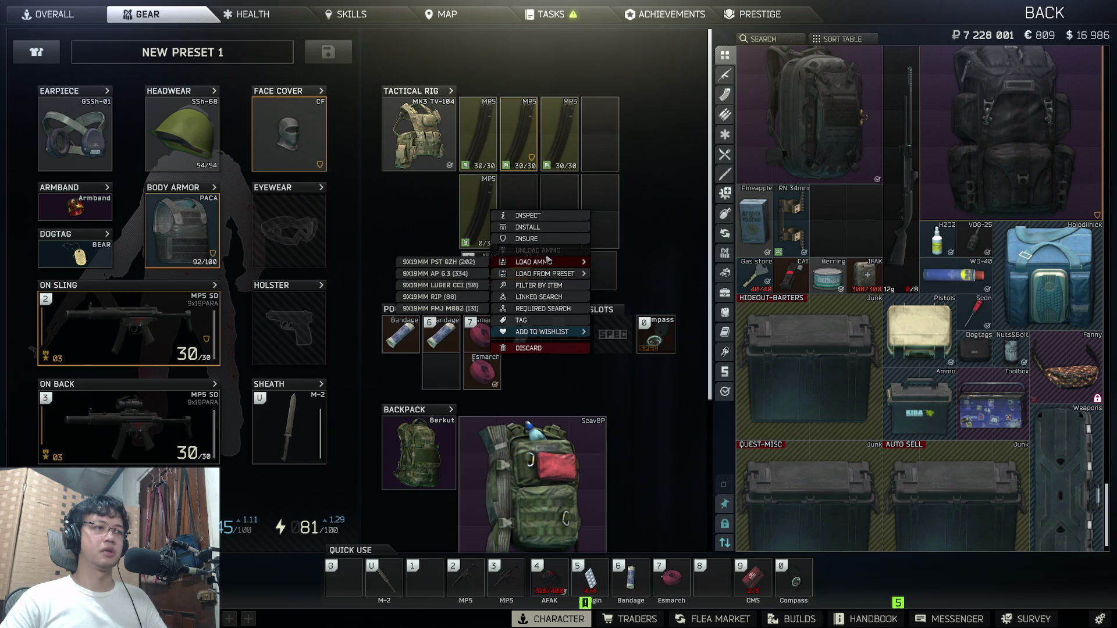
left_click(447, 262)
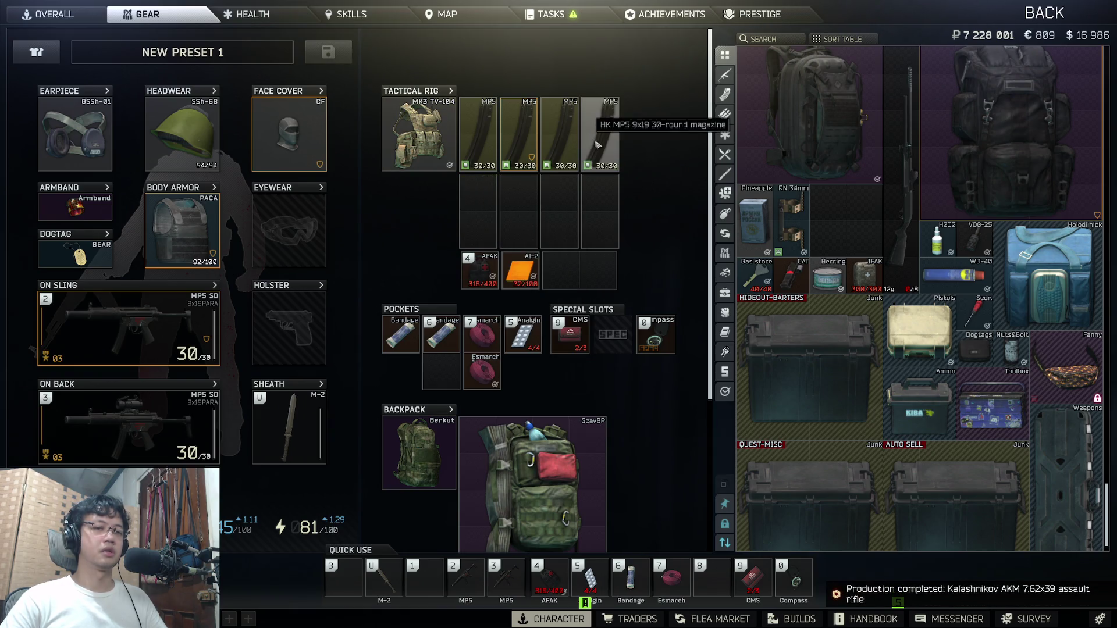
scroll(701, 376, "down", 1)
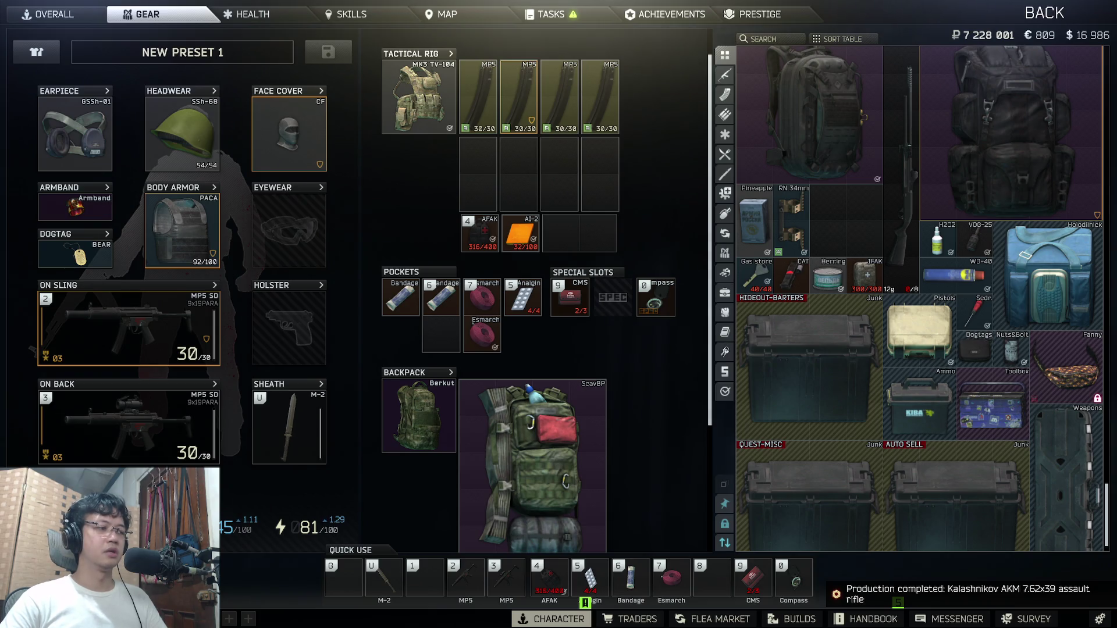
key("Escape")
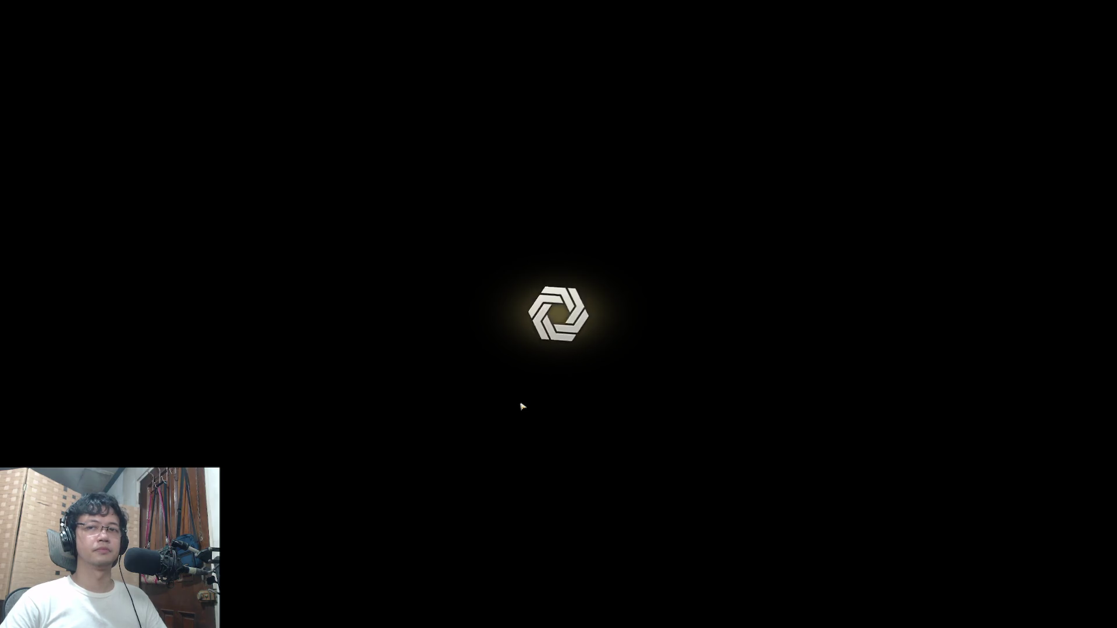
Step: Bring up Unity and Unity Hub, then move '[COMBAT ANIMATION 2] Integrate animations' into Done
key("super")
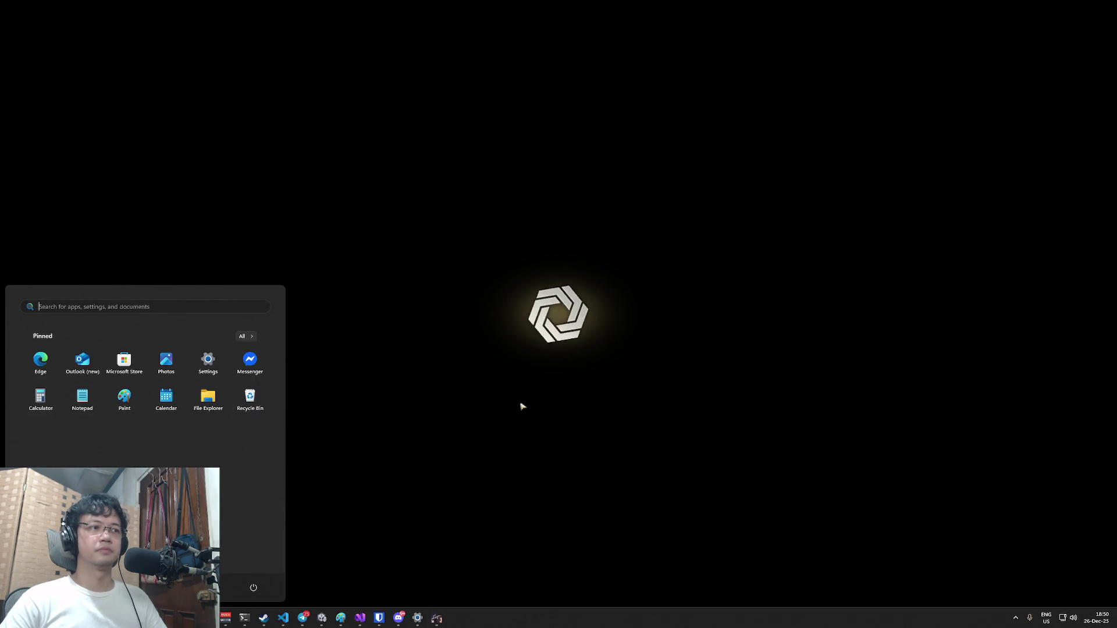
key("super")
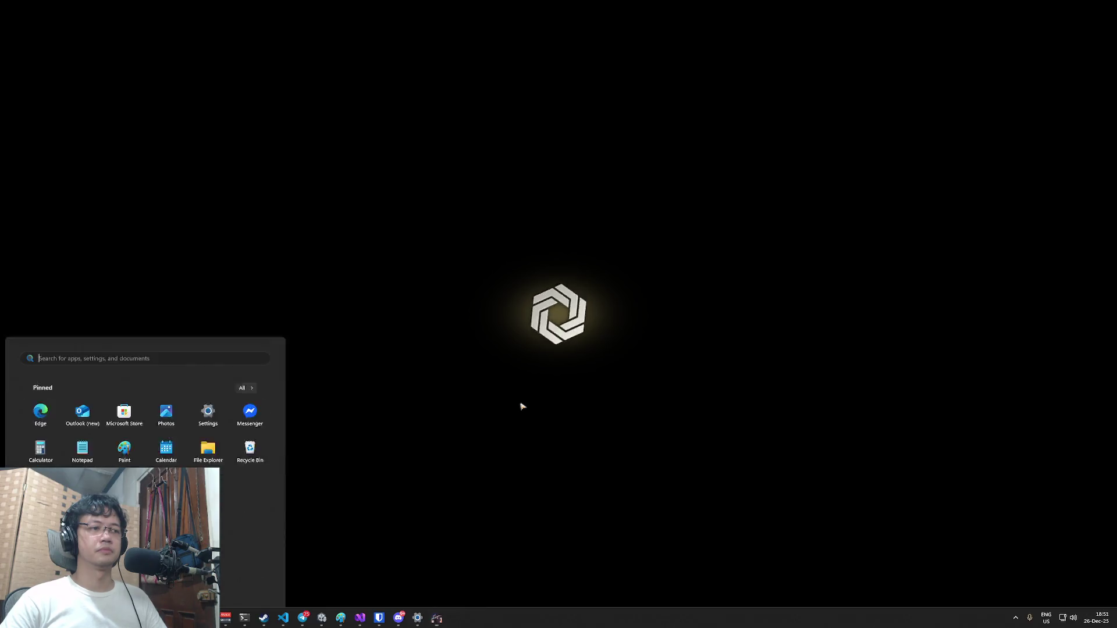
key("super")
key("super")
key("super")
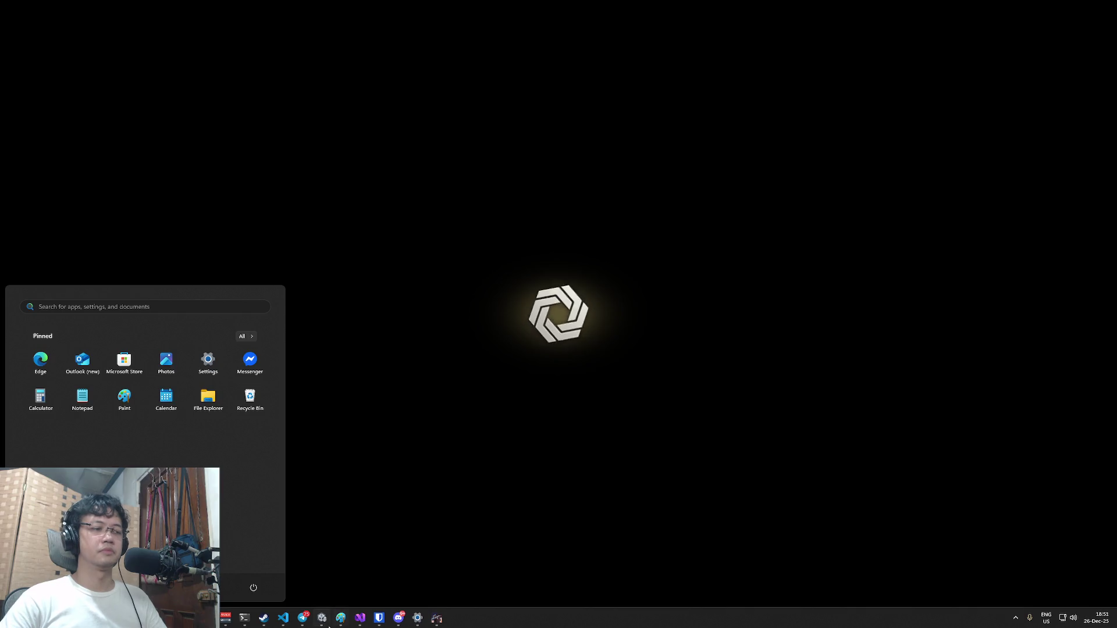
key("super")
key("super")
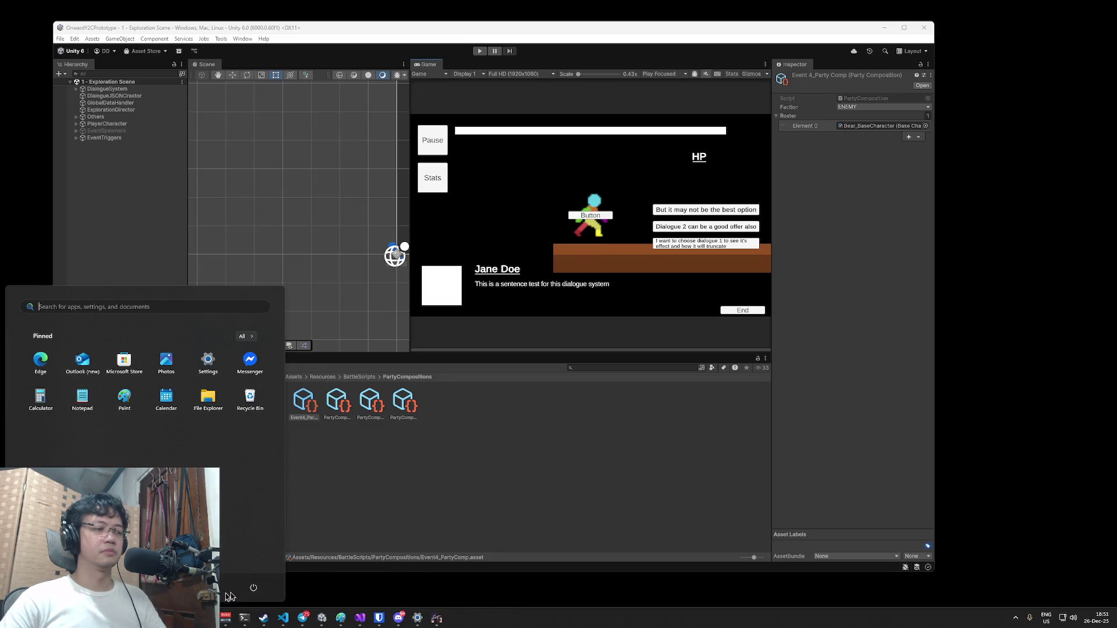
key("super")
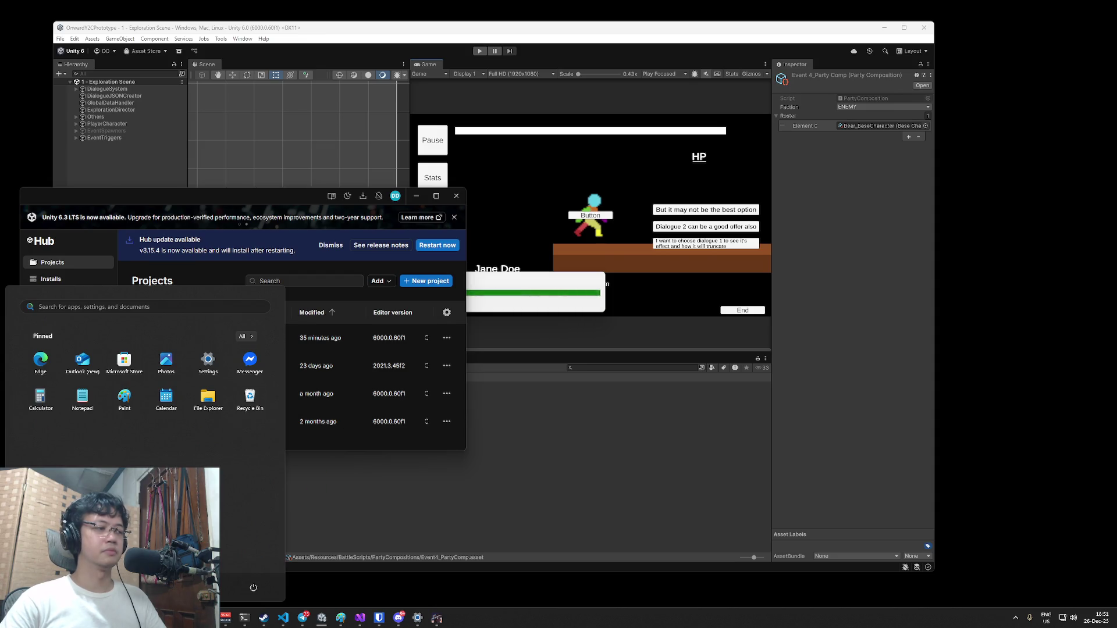
key("alt+Tab")
left_click_drag(687, 171, 814, 190)
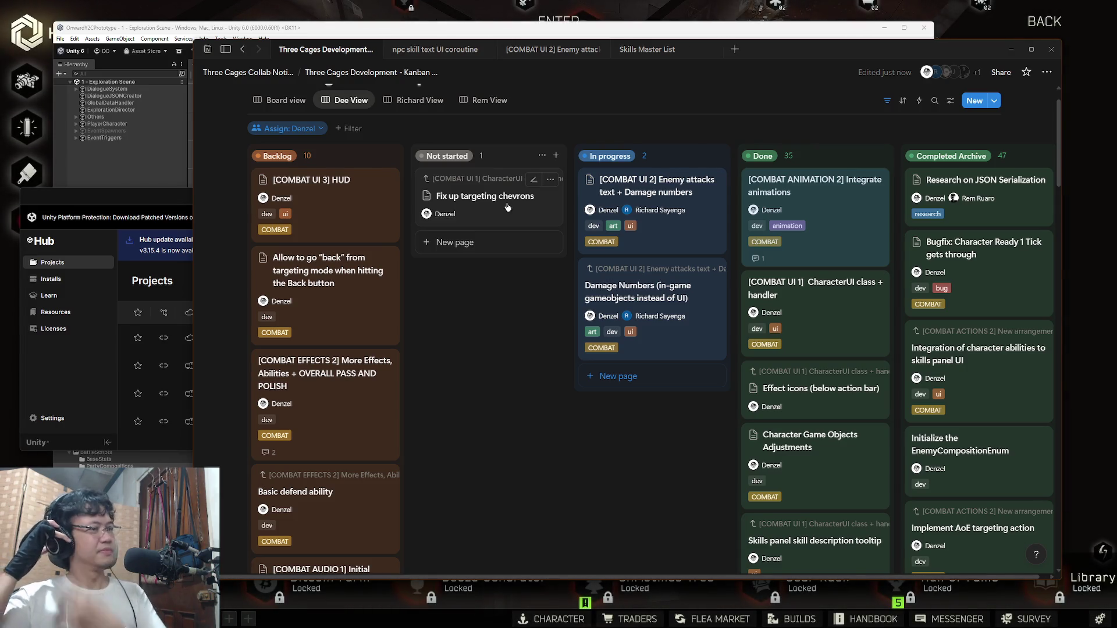
Step: Move the [COMBAT UI 3] HUD and 'Allow to go back' cards to Not started and review the HUD page
mouse_move(337, 195)
left_mouse_down()
mouse_move(489, 192)
mouse_move(579, 215)
mouse_move(536, 249)
left_mouse_up()
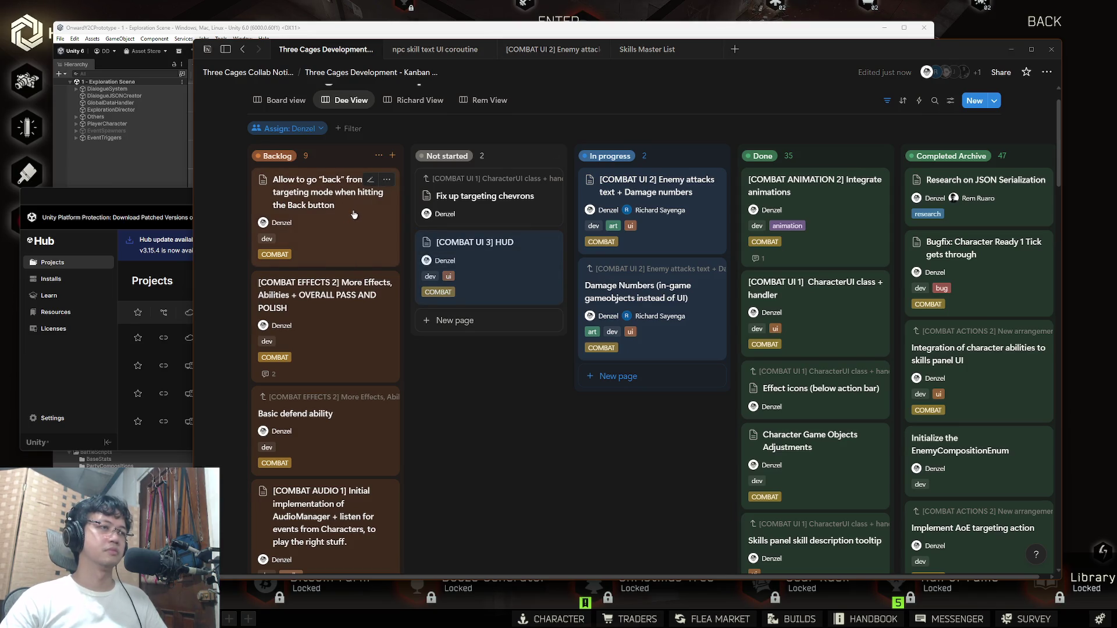
mouse_move(341, 212)
left_mouse_down()
mouse_move(513, 285)
mouse_move(519, 248)
left_mouse_up()
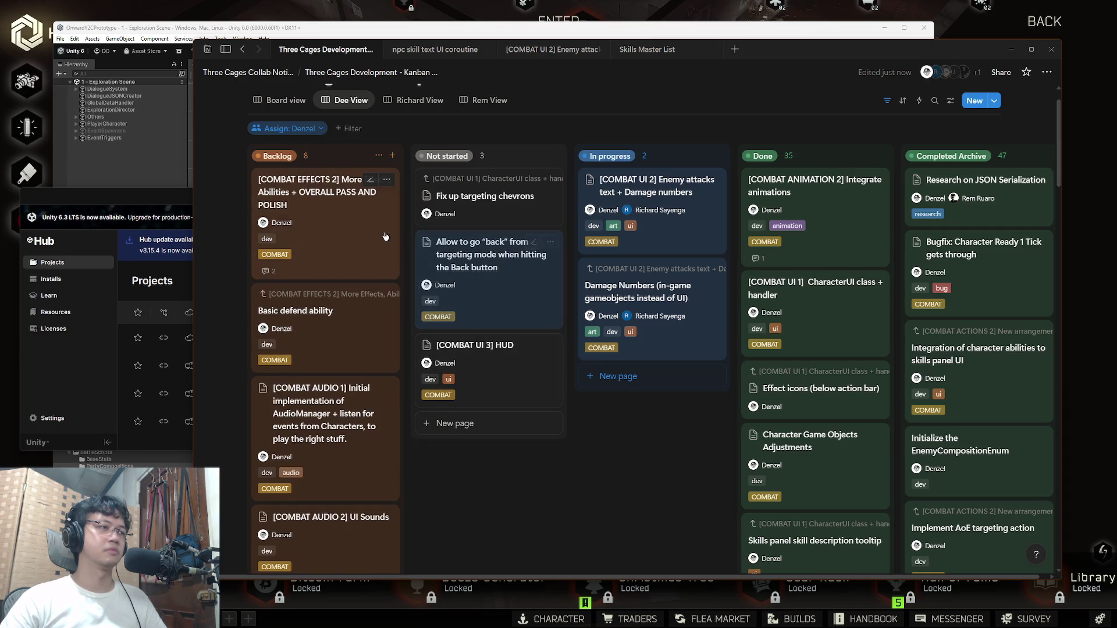
mouse_move(488, 196)
left_mouse_down()
mouse_move(488, 391)
mouse_move(466, 414)
mouse_move(475, 401)
left_mouse_up()
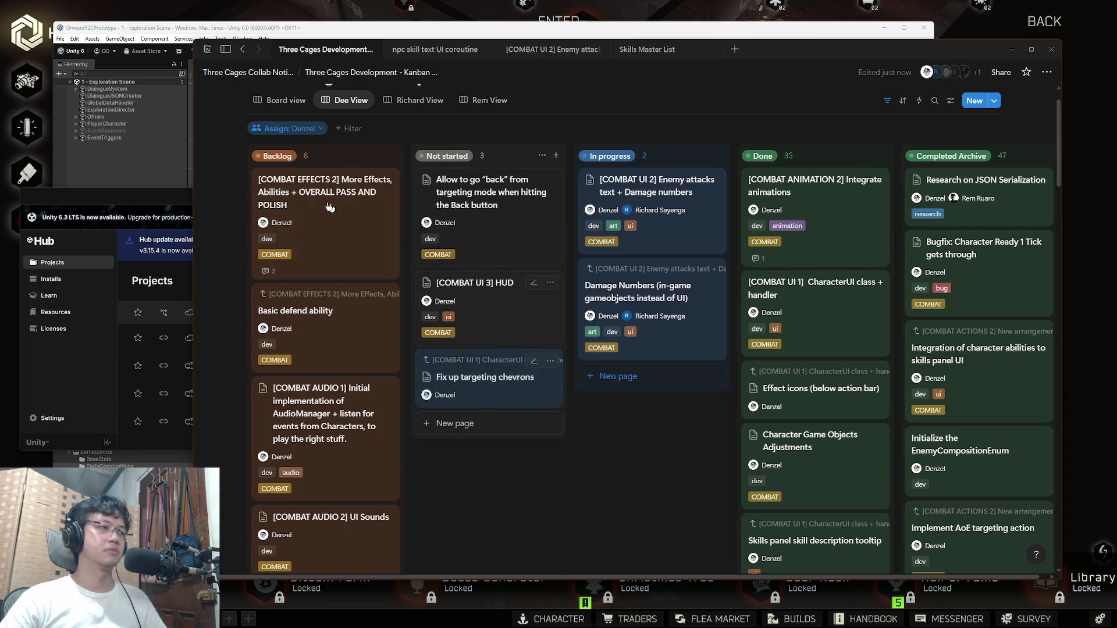
left_click(488, 284)
scroll(896, 268, "down", 6)
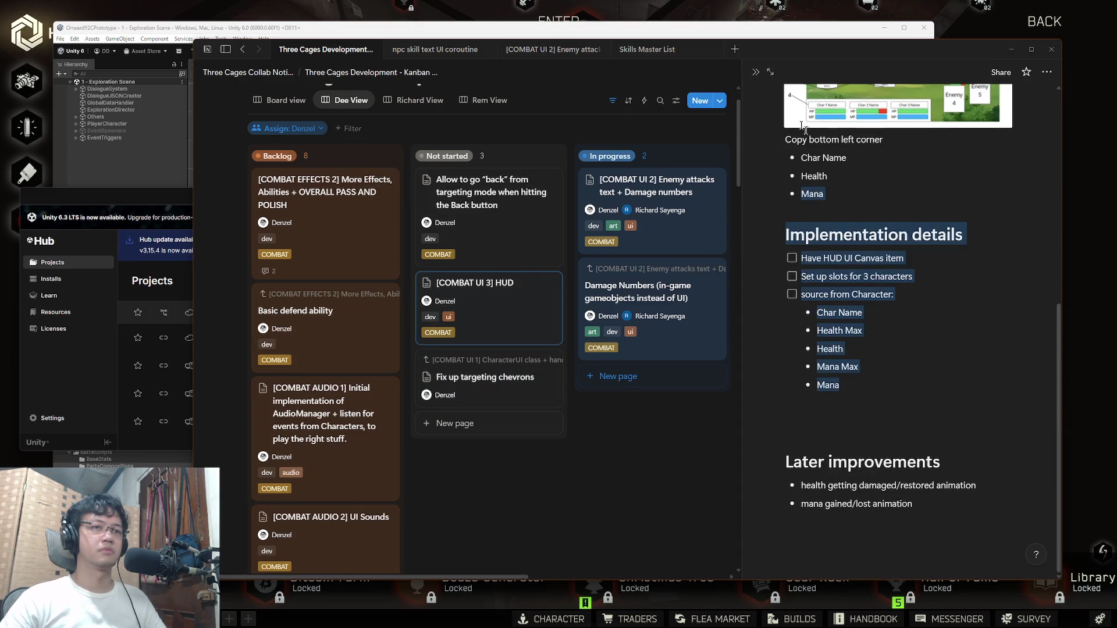
scroll(876, 258, "up", 4)
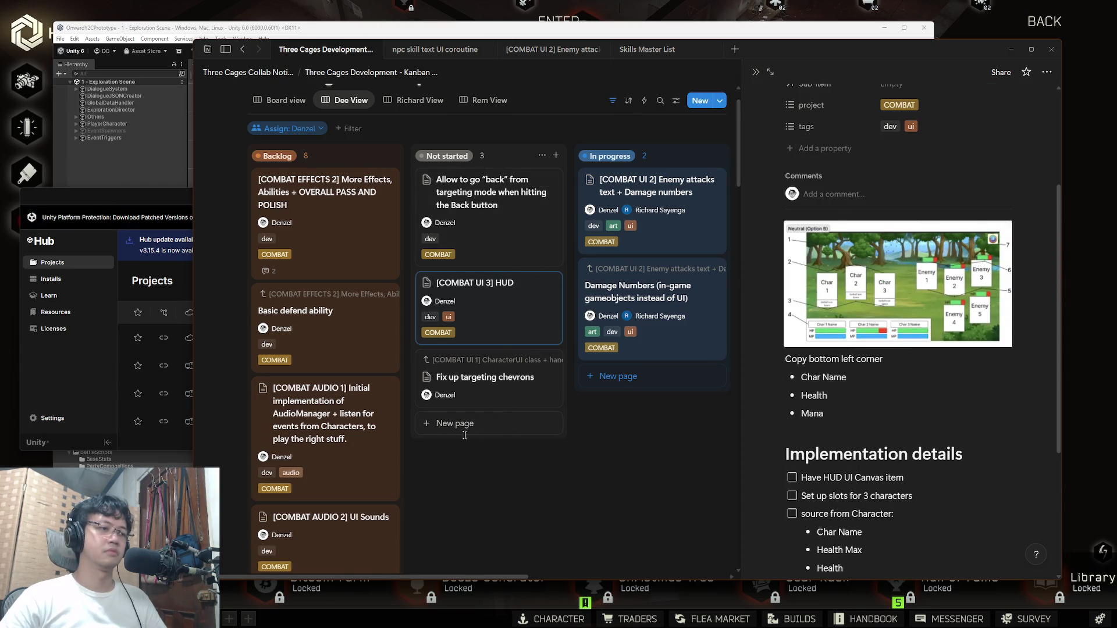
left_click(451, 425)
Step: Add a Not started card titled 'Add npc healthbars element', then return to the game
left_click(456, 424)
type("Add enemy healthbars")
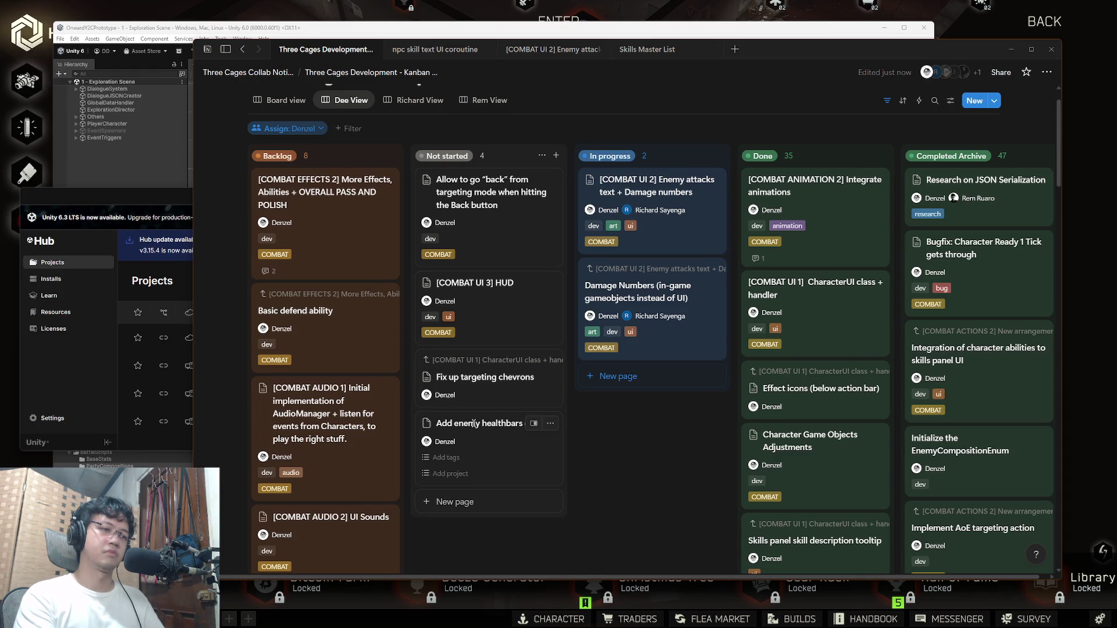
key("Return")
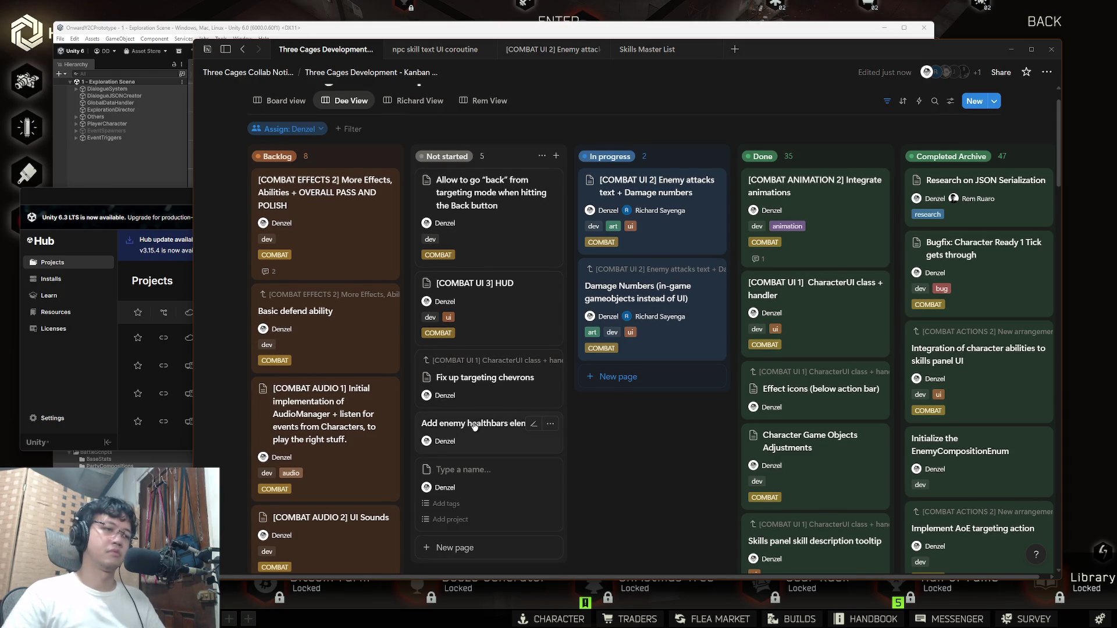
left_click(476, 426)
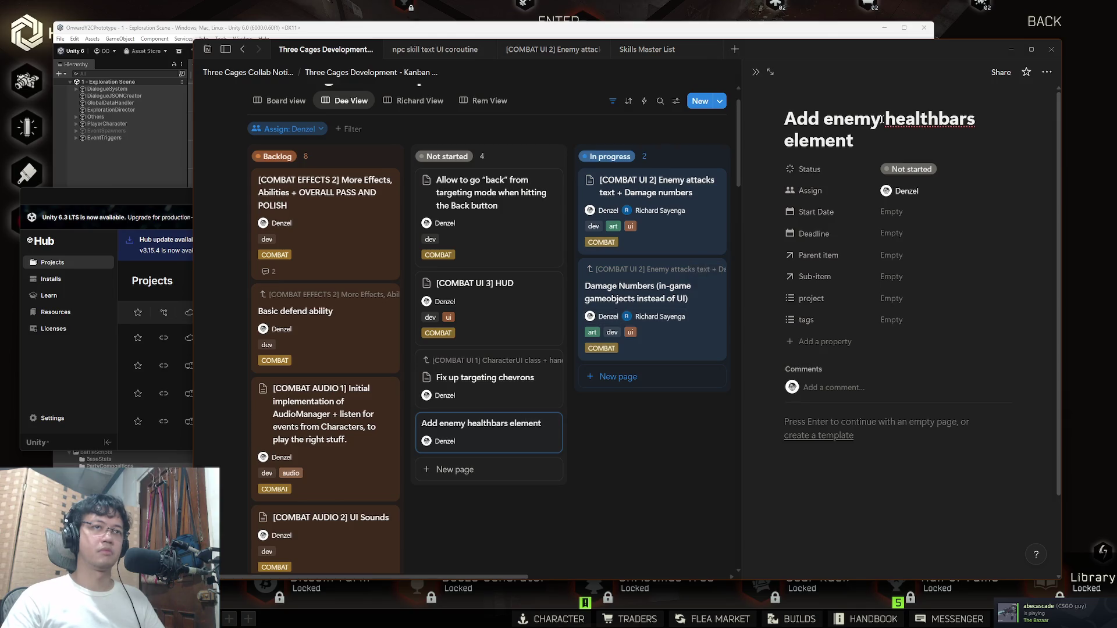
key("ctrl+BackSpace")
type("npc")
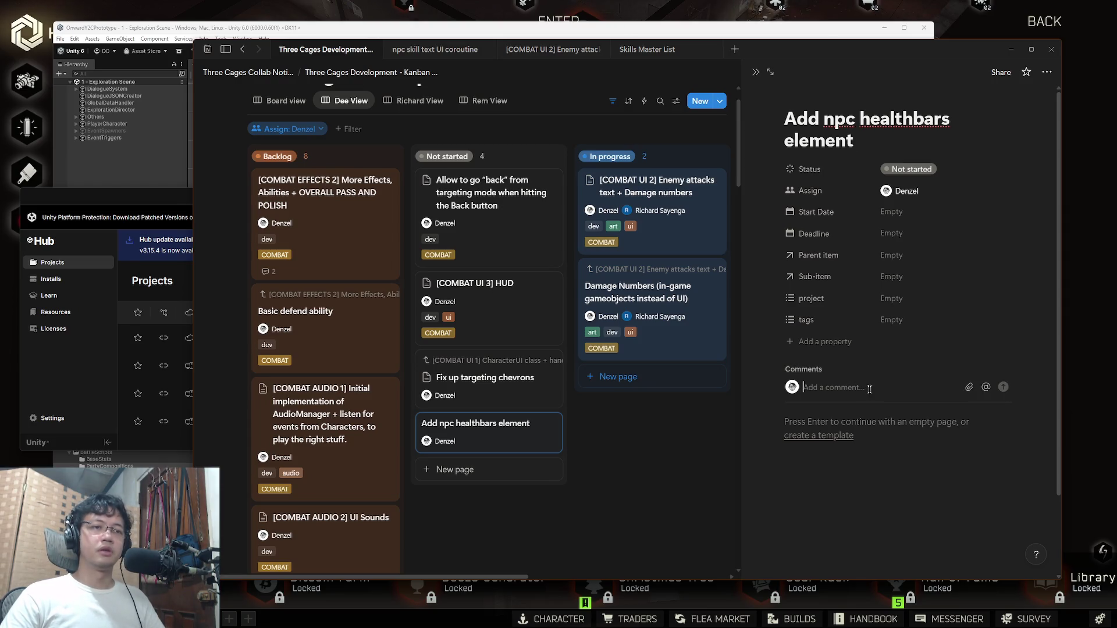
left_click(909, 549)
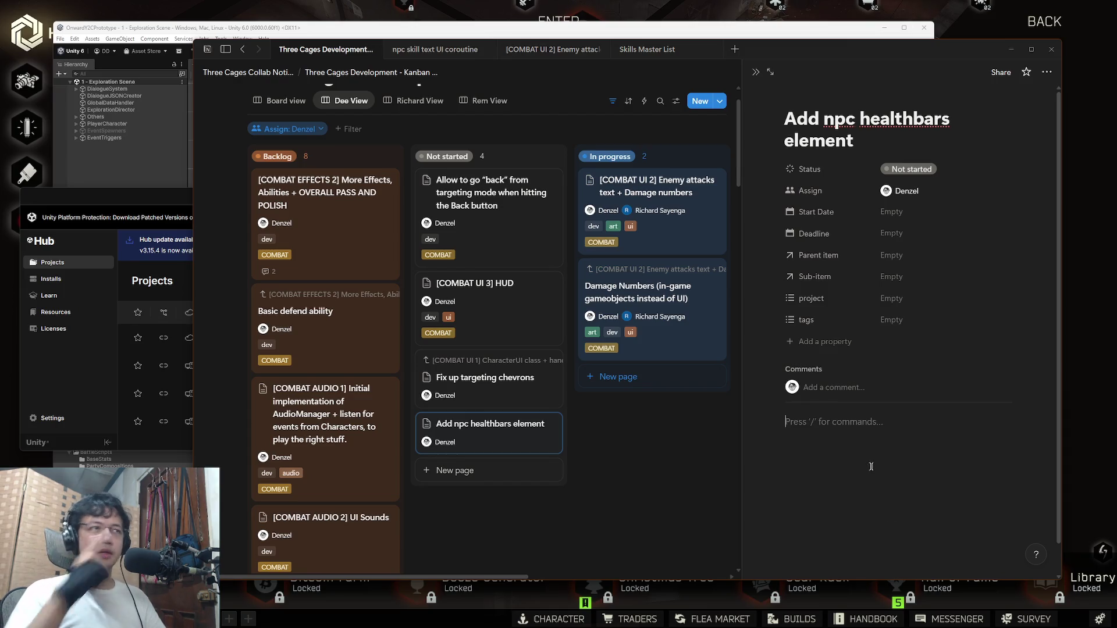
key("super")
key("alt+Tab")
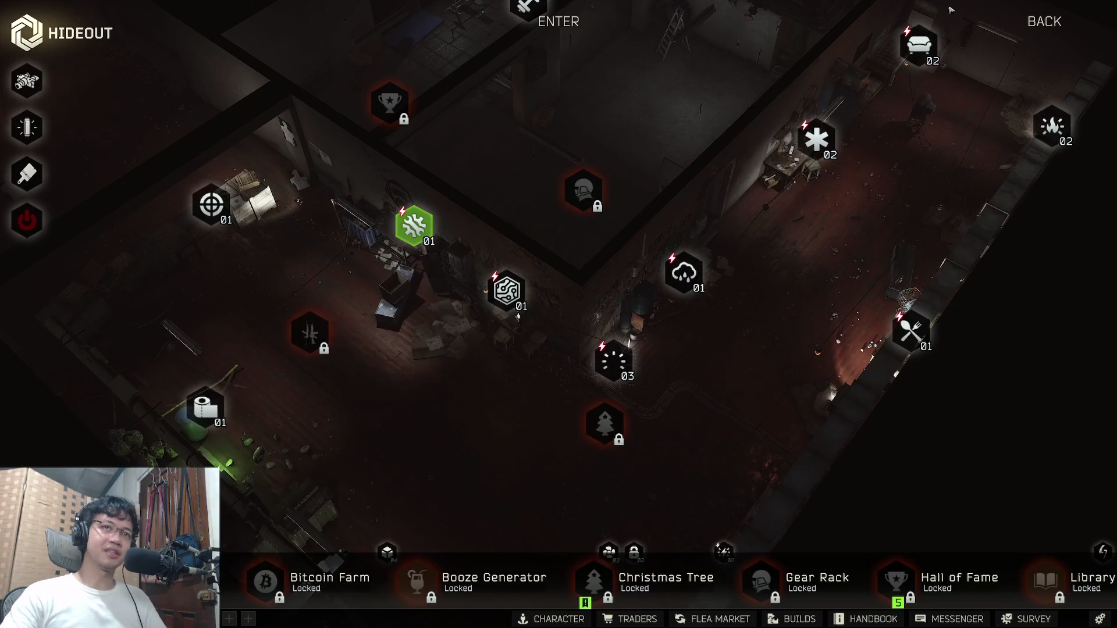
Step: Close the Workbench, dismiss the stash-space error, and open the character's gear and stash
left_click(506, 257)
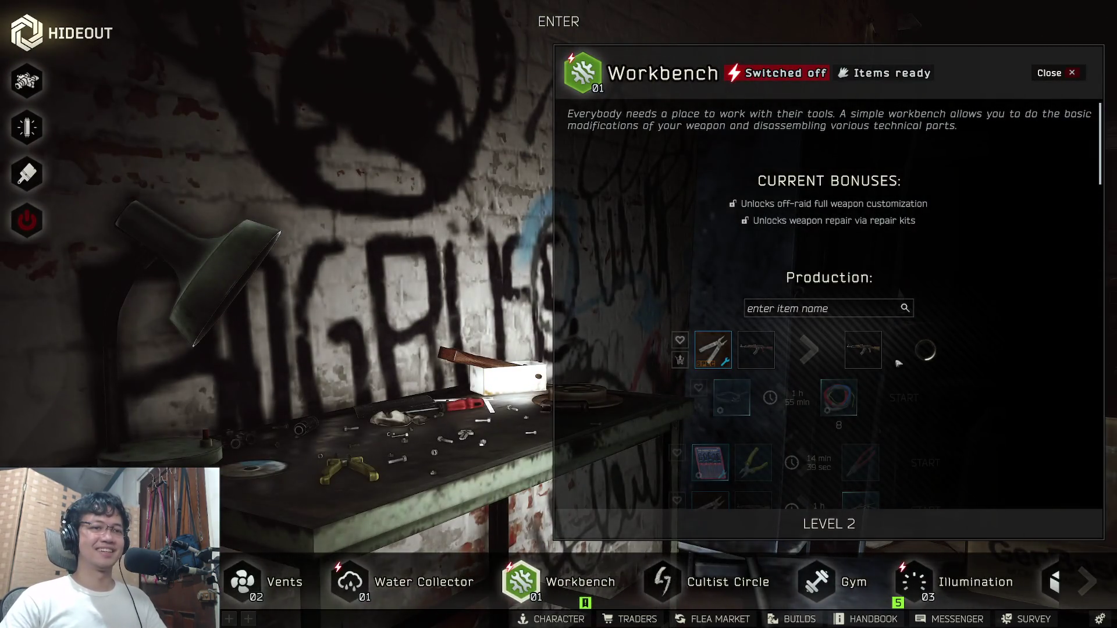
left_click(926, 349)
left_click(558, 331)
key("Escape")
left_click(558, 387)
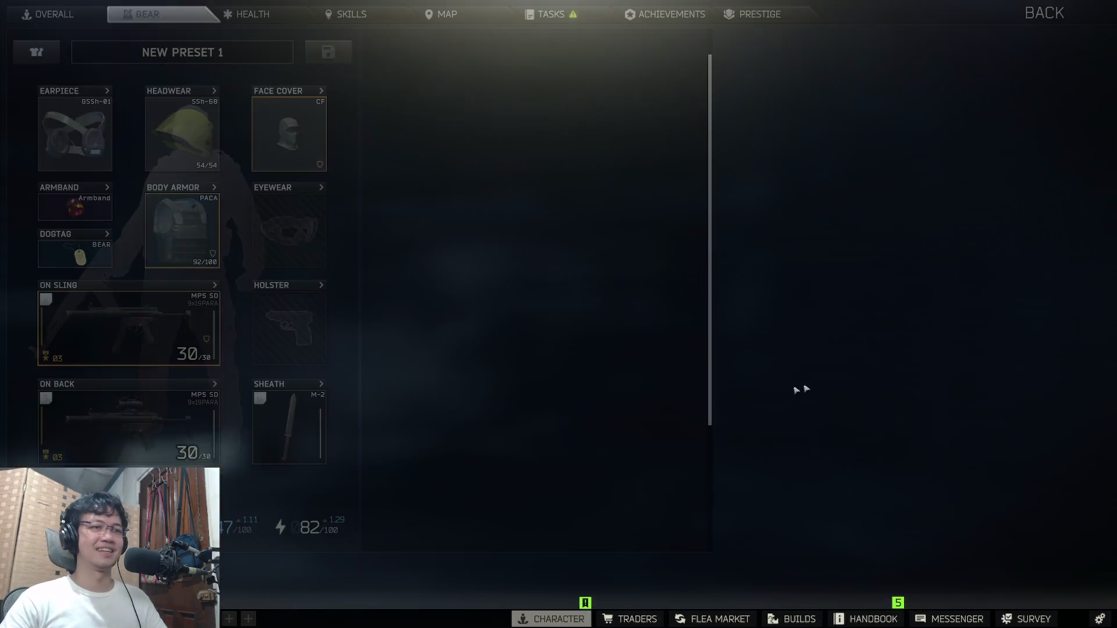
scroll(869, 370, "up", 10)
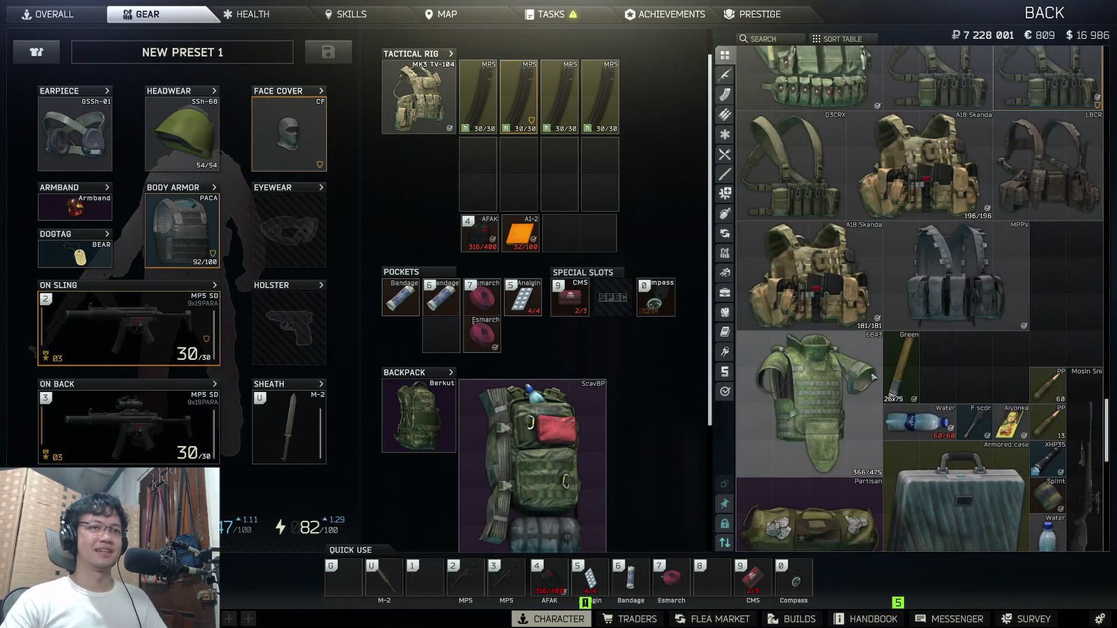
scroll(889, 367, "down", 5)
Step: Pull the X400U flashlight off the MP-153 into the stash and start a flea market offer
double_click(896, 373)
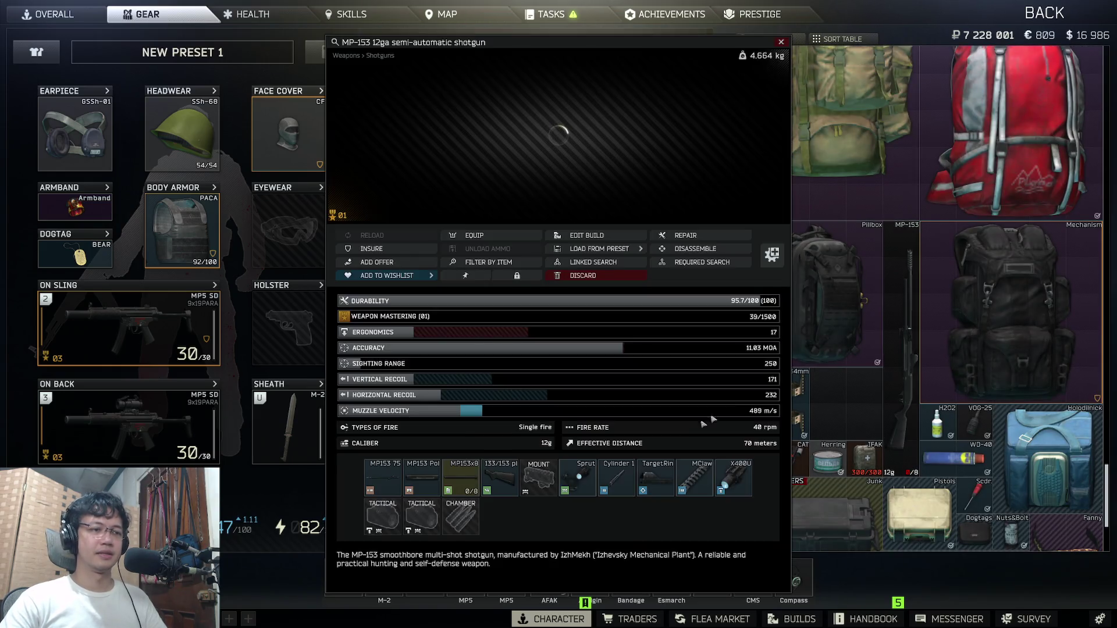
left_click_drag(733, 477, 855, 391)
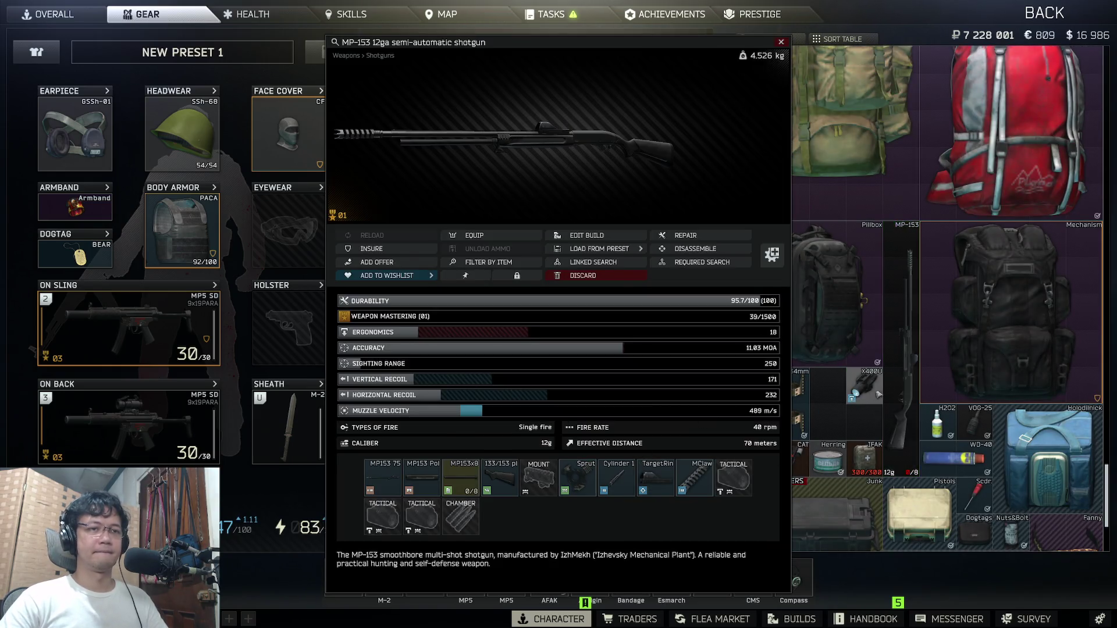
right_click(910, 358)
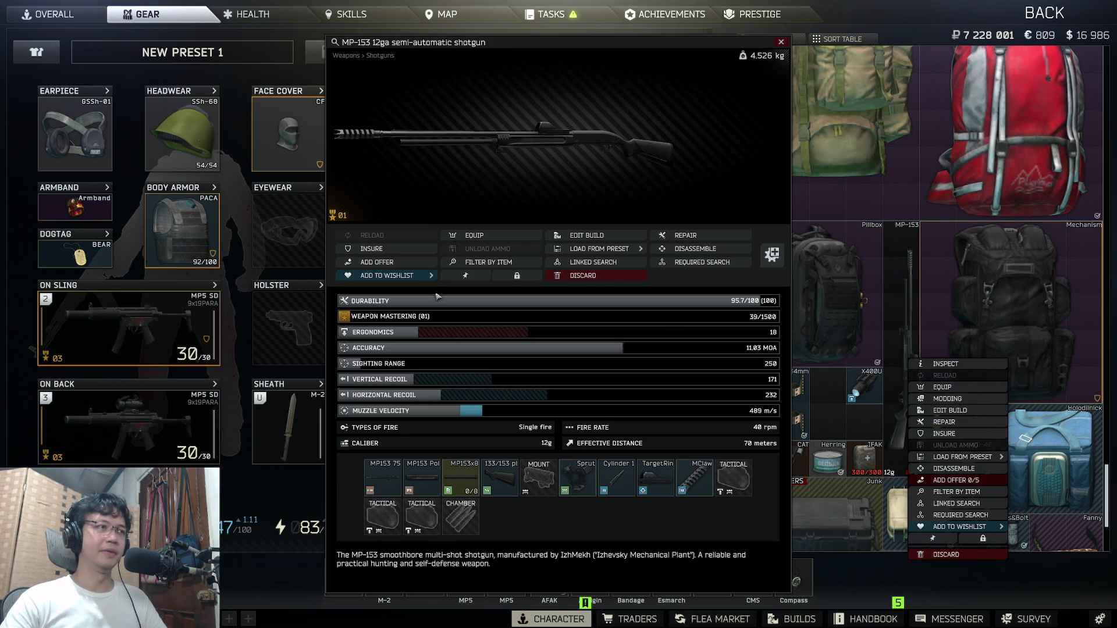
left_click(377, 262)
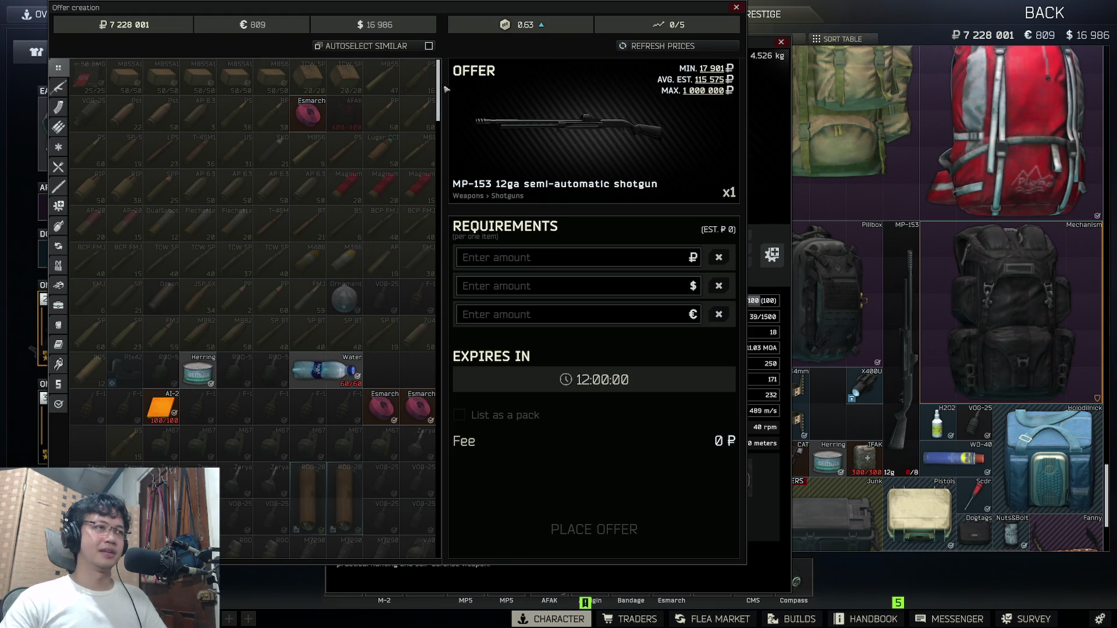
Step: Place a flea market offer for the MP-153 at 39 899 ₽ and drop the X400U into the stash
scroll(298, 337, "down", 10)
left_click(238, 200)
left_click(239, 201)
left_click(581, 264)
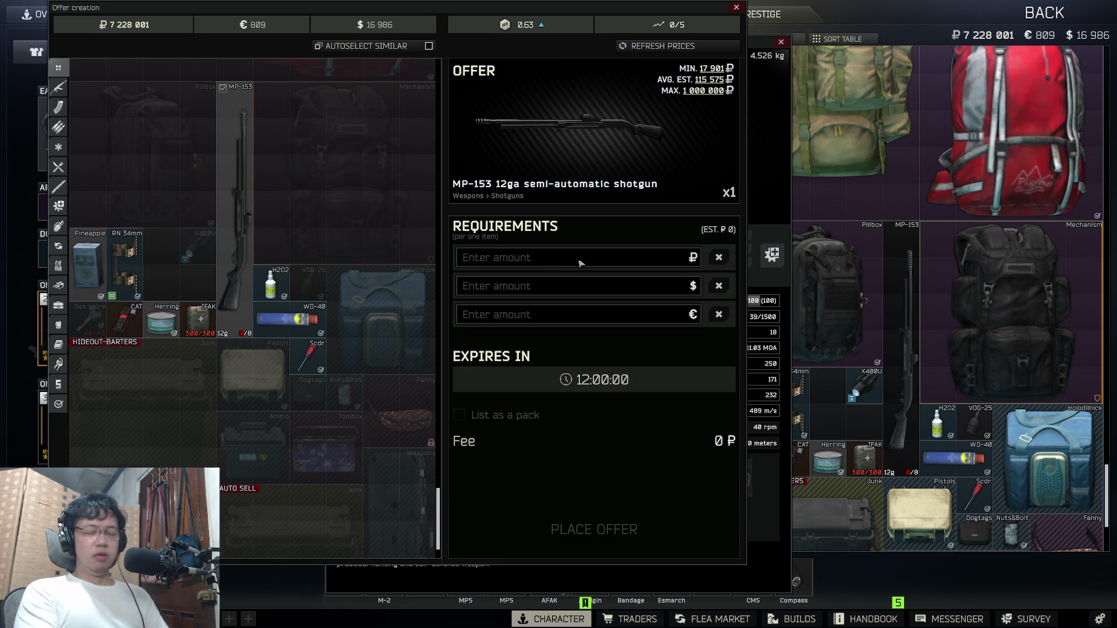
type("40 000")
key("ctrl+a")
type("39899")
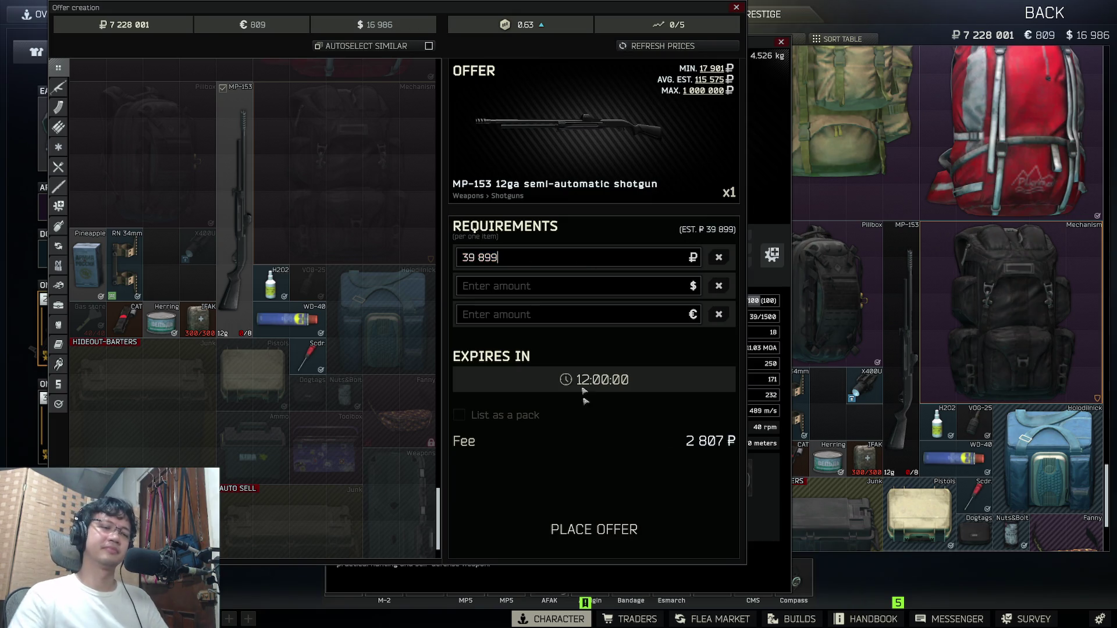
left_click(594, 530)
left_click_drag(898, 447, 892, 436)
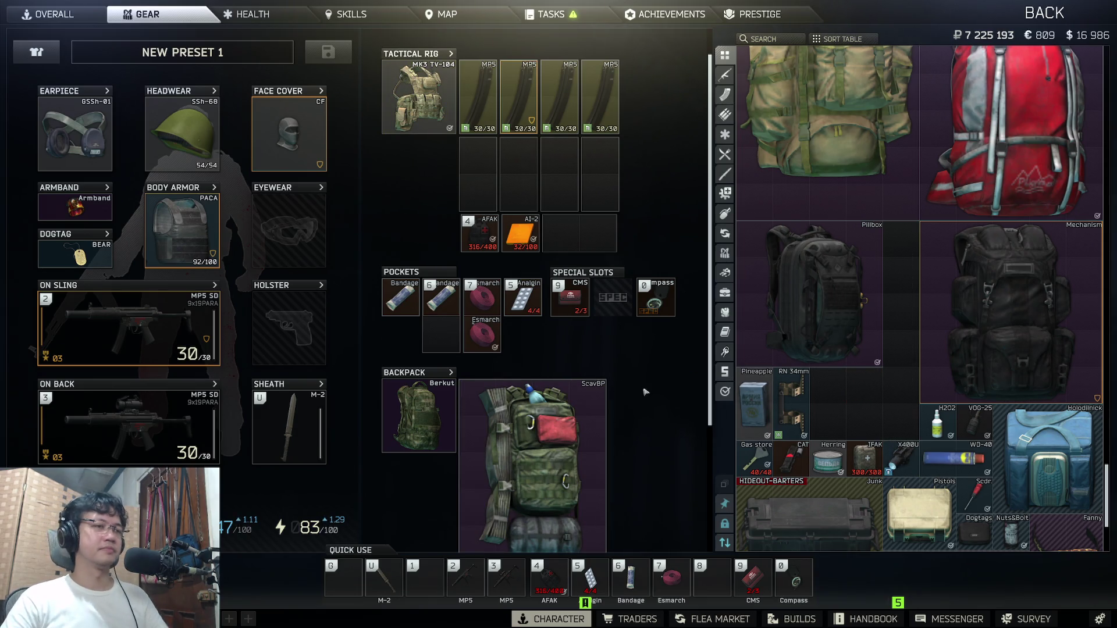
double_click(219, 405)
key("Escape")
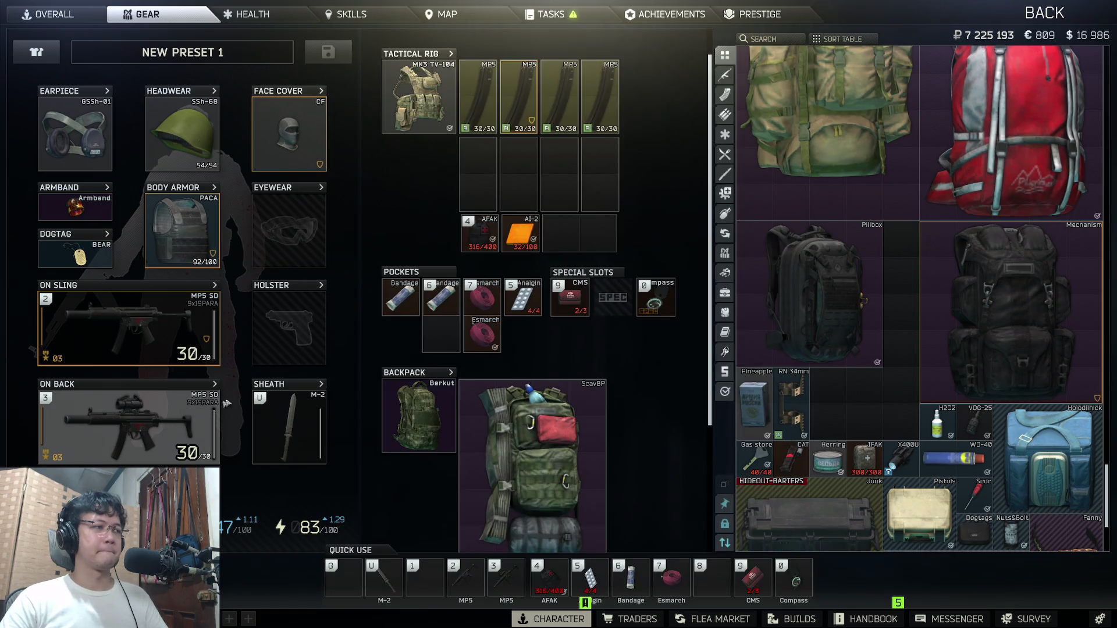
scroll(642, 391, "down", 3)
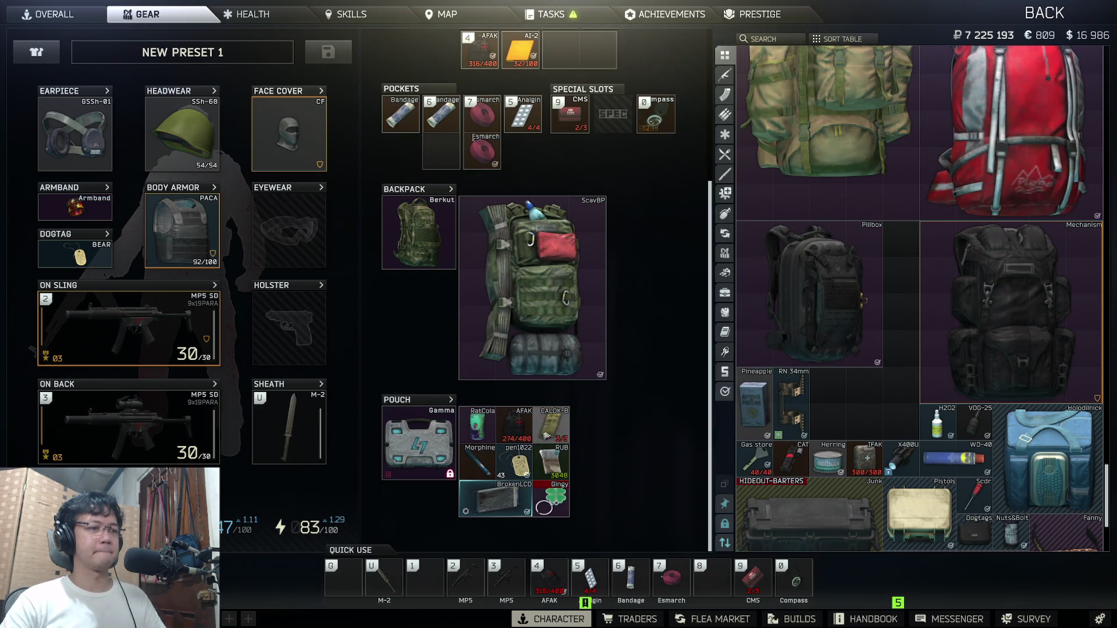
double_click(507, 463)
key("Escape")
scroll(658, 511, "up", 4)
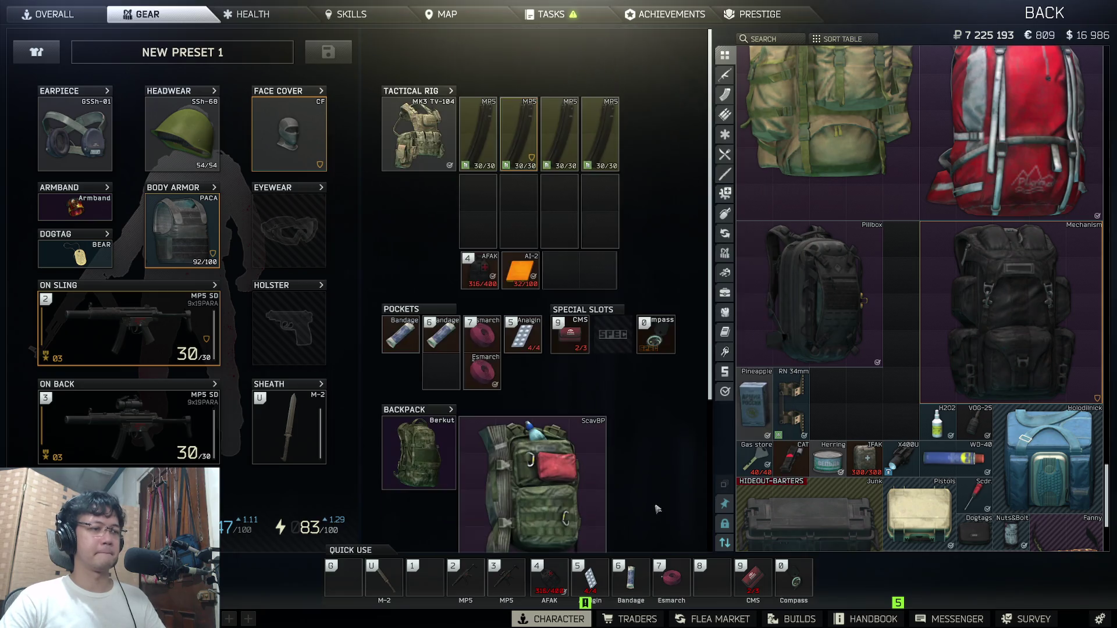
double_click(547, 468)
scroll(646, 356, "down", 1)
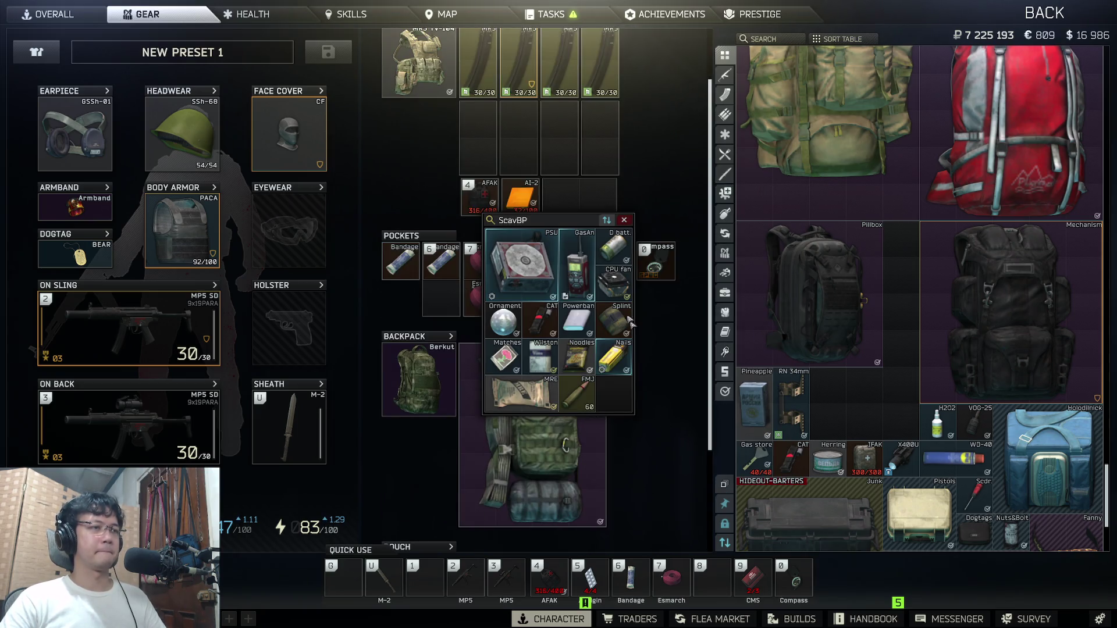
left_click_drag(546, 221, 522, 356)
scroll(526, 326, "up", 1)
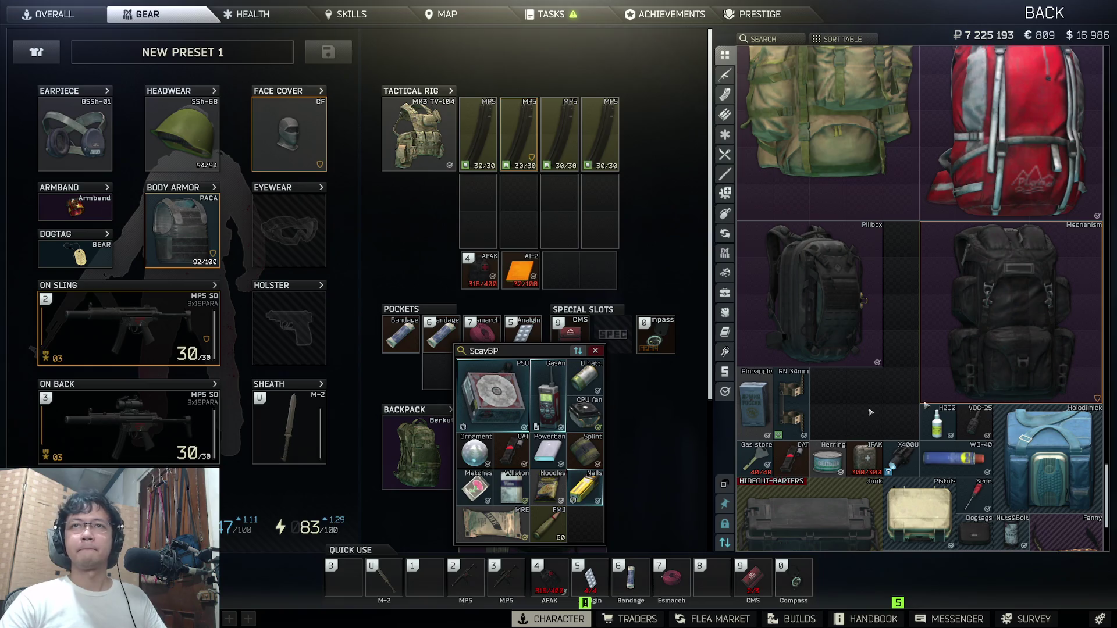
key("super+Tab")
key("Escape")
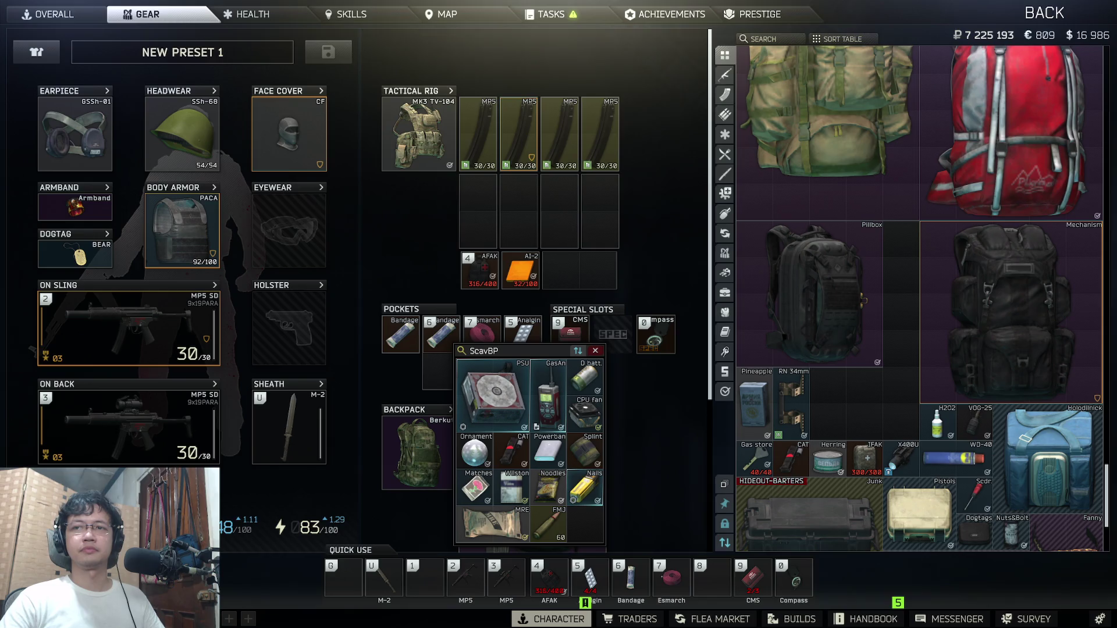
left_click(596, 351)
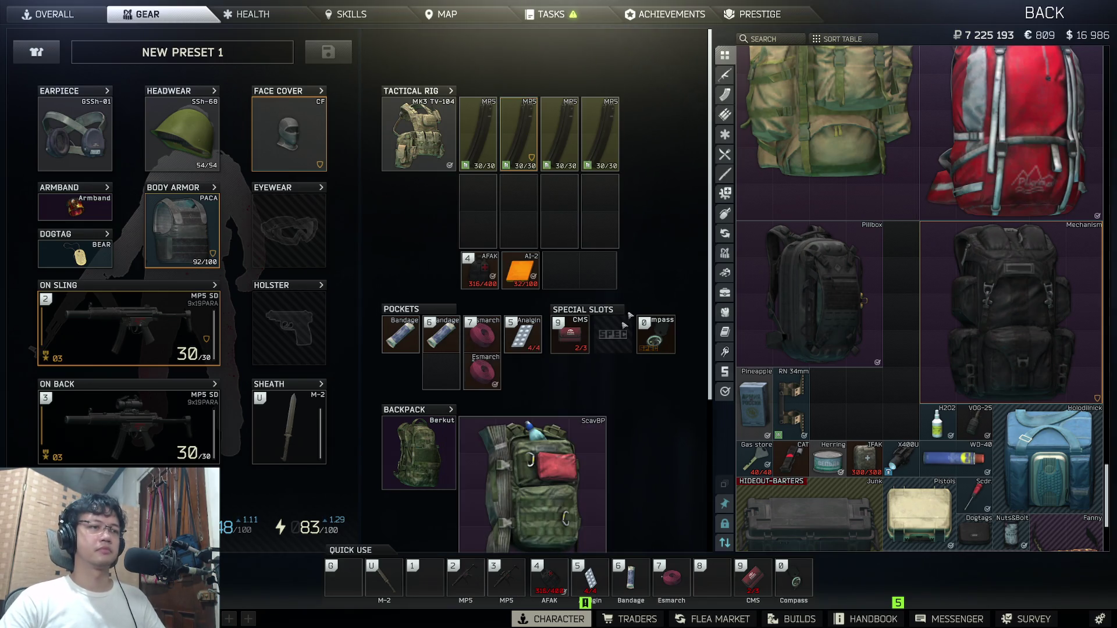
scroll(653, 302, "down", 4)
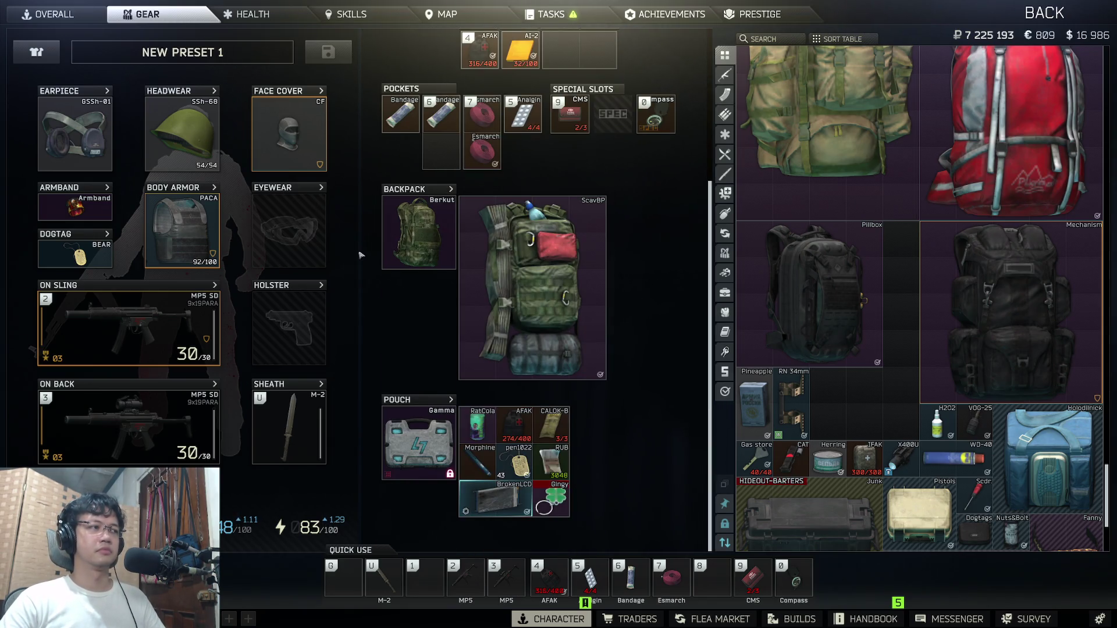
left_click(65, 23)
left_click(157, 16)
left_click(53, 14)
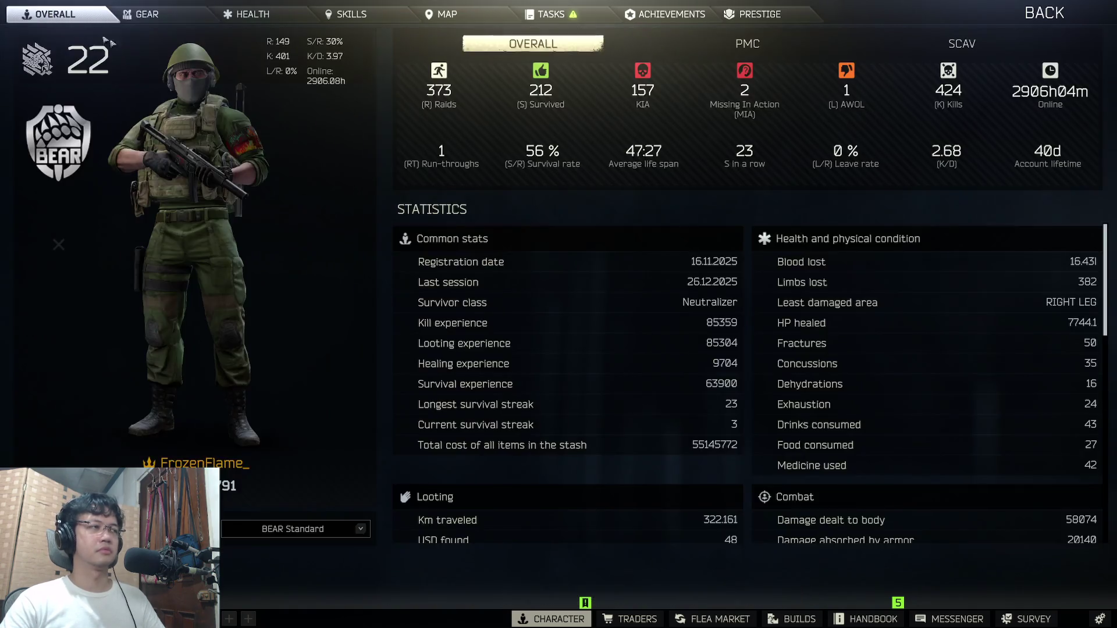
key("Escape")
left_click(512, 386)
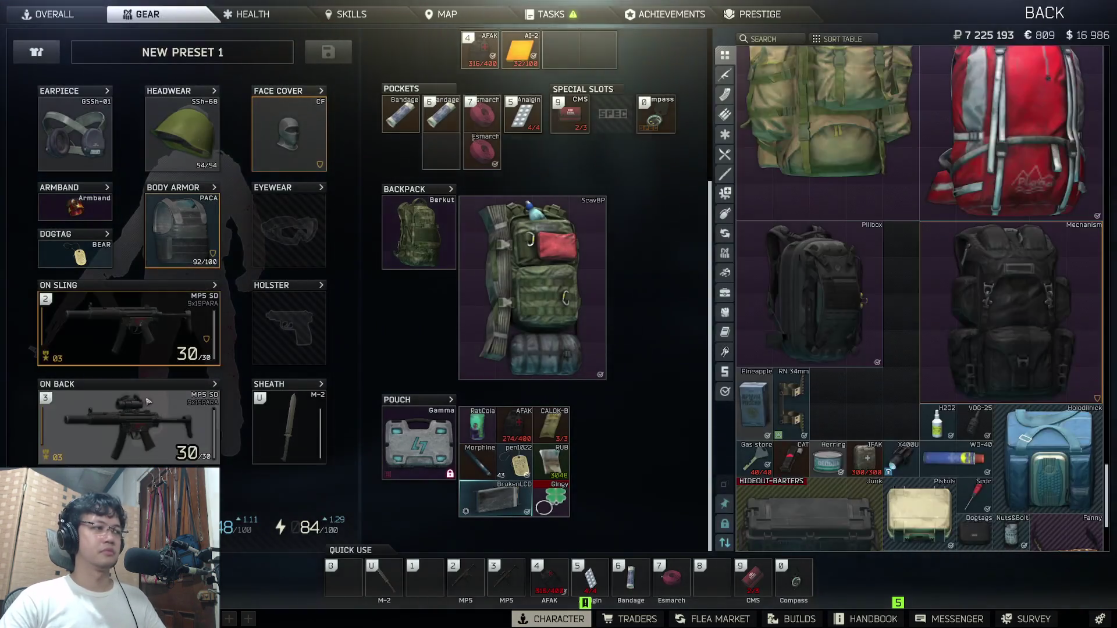
mouse_move(128, 329)
left_mouse_down()
mouse_move(850, 407)
mouse_move(323, 384)
mouse_move(128, 329)
left_mouse_up()
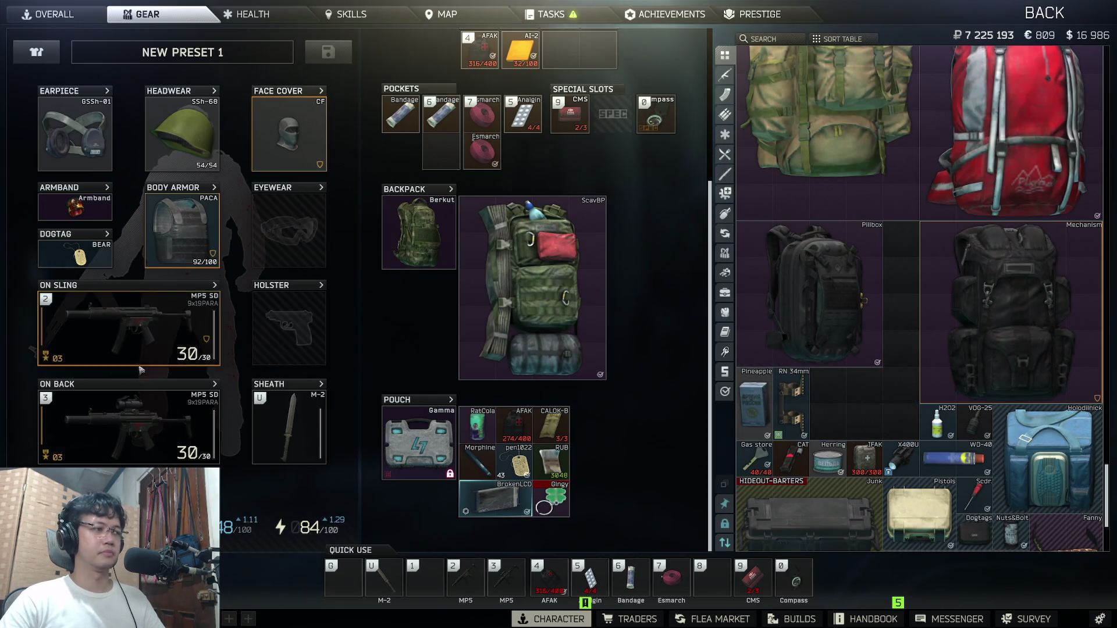
double_click(128, 329)
key("Escape")
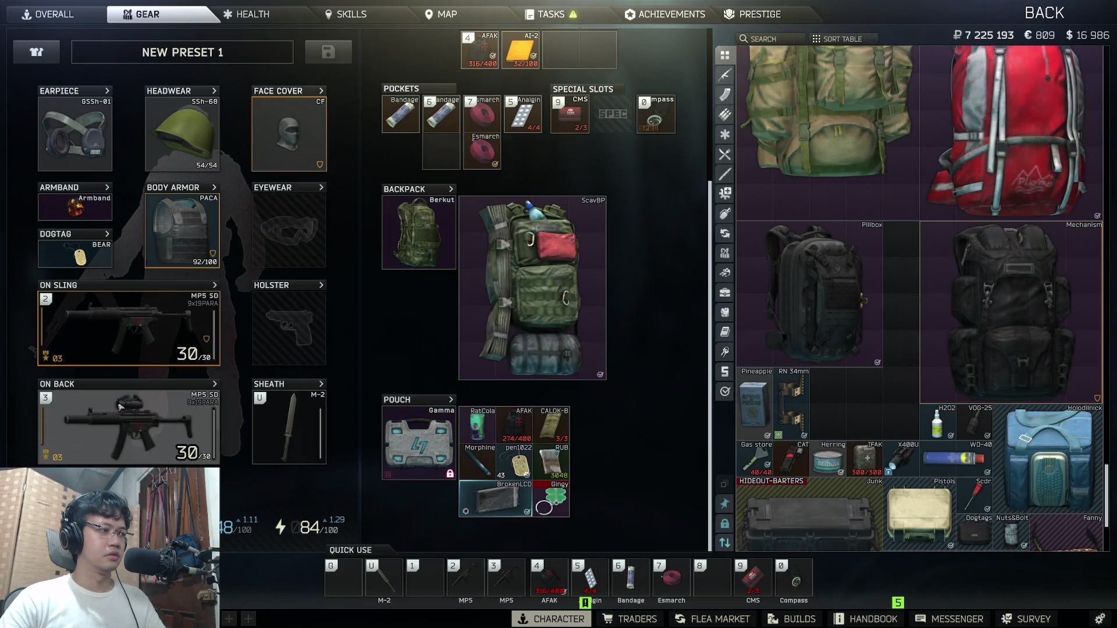
double_click(128, 427)
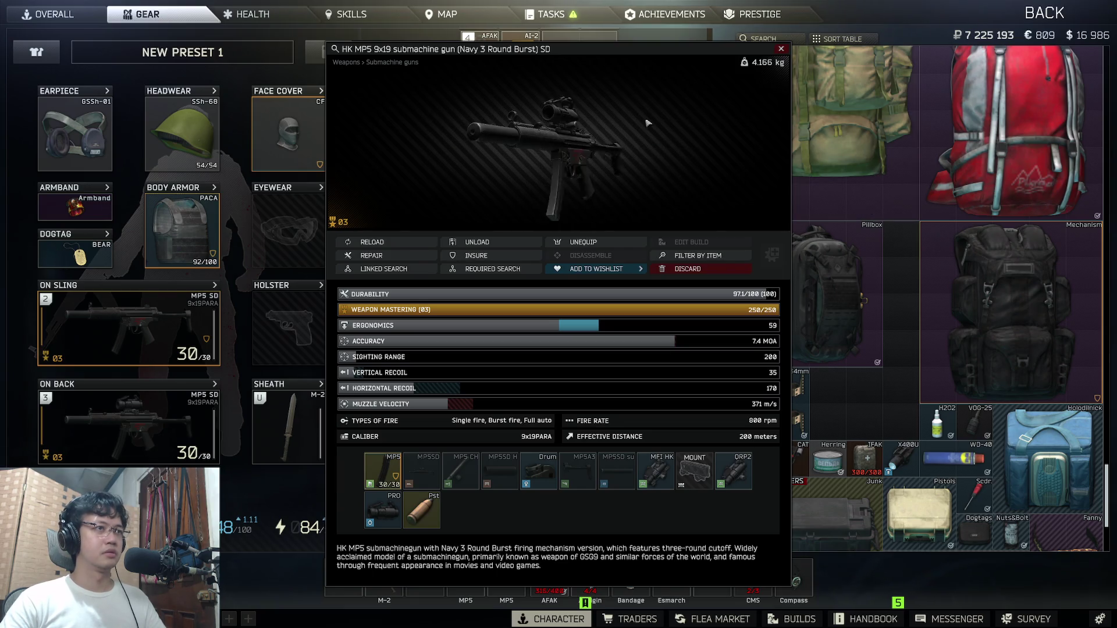
key("Escape")
double_click(140, 427)
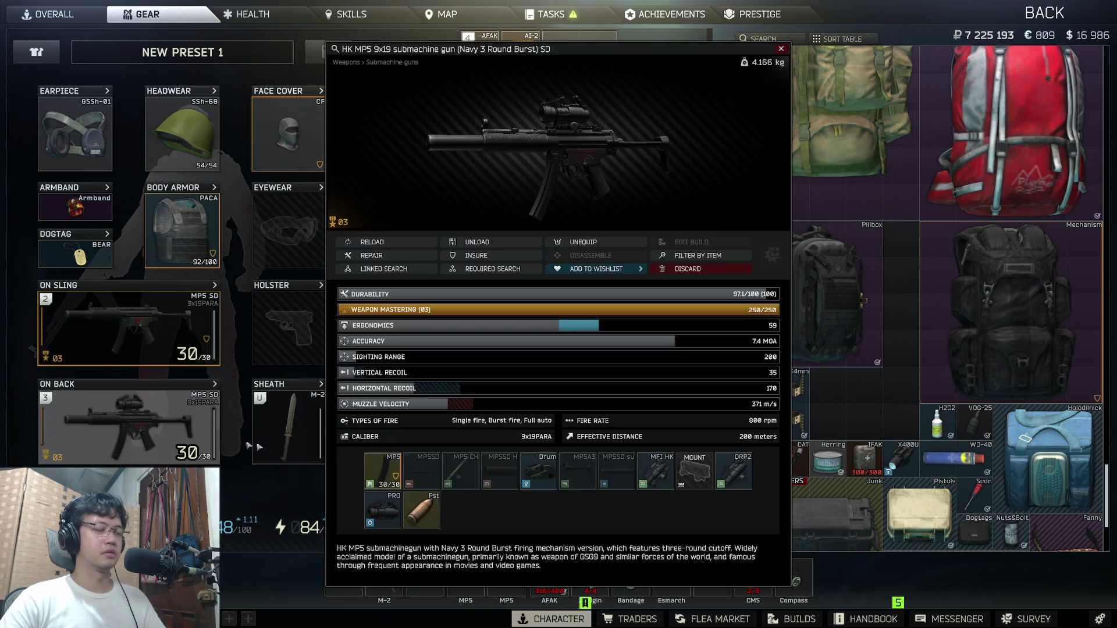
key("Escape")
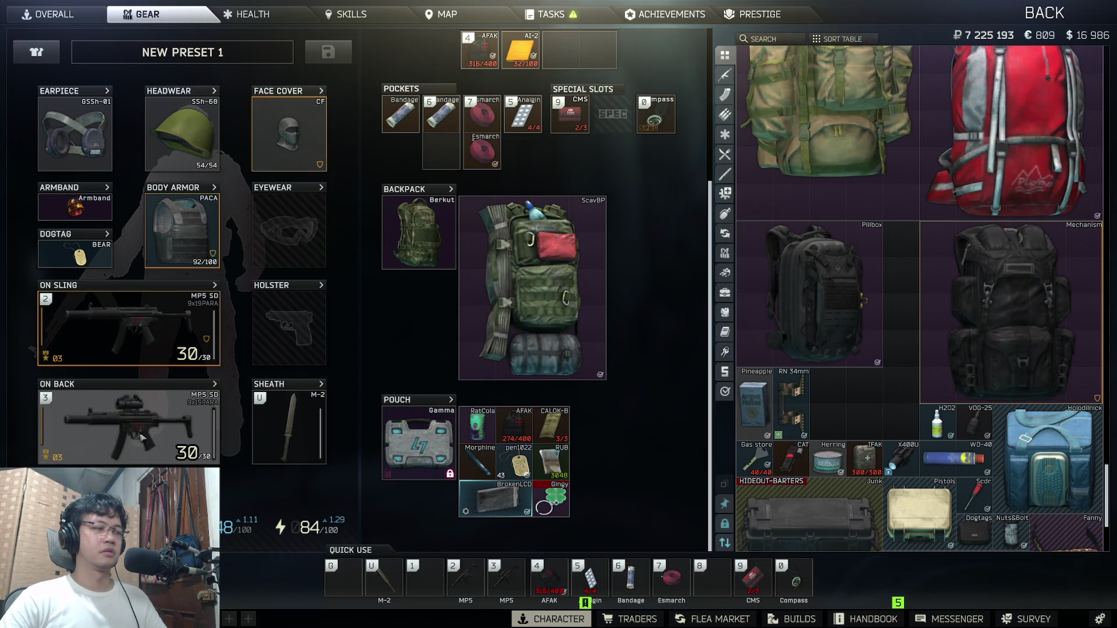
double_click(142, 437)
Step: Unload the back MP5 SD and move the rifle and its empty magazine into the stash
mouse_move(398, 475)
left_mouse_down()
mouse_move(867, 405)
mouse_move(899, 387)
mouse_move(639, 283)
mouse_move(443, 151)
left_mouse_up()
right_click(876, 405)
key("Escape")
mouse_move(128, 427)
left_mouse_down()
mouse_move(960, 291)
mouse_move(902, 291)
left_mouse_up()
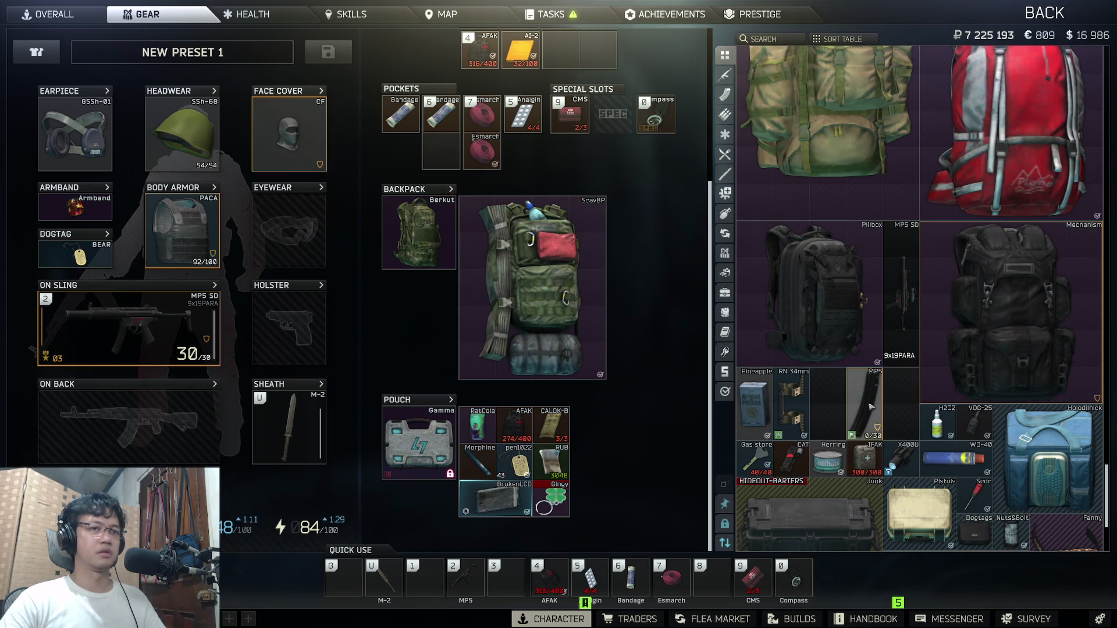
left_click_drag(871, 408, 834, 407)
scroll(407, 331, "up", 4)
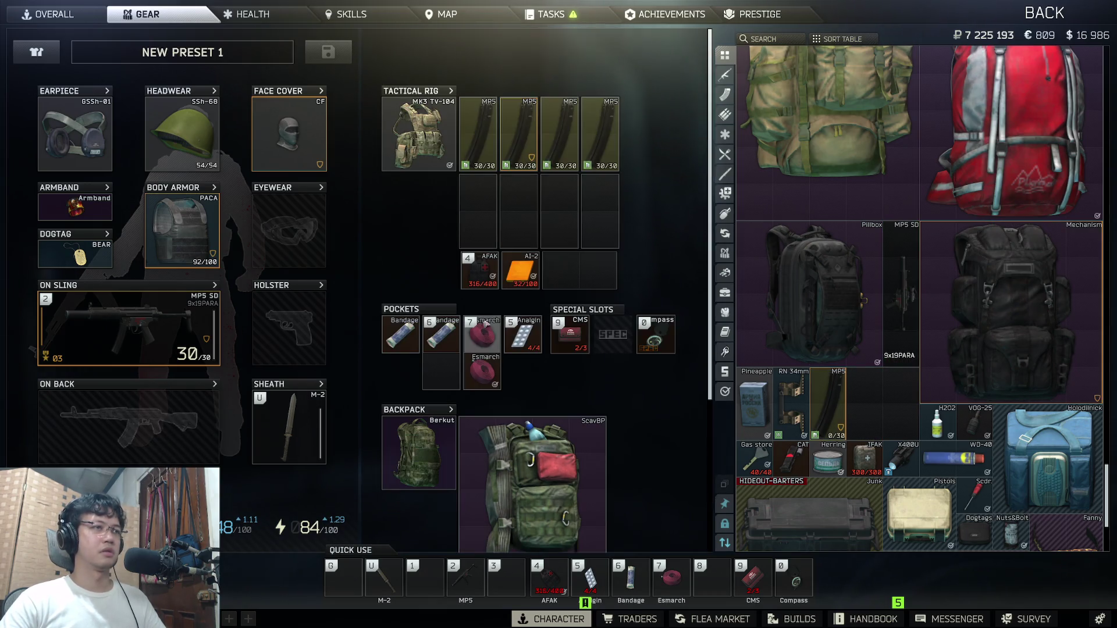
scroll(675, 262, "down", 4)
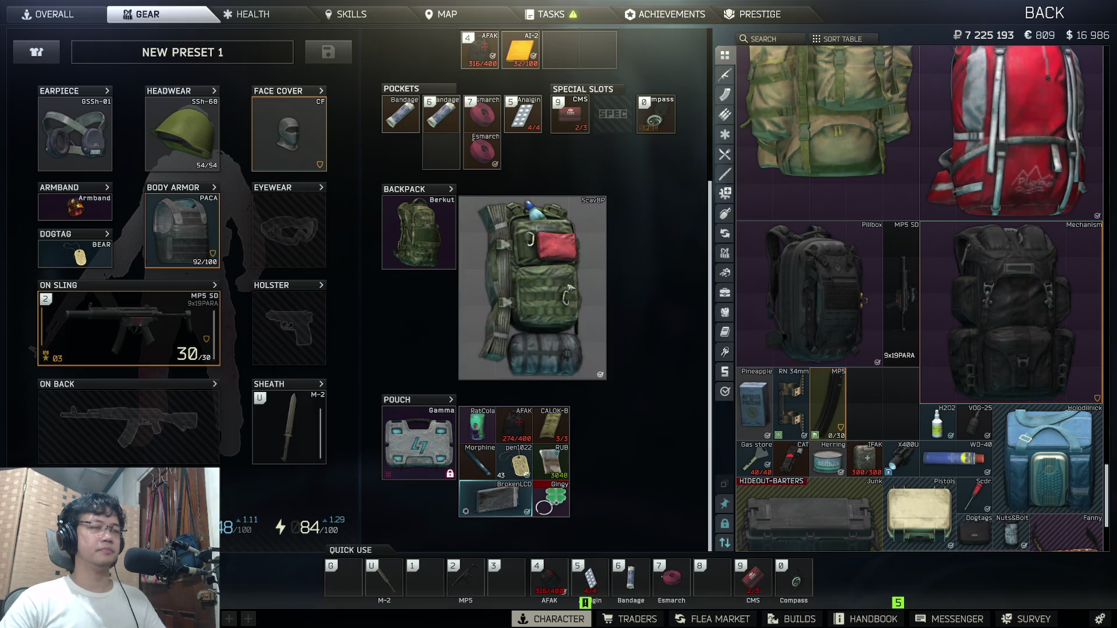
Step: Open the ScavBP and file its GasAn into the HIDEOUT-BARTERS container
double_click(573, 288)
scroll(755, 329, "up", 6)
scroll(756, 329, "down", 5)
mouse_move(575, 275)
left_mouse_down()
mouse_move(679, 337)
mouse_move(786, 344)
left_mouse_up()
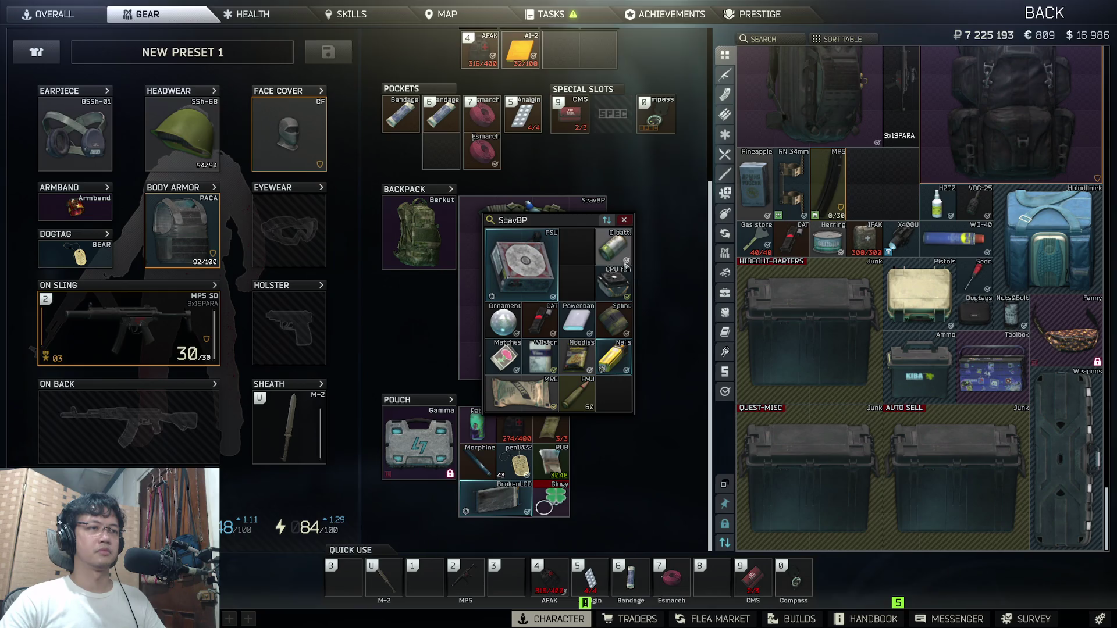
mouse_move(616, 285)
left_mouse_down()
mouse_move(919, 467)
mouse_move(788, 423)
left_mouse_up()
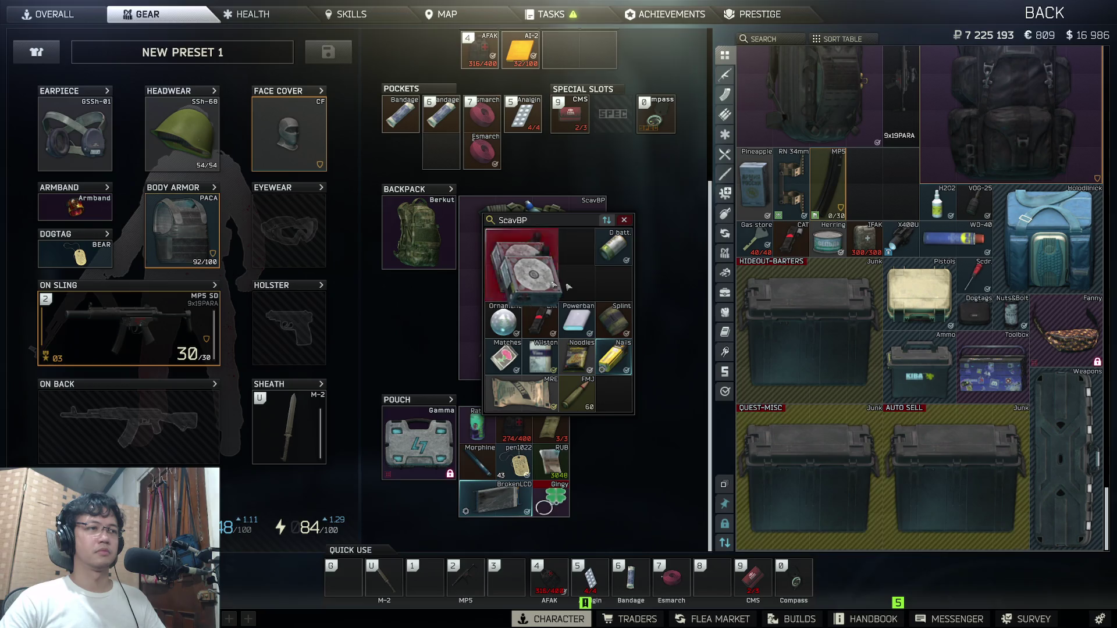
double_click(814, 317)
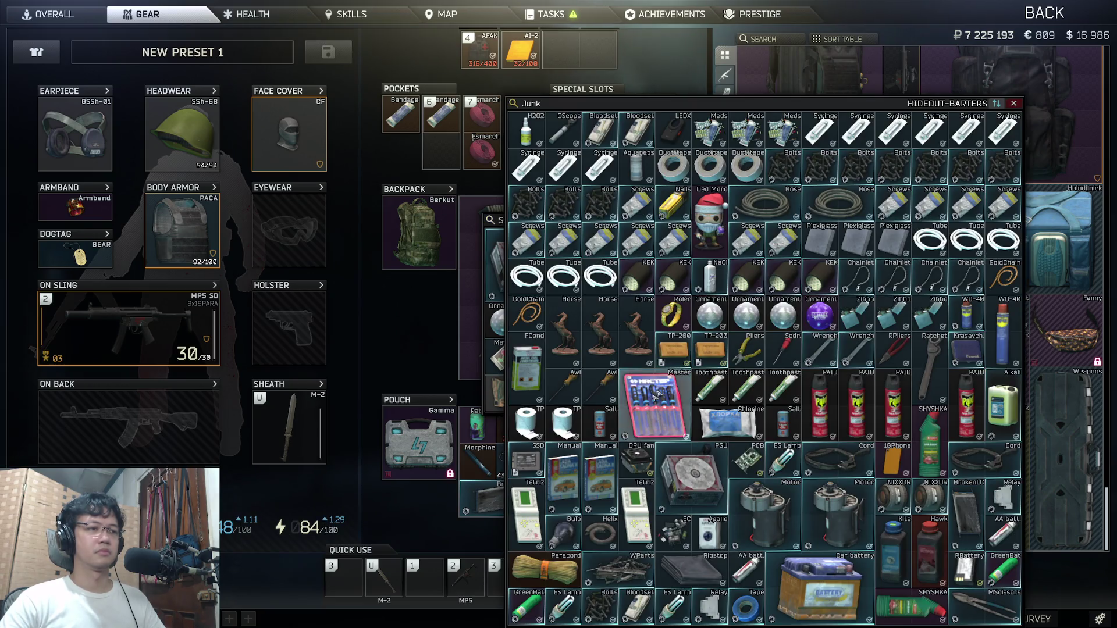
Step: Open the Toolbox beside the Junk case and move the six spare Tubes into it
mouse_move(705, 103)
left_mouse_down()
mouse_move(468, 58)
mouse_move(463, 45)
left_mouse_up()
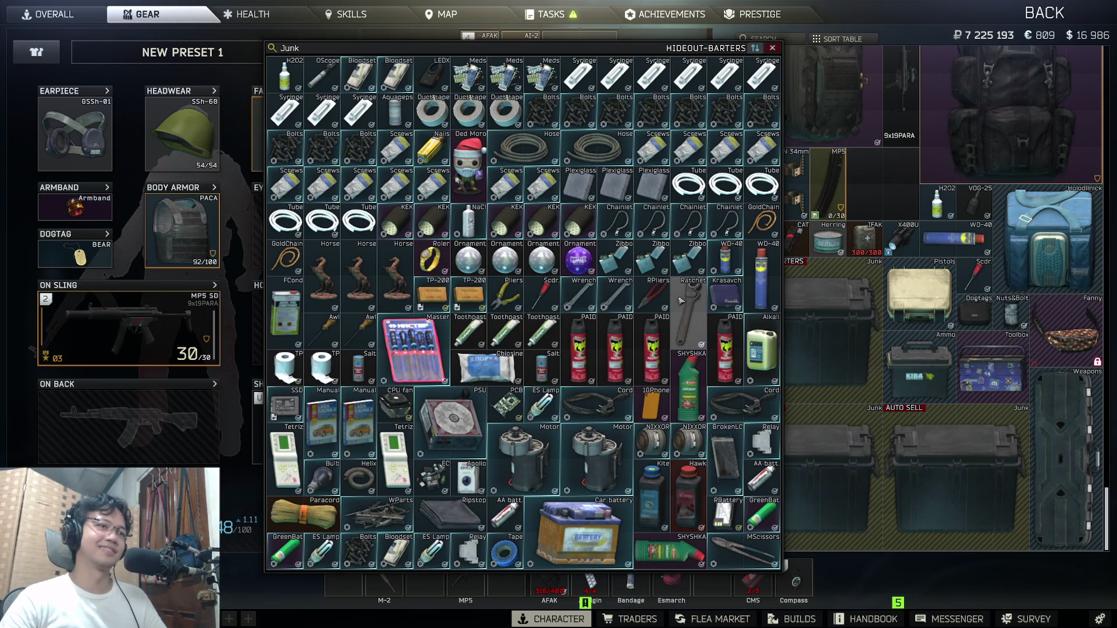
double_click(989, 367)
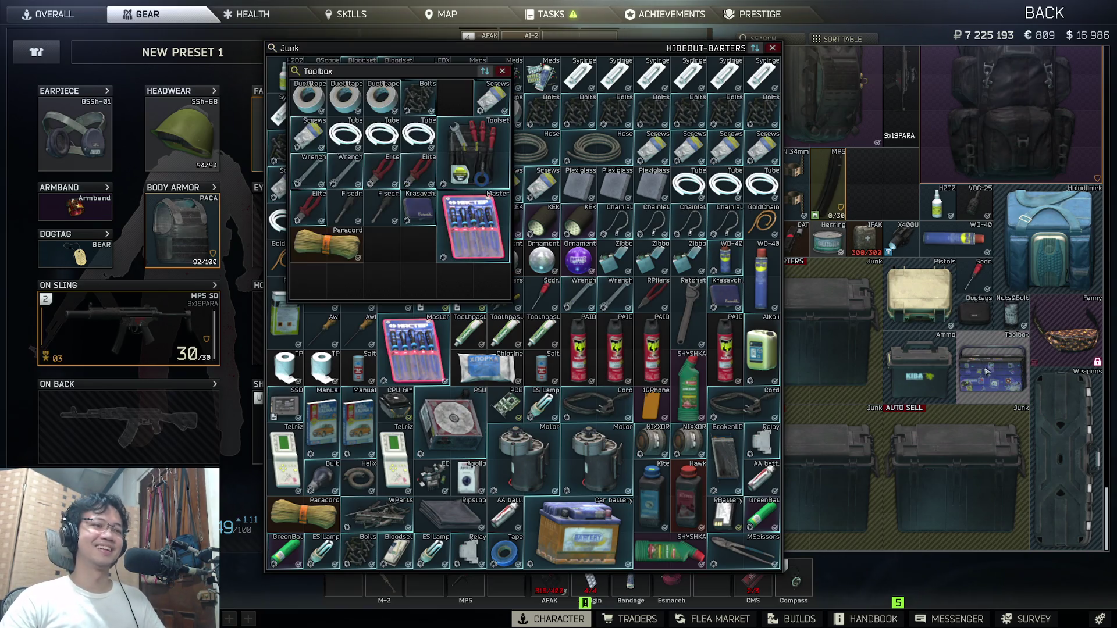
left_click(765, 223)
double_click(989, 368)
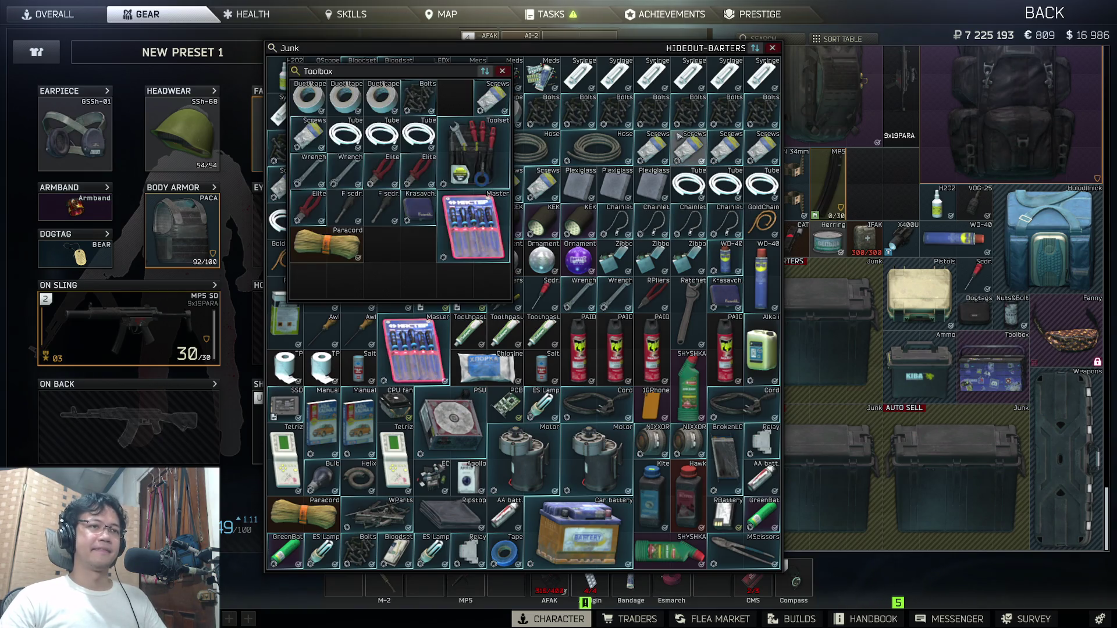
left_click(725, 185, "ctrl")
left_click(689, 185, "ctrl")
left_click(762, 185, "ctrl")
left_click_drag(414, 72, 797, 112)
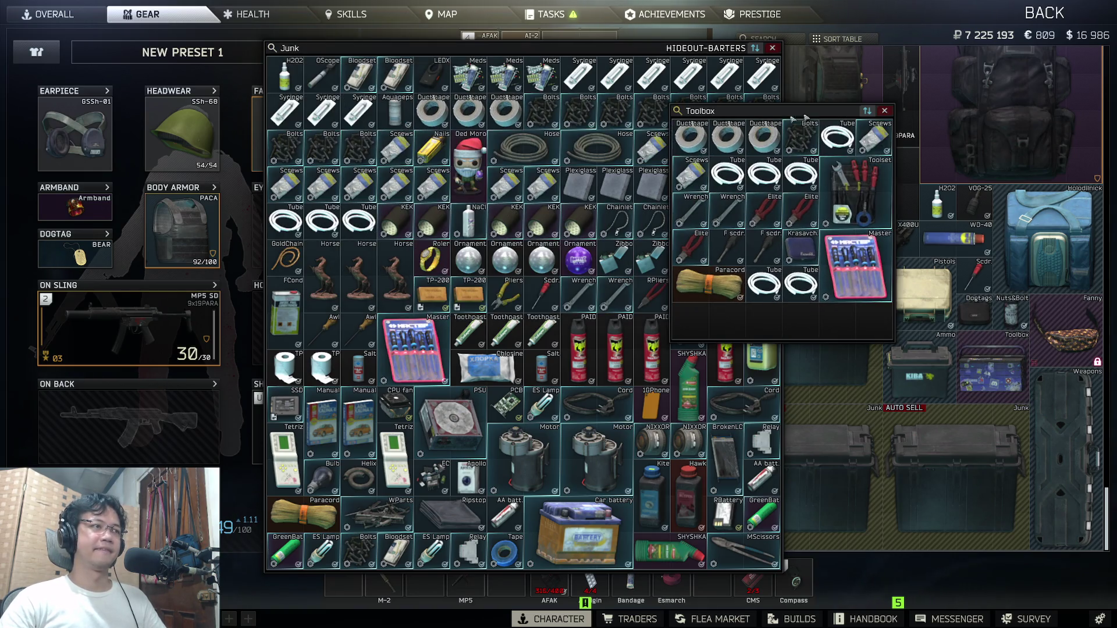
left_click(320, 221, "ctrl")
left_click(357, 221, "ctrl")
left_click(286, 221, "ctrl")
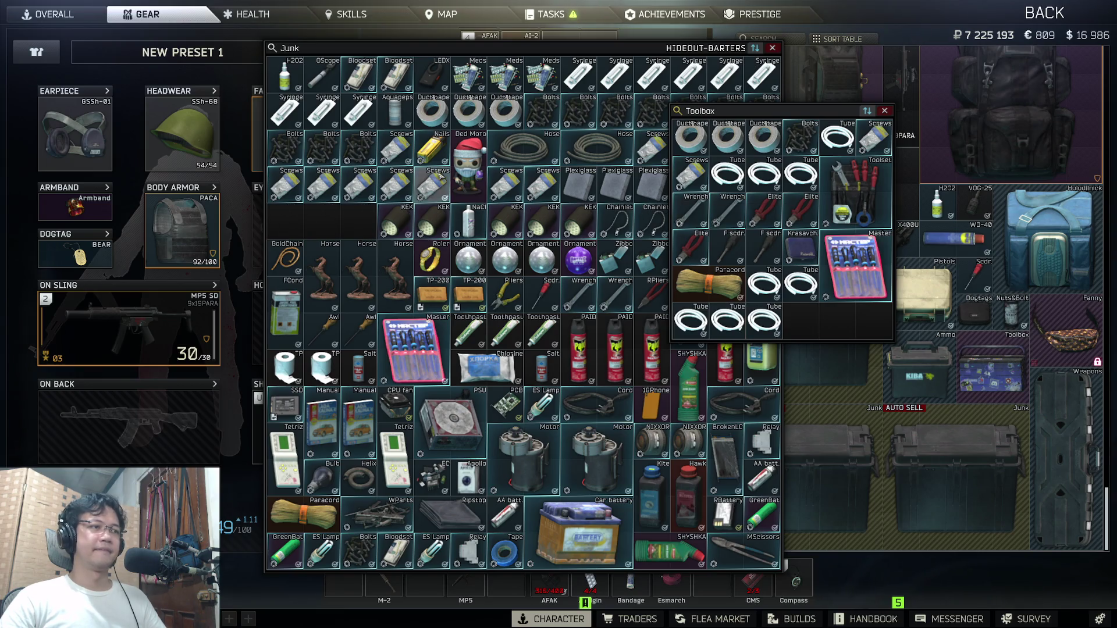
Step: Move three KEK flashlights into the Toolbox, close all open containers, and bring up Task View
left_click(515, 230, "ctrl")
left_click(542, 224, "ctrl")
left_click(578, 224, "ctrl")
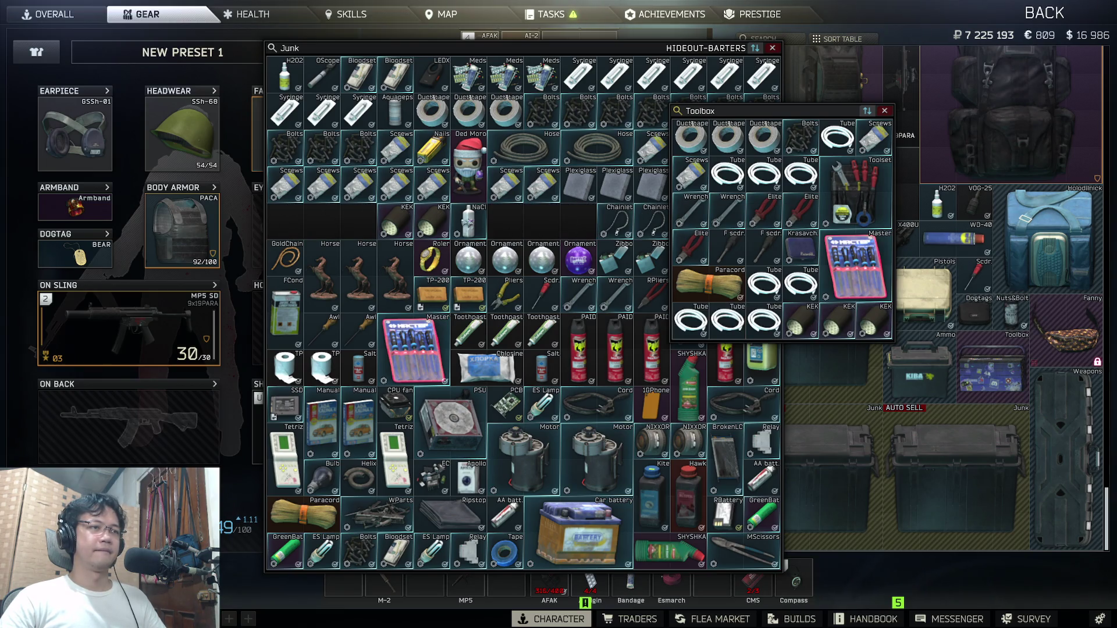
key("Escape")
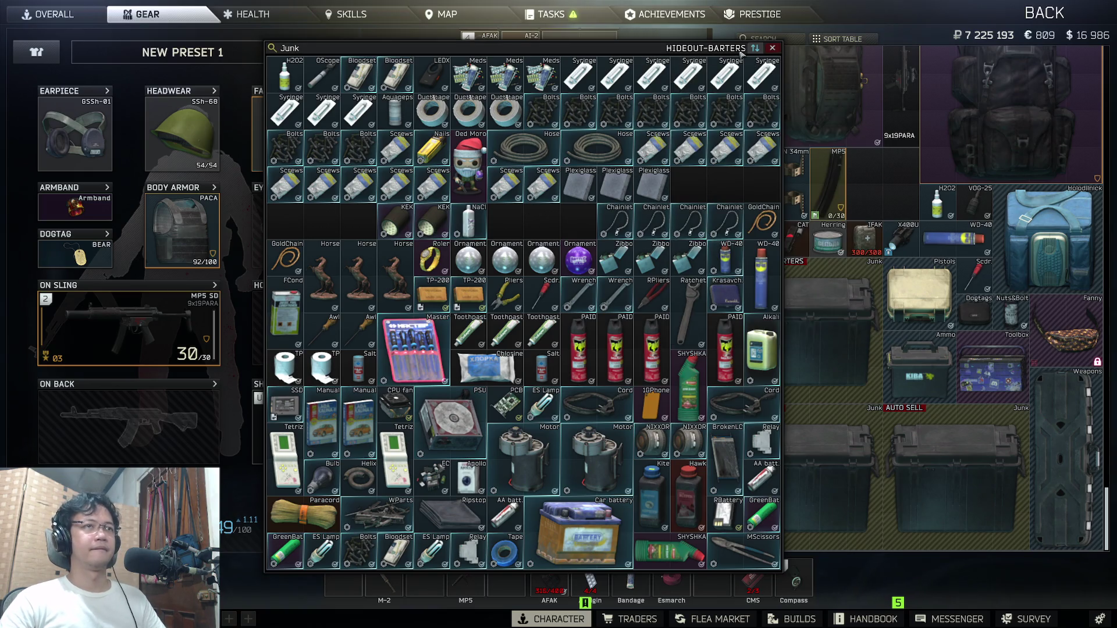
key("Escape")
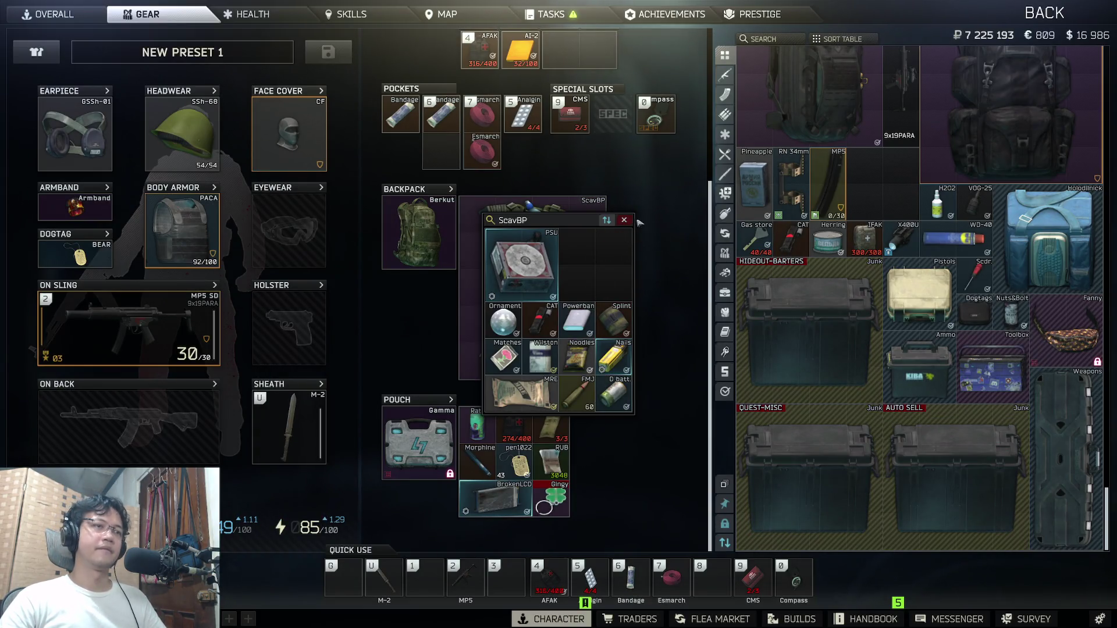
key("Escape")
key("super")
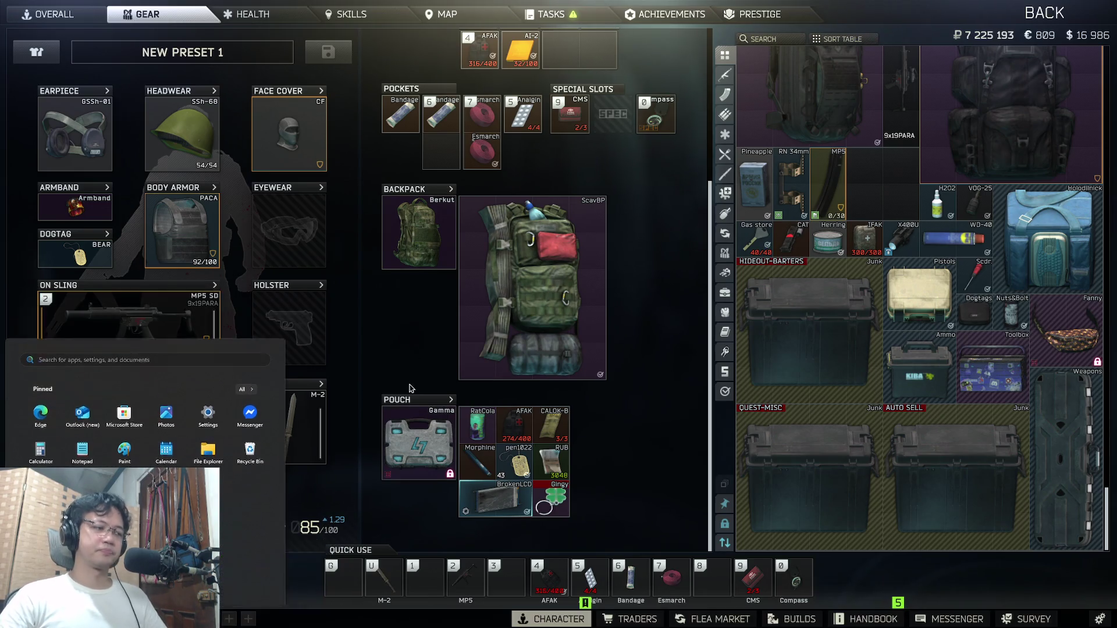
left_click(411, 387)
key("super+Tab")
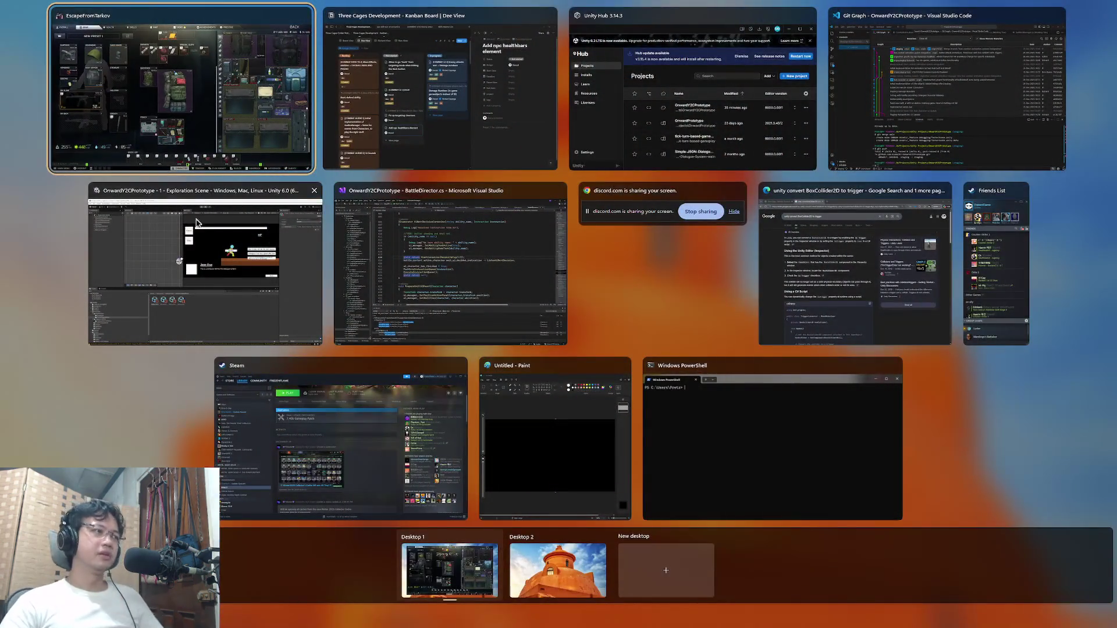
Step: Pick the Three Cages Development Kanban Board window in Task View to bring Notion forward
left_click(197, 220)
key("super+Tab")
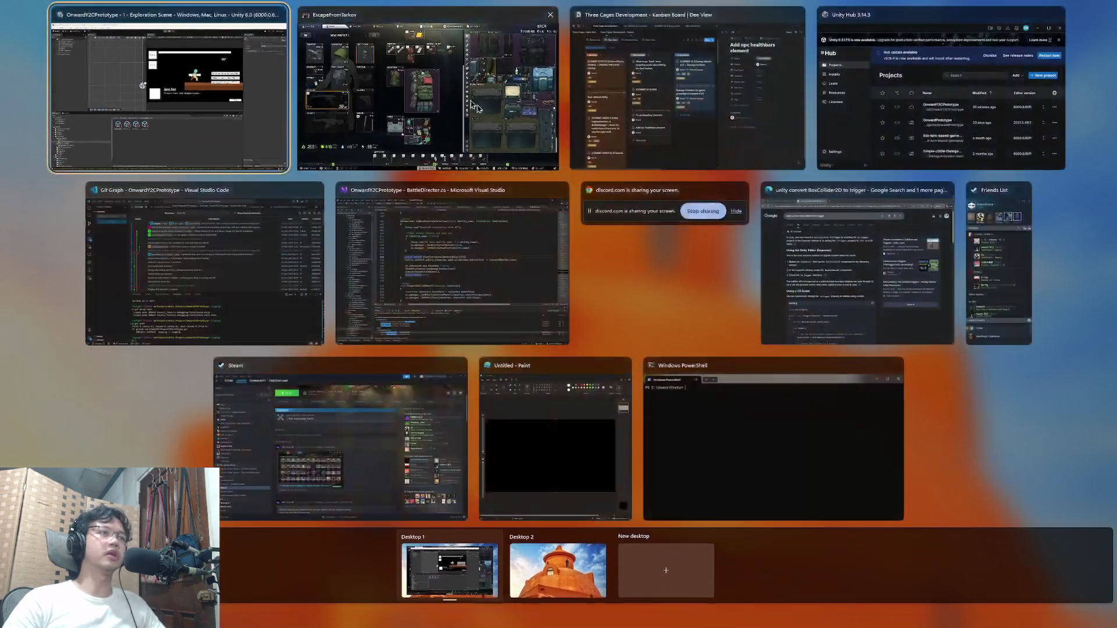
left_click(648, 139)
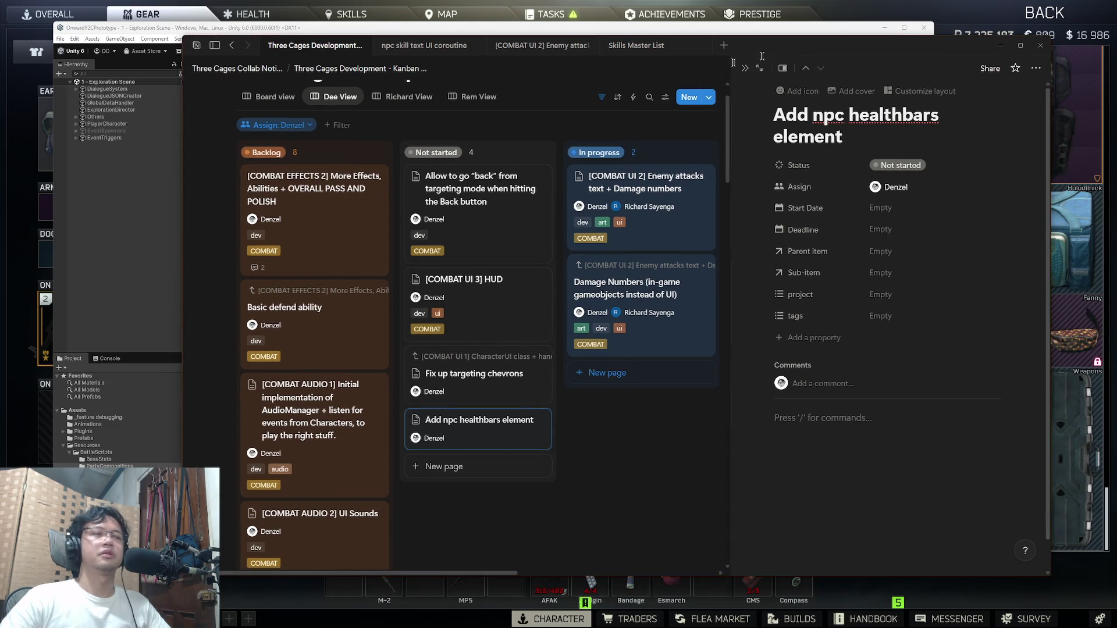
Step: Close the healthbars card's side peek and open the [COMBAT UI 3] HUD card from the board
scroll(326, 289, "down", 10)
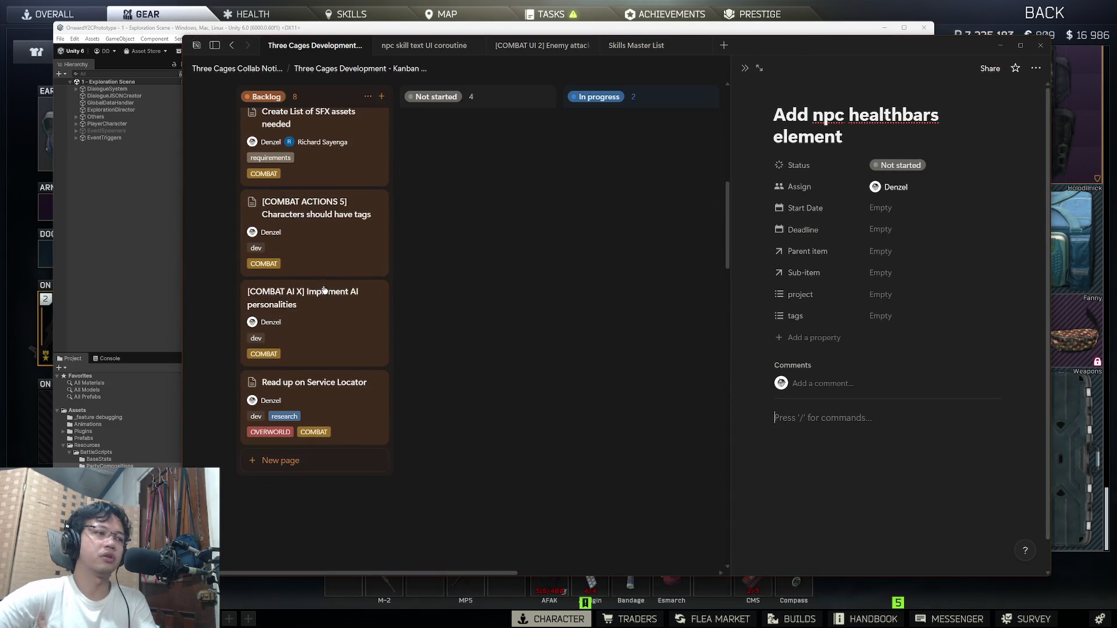
scroll(327, 290, "up", 5)
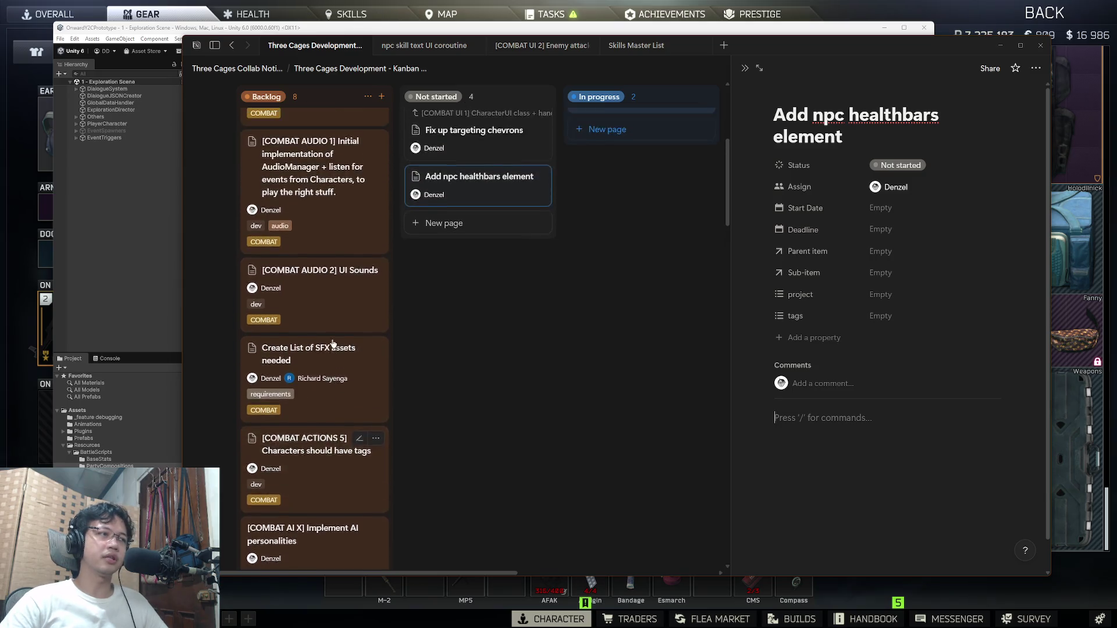
scroll(349, 333, "up", 3)
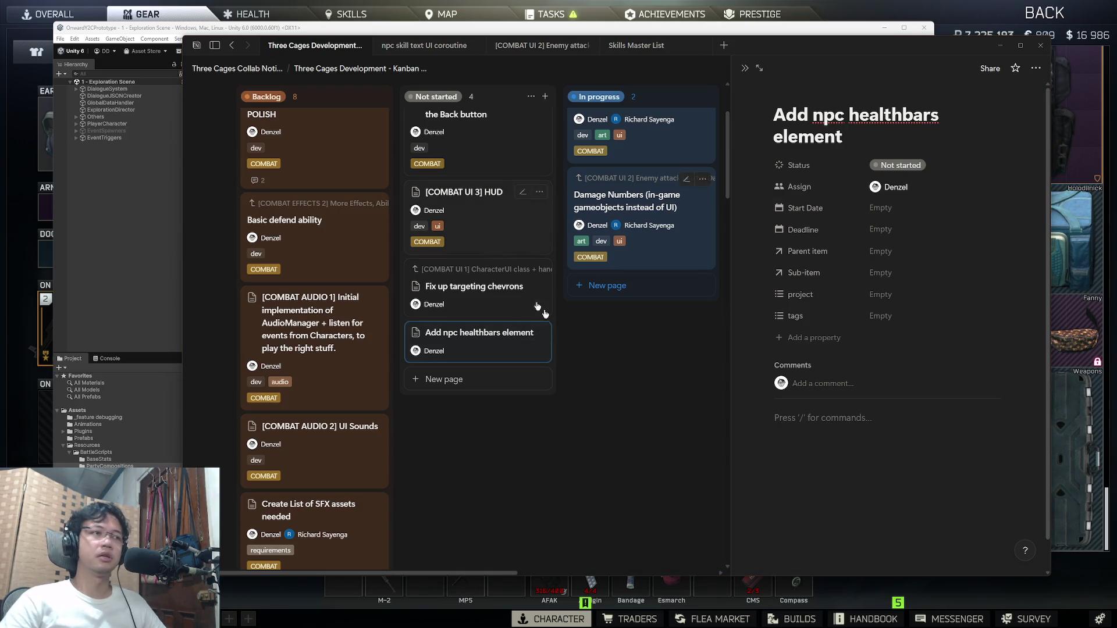
key("Escape")
scroll(483, 227, "up", 3)
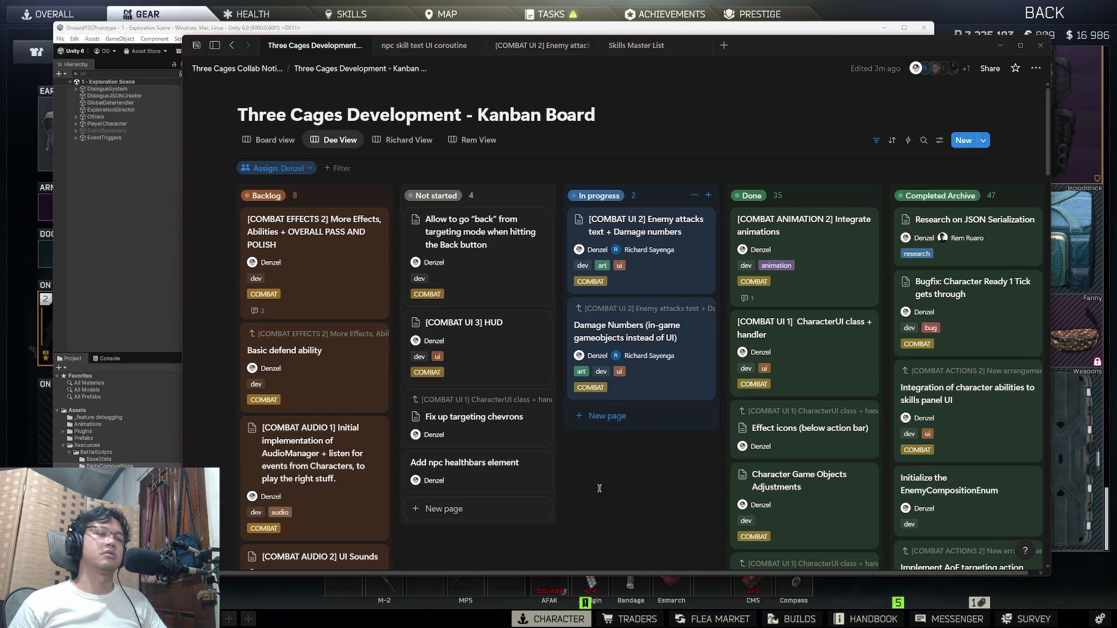
scroll(589, 422, "down", 8)
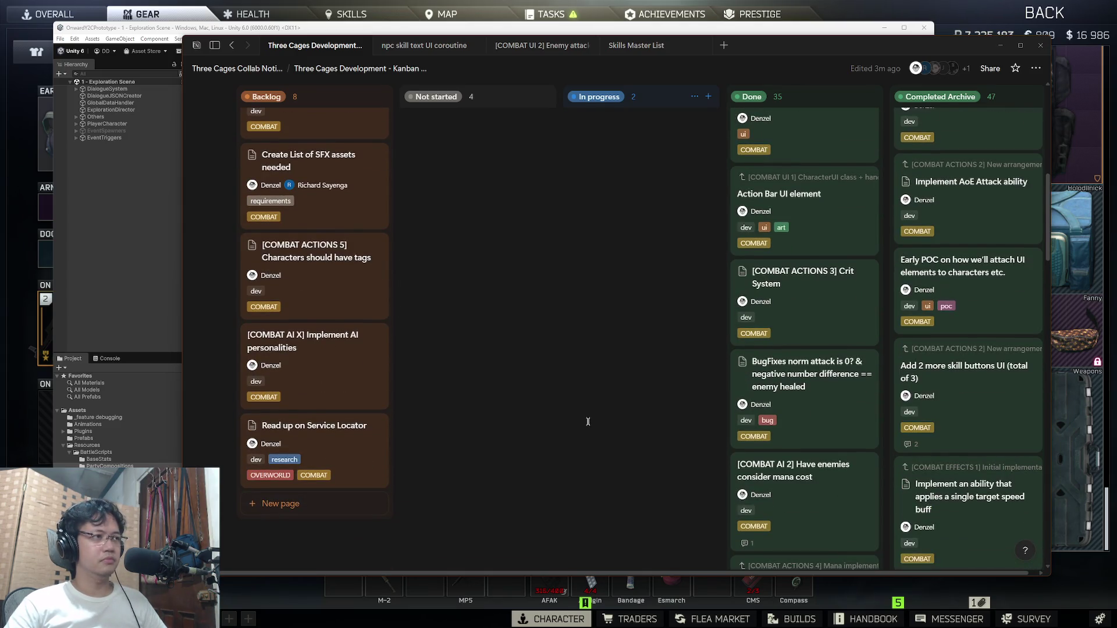
scroll(589, 422, "down", 5)
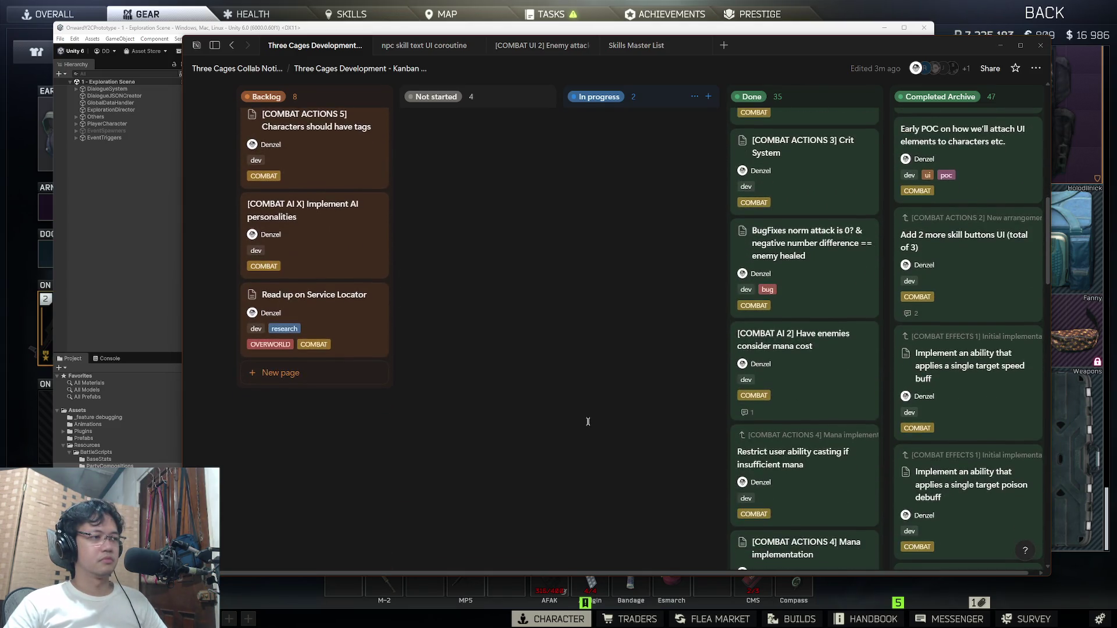
scroll(588, 423, "up", 7)
scroll(586, 423, "up", 5)
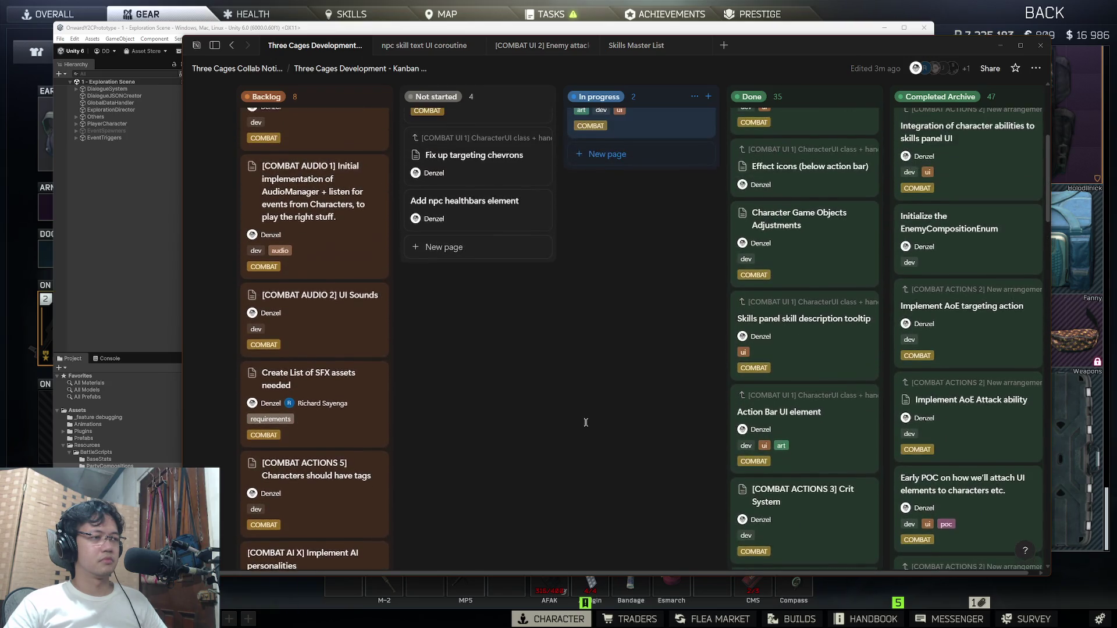
scroll(587, 426, "down", 3)
scroll(586, 424, "up", 4)
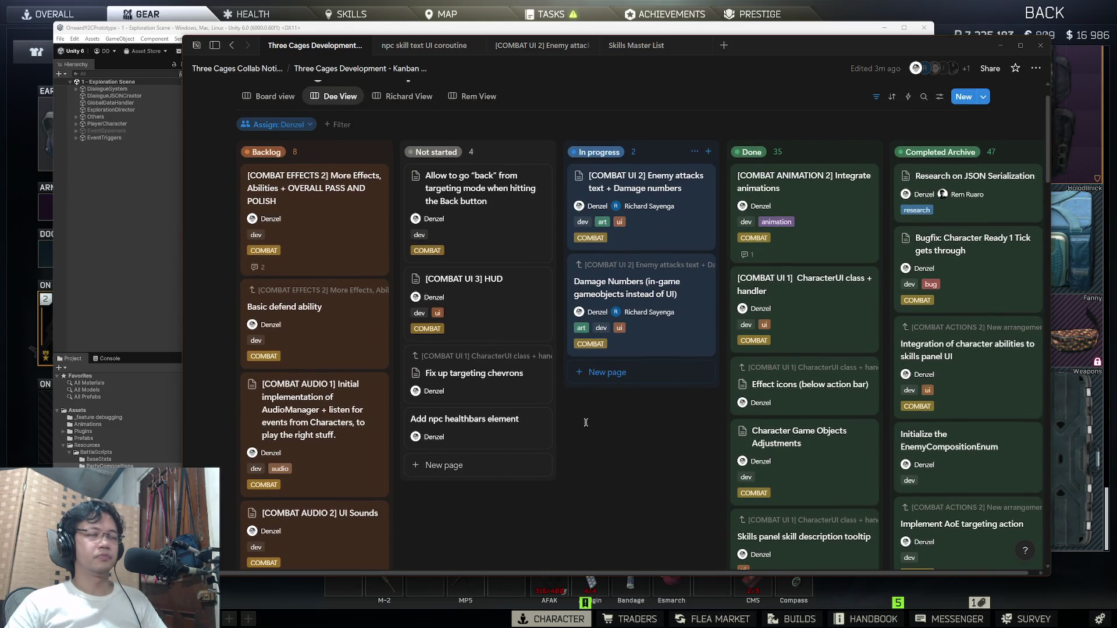
scroll(593, 448, "up", 1)
scroll(593, 452, "down", 3)
scroll(592, 452, "up", 3)
left_click(483, 333)
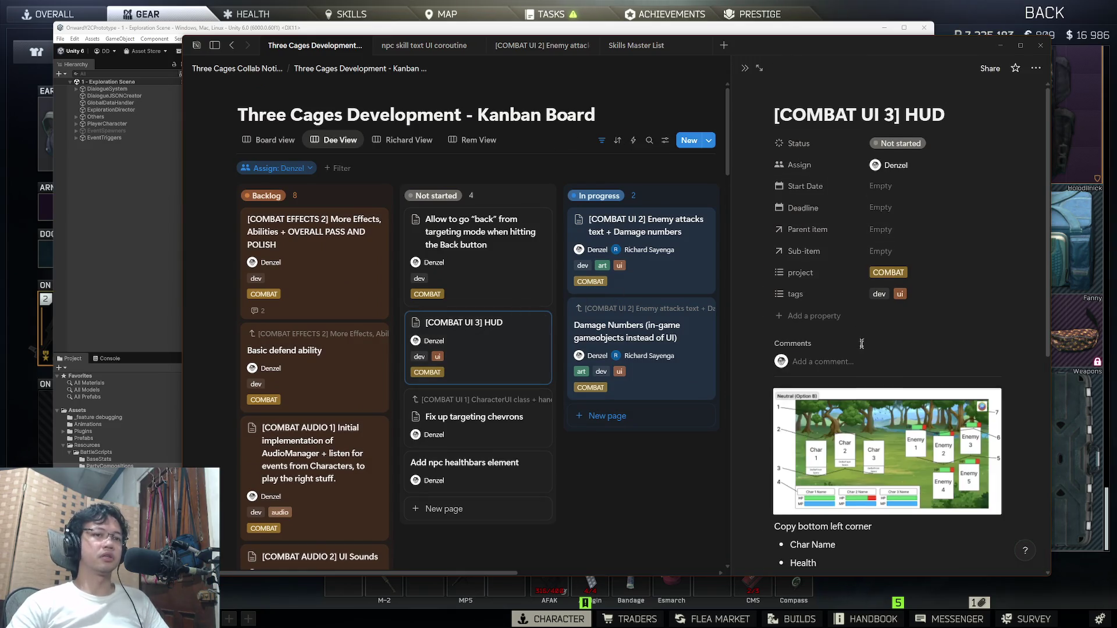
Step: Read the HUD card's implementation details, close it, and go via Unity back to the gear screen
scroll(852, 357, "down", 5)
scroll(852, 358, "up", 2)
scroll(861, 355, "down", 1)
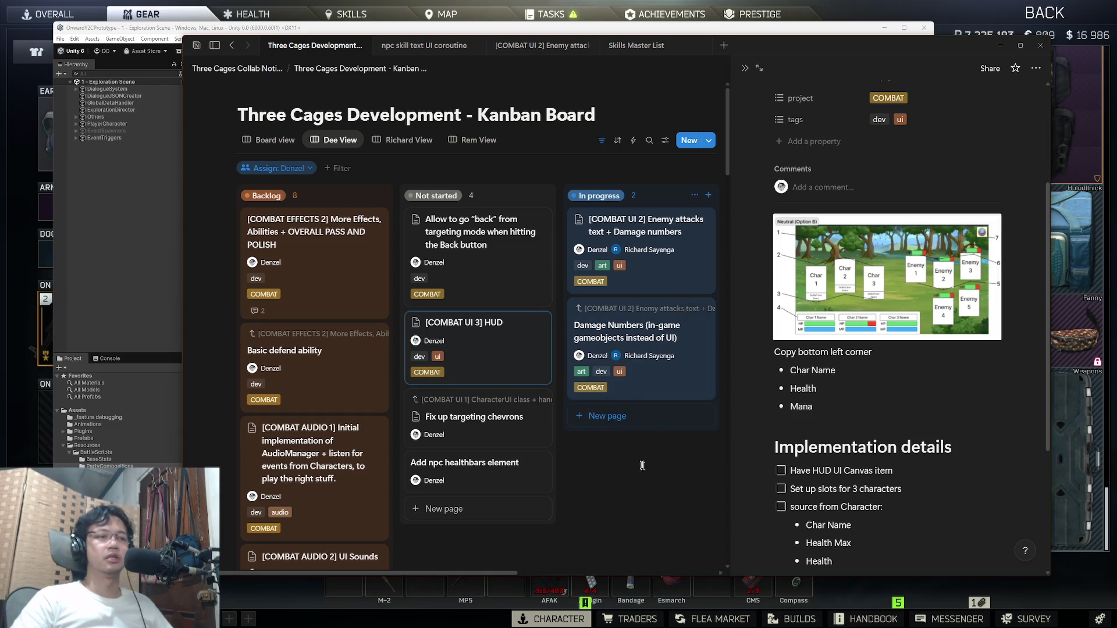
key("Escape")
left_click(486, 29)
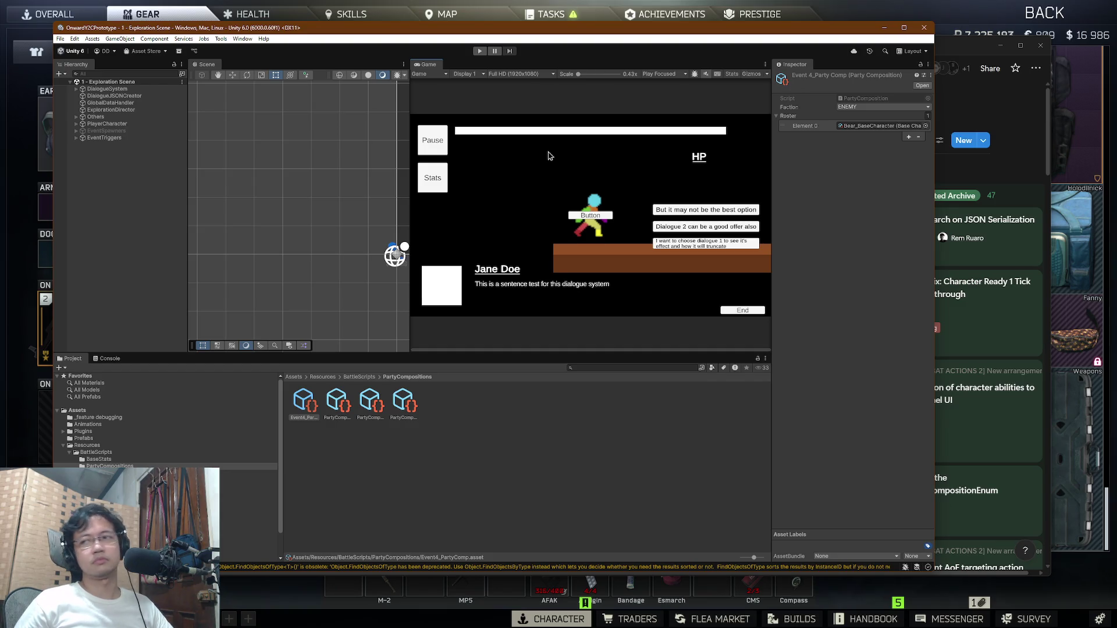
key("alt+Tab")
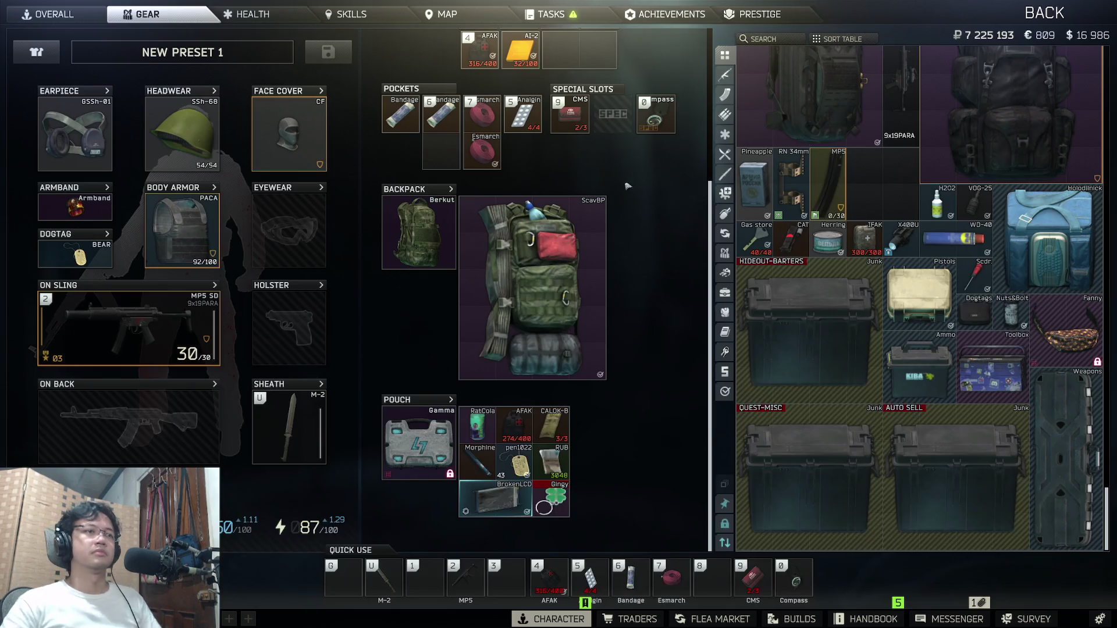
Step: Open the ScavBP backpack and the Junk container grids side by side
double_click(588, 298)
scroll(829, 434, "up", 5)
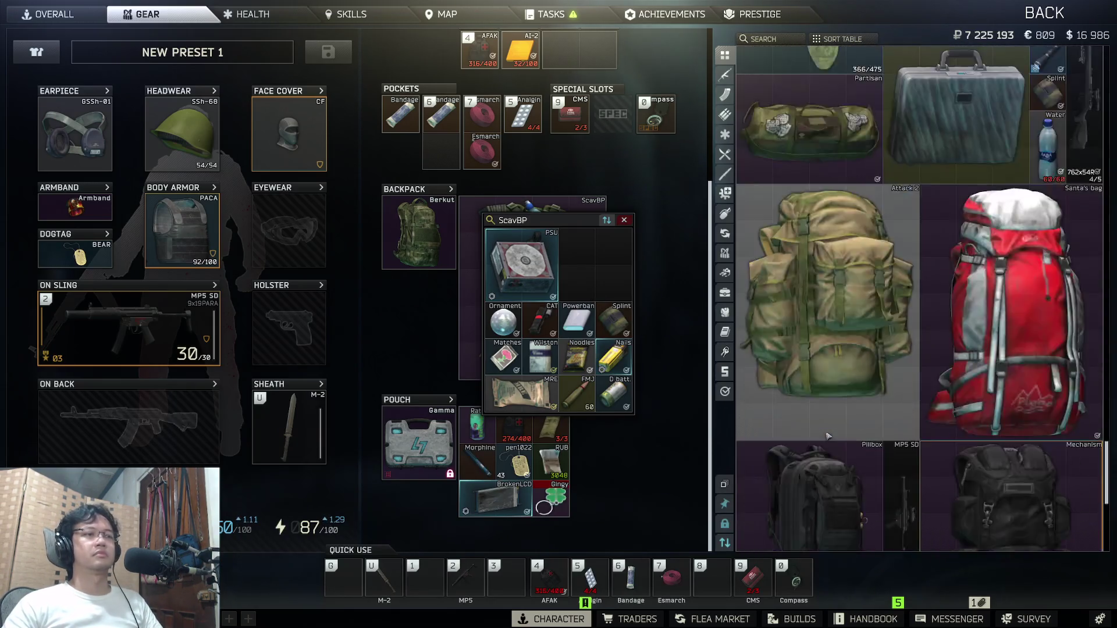
scroll(829, 434, "down", 5)
scroll(829, 434, "up", 5)
scroll(829, 434, "down", 5)
double_click(809, 338)
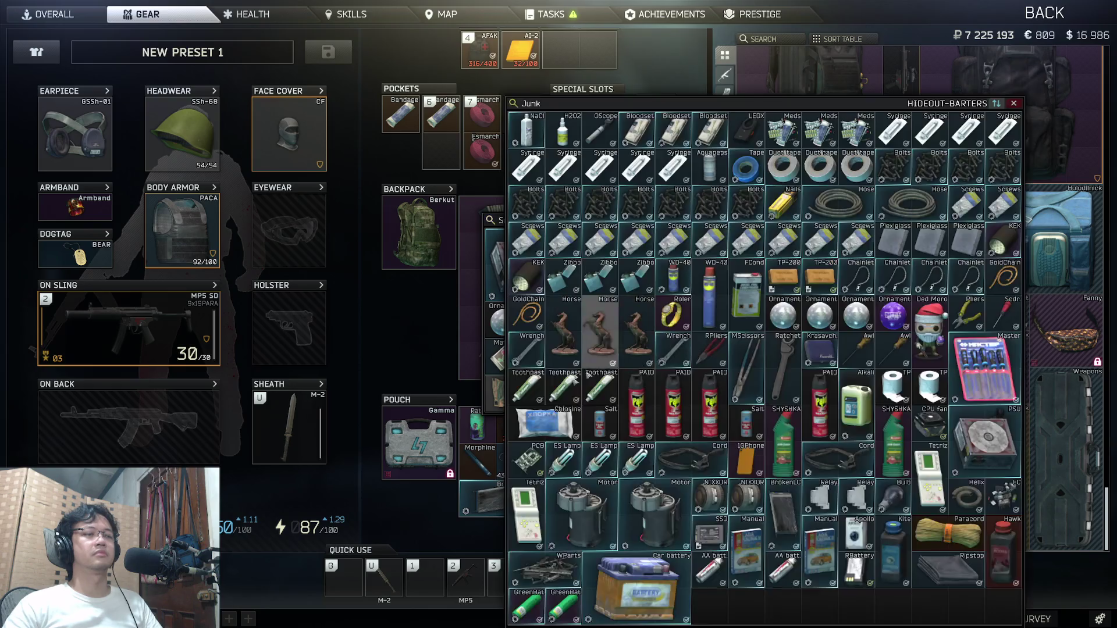
Step: Move Ripstop, Paracord, the PSU and the Ornament into the junk box
left_click_drag(948, 570, 728, 607)
left_click_drag(949, 532, 820, 618)
left_click_drag(582, 103, 675, 96)
mouse_move(547, 234)
left_mouse_down()
mouse_move(1044, 544)
mouse_move(483, 214)
mouse_move(438, 207)
mouse_move(451, 208)
left_mouse_up()
mouse_move(404, 308)
left_mouse_down()
mouse_move(977, 547)
mouse_move(950, 600)
left_mouse_up()
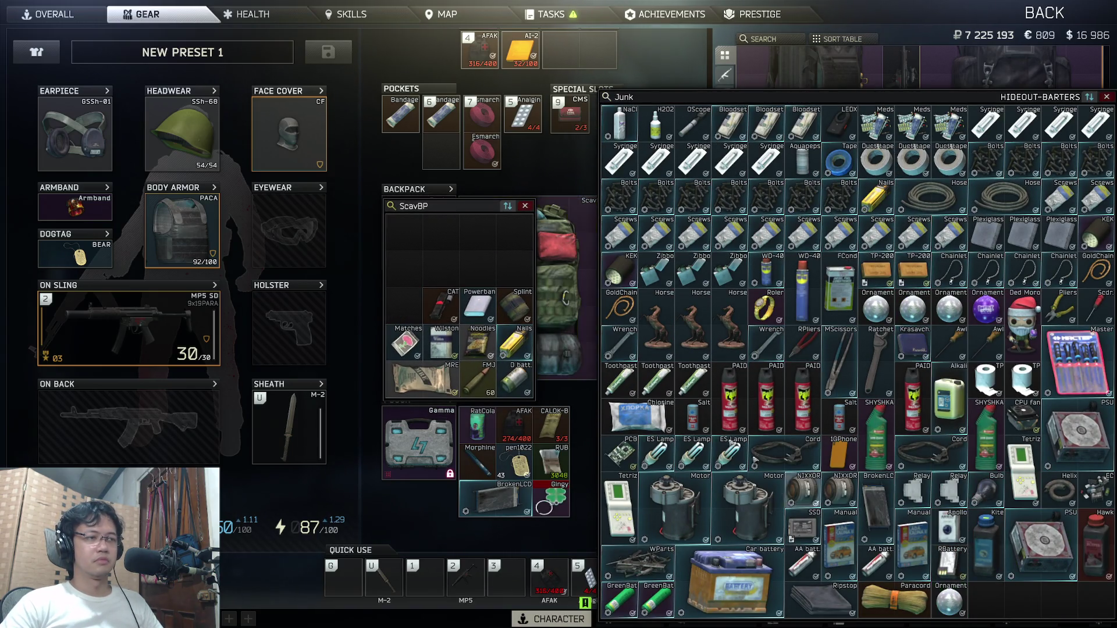
Step: Reposition the container windows and put the MRE into the Holodilnick case
mouse_move(872, 97)
left_mouse_down()
mouse_move(640, 90)
mouse_move(153, 17)
mouse_move(535, 76)
mouse_move(153, 33)
mouse_move(237, 46)
mouse_move(838, 61)
left_mouse_up()
left_click_drag(463, 211, 400, 212)
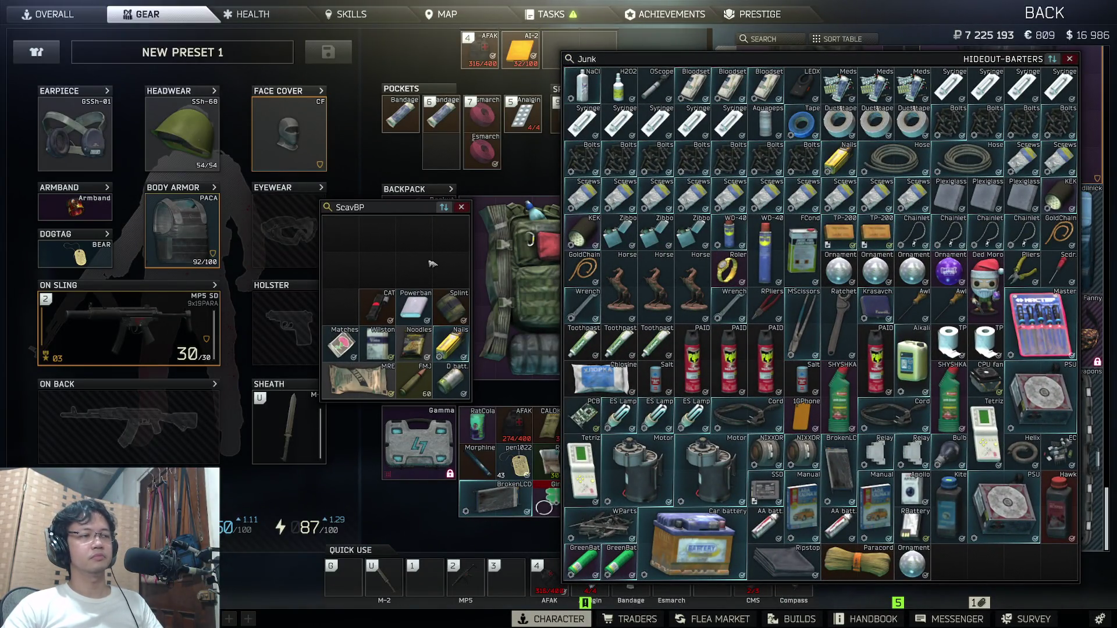
mouse_move(356, 379)
left_mouse_down()
mouse_move(378, 306)
mouse_move(407, 325)
mouse_move(372, 372)
mouse_move(448, 268)
left_mouse_up()
mouse_move(675, 64)
left_mouse_down()
mouse_move(438, 72)
mouse_move(498, 75)
left_mouse_up()
left_click_drag(332, 210, 221, 223)
mouse_move(250, 391)
left_mouse_down()
mouse_move(966, 477)
mouse_move(989, 221)
mouse_move(1042, 239)
left_mouse_up()
mouse_move(268, 356)
left_mouse_down()
mouse_move(640, 407)
mouse_move(768, 466)
mouse_move(793, 573)
mouse_move(774, 574)
left_mouse_up()
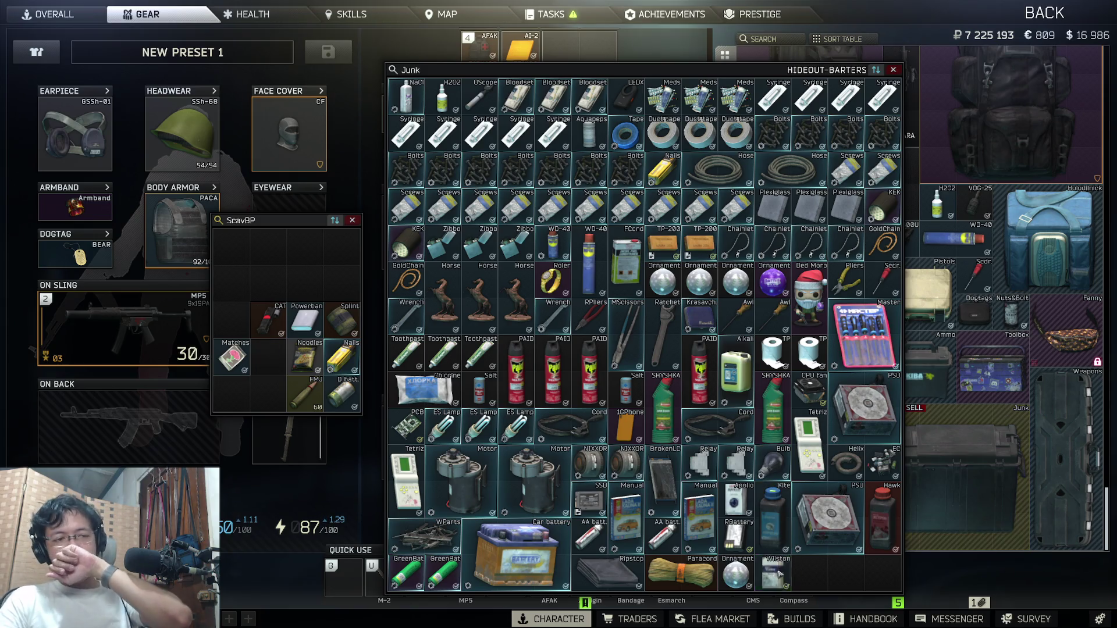
Step: Rearrange CAT and the Matches in the backpack and check the SHYSHKA item details
mouse_move(727, 70)
left_mouse_down()
mouse_move(638, 61)
mouse_move(807, 60)
left_mouse_up()
left_click_drag(304, 233, 306, 238)
left_click_drag(270, 332, 308, 289)
left_click_drag(234, 360, 344, 288)
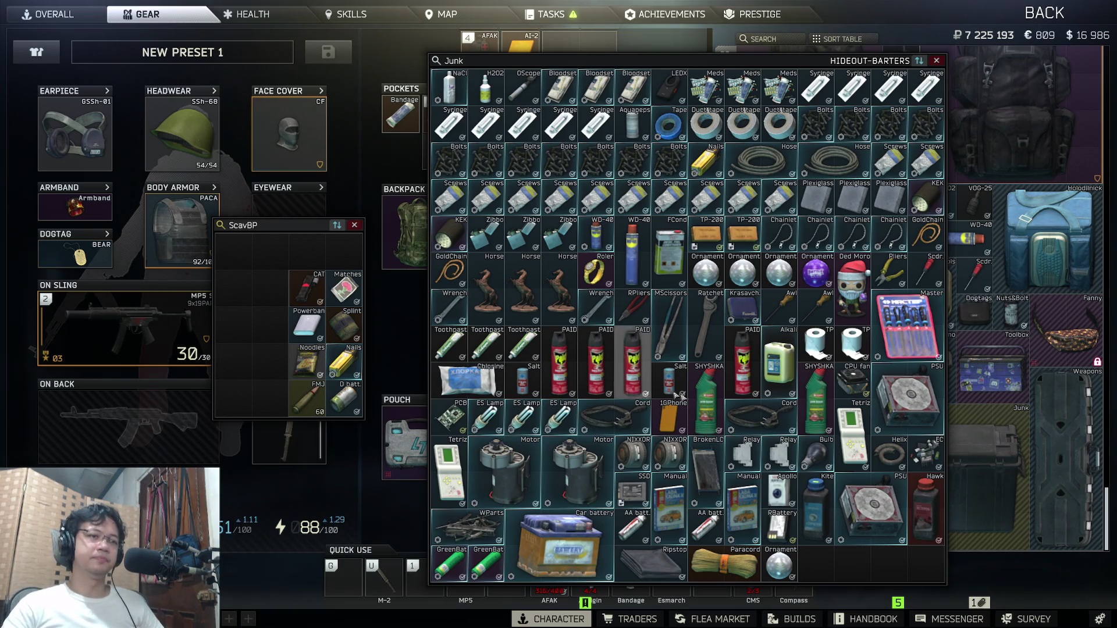
double_click(706, 390)
key("Escape")
Step: Drop the Matches and Powerbank into the Junk box and bring the Notion board forward
left_click_drag(345, 288, 960, 466)
left_click_drag(308, 326, 1022, 496)
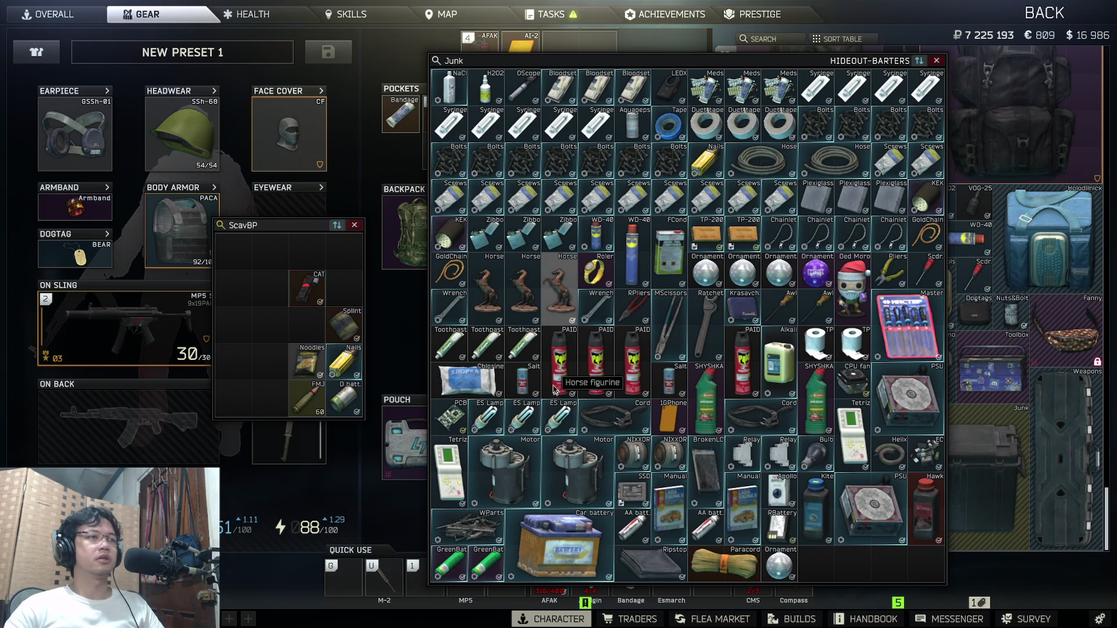
key("super+Tab")
left_click(708, 110)
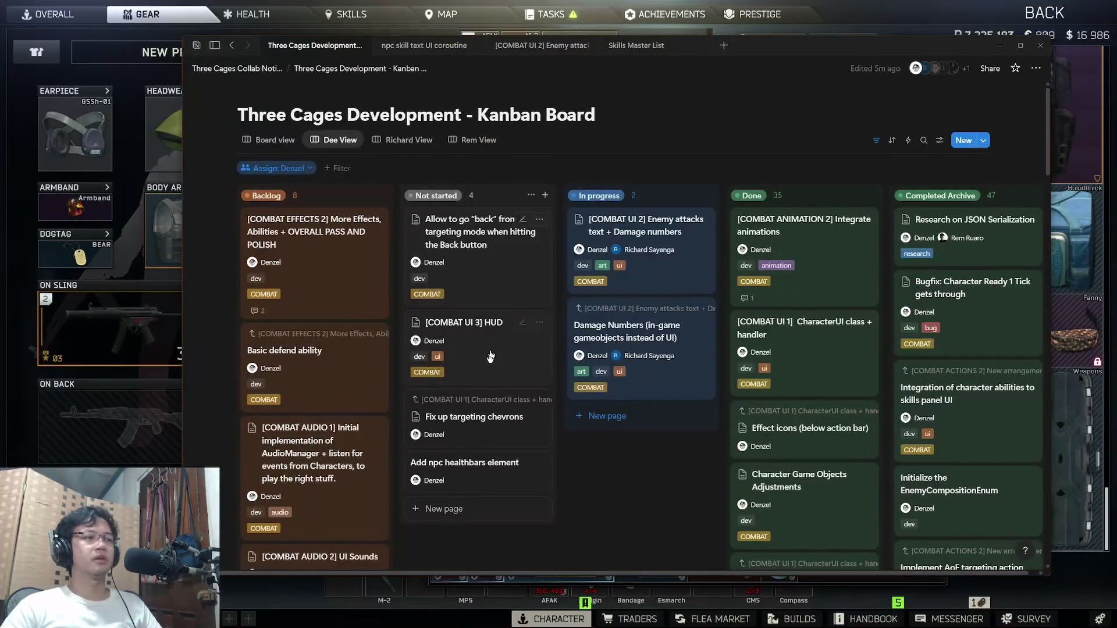
Step: Open the 'Add npc healthbars element' card and set its project to COMBAT
left_click(488, 425)
left_click(511, 480)
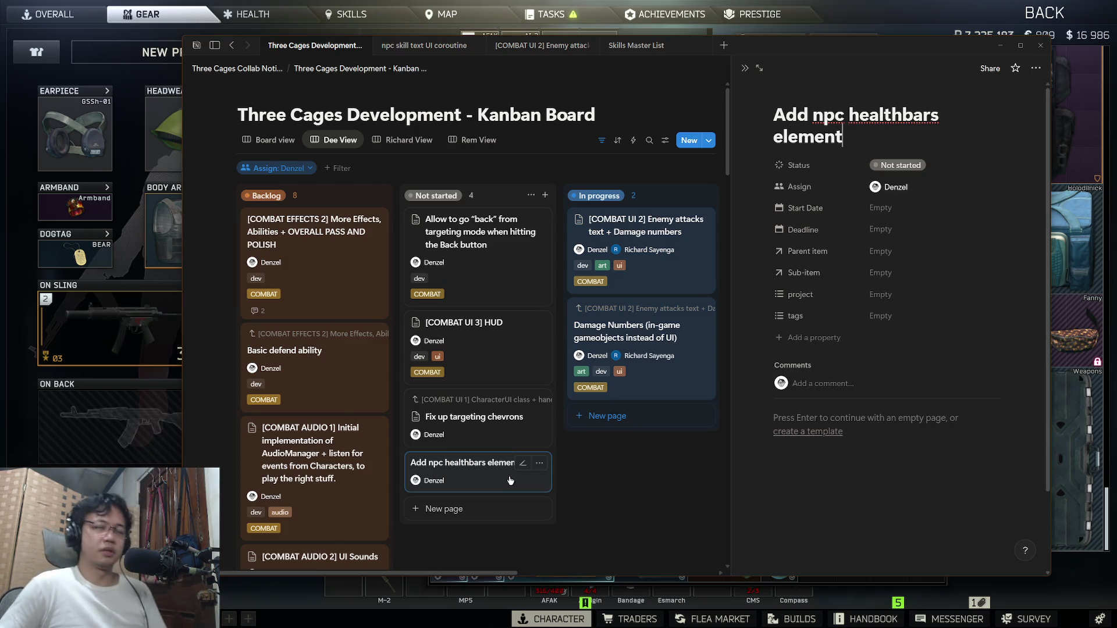
left_click(884, 295)
left_click(906, 365)
Step: Tag the card dev and ui, removing the accidentally added art tag
left_click(890, 316)
left_click(899, 403)
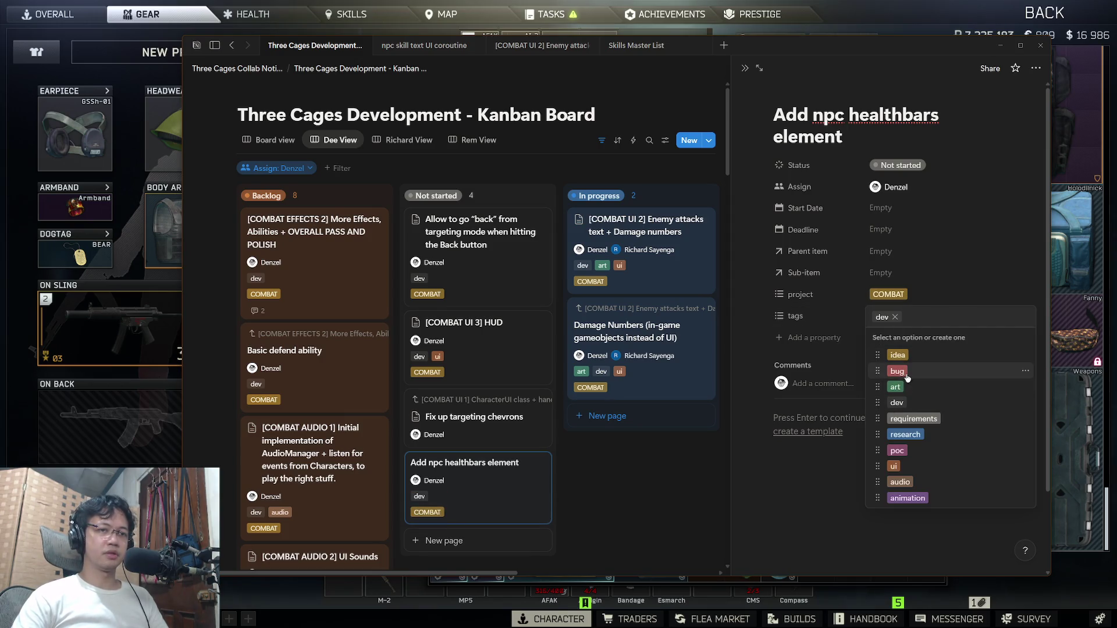
left_click(909, 388)
left_click(925, 317)
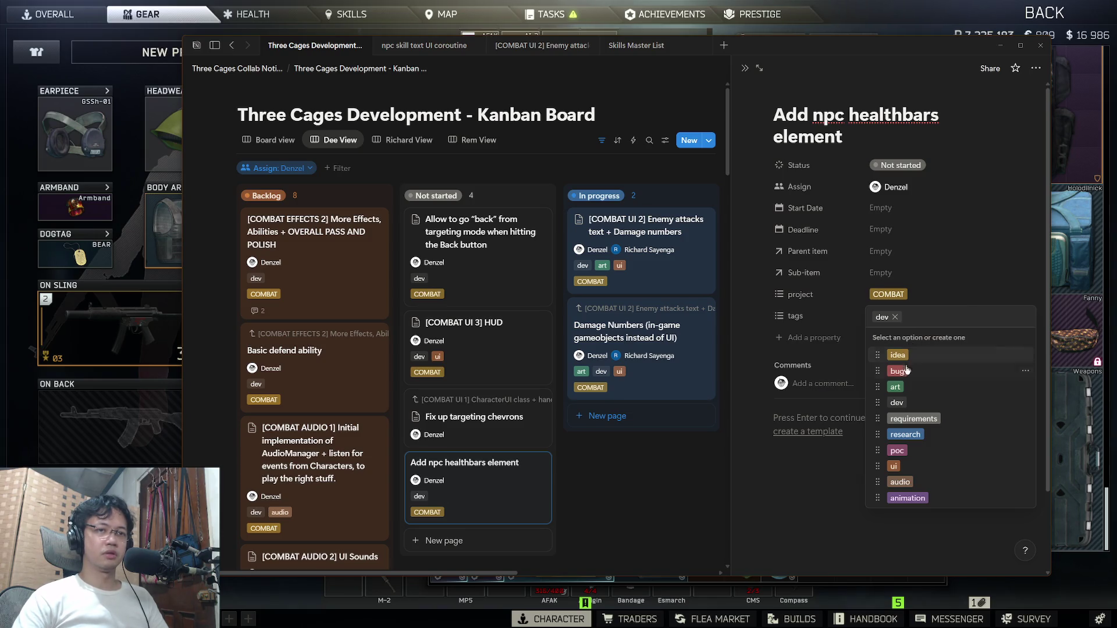
left_click(894, 466)
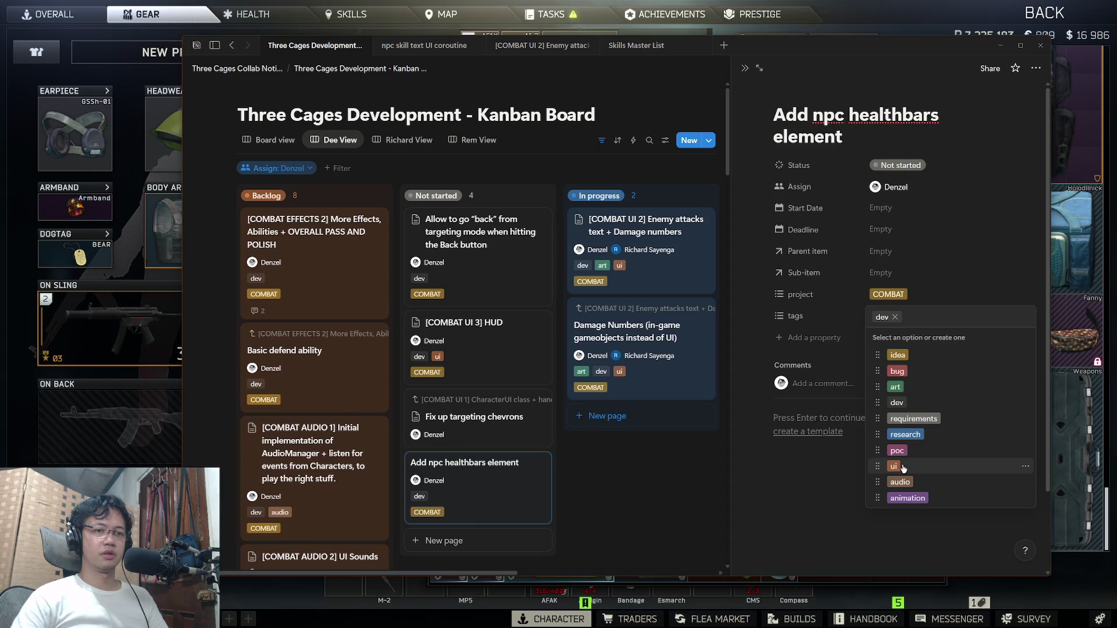
left_click(832, 425)
Step: In the game, shift CAT down one cell and check character stats, then return to Notion
key("alt+Tab")
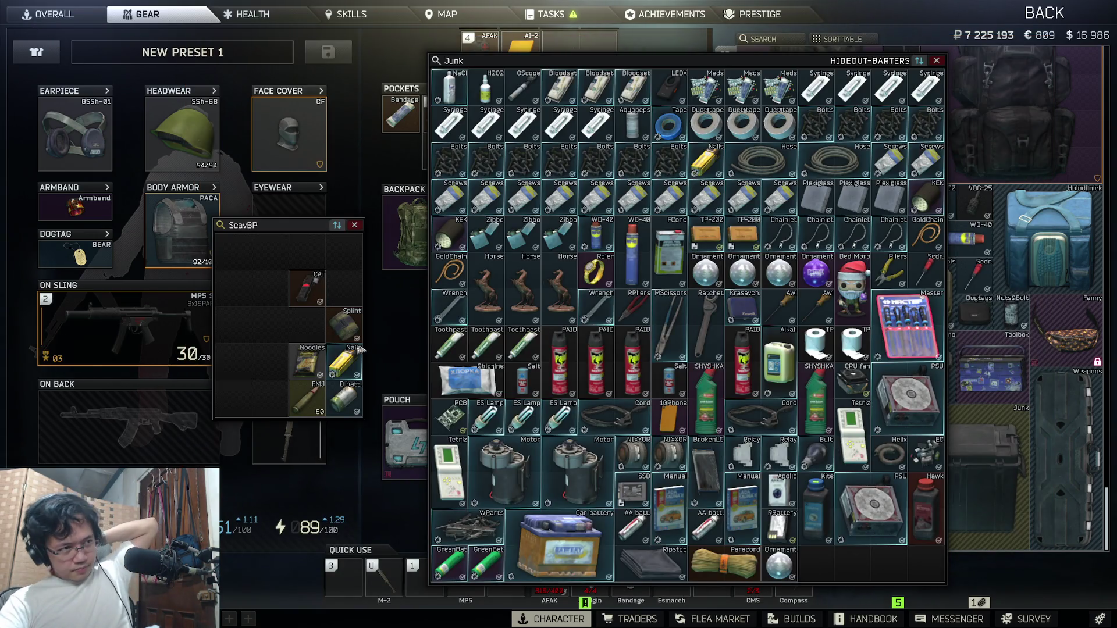
left_click_drag(307, 288, 307, 325)
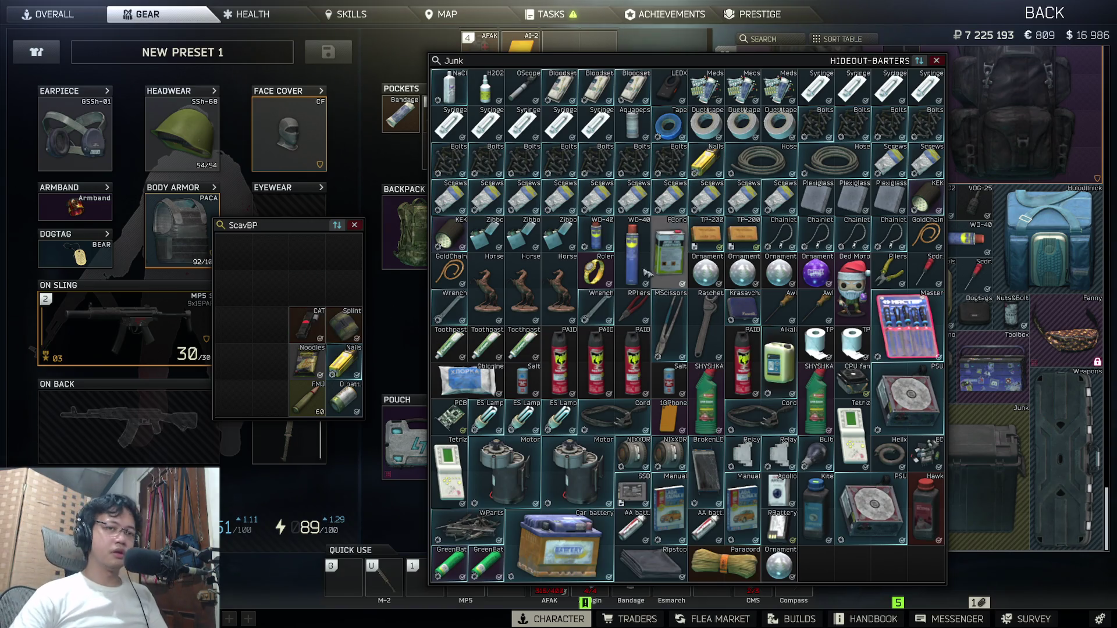
key("alt+Tab")
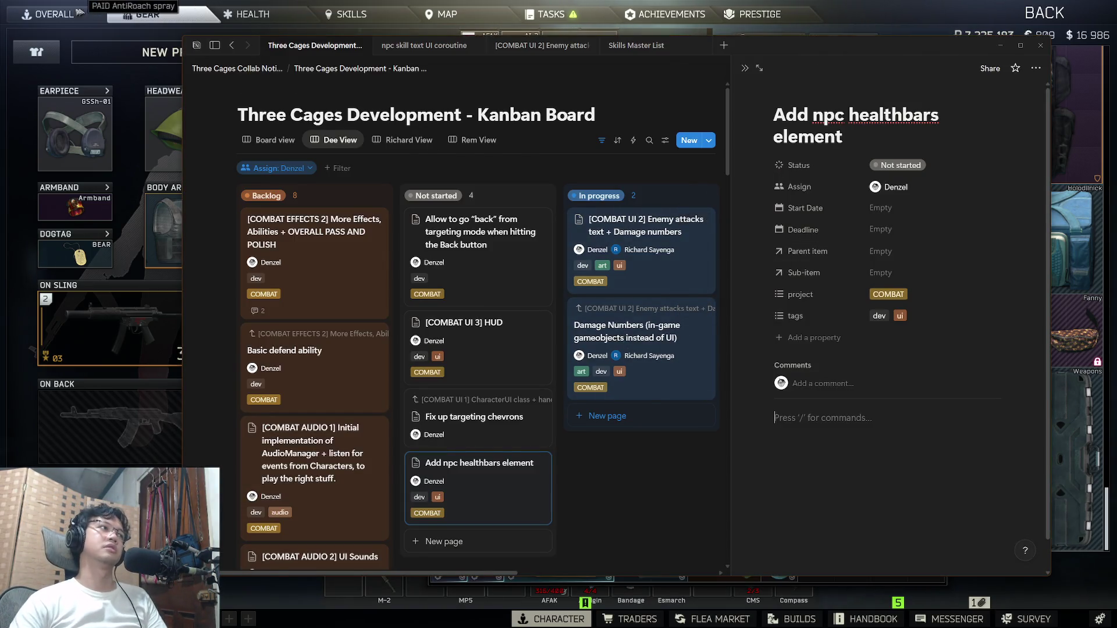
left_click(61, 16)
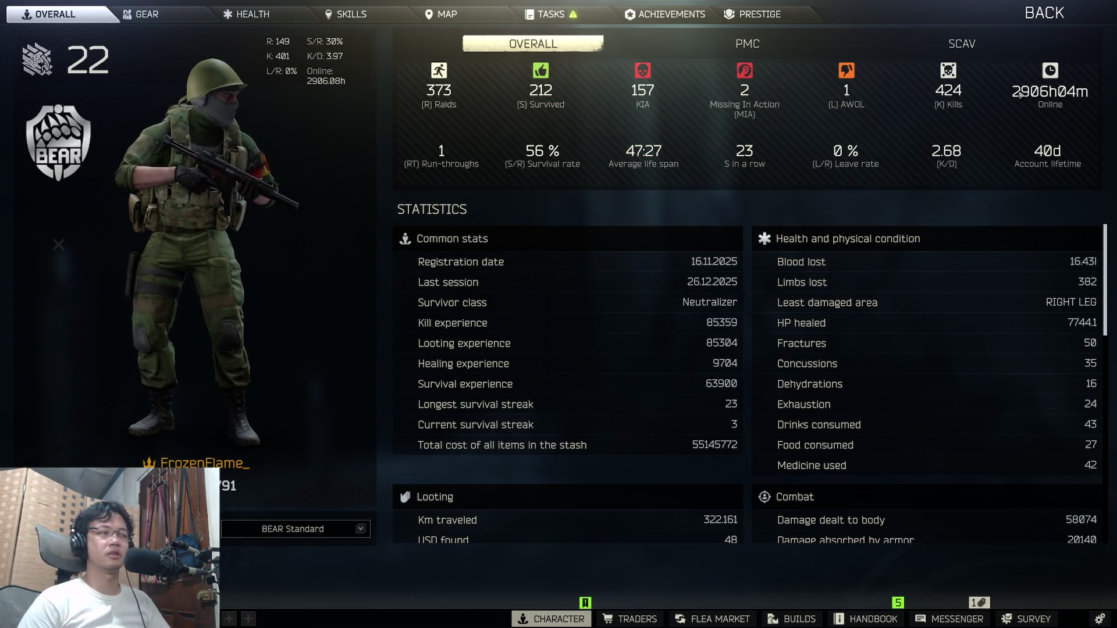
key("Escape")
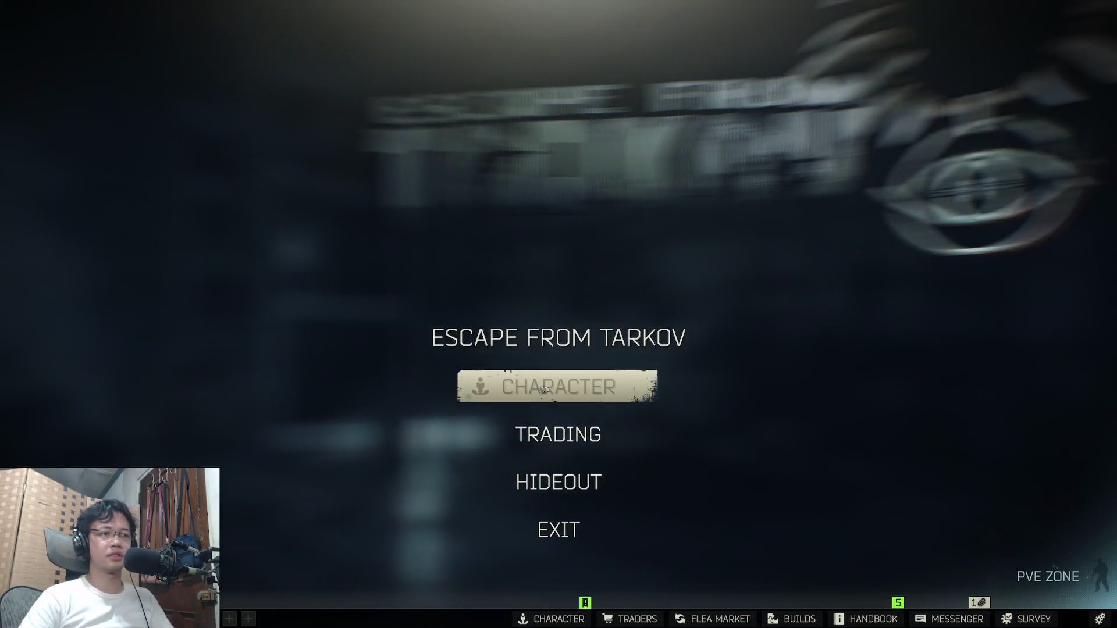
left_click(556, 387)
key("alt+Tab")
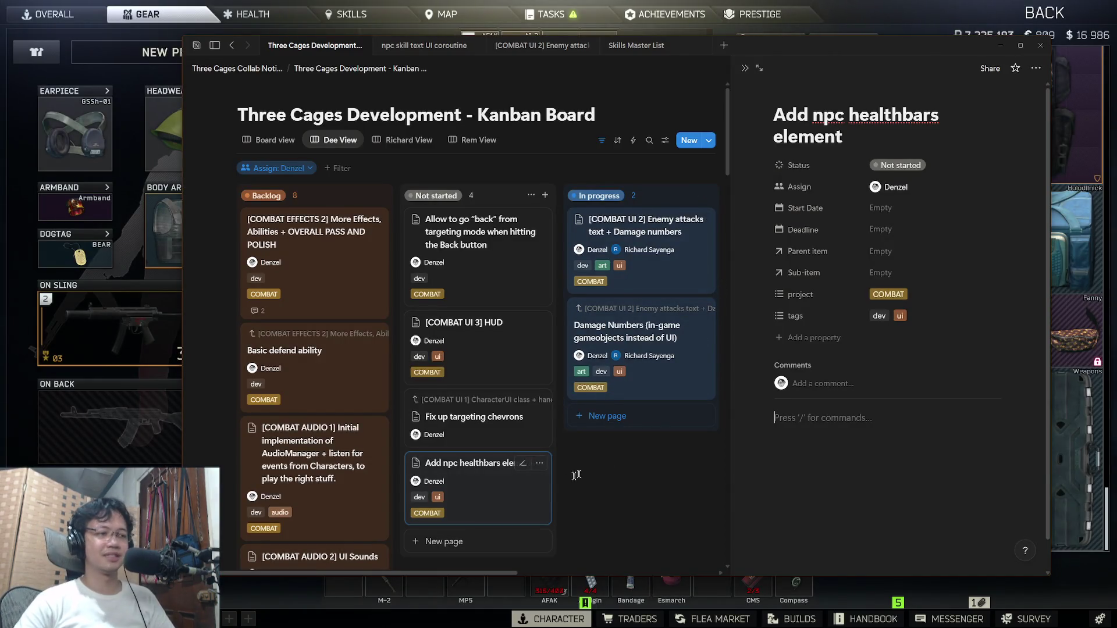
Step: Close the side peek and start an empty body on the healthbars card's page
scroll(576, 474, "down", 1)
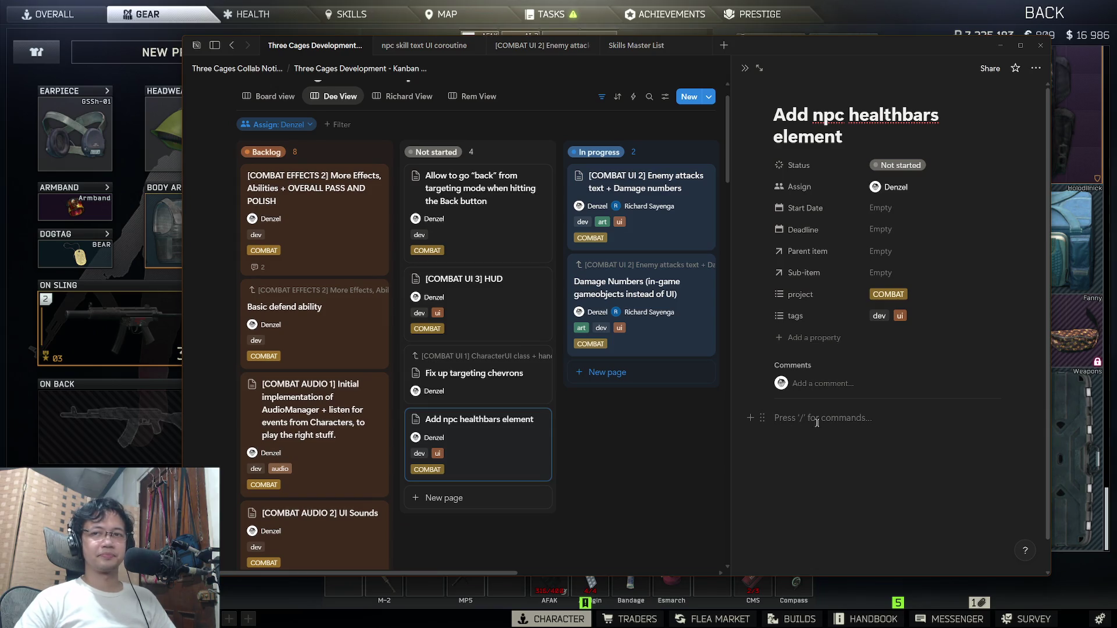
key("Escape")
left_click(411, 459)
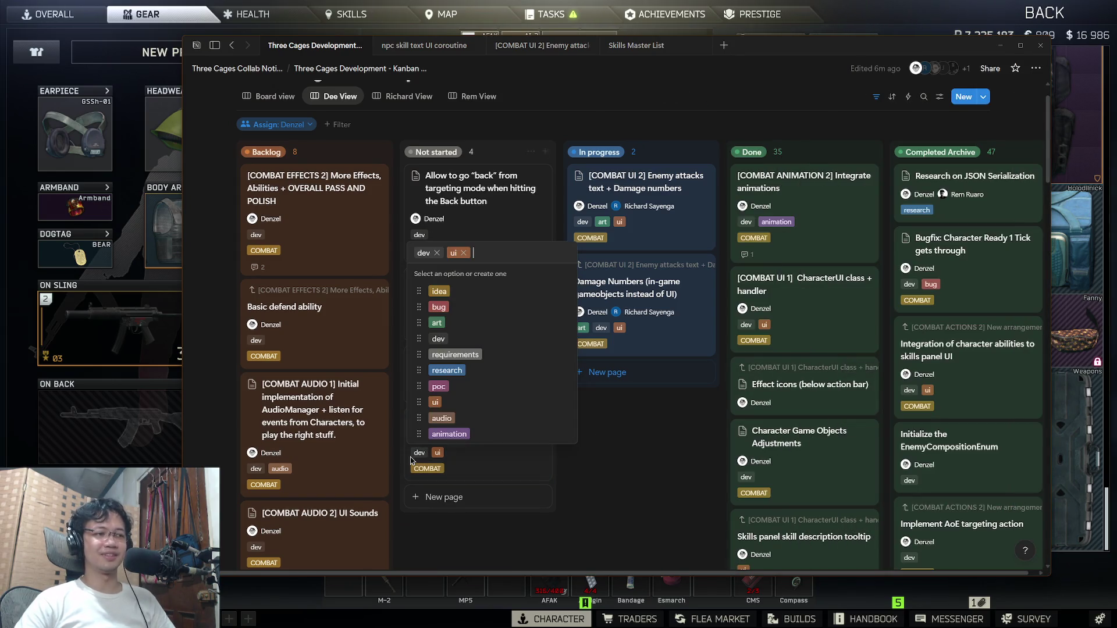
left_click(519, 469)
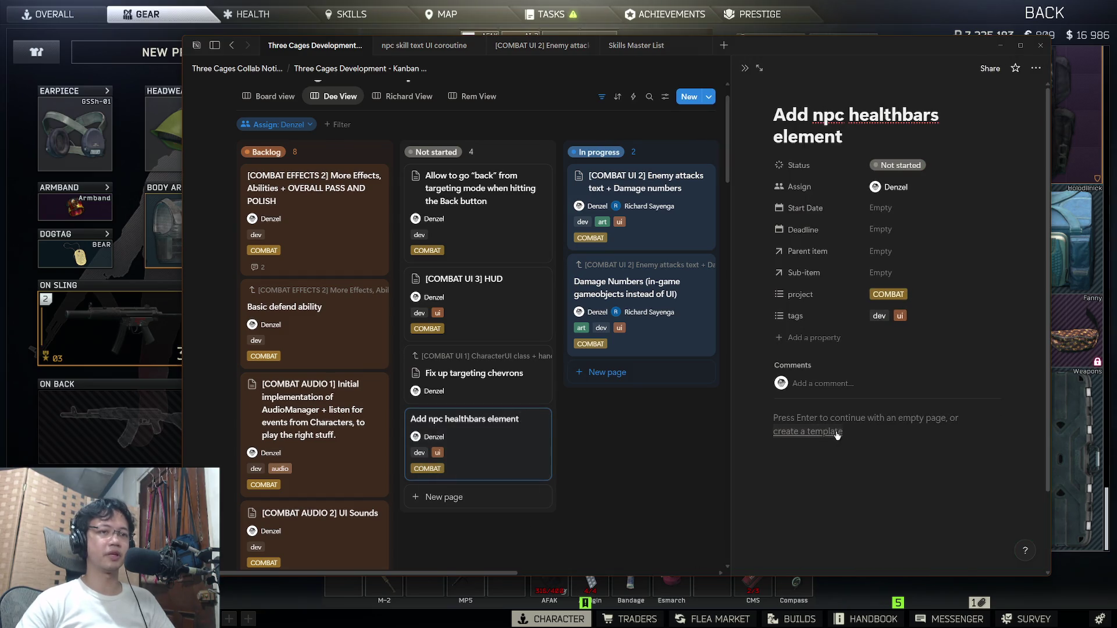
left_click(838, 433)
key("Escape")
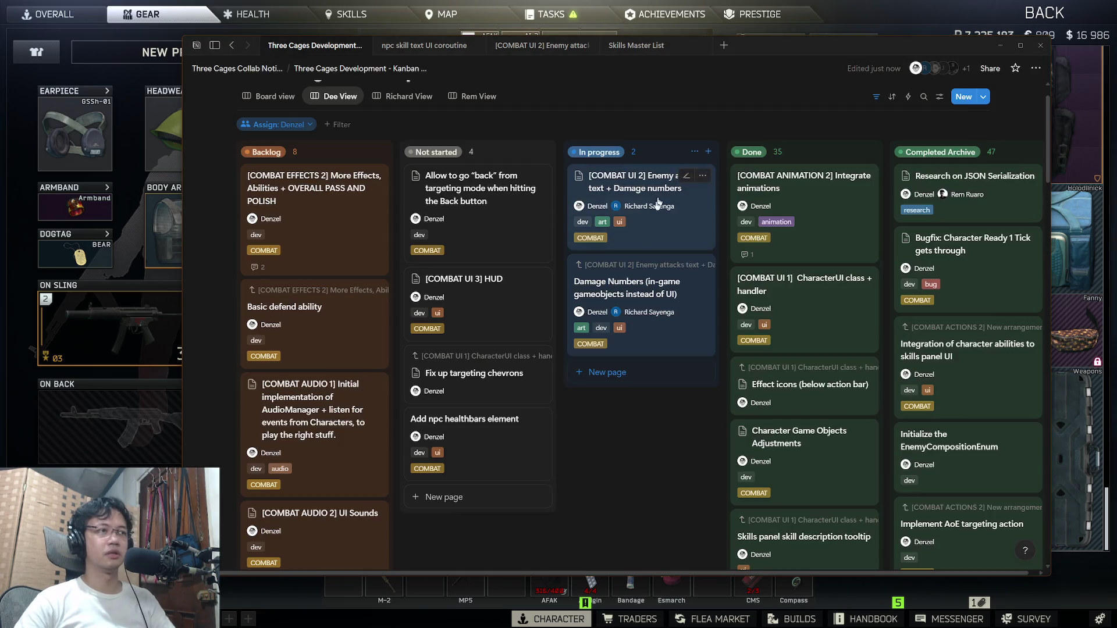
left_click(886, 436)
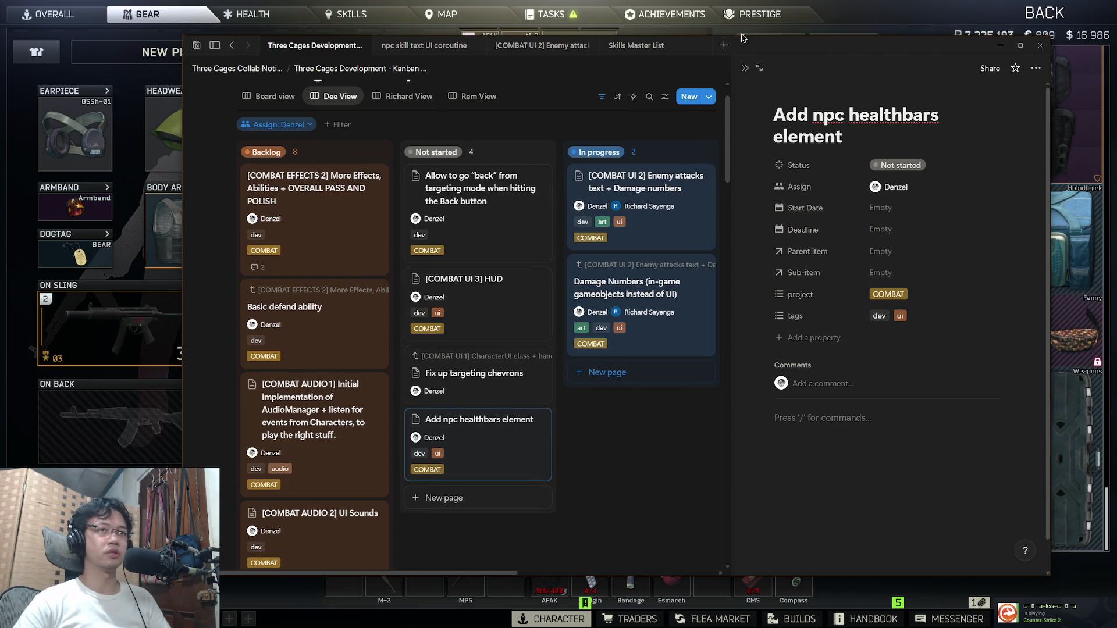
left_click_drag(803, 51, 783, 51)
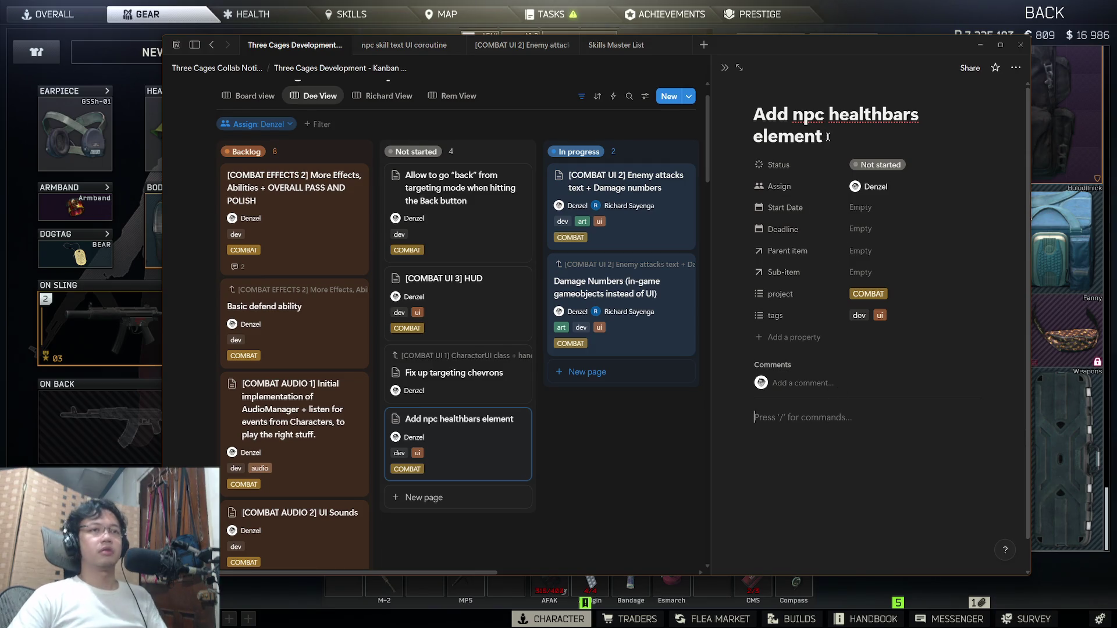
Step: Write the note 'they should only show up on mouse hover.' in the page body
left_click(813, 384)
left_click(871, 444)
type("note: they should onol")
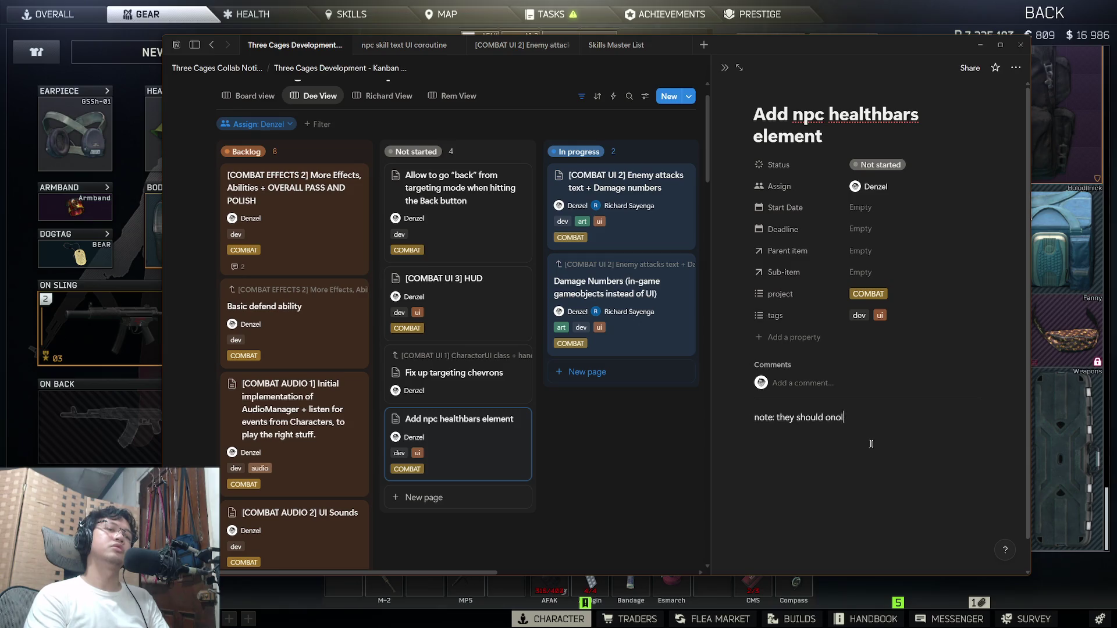
type("sdhow")
key("BackSpace")
type("ohw up")
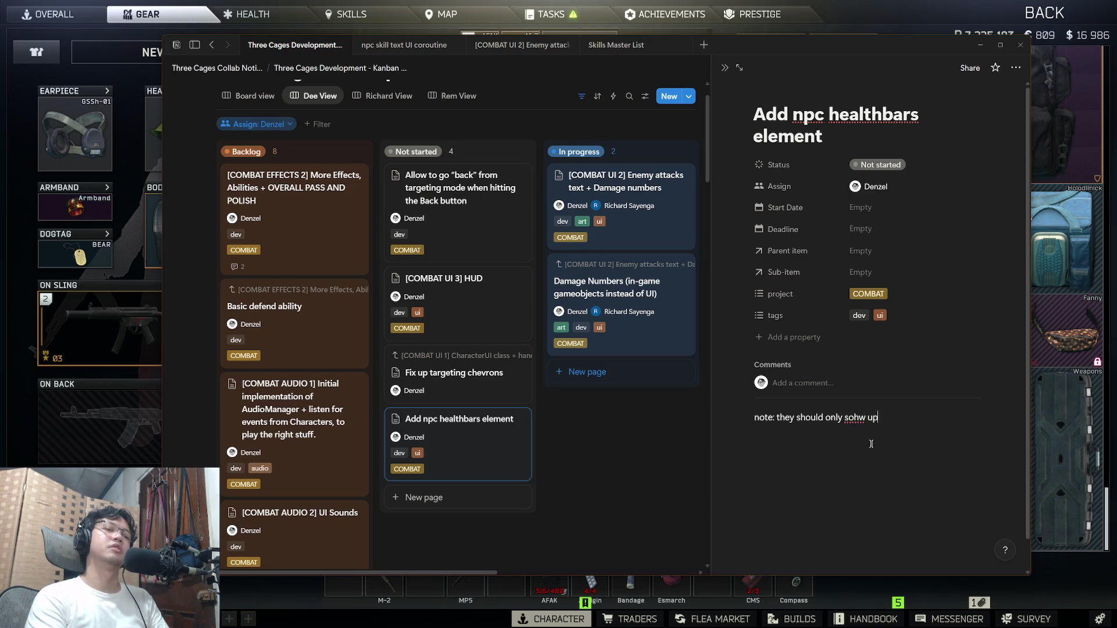
key("BackSpace")
key("BackSpace")
key("BackSpace")
key("BackSpace")
key("BackSpace")
key("BackSpace")
type("how up ")
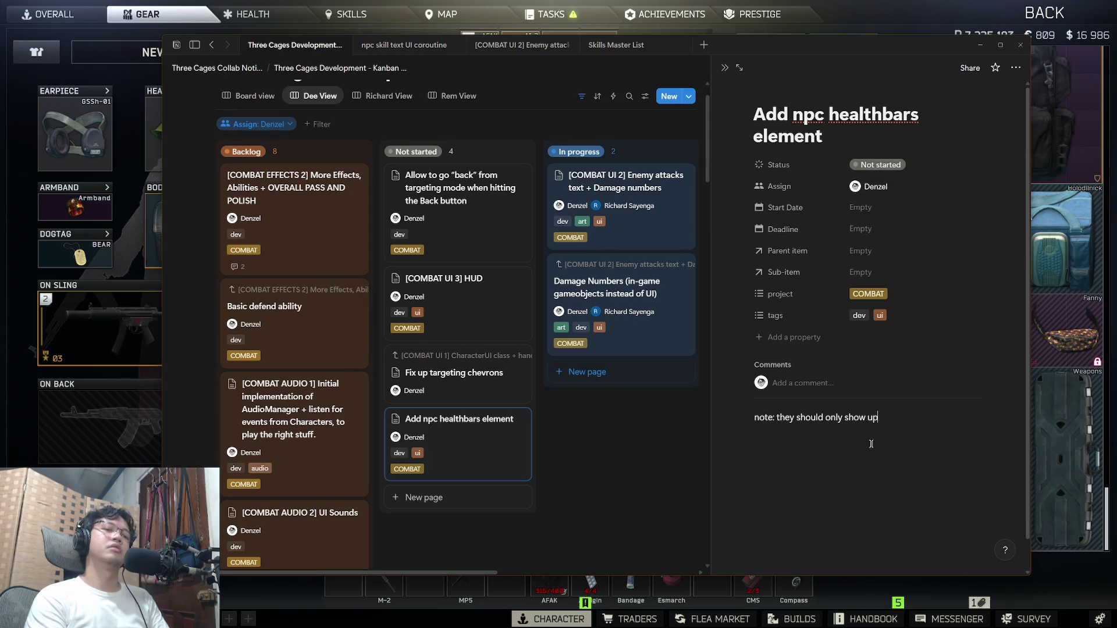
type("on mouse ho")
key("BackSpace")
key("Return")
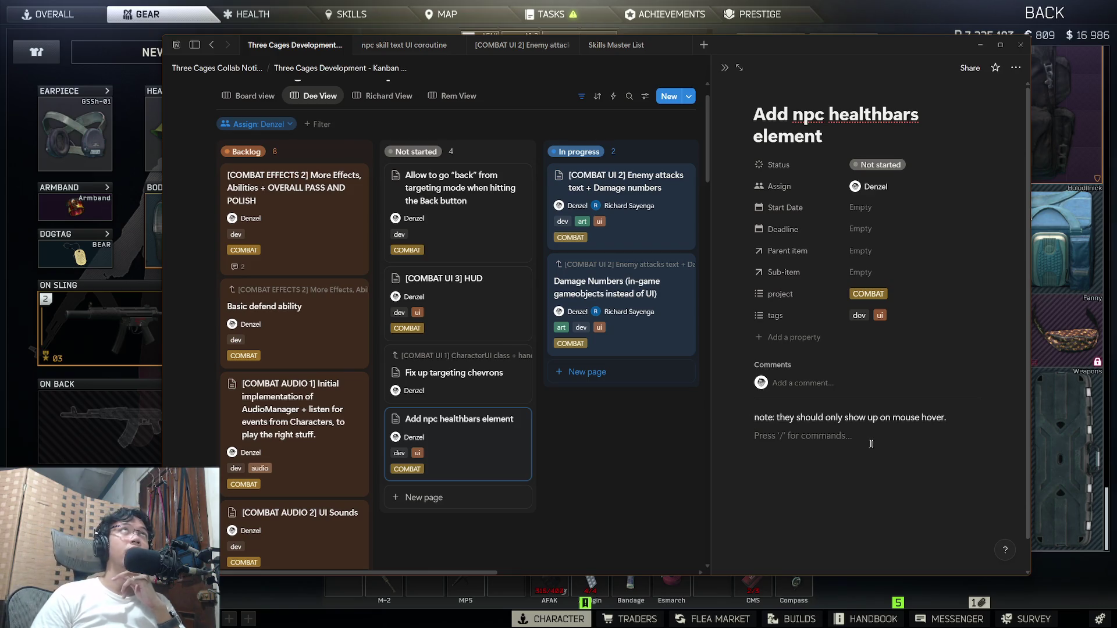
Step: Switch to the Unity editor and run the project in play mode
key("super")
left_click(339, 618)
key("ctrl+p")
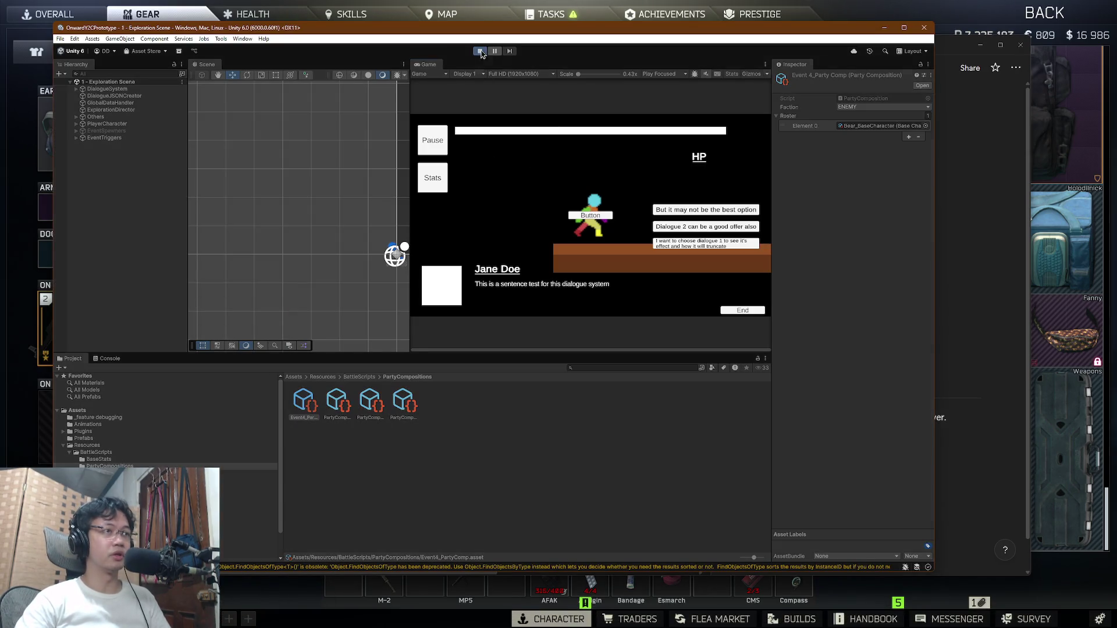
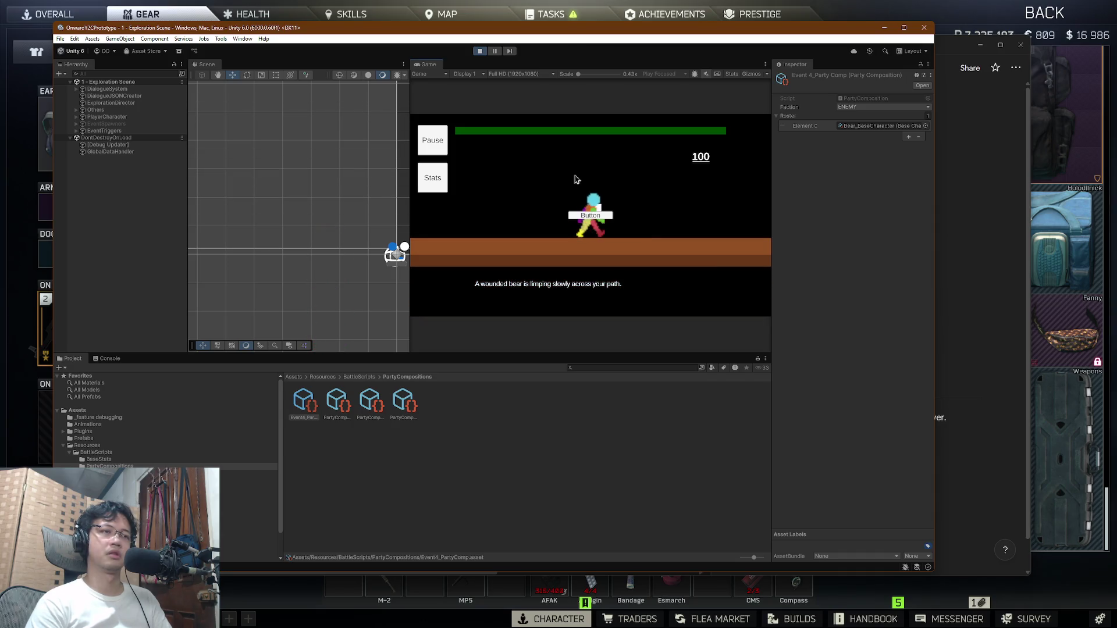
Step: Enter the battle and have the first hero use the Smash skill on the enemies
left_click(602, 218)
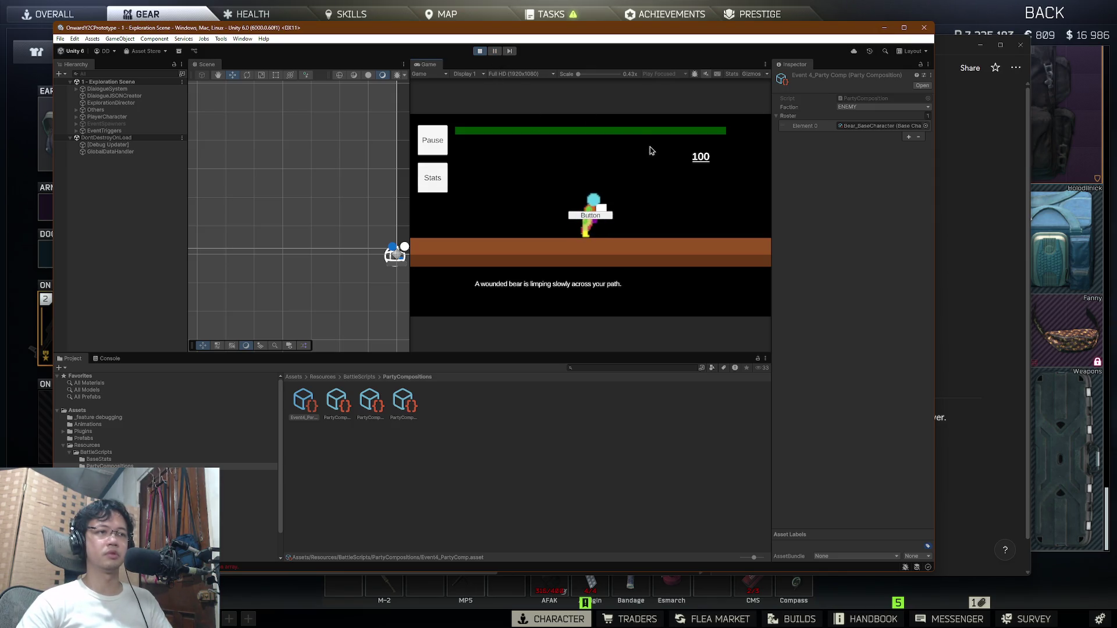
left_click(698, 243)
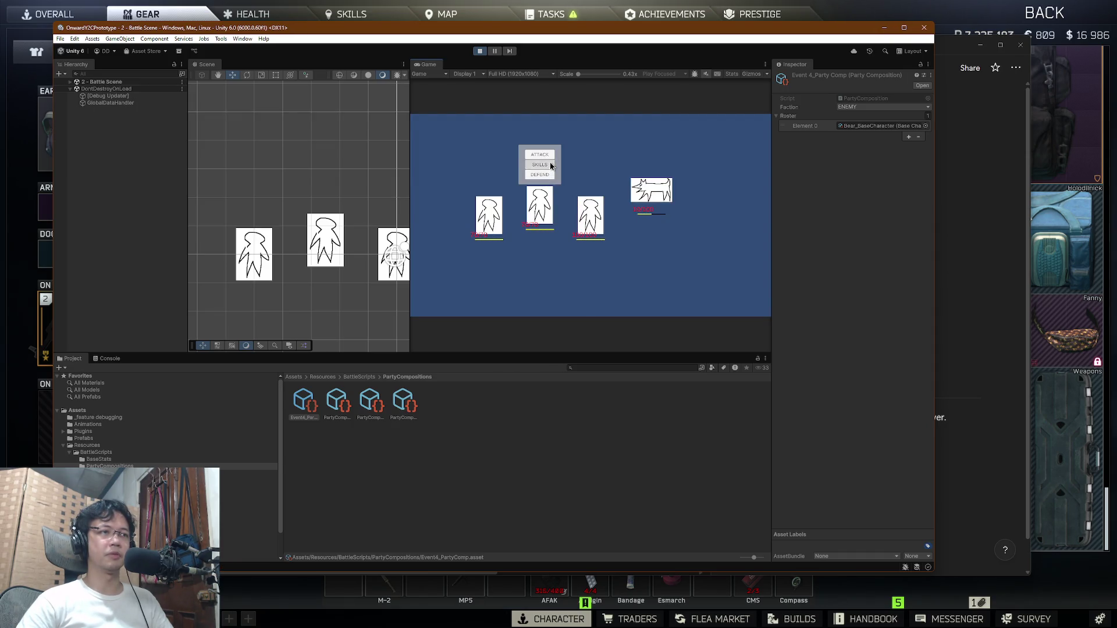
left_click(540, 164)
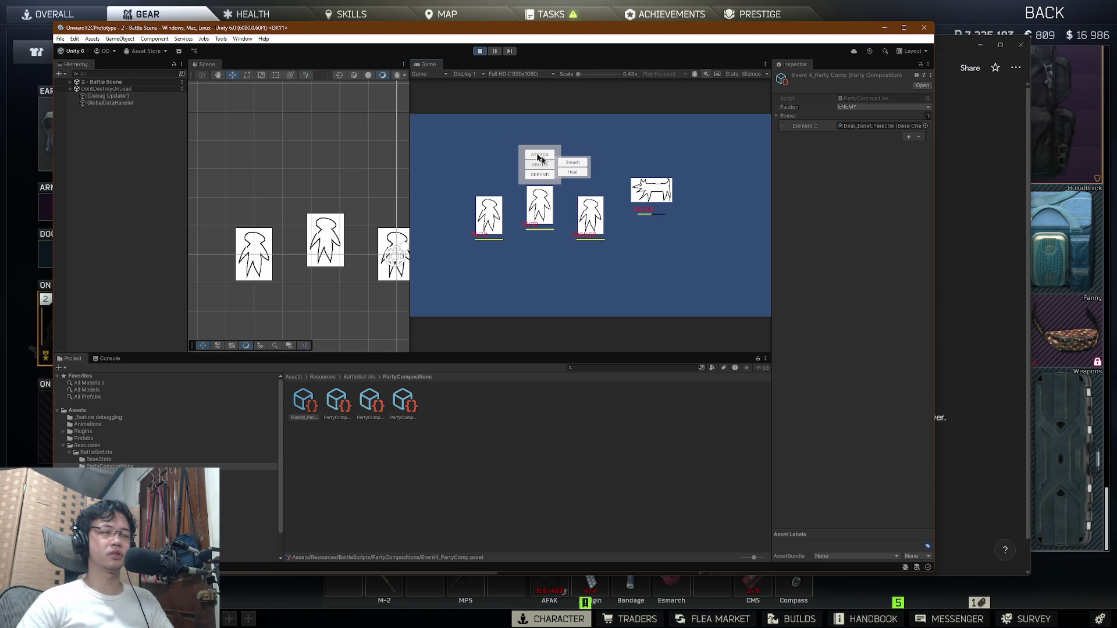
left_click(577, 163)
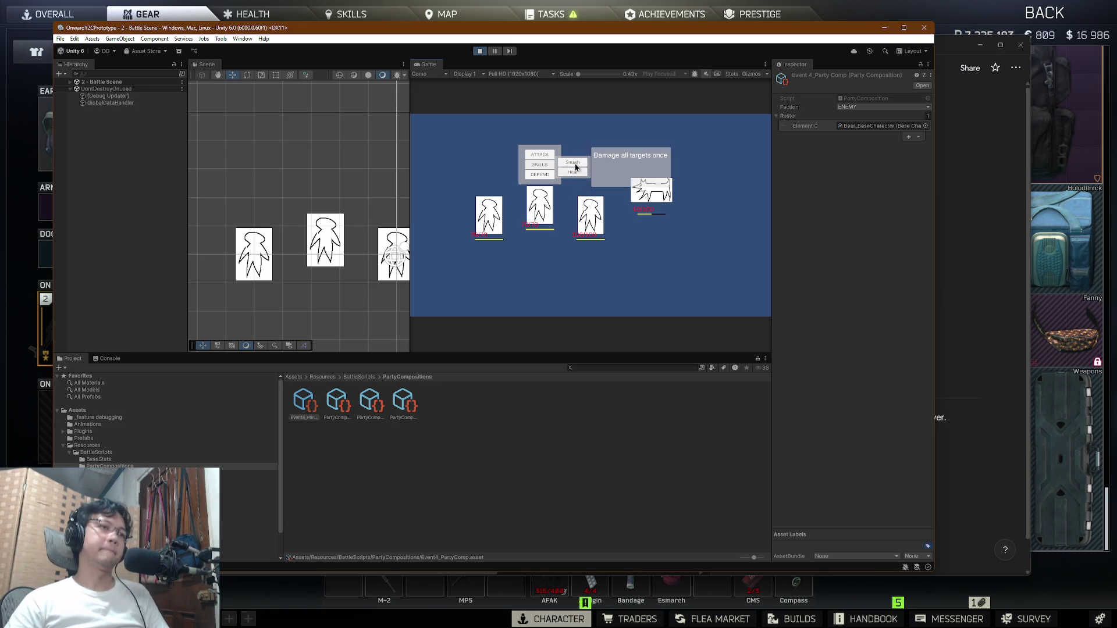
left_click(581, 168)
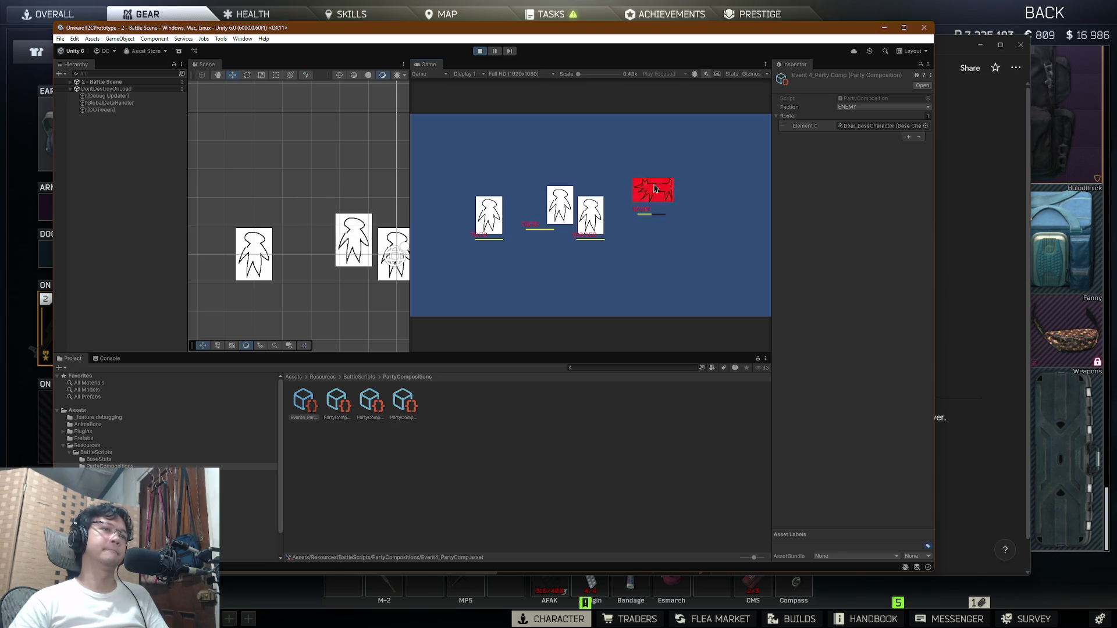
Step: Order the heroes to attack the bear, then bring up the middle hero's skills list
left_click(497, 166)
left_click(589, 165)
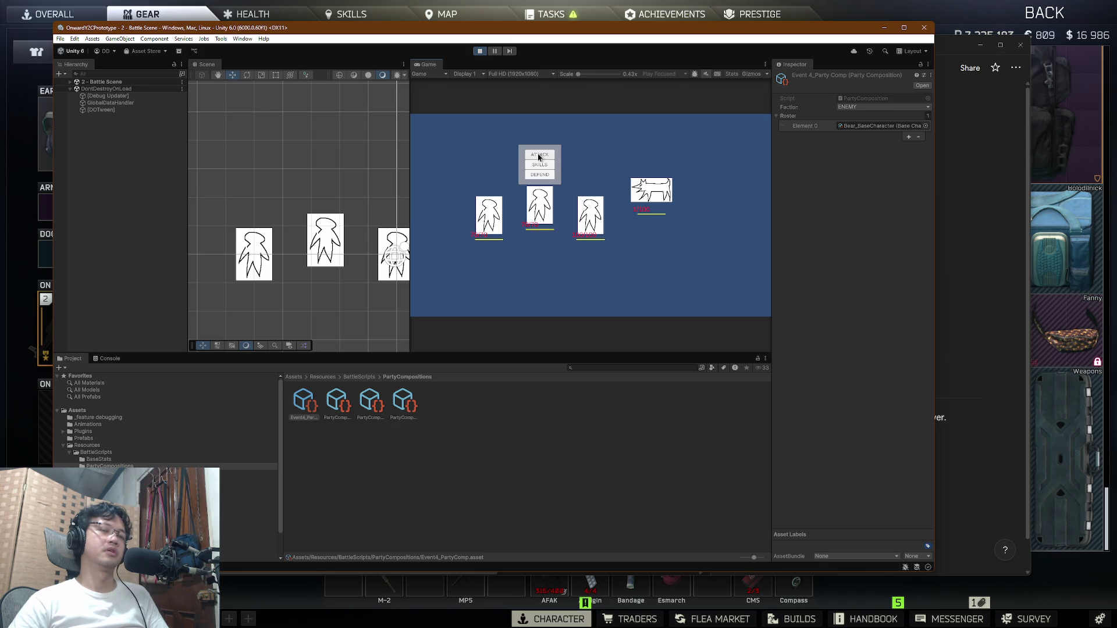
left_click(539, 156)
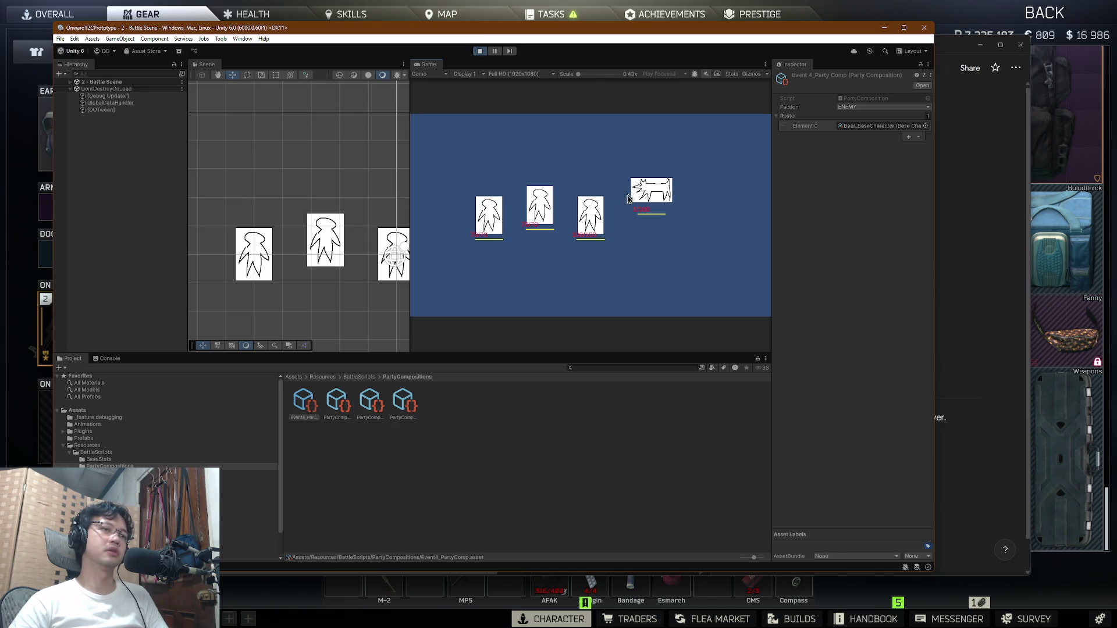
left_click(489, 175)
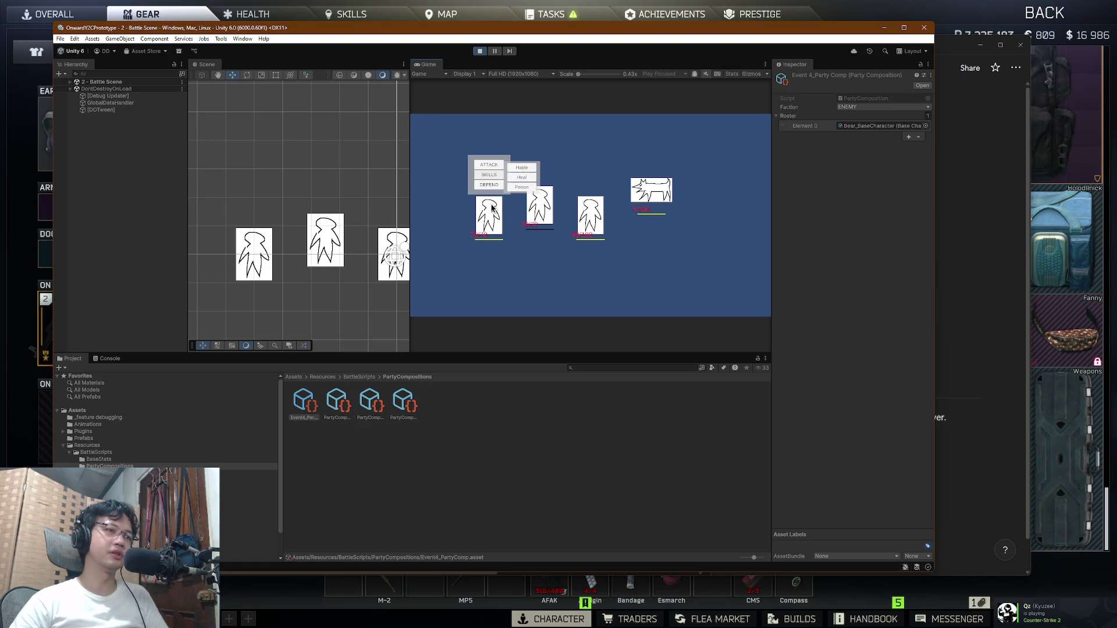
Step: Cast Haste on the bear, then use the third hero's Heal skill
left_click(525, 170)
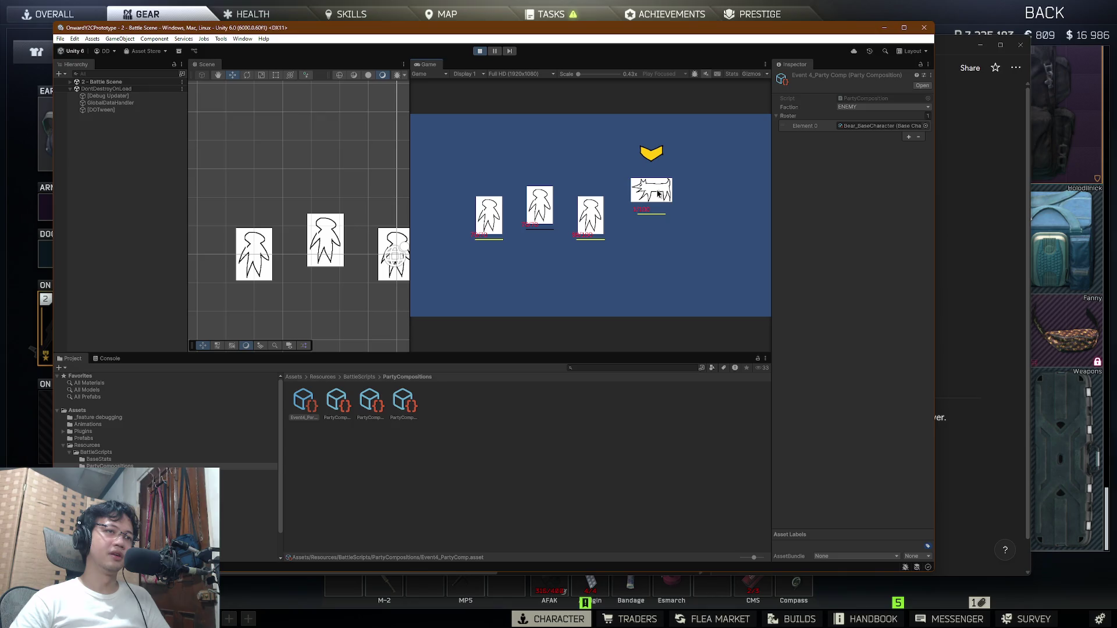
left_click(658, 194)
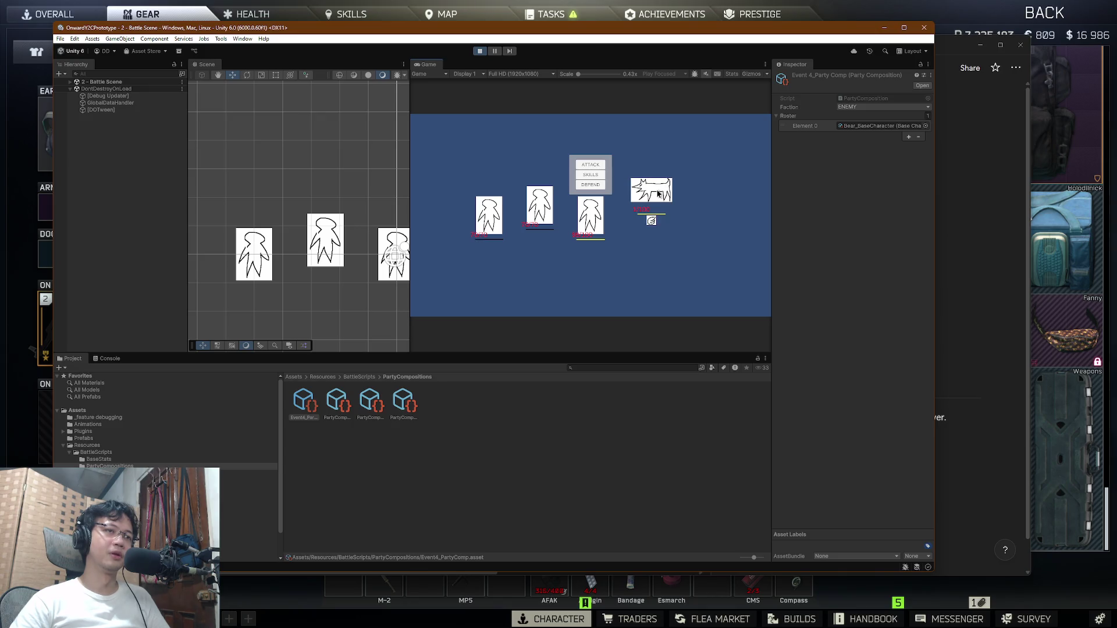
left_click(591, 174)
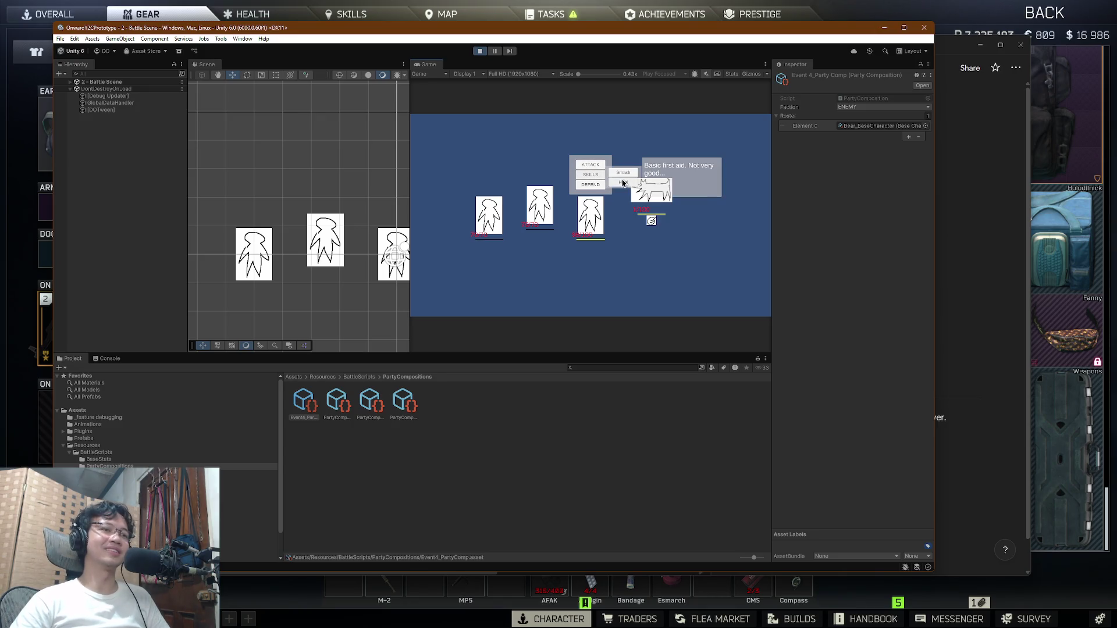
left_click(623, 185)
left_click(658, 199)
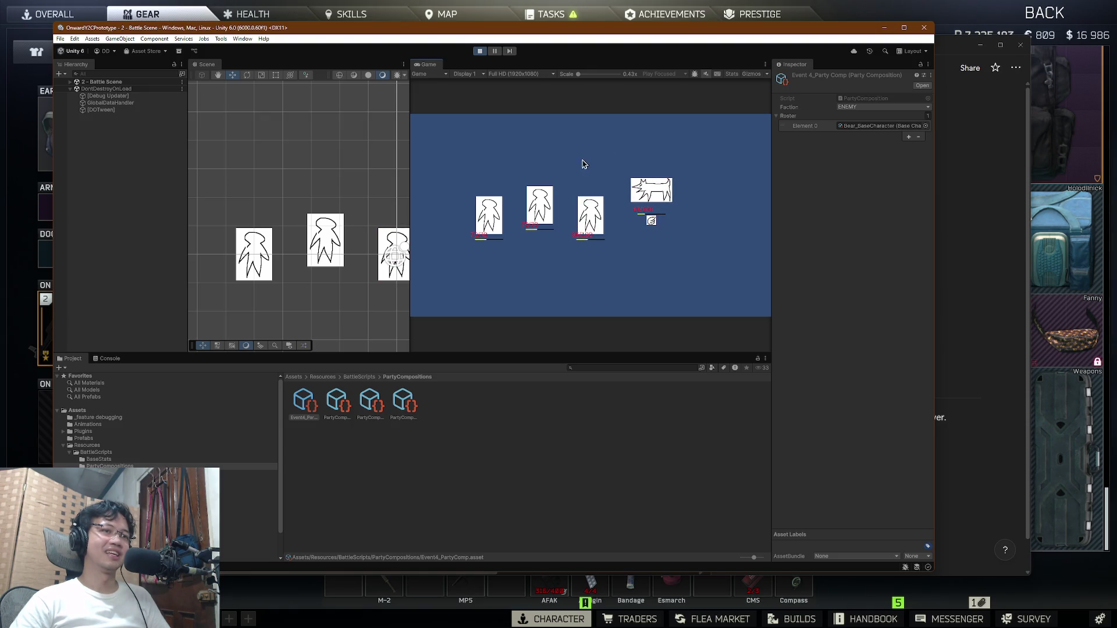
Step: Have the middle hero cast Poison on the bear, then order the right hero to attack
left_click(551, 166)
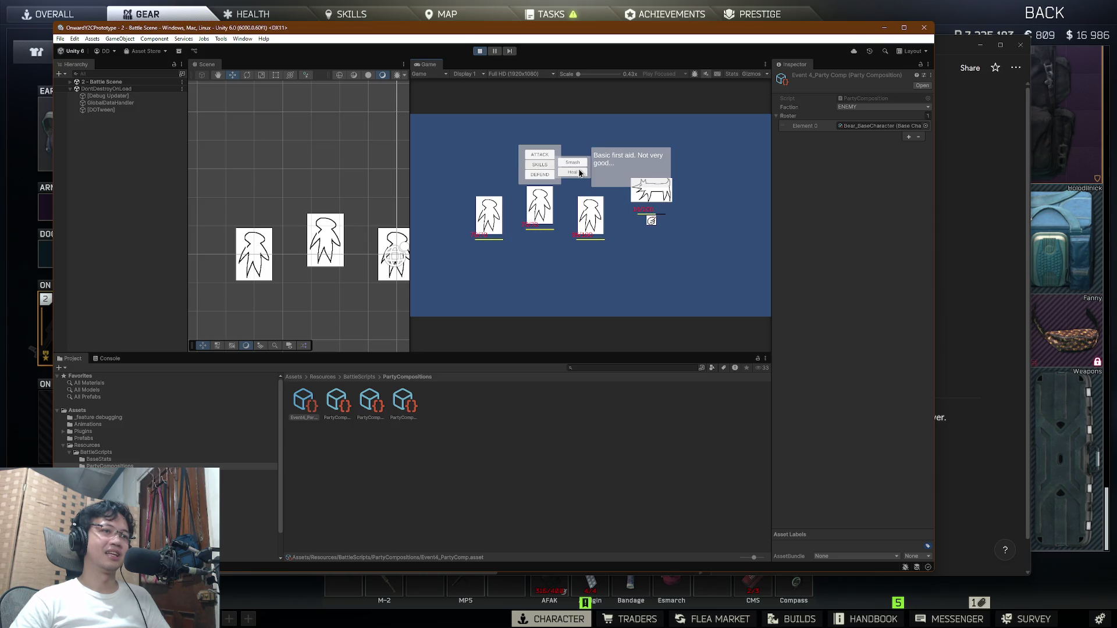
left_click(489, 176)
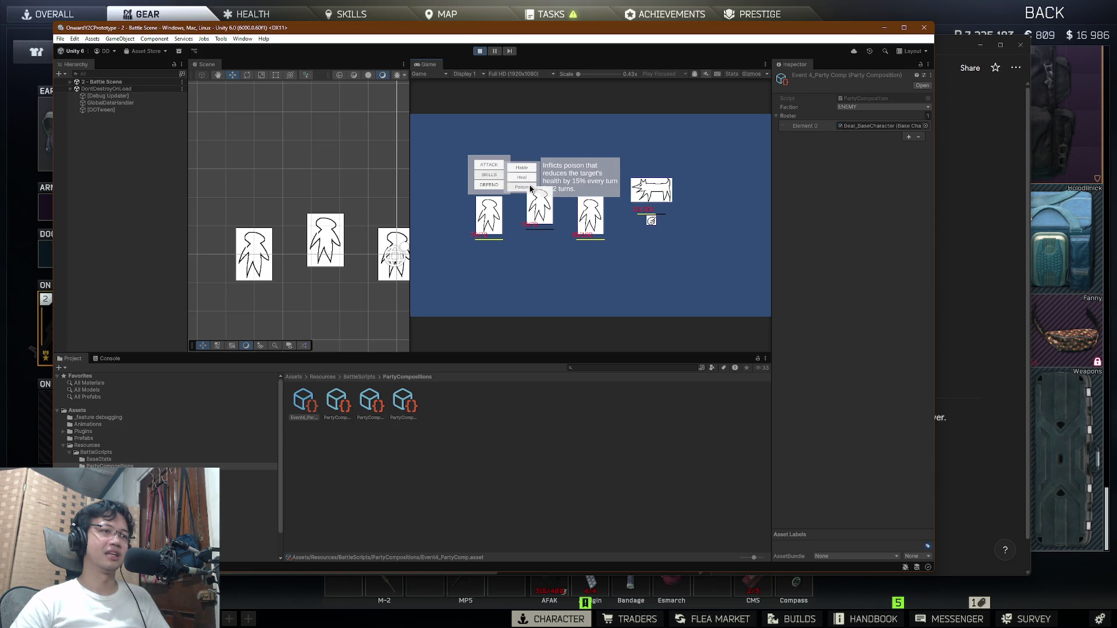
left_click(531, 188)
left_click(652, 191)
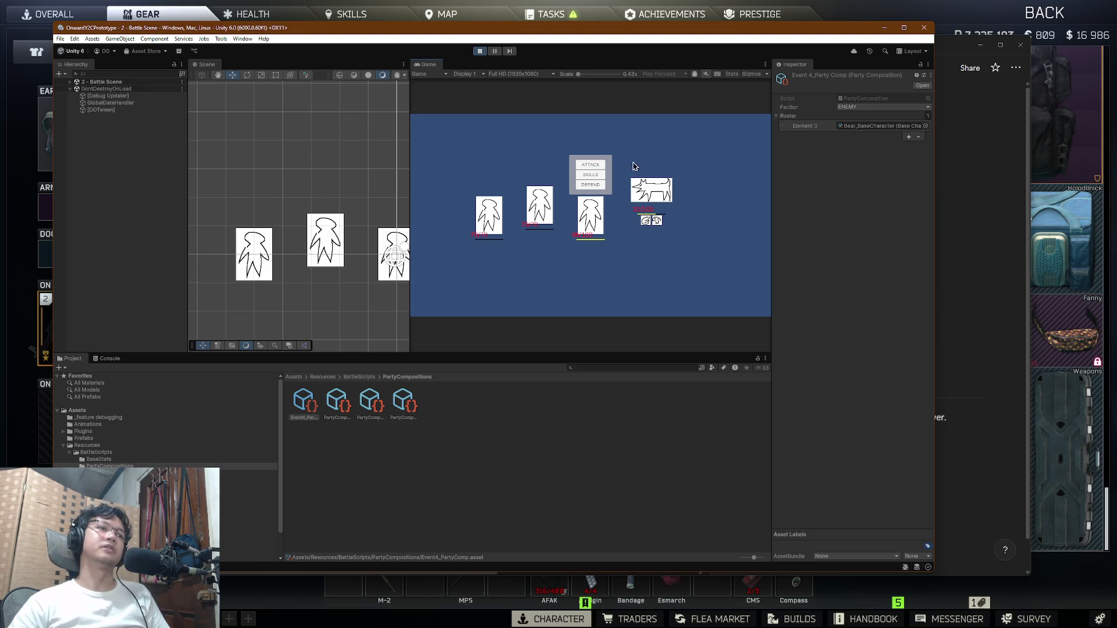
left_click(593, 166)
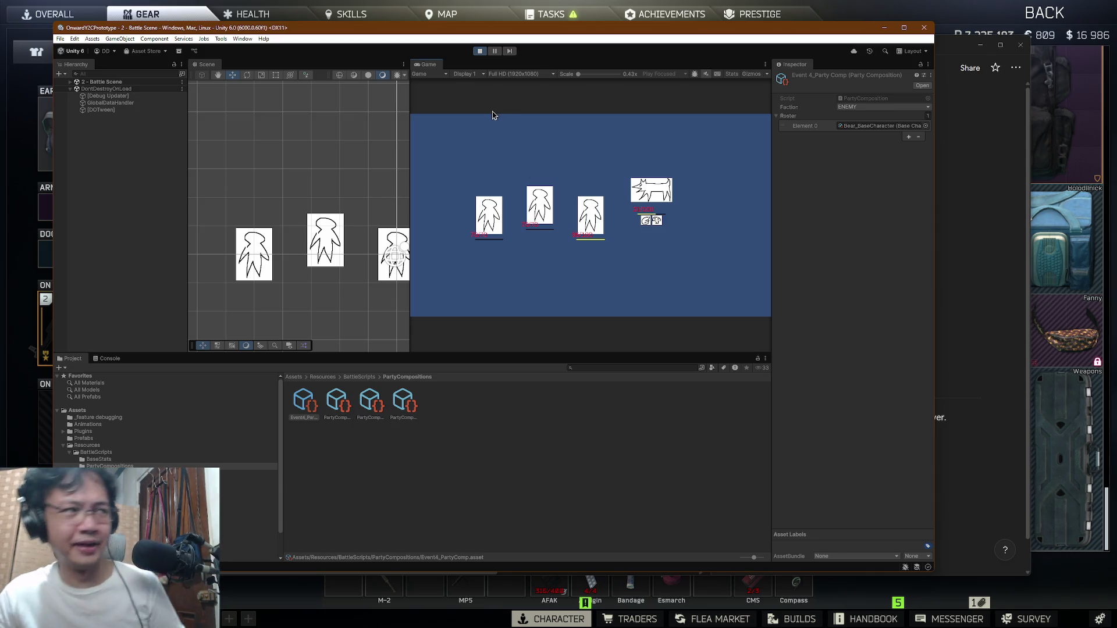
Step: Expand 2 - Battle Scene, frame Flint in the scene view and reveal its Flint-0 child
left_click(335, 178)
left_click(69, 82)
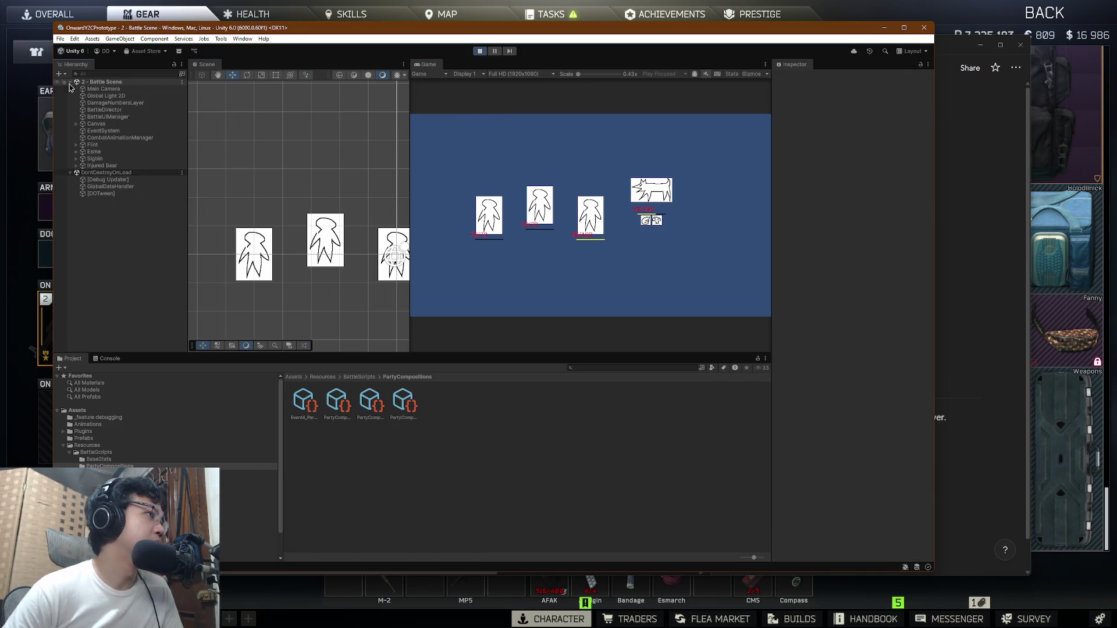
left_click(87, 144)
key("f")
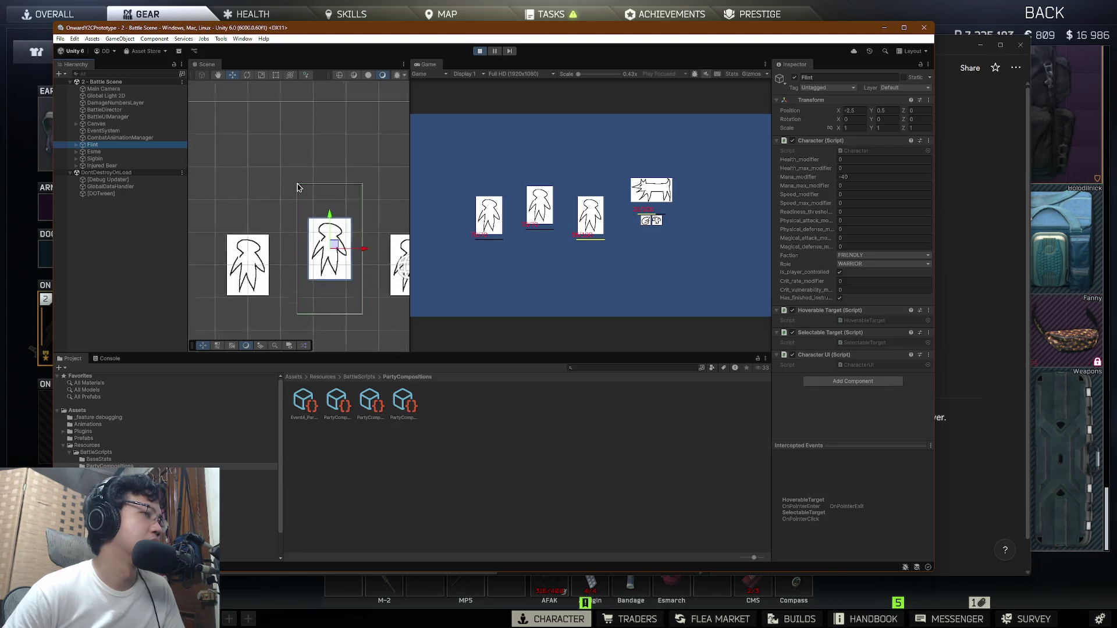
left_click(76, 145)
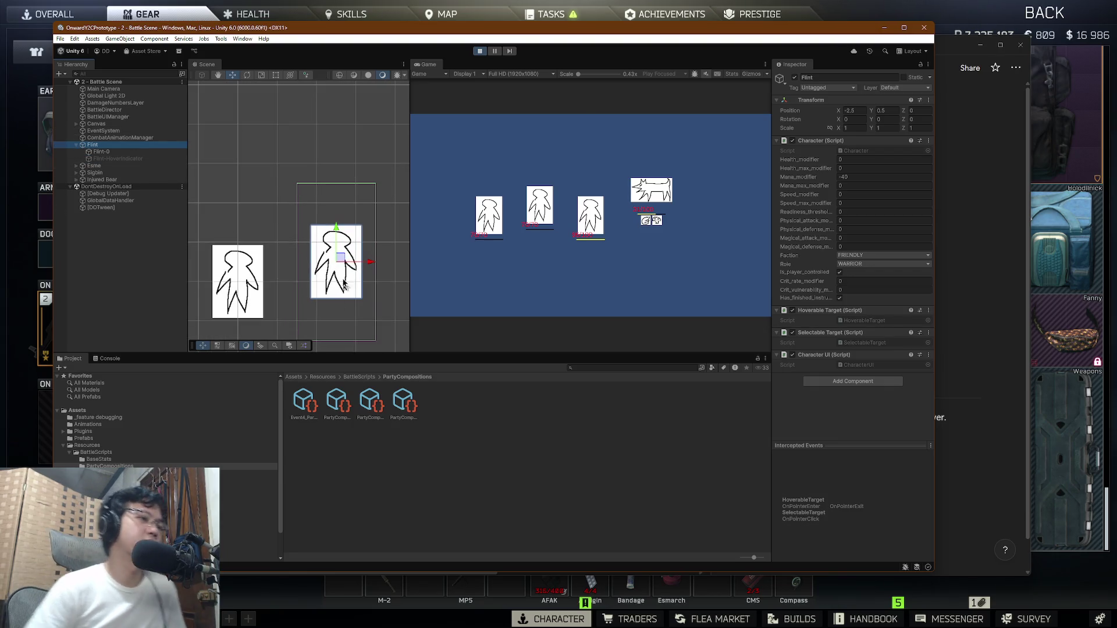
left_click(99, 151)
left_click(94, 145)
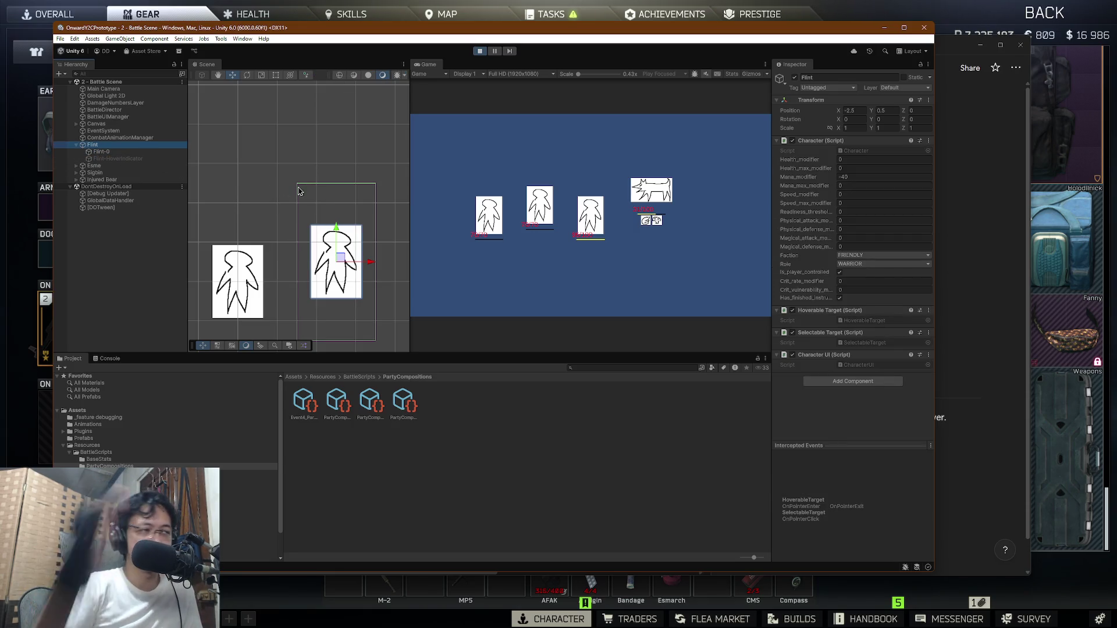
Step: Select Flint-0, then show CombatAnimationManager's hurt and heal colour settings in the Inspector
left_click(369, 199)
left_click(369, 199)
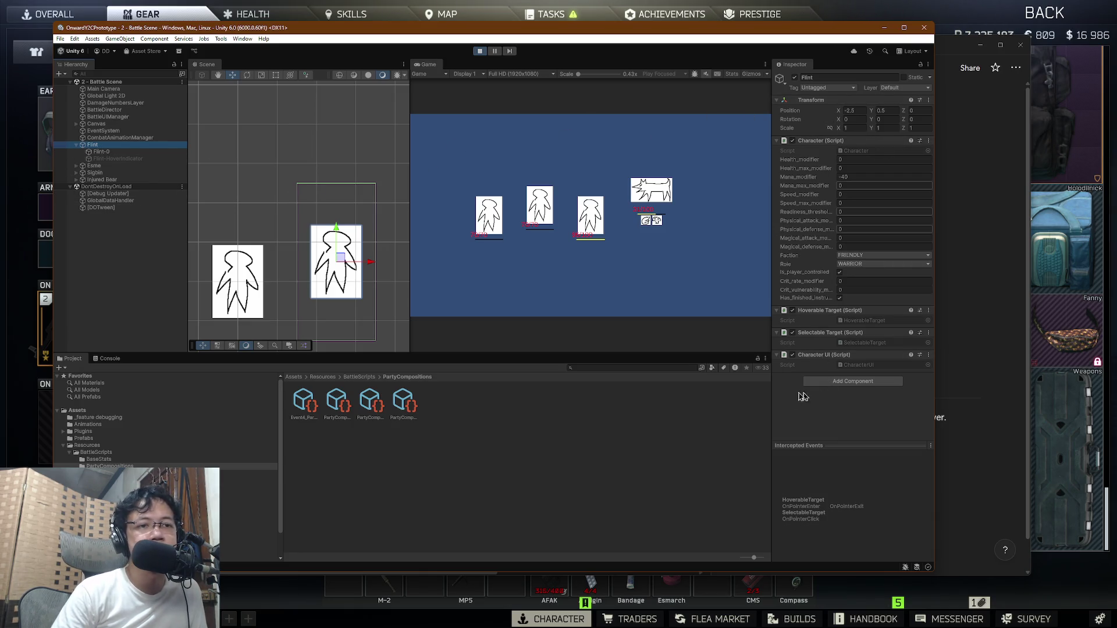
left_click(102, 151)
left_click(98, 139)
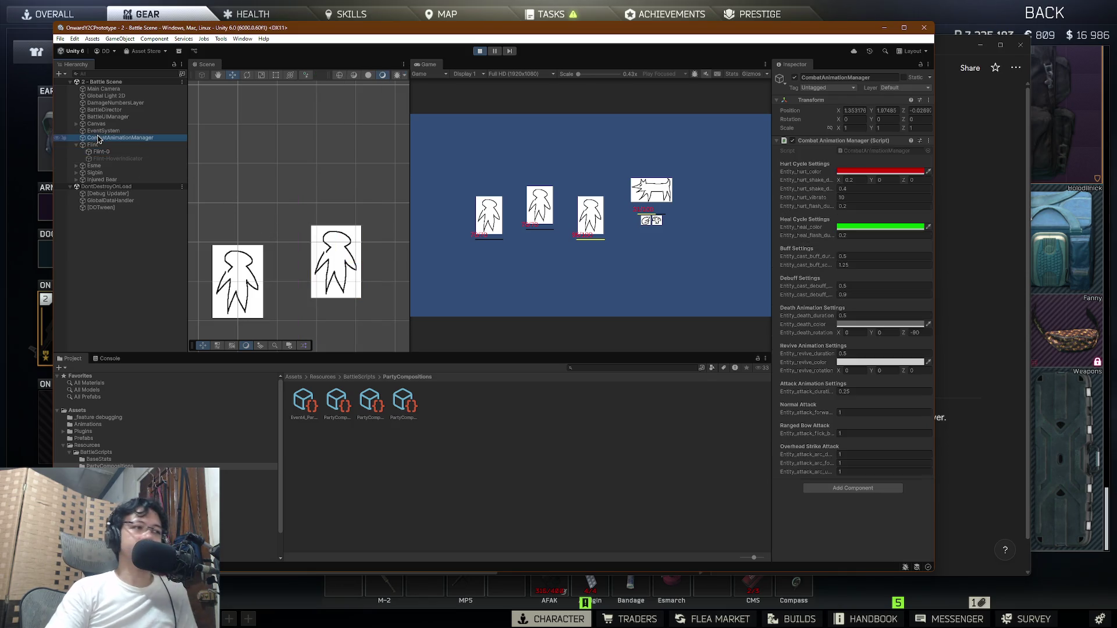
Step: Reselect Flint to show its Character properties, then bring up Task View
left_click(102, 145)
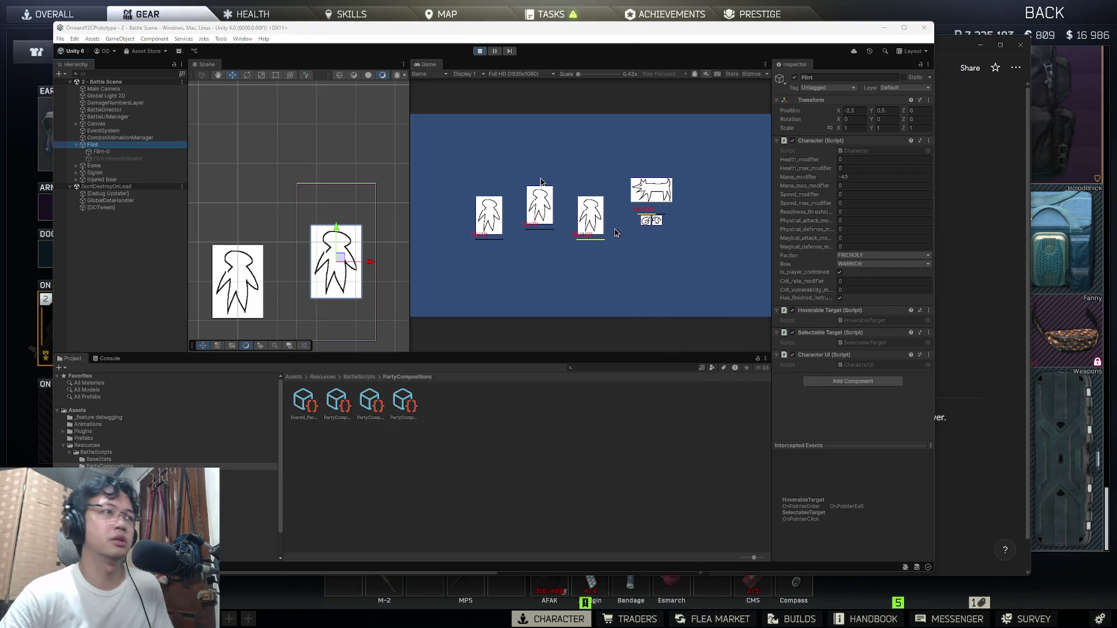
key("super+Tab")
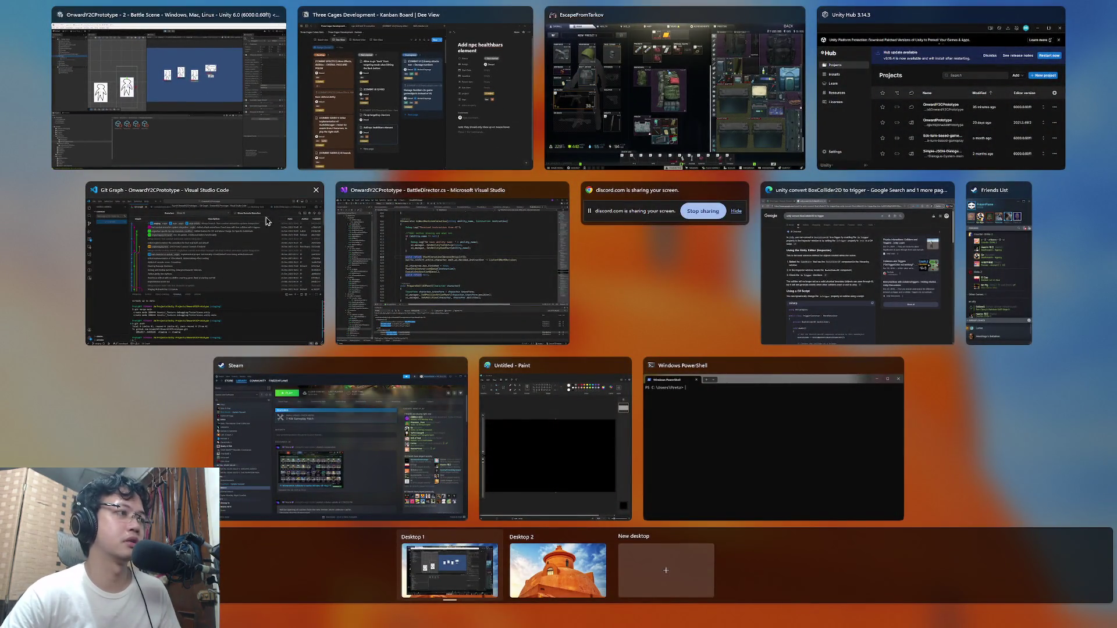
Step: Glance at BattleDirector.cs in Visual Studio, then return to Unity and select Flint-0
left_click(442, 218)
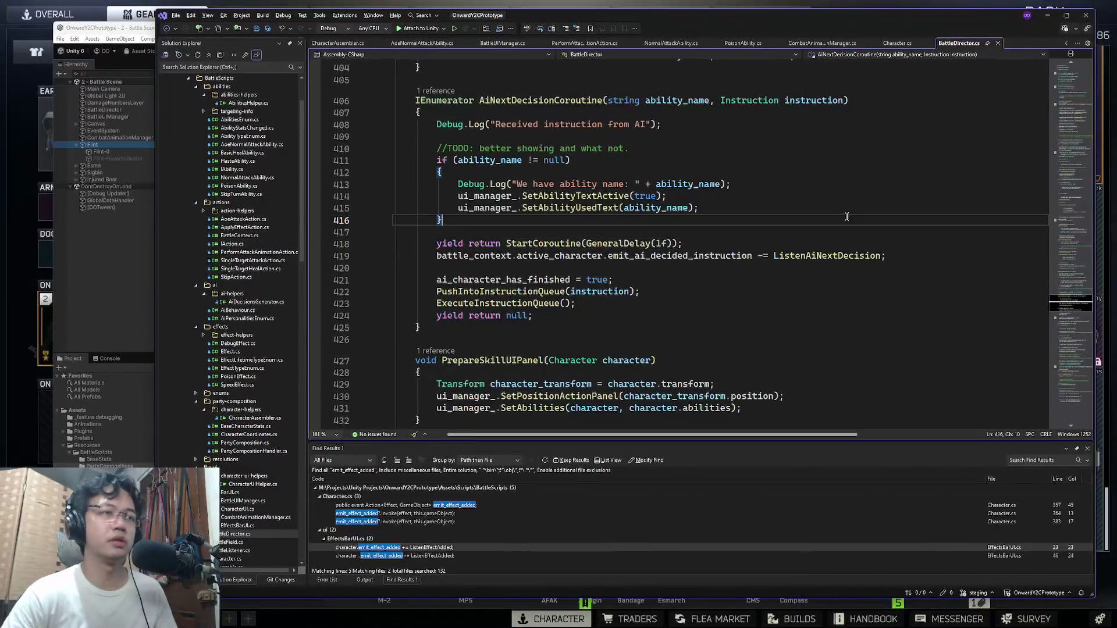
key("ctrl+shift+t")
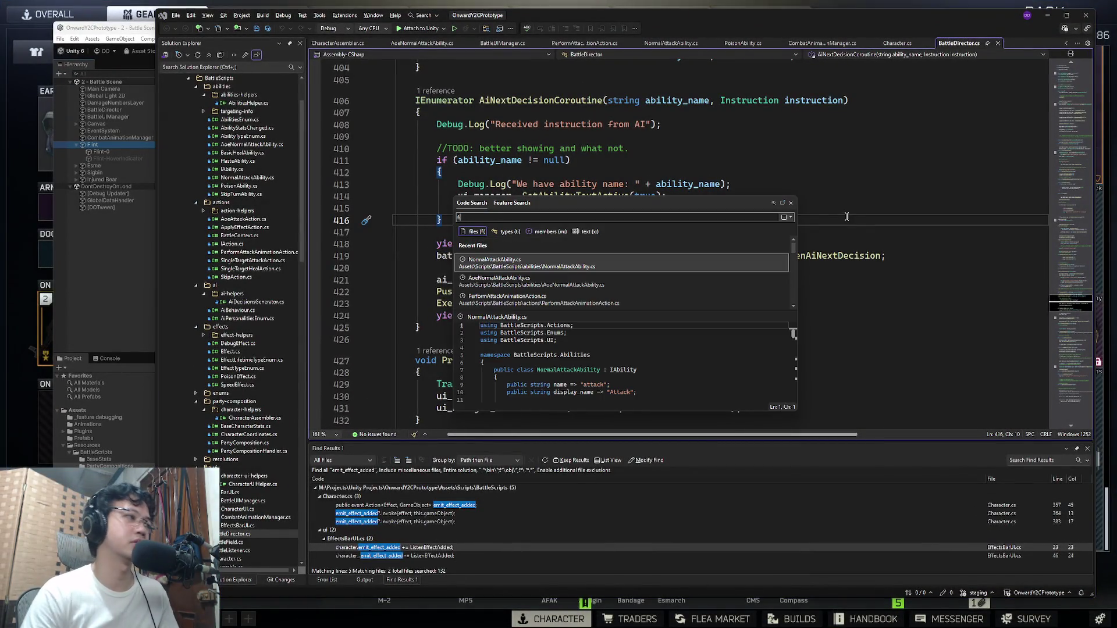
left_click(96, 166)
left_click(100, 151)
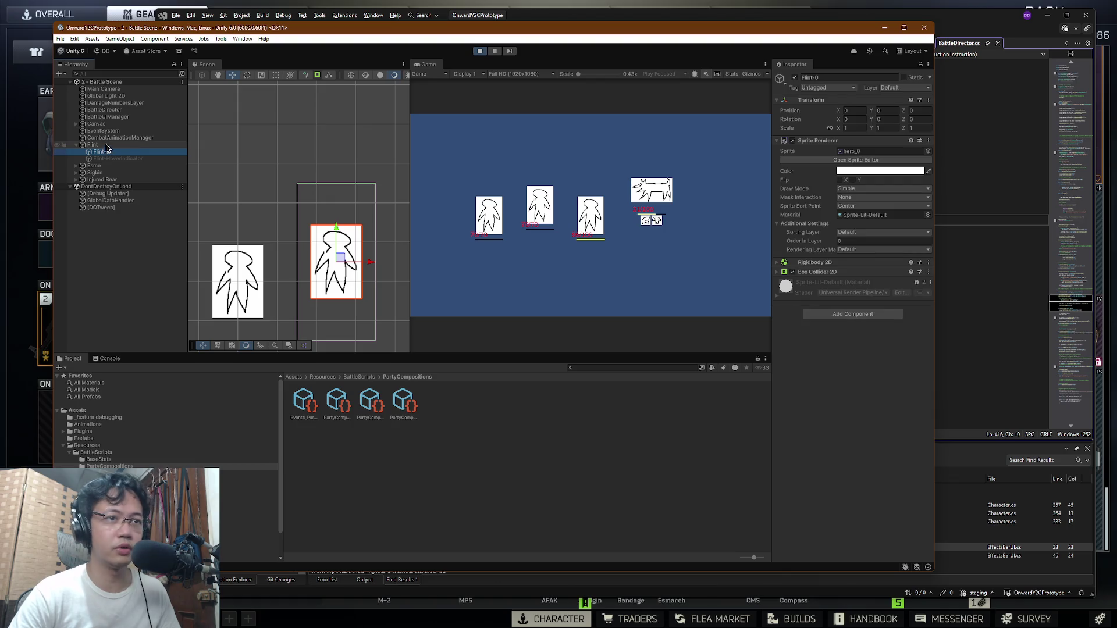
Step: Toggle Flint-0's Box Collider 2D and shrink its size to 1.53 by 1.91
left_click(794, 272)
left_click(793, 272)
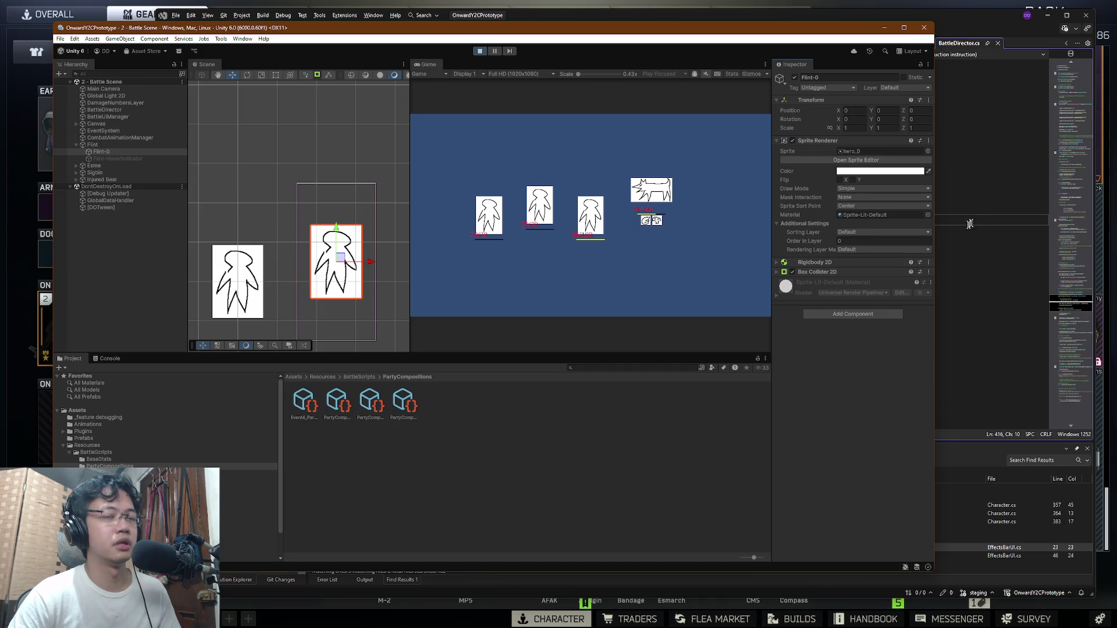
left_click(778, 272)
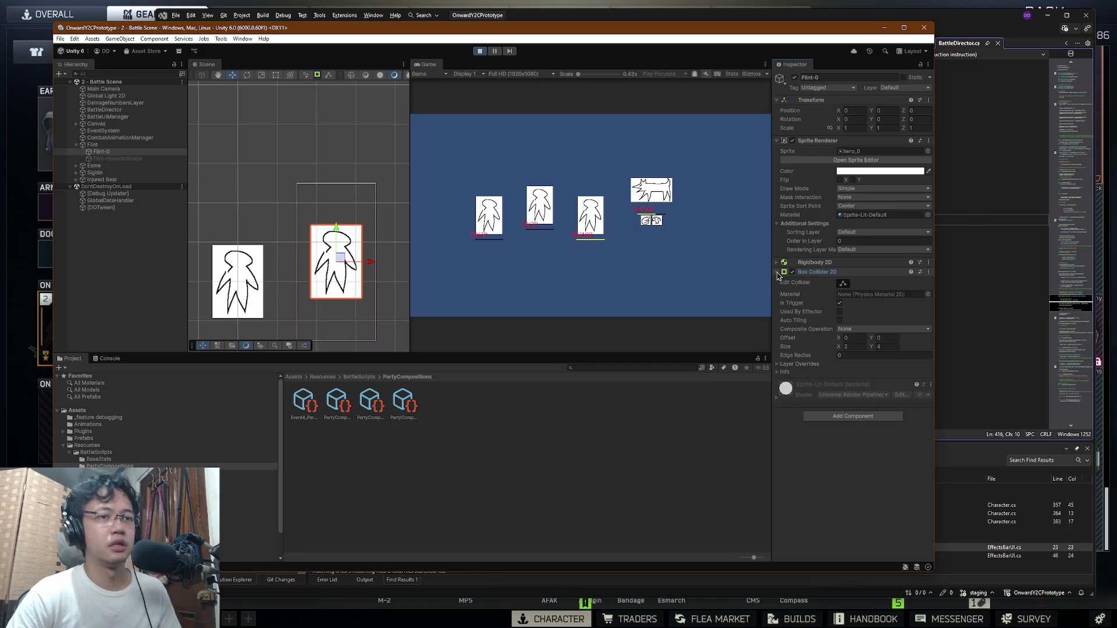
mouse_move(841, 351)
left_mouse_down()
mouse_move(825, 350)
mouse_move(865, 349)
mouse_move(850, 347)
left_mouse_up()
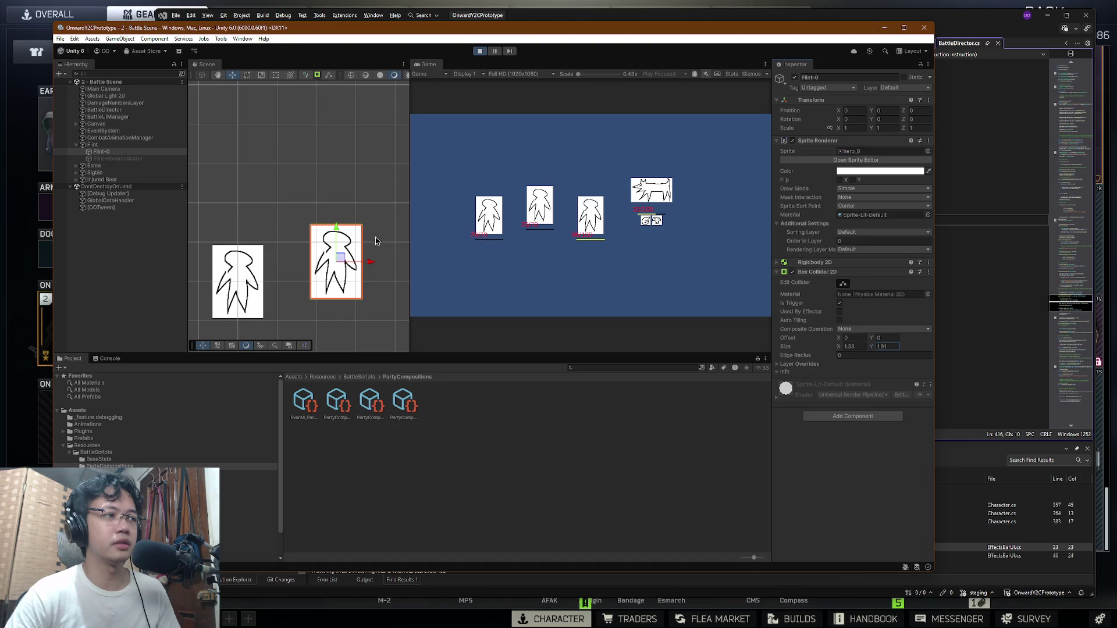
Step: Search Visual Studio's files for 'characterass'
key("alt+Tab")
key("ctrl+t")
type("f")
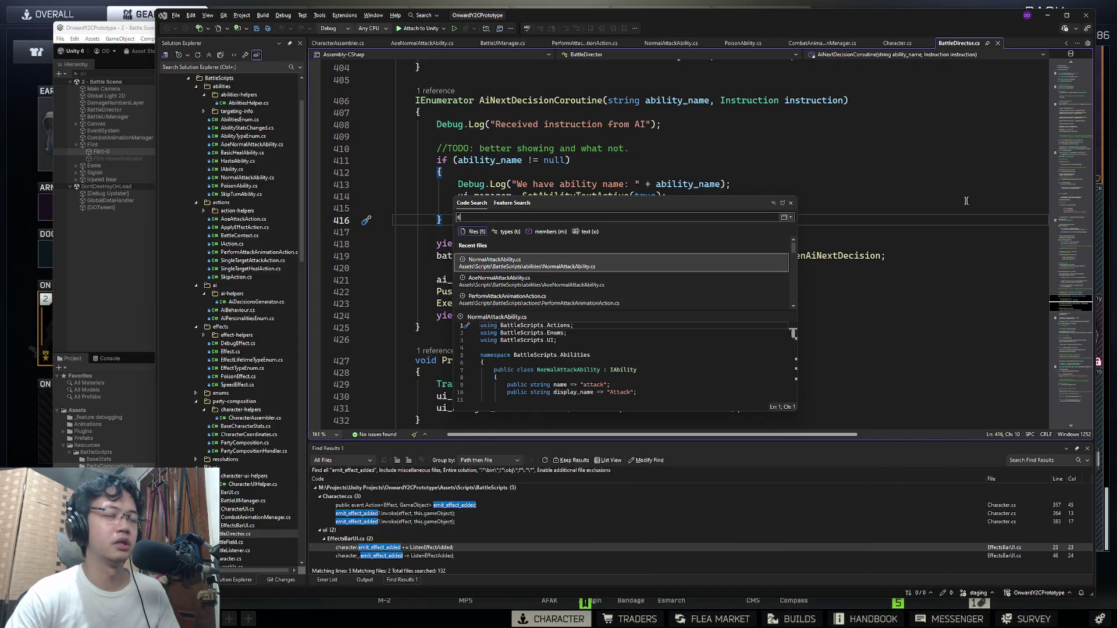
type(":charac")
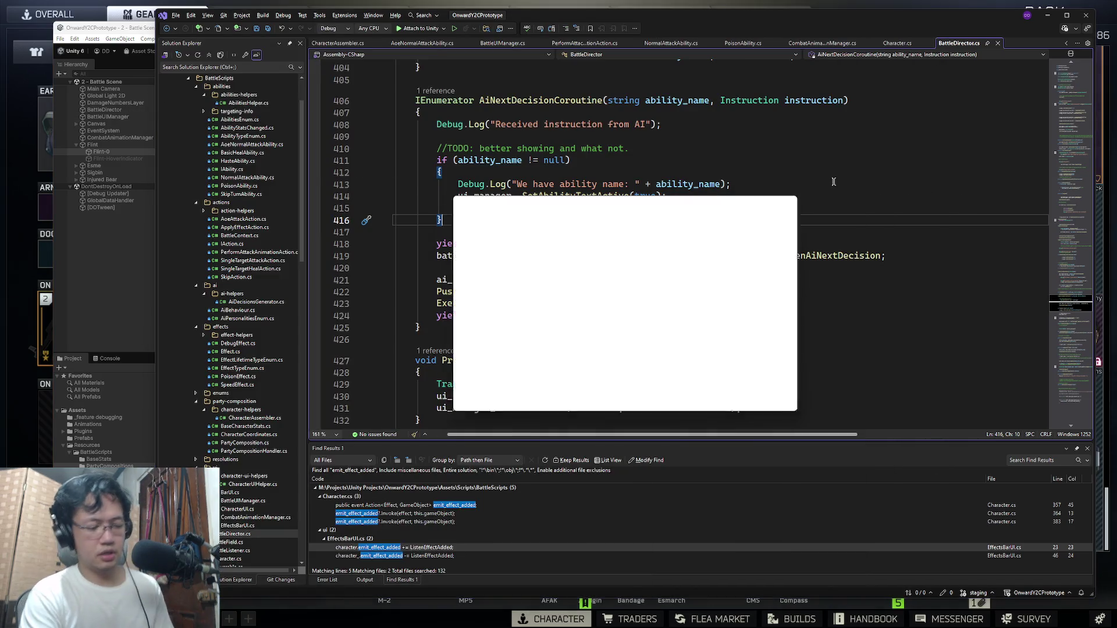
type("terass")
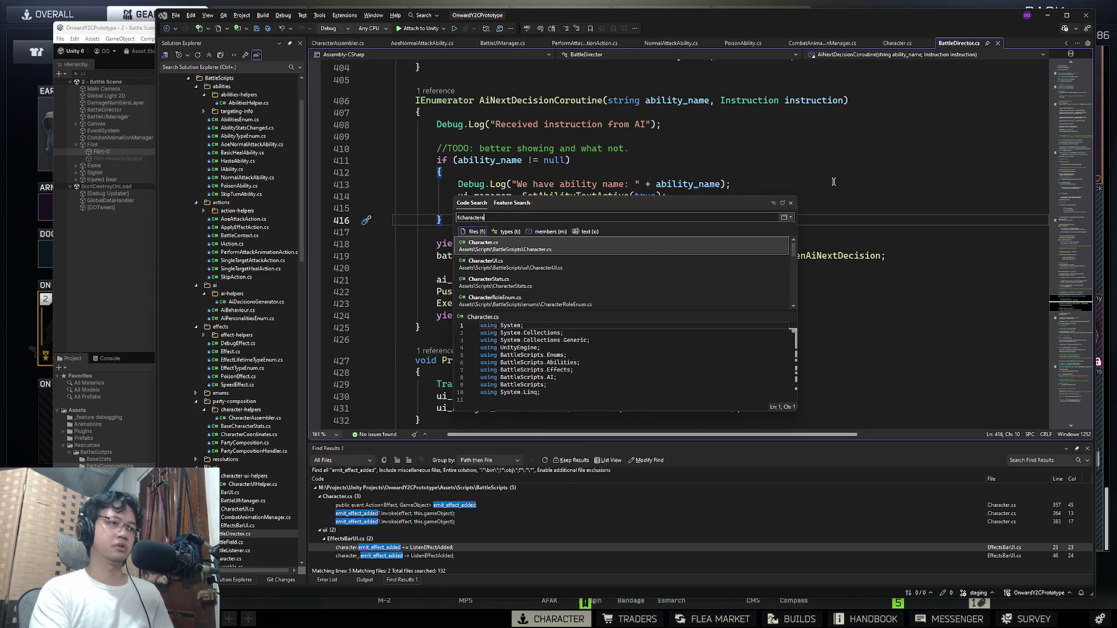
Step: Open CharacterAssembler.cs and review the BoxCollider2D setup and its sizing TODO
key("Return")
left_click(858, 204)
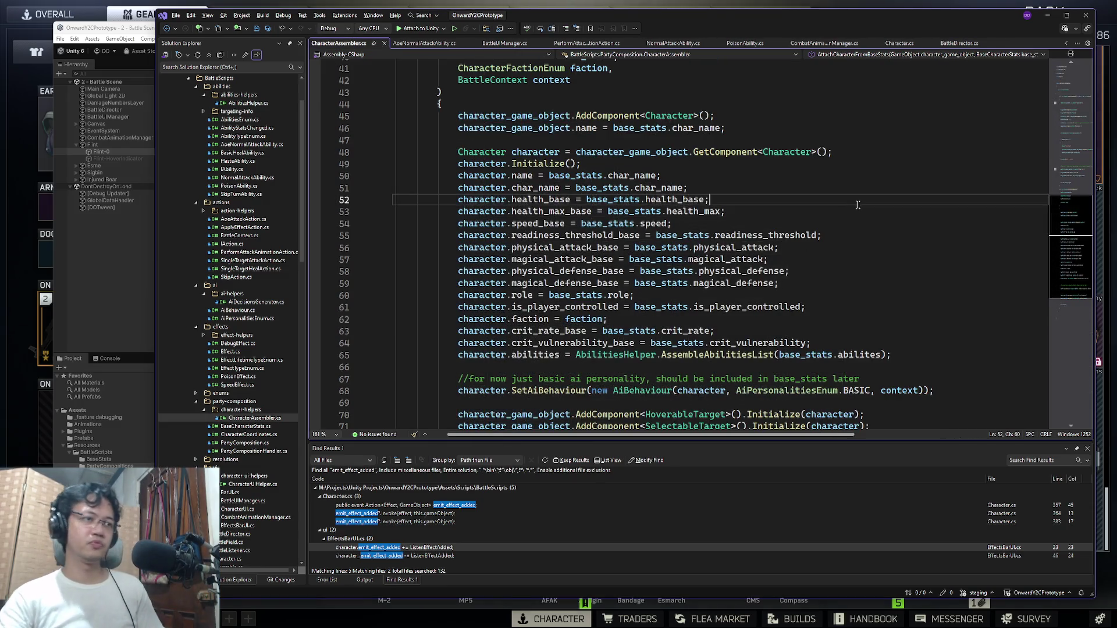
scroll(746, 187, "up", 11)
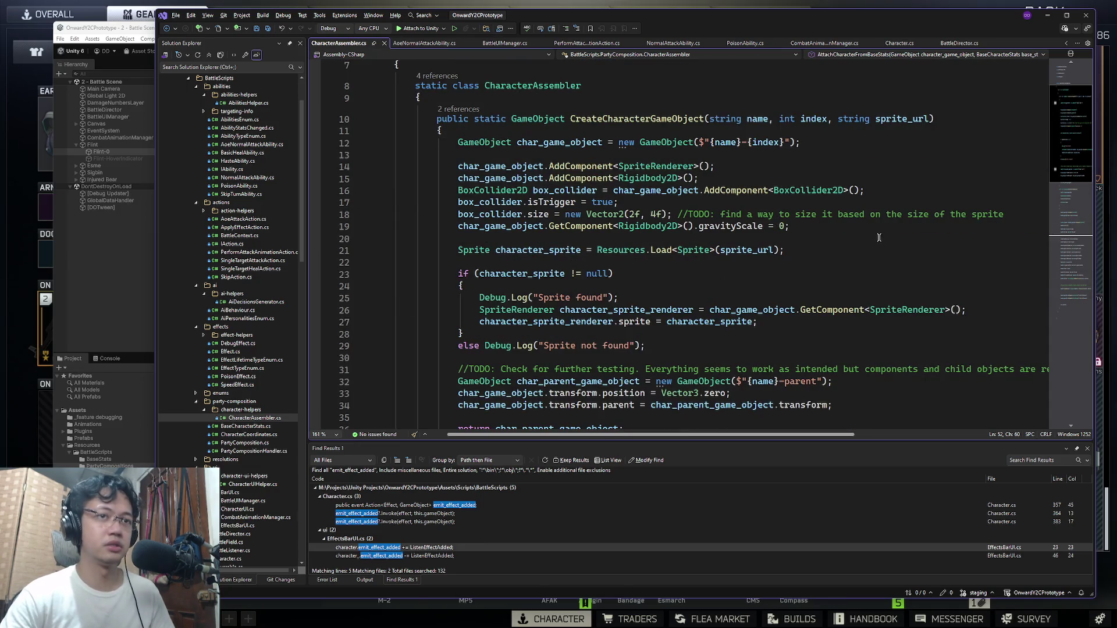
double_click(809, 190)
left_click(569, 192)
left_click(652, 215)
mouse_move(700, 215)
left_mouse_down()
mouse_move(1010, 214)
mouse_move(674, 214)
left_mouse_up()
left_click(1015, 215)
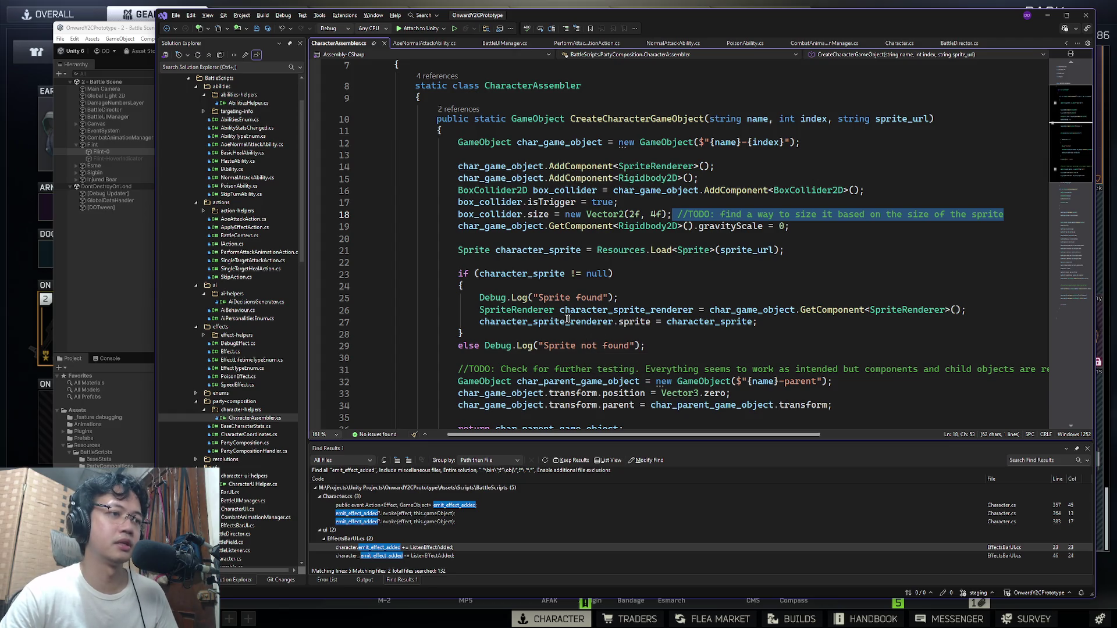
Step: Examine the SpriteRenderer code after the sprite block and stop the running game in Unity
double_click(610, 322)
double_click(517, 309)
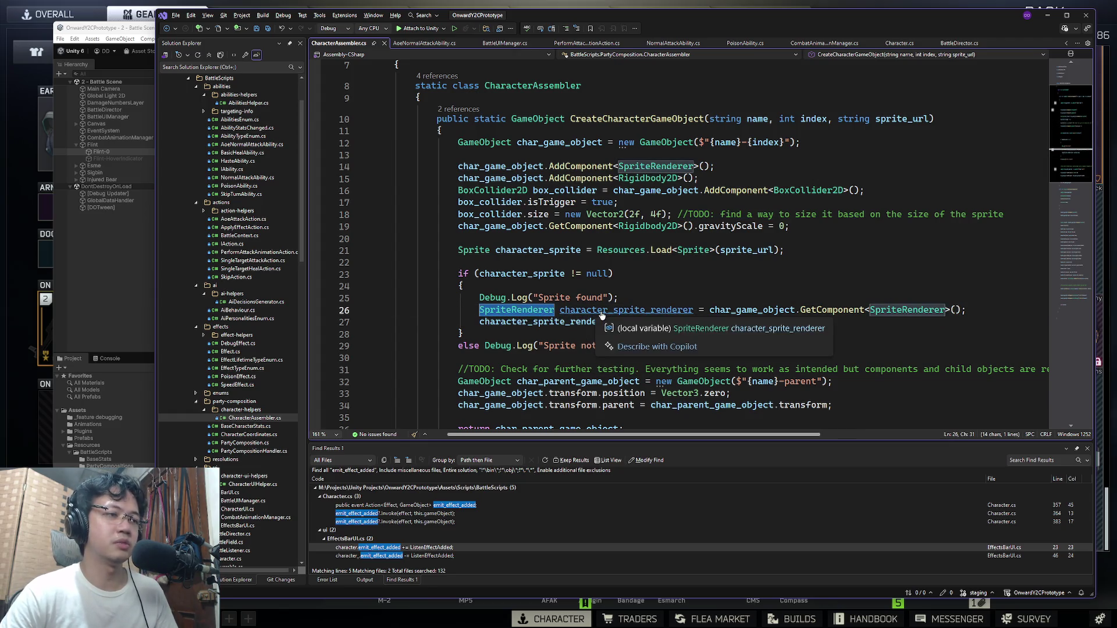
double_click(626, 310)
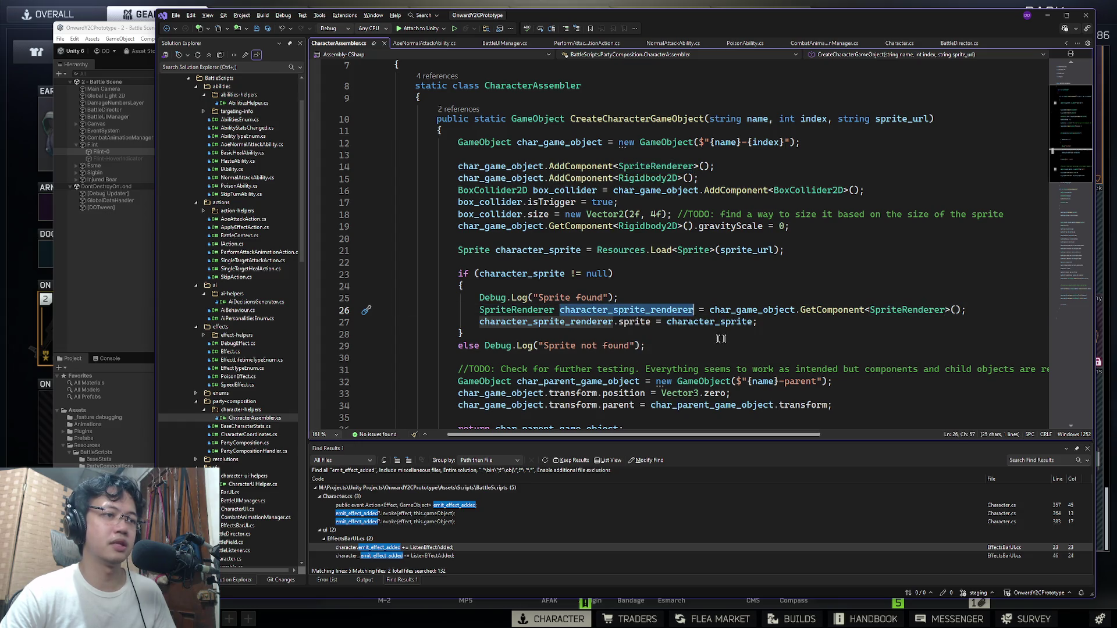
left_click(743, 335)
key("Return")
key("Delete")
key("End")
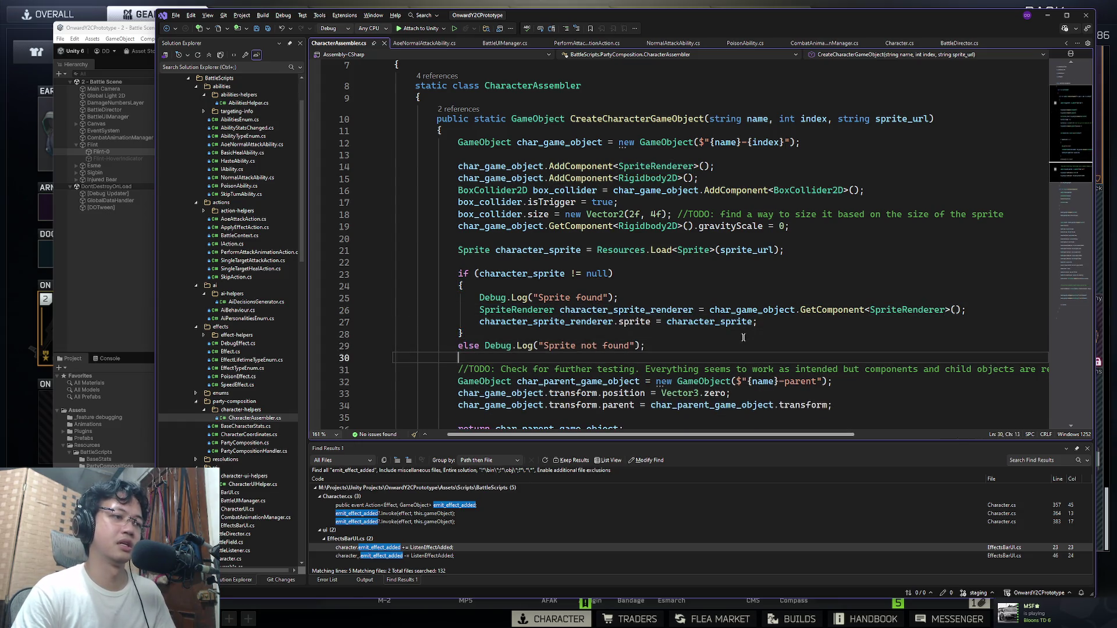
key("alt+Tab")
left_click(496, 55)
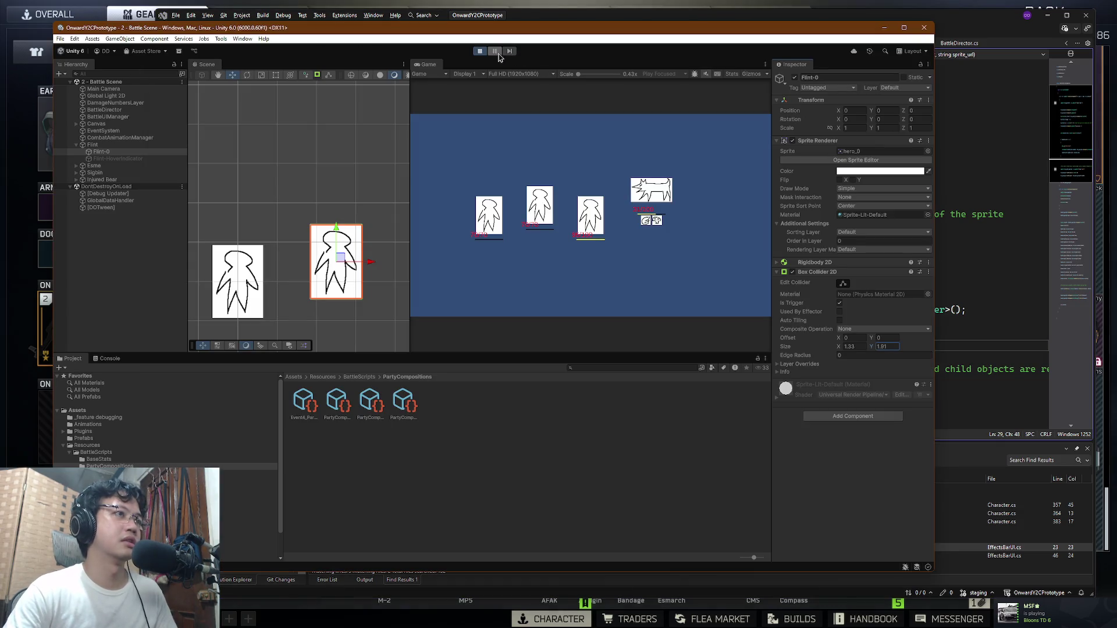
Step: Try writing a character_sprite_renderer localScale line below the sprite block, then delete it
key("alt+Tab")
key("Up")
key("Up")
key("Up")
left_click(927, 357)
scroll(815, 343, "down", 3)
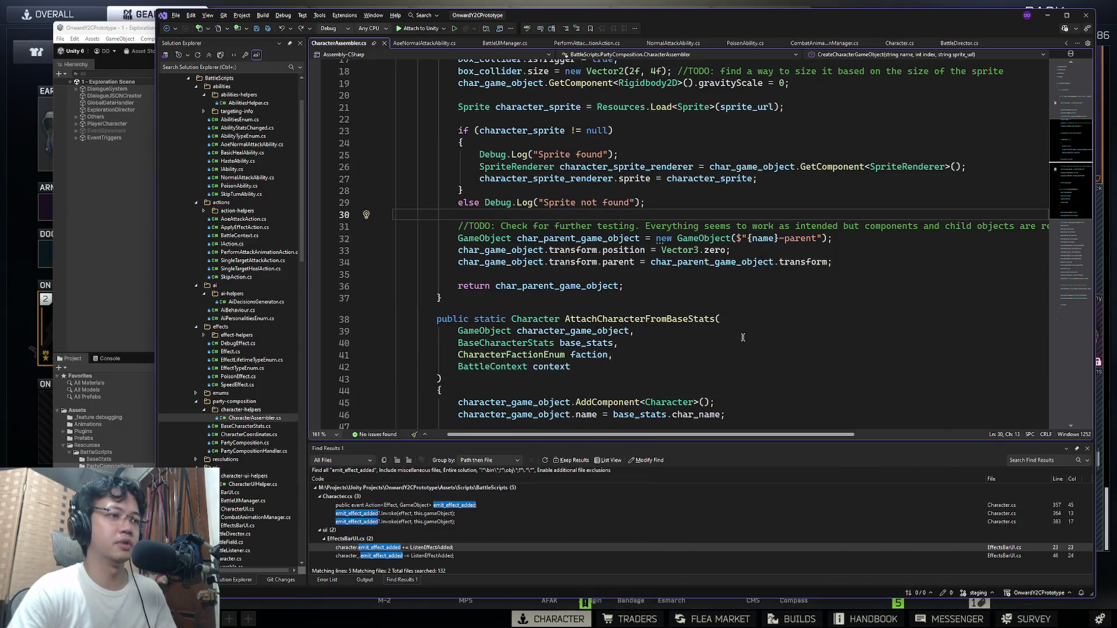
key("Return")
type("transfor")
key("ctrl+BackSpace")
type("character_sprite_renderer.tra")
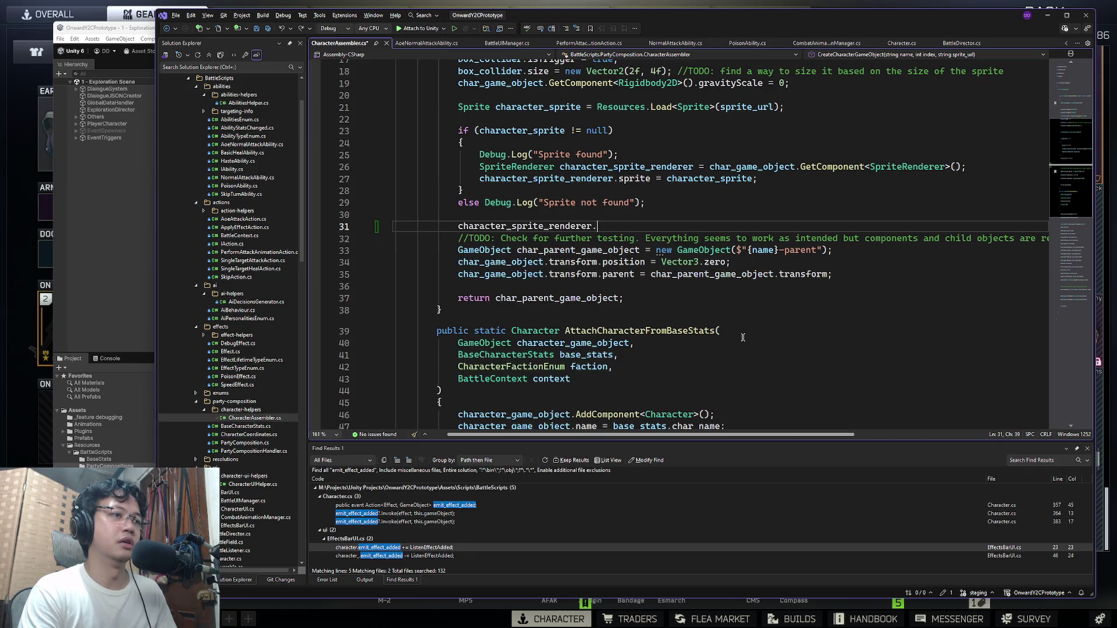
key("ctrl+BackSpace")
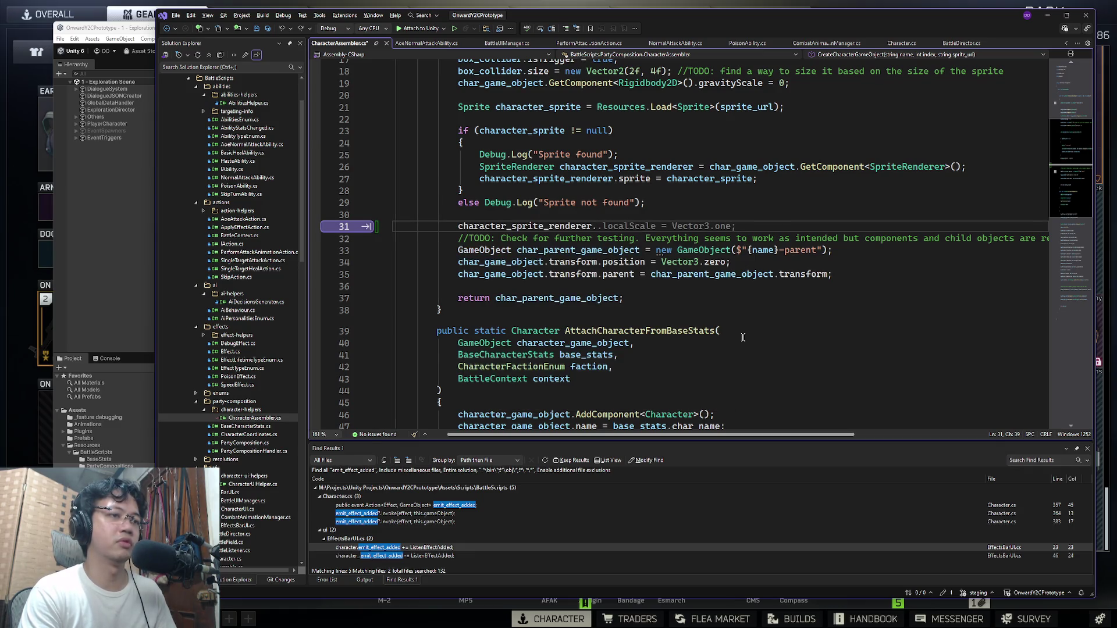
key("BackSpace")
type("localScale")
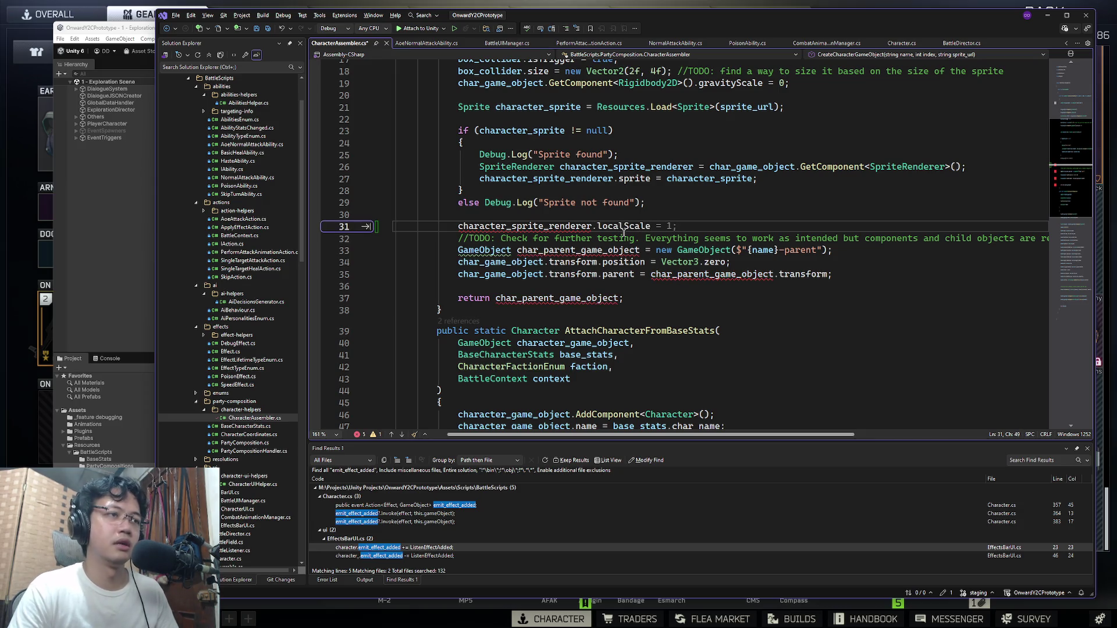
key("ctrl+BackSpace")
key("ctrl+BackSpace")
key("ctrl+BackSpace")
key("BackSpace")
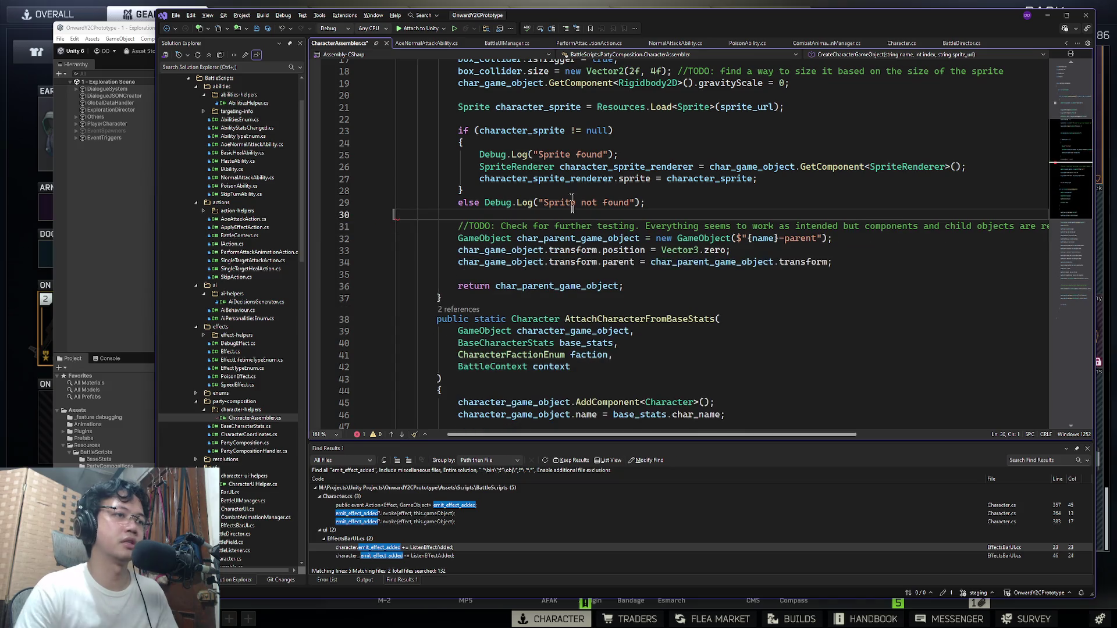
Step: Add box_collider.size = character_sprite_renderer.size after the sprite assignment
double_click(629, 167)
key("ctrl+c")
scroll(749, 201, "up", 2)
left_click(987, 238)
key("Down")
key("Return")
key("ctrl+v")
type(".")
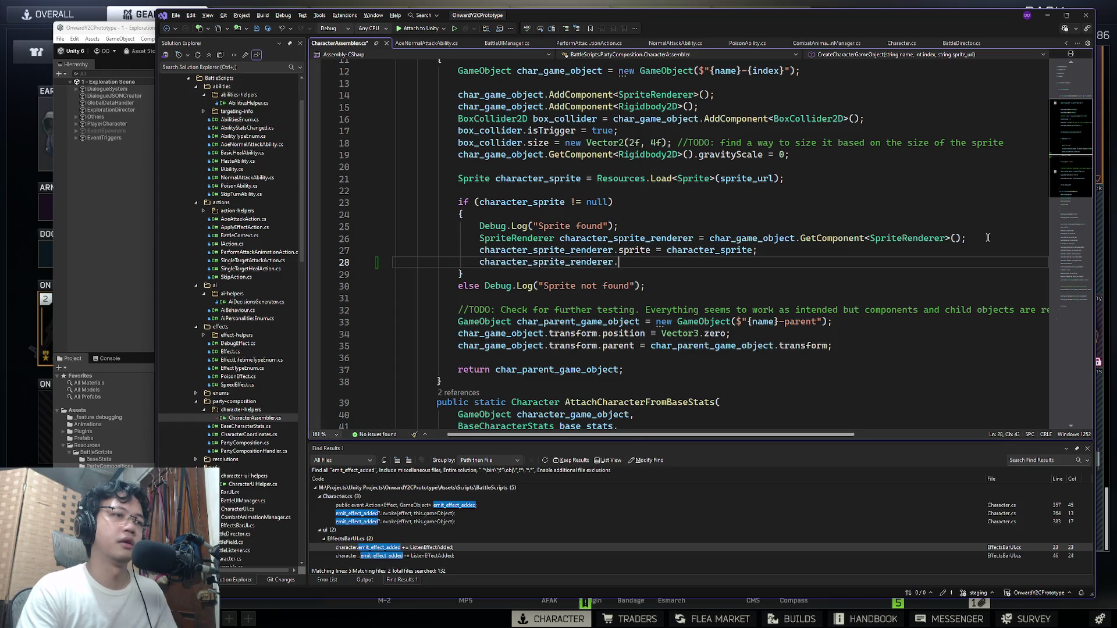
type("si")
key("Tab")
key("Home")
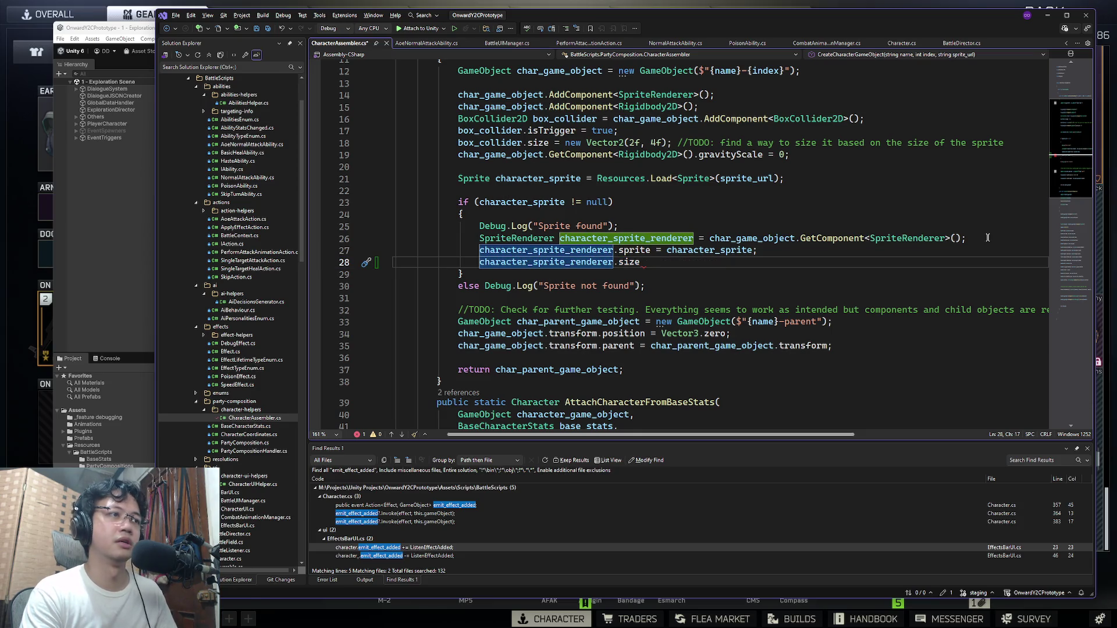
type("box_collider,")
key("BackSpace")
type(".size =")
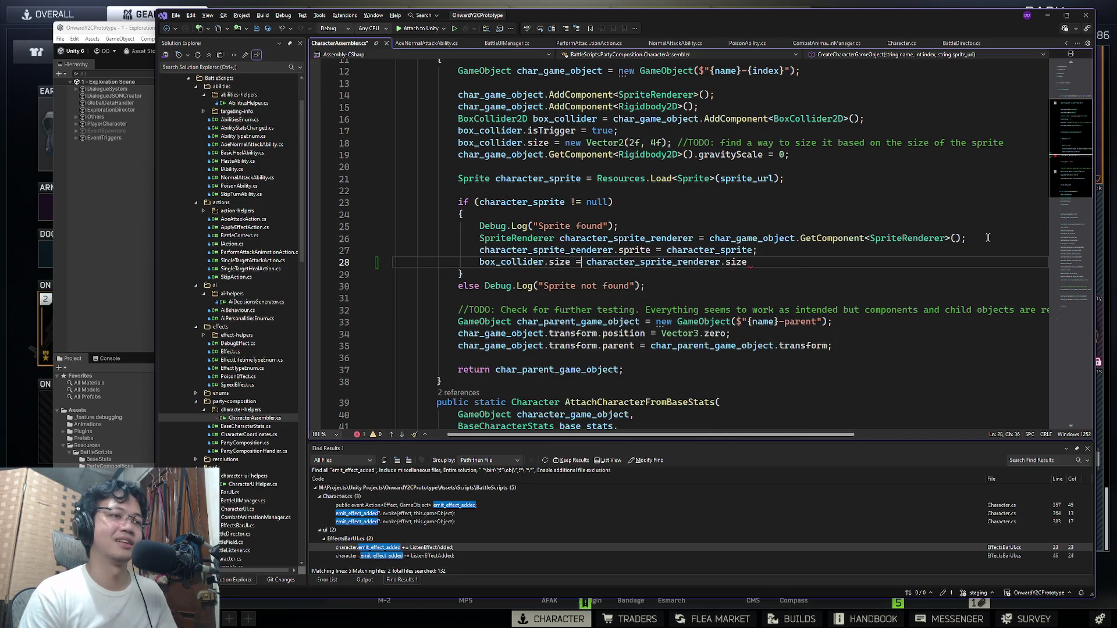
Step: Add TODO comments about characters resizing or changing sprite, and end the size line with a semicolon
key("ctrl+Return")
type(".//")
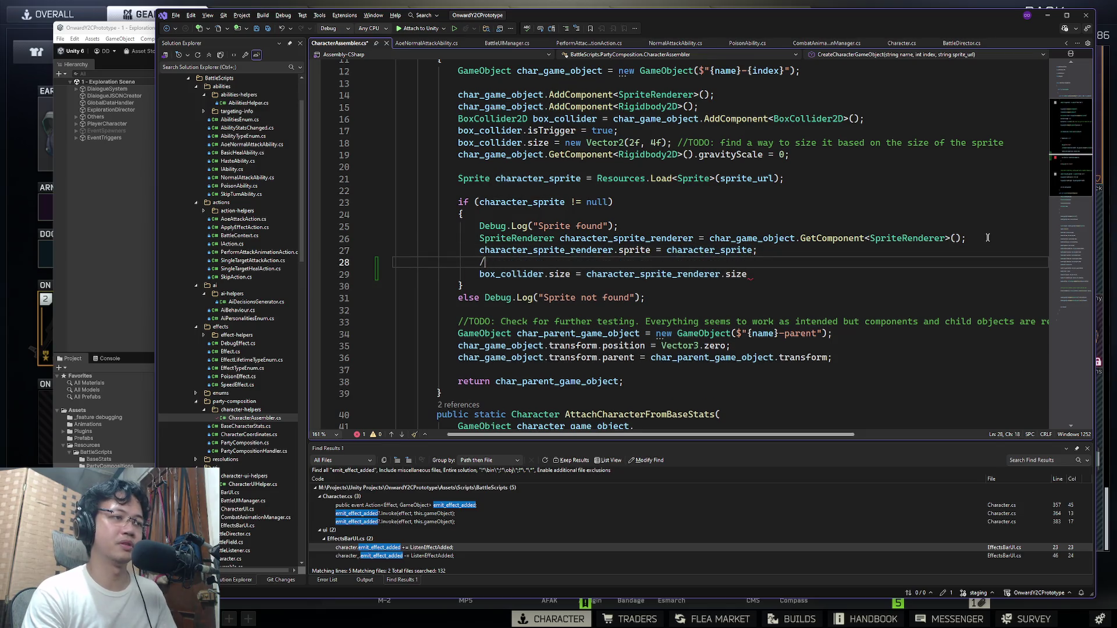
key("BackSpace")
type("TODO")
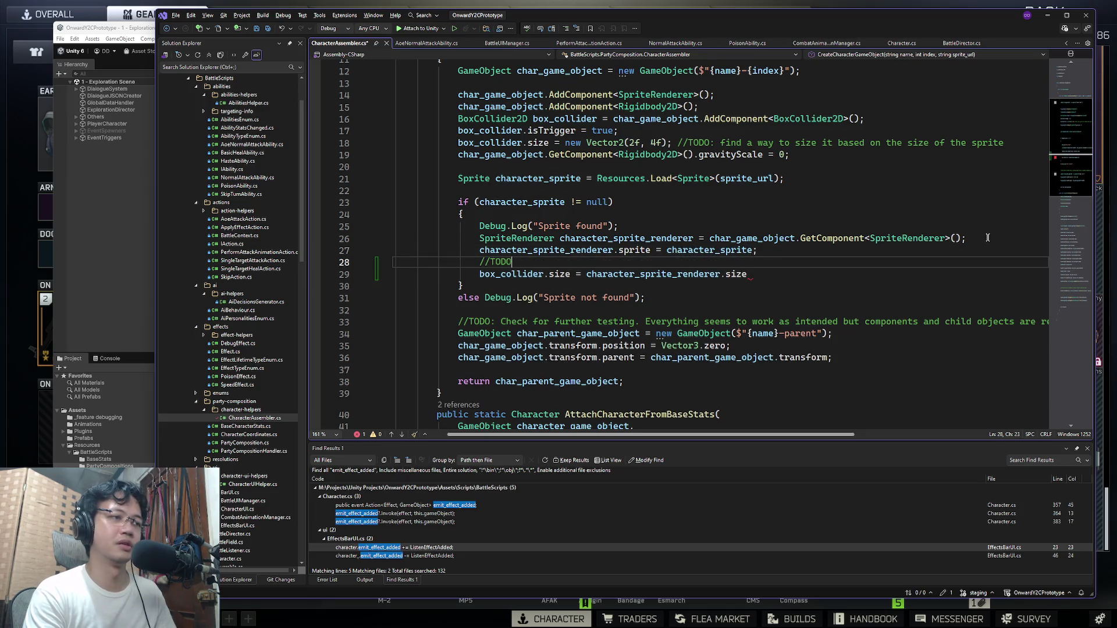
type(": maybe one day this will be problematic/needs re")
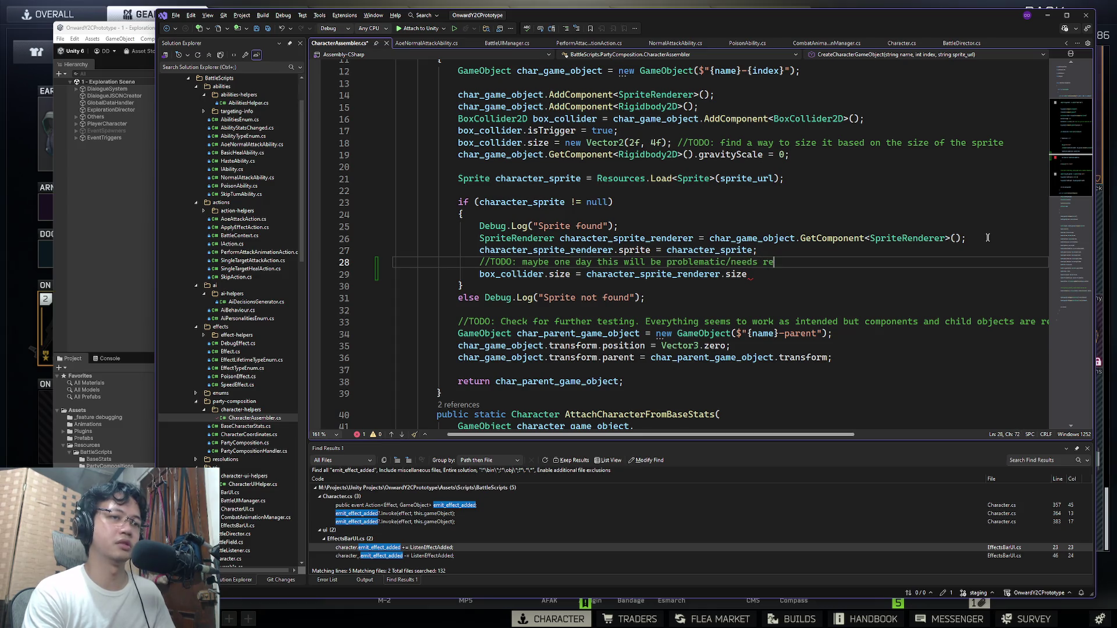
type("visit for when we have character")
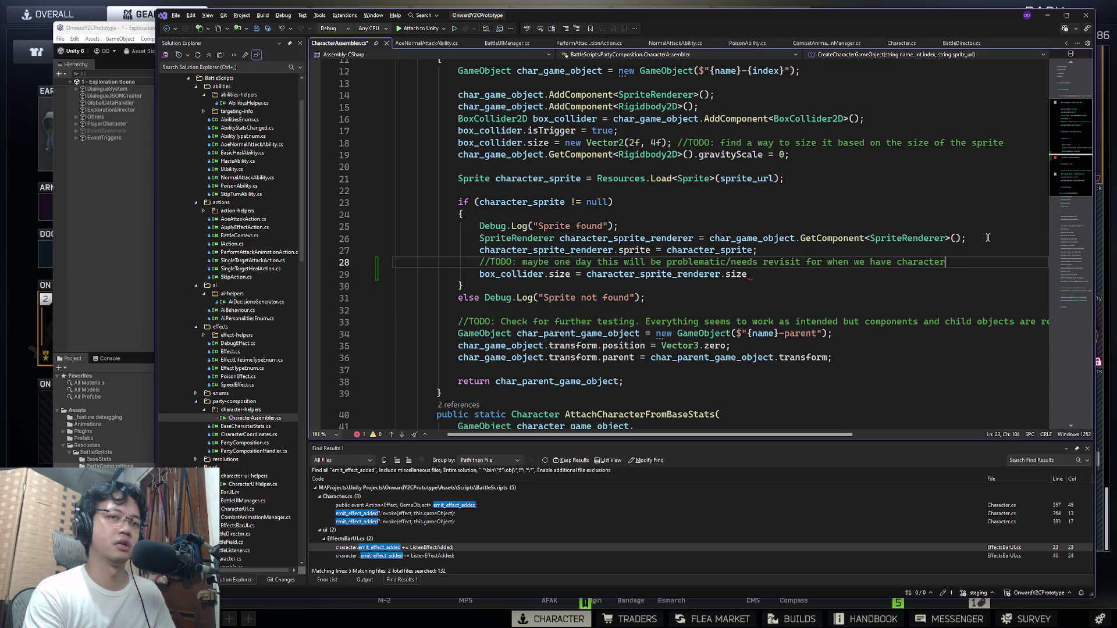
type("s that can resize themsel")
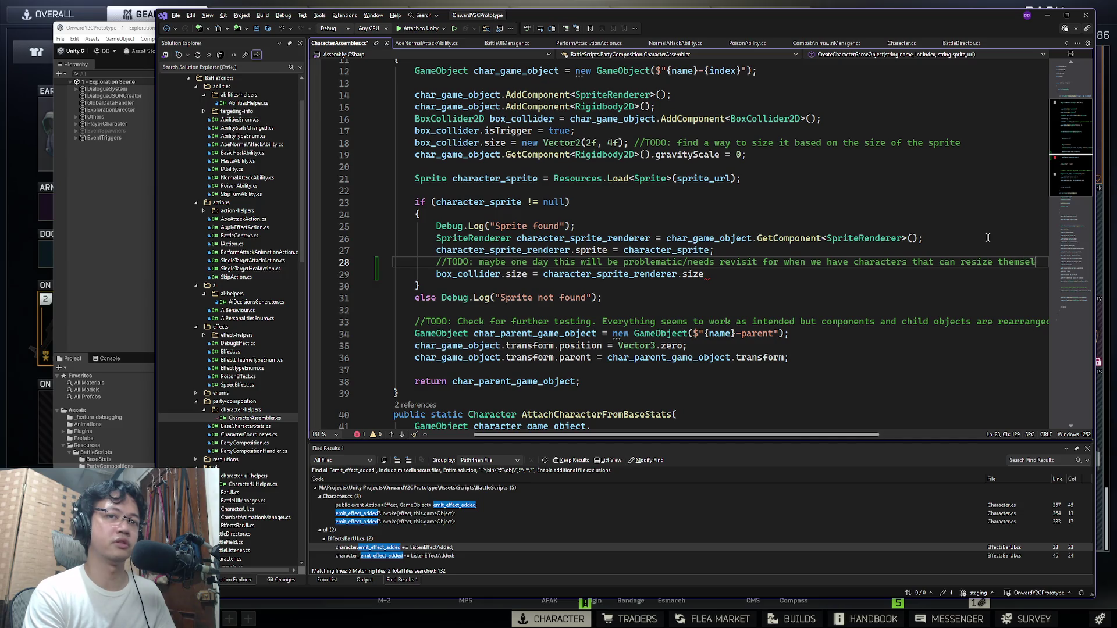
type("veves.")
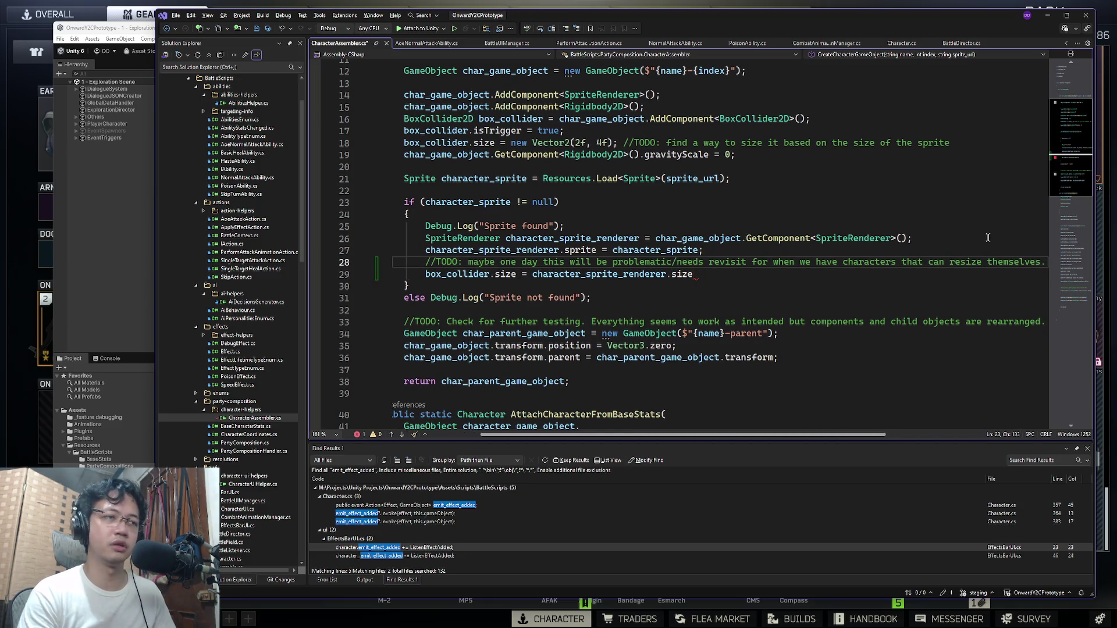
key("Return")
type("//or change thei")
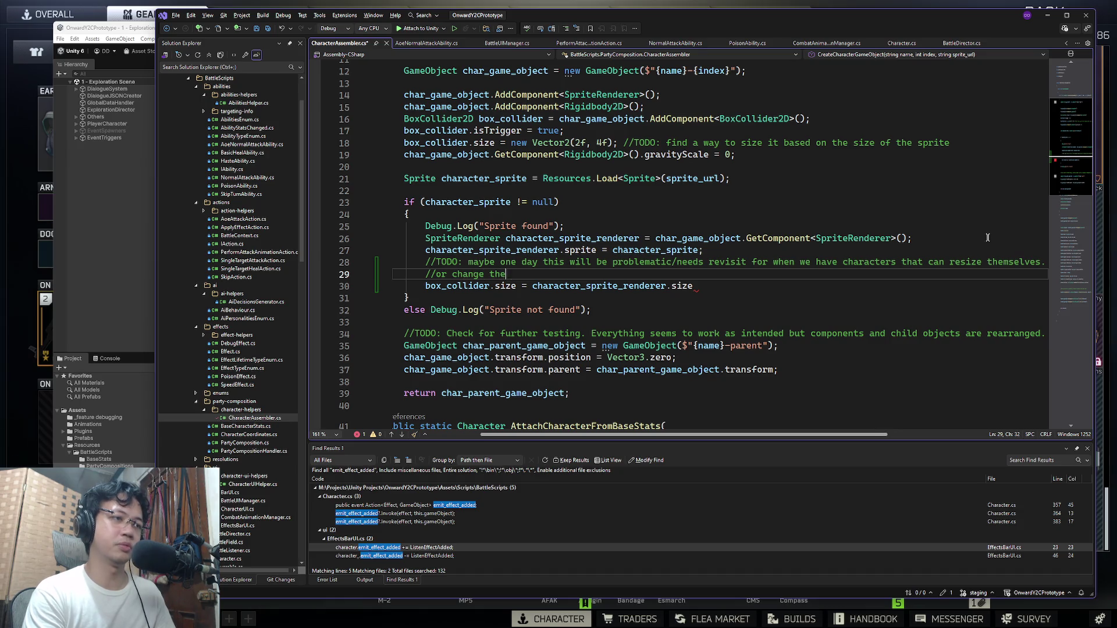
type("r sprite.")
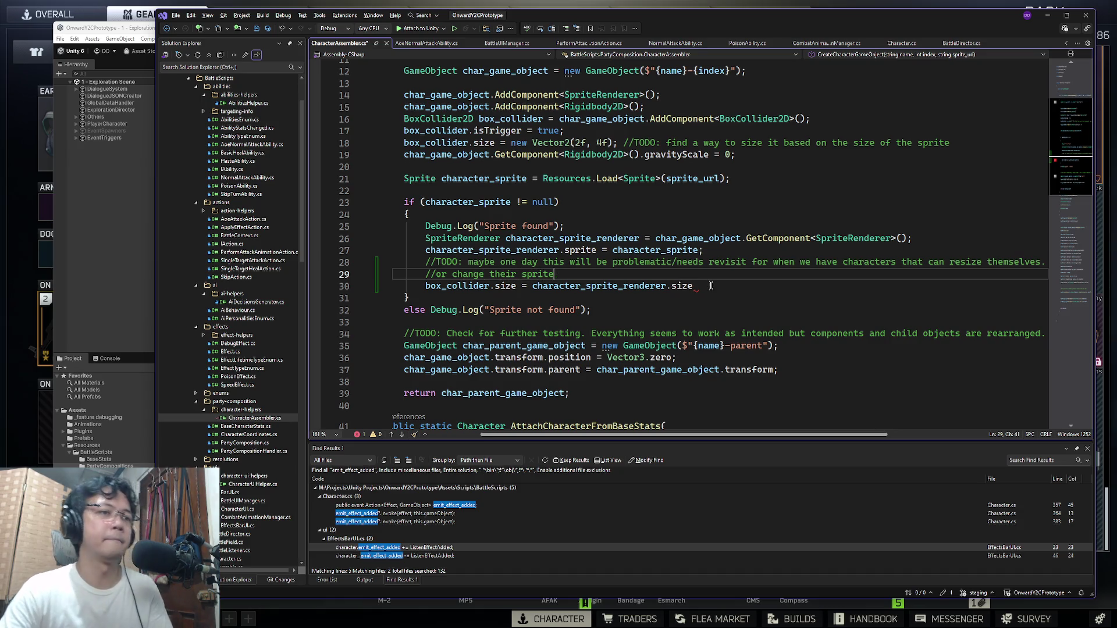
left_click(710, 286)
type("()")
key("BackSpace")
key("BackSpace")
type(";")
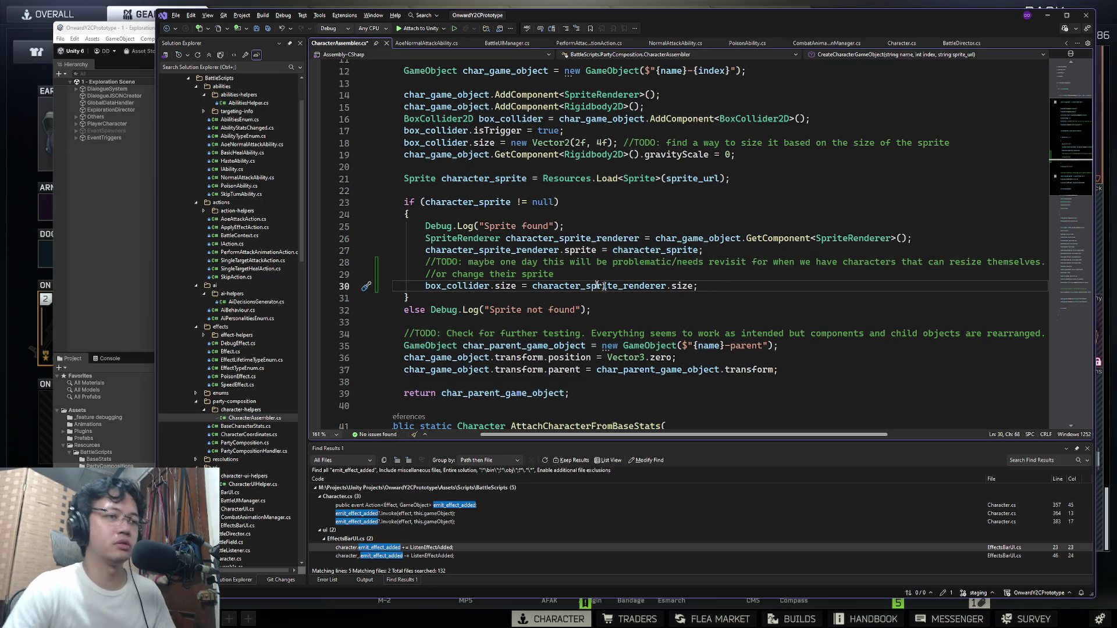
left_click(124, 34)
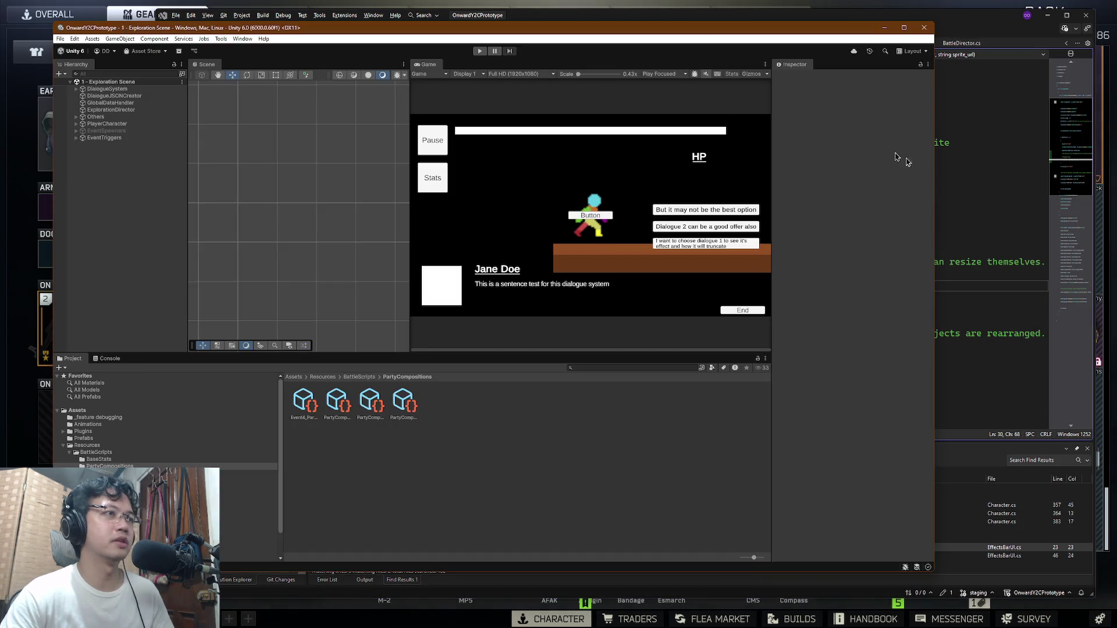
left_click(973, 263)
left_click(953, 288)
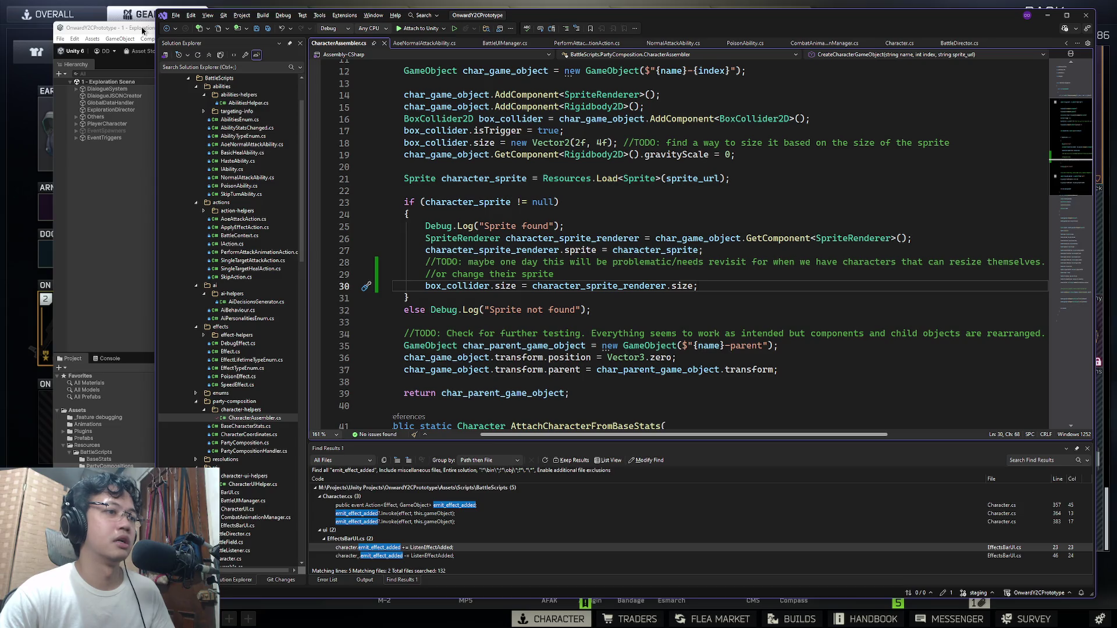
left_click_drag(659, 308, 440, 215)
left_click(651, 245)
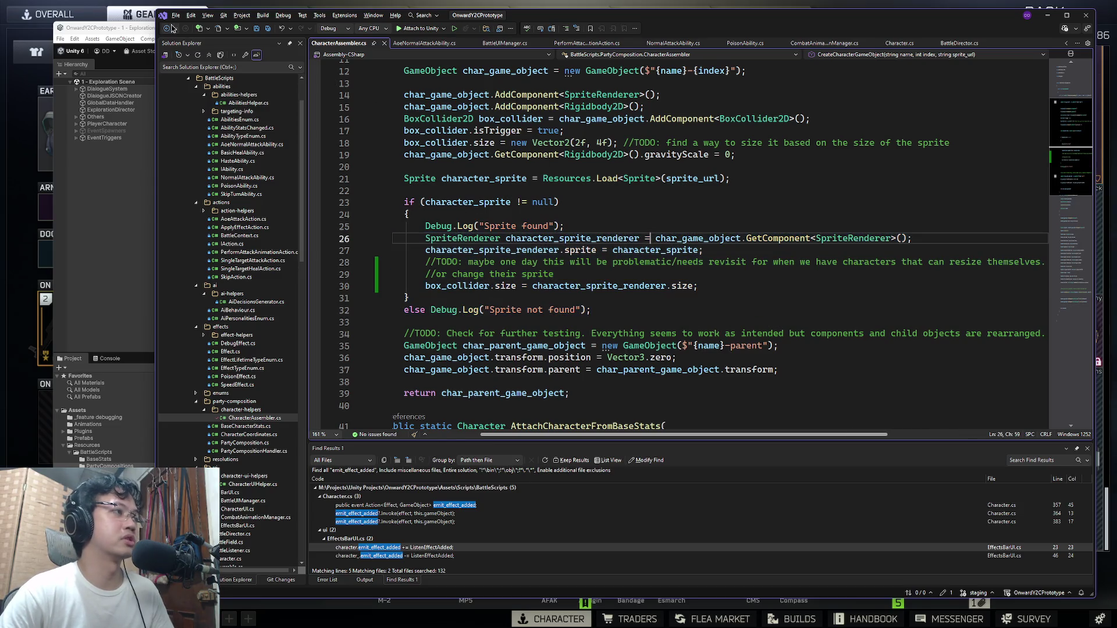
left_click(137, 28)
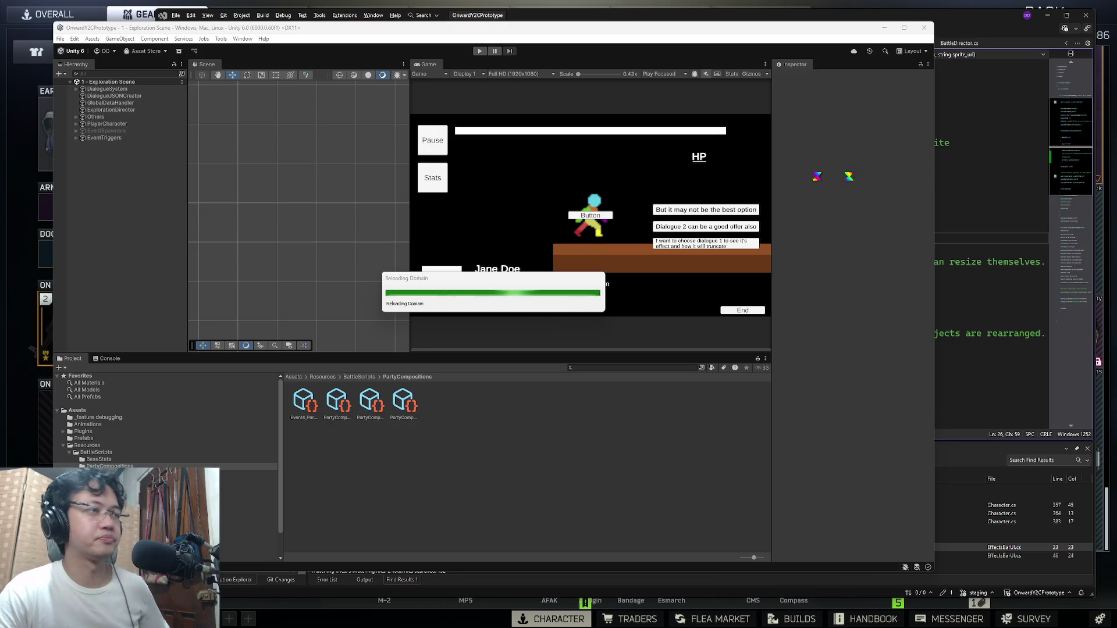
left_click(953, 250)
mouse_move(605, 146)
left_mouse_down()
mouse_move(757, 320)
mouse_move(648, 262)
mouse_move(396, 177)
left_mouse_up()
left_click(409, 297)
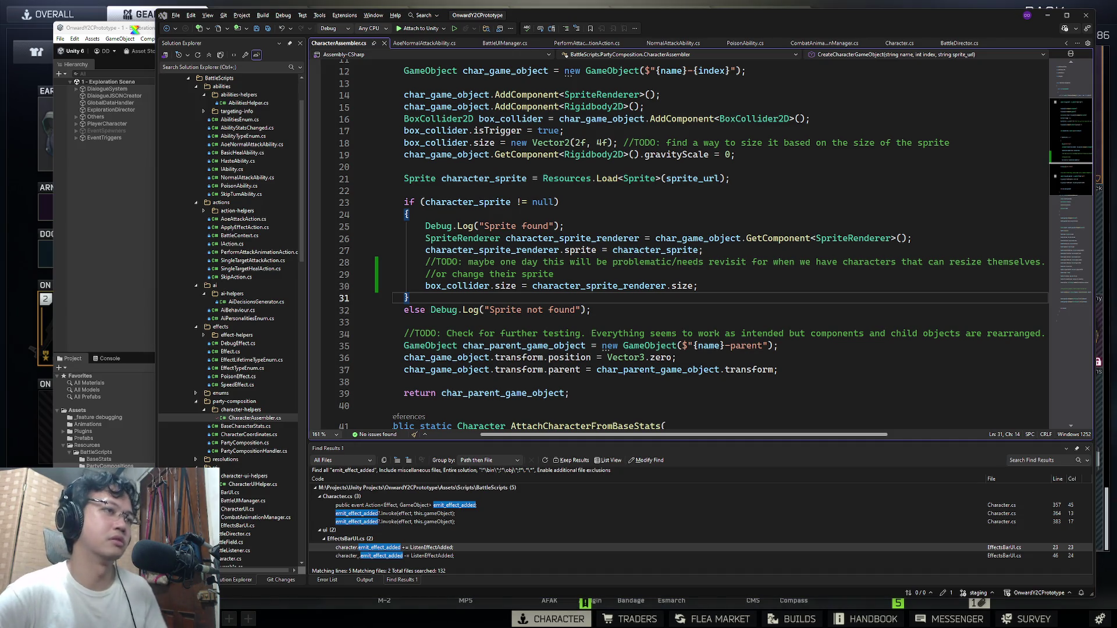
left_click(533, 143)
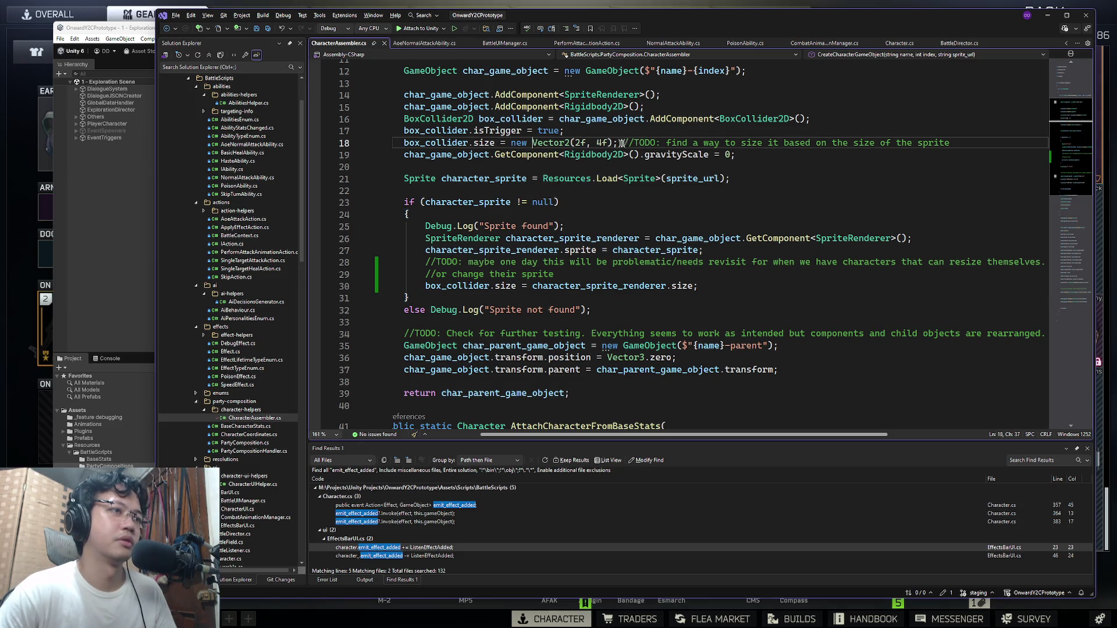
Step: Delete the TODO comment on line 18 and open BoxCollider2D's size definition
left_click_drag(952, 143, 621, 141)
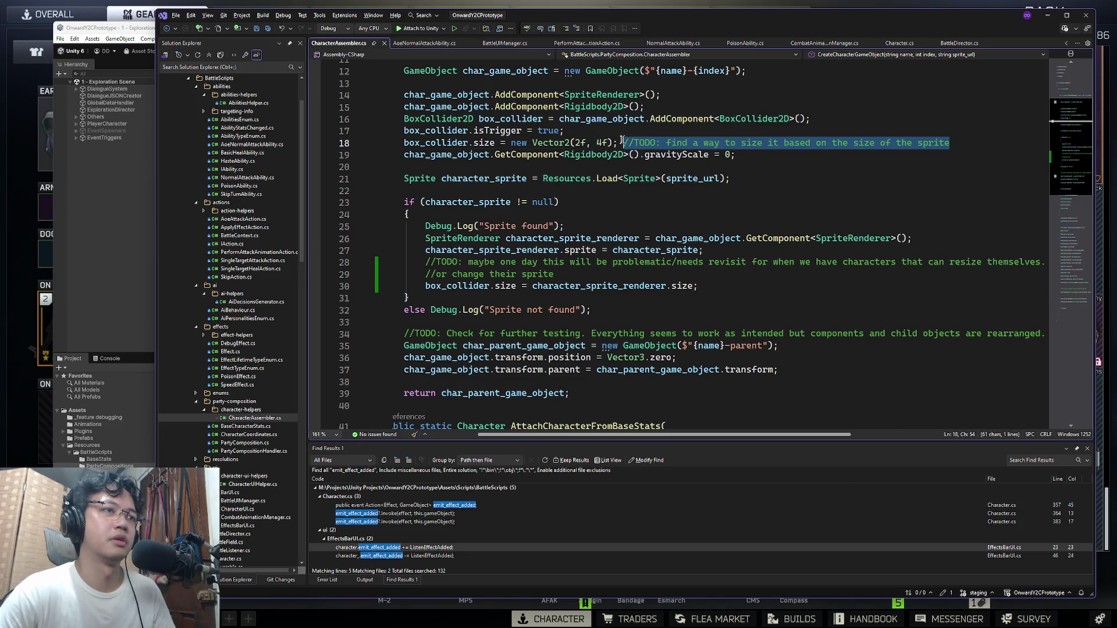
key("BackSpace")
left_click(689, 128)
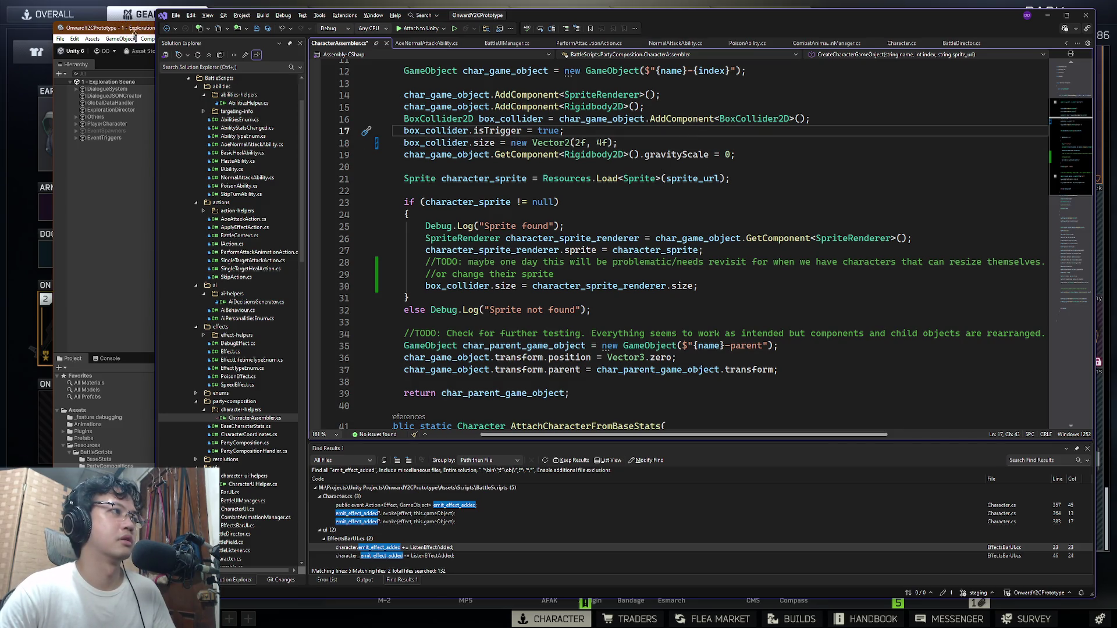
left_click(470, 238)
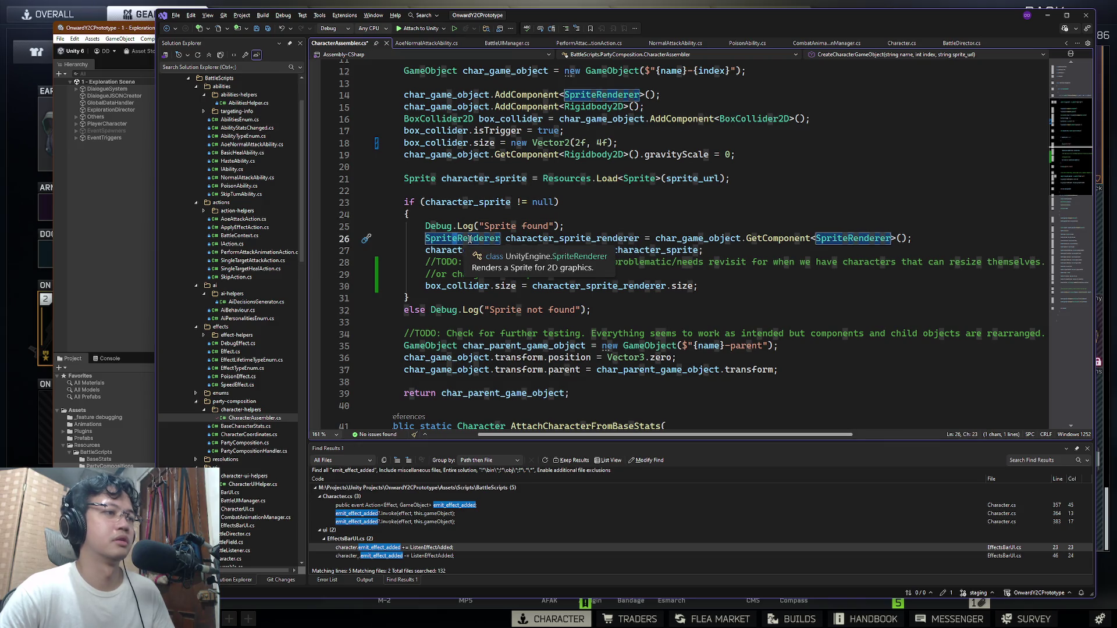
left_click(693, 238)
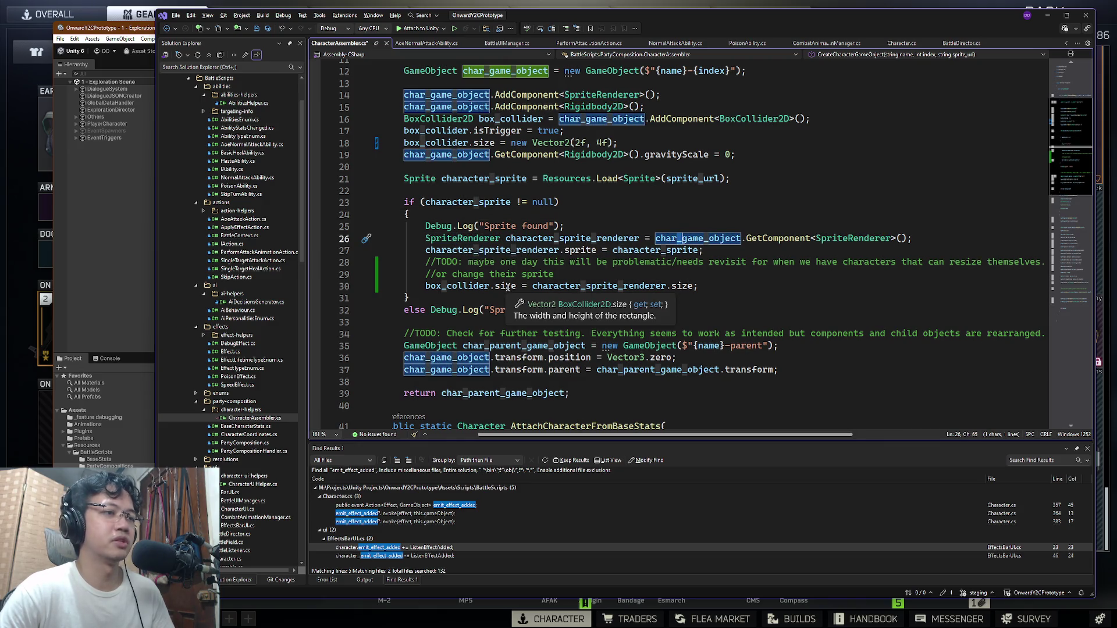
left_click(508, 287, "ctrl")
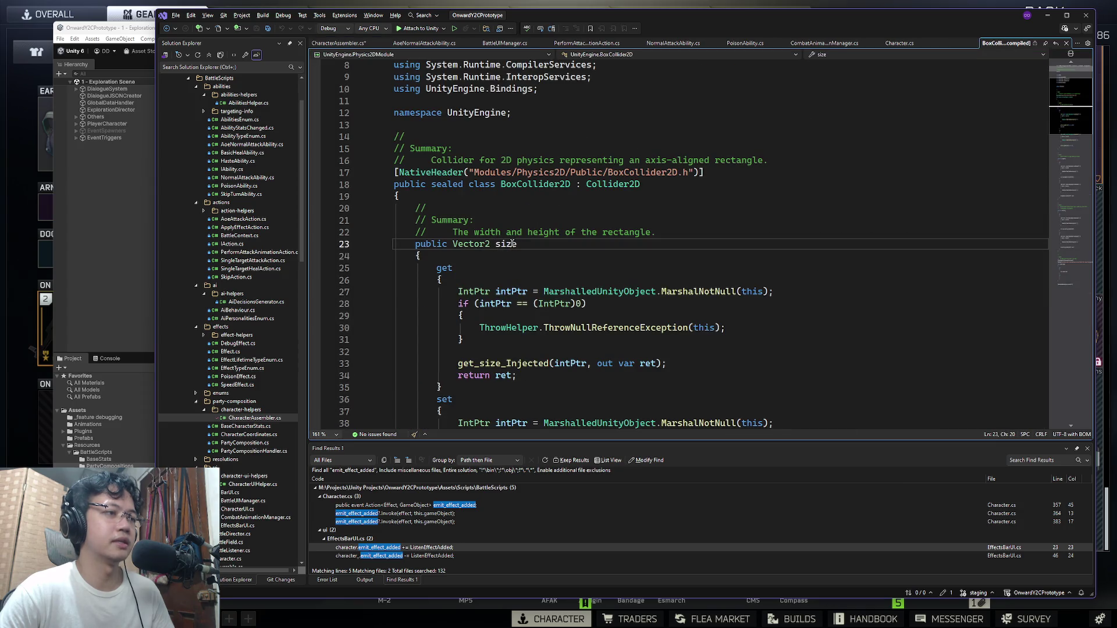
Step: Read through the decompiled size property and its setter's set_size_Injected call
scroll(508, 184, "down", 2)
double_click(506, 173)
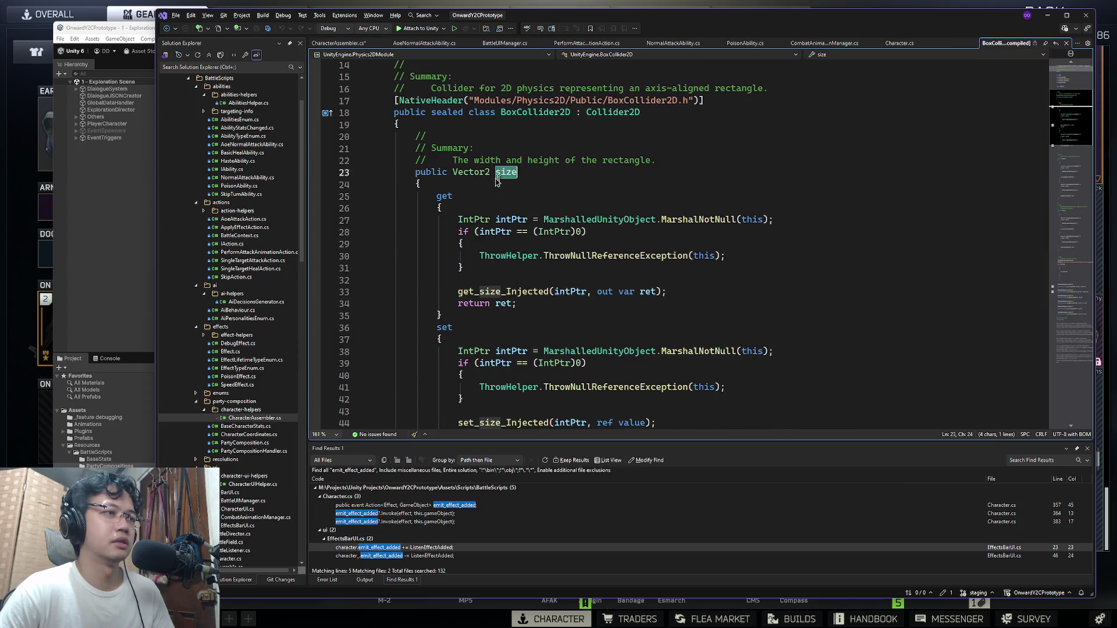
scroll(526, 172, "down", 1)
left_click(513, 183)
scroll(513, 183, "down", 2)
double_click(611, 112)
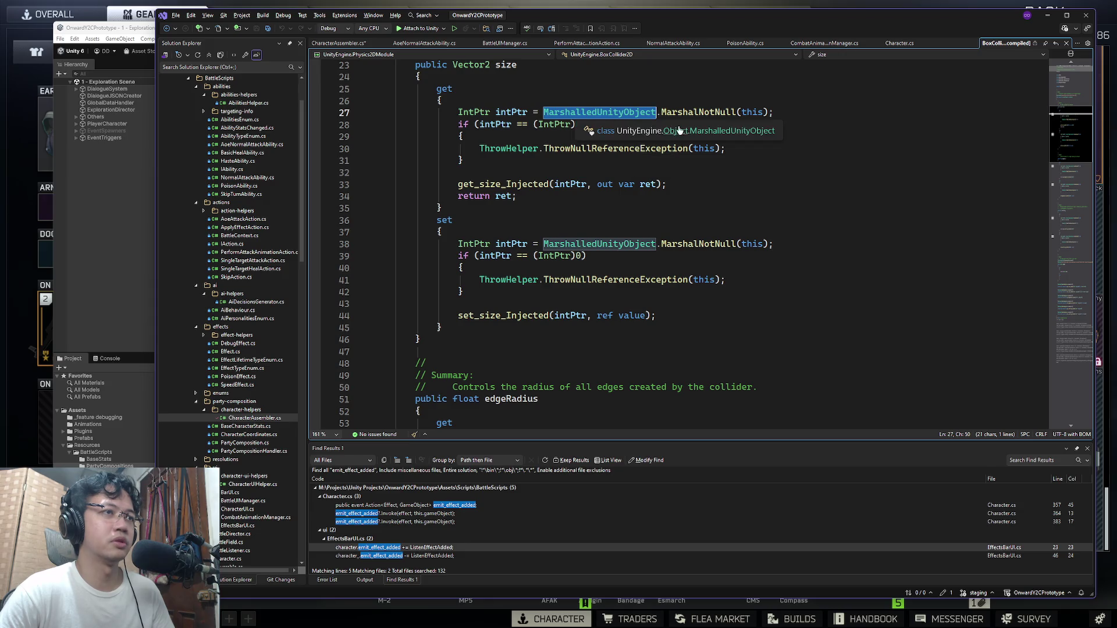
left_click(657, 160)
scroll(683, 216, "down", 3)
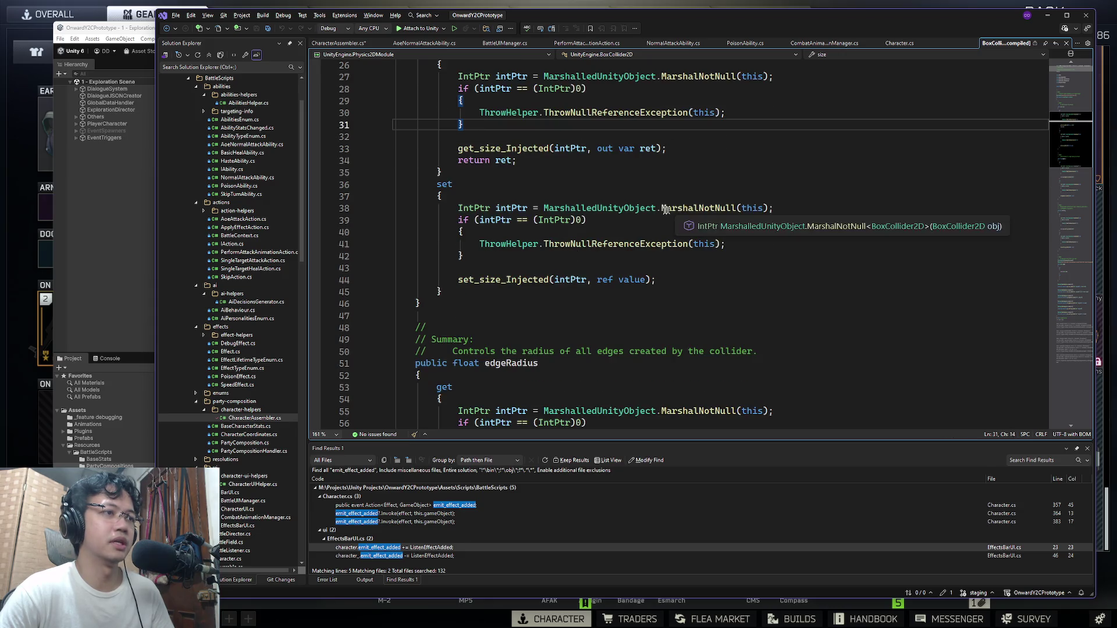
left_click(509, 208)
Step: Examine the size getter's get_size_Injected call and ret value, then close the decompiled tab and return to Unity
scroll(522, 235, "up", 6)
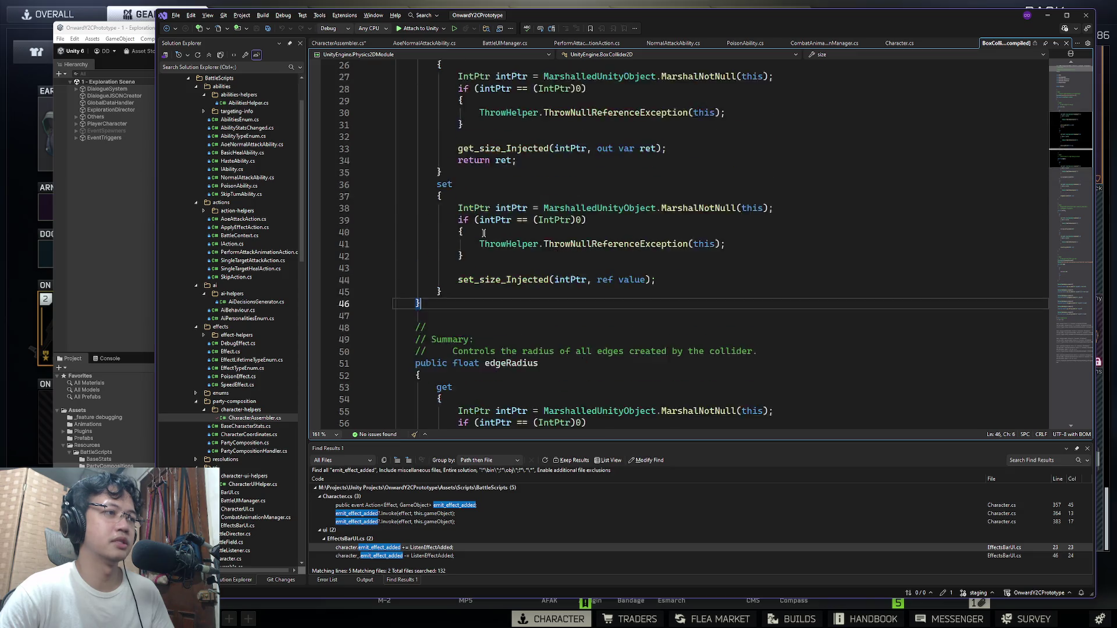
left_click(508, 172)
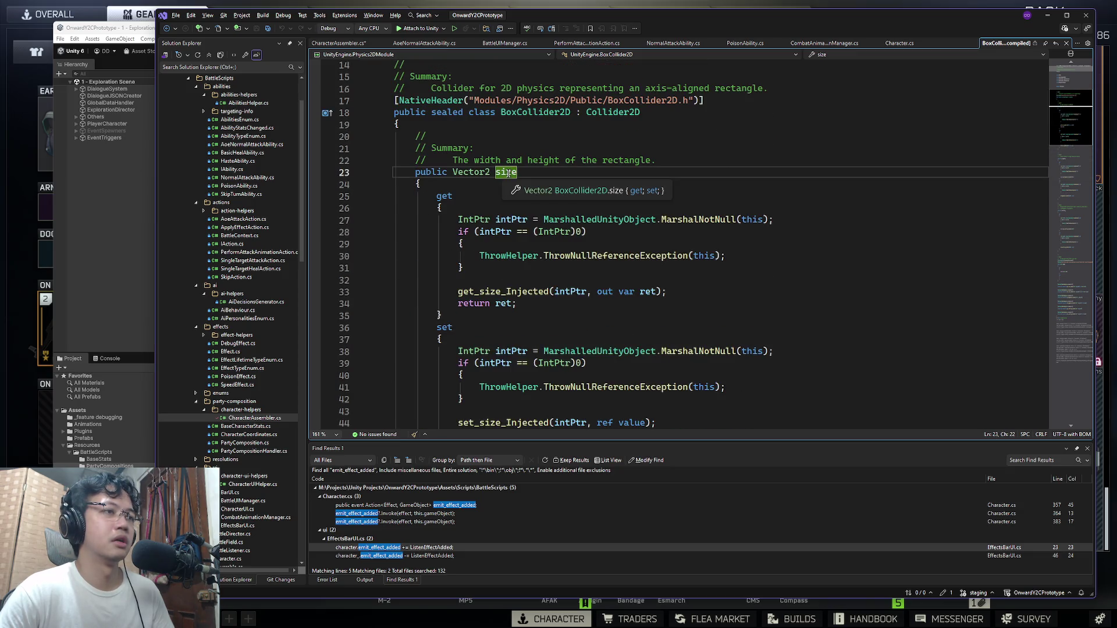
left_click(474, 220)
key("Up")
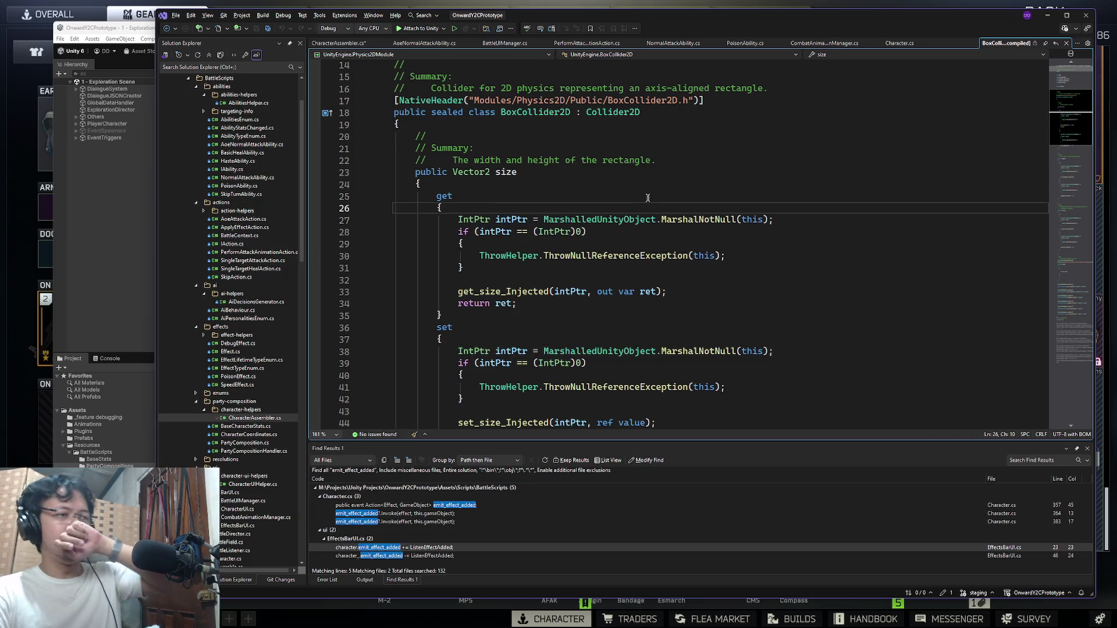
left_click(605, 233)
left_click(528, 292)
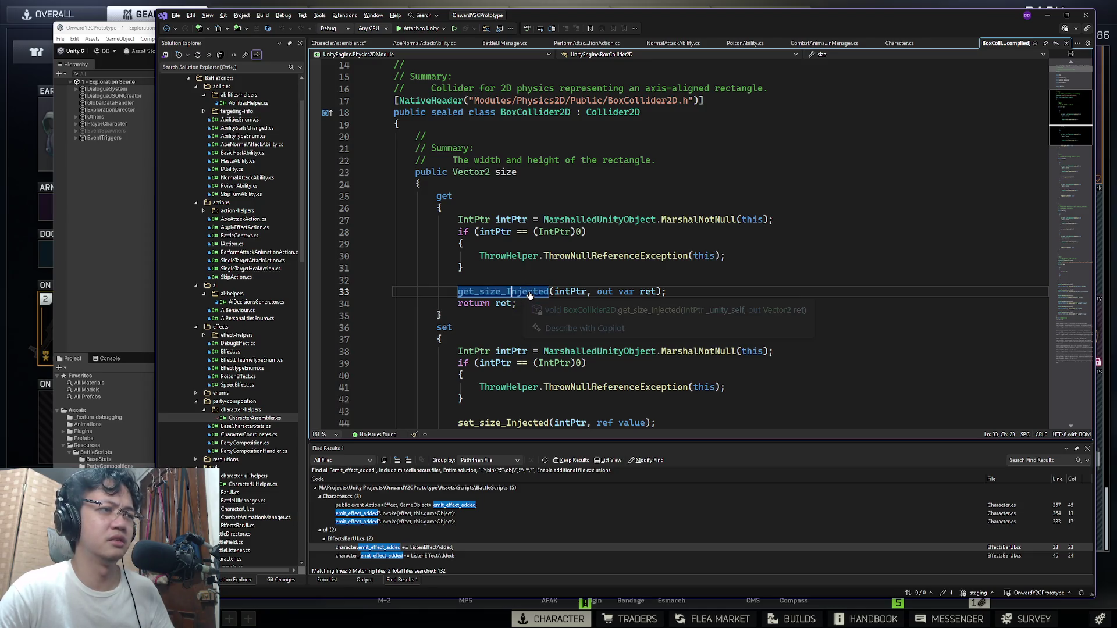
double_click(515, 304)
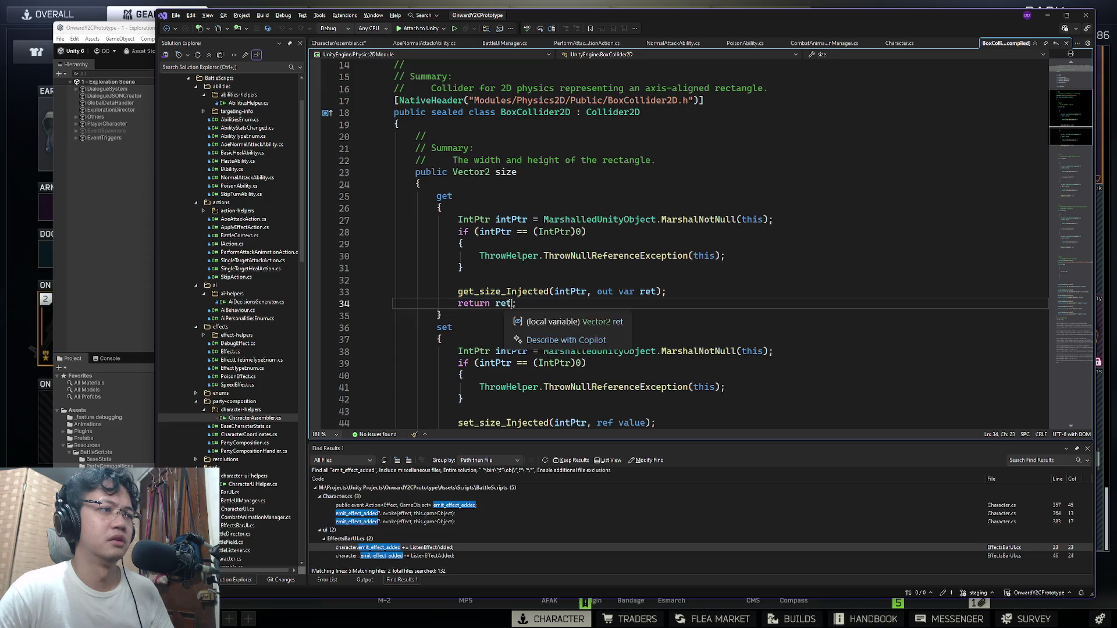
left_click(501, 303)
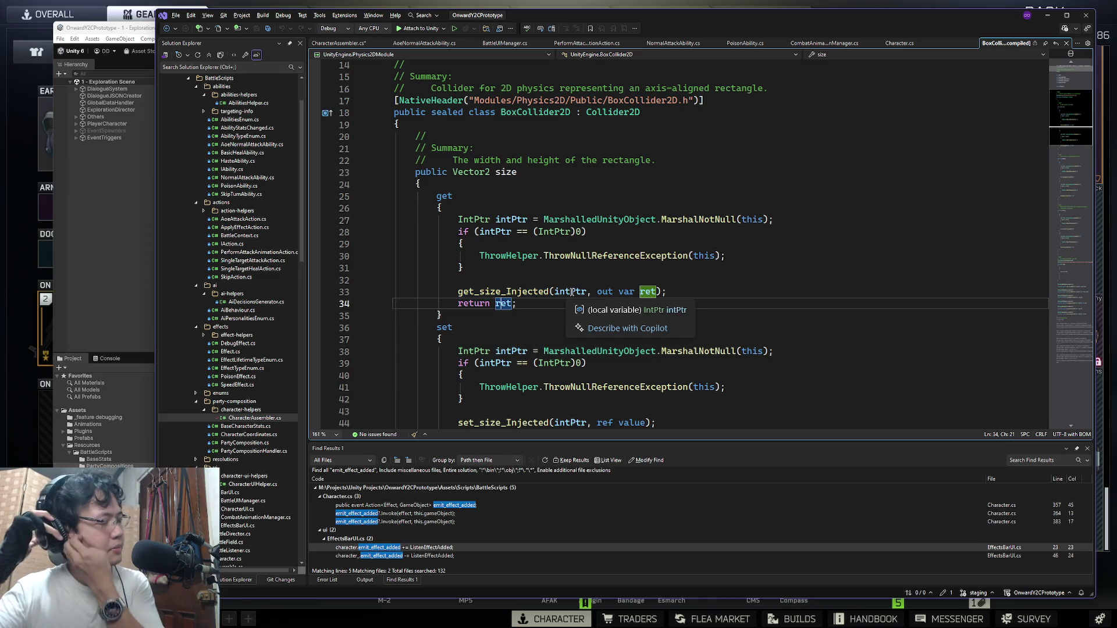
key("ctrl+F4")
left_click(87, 208)
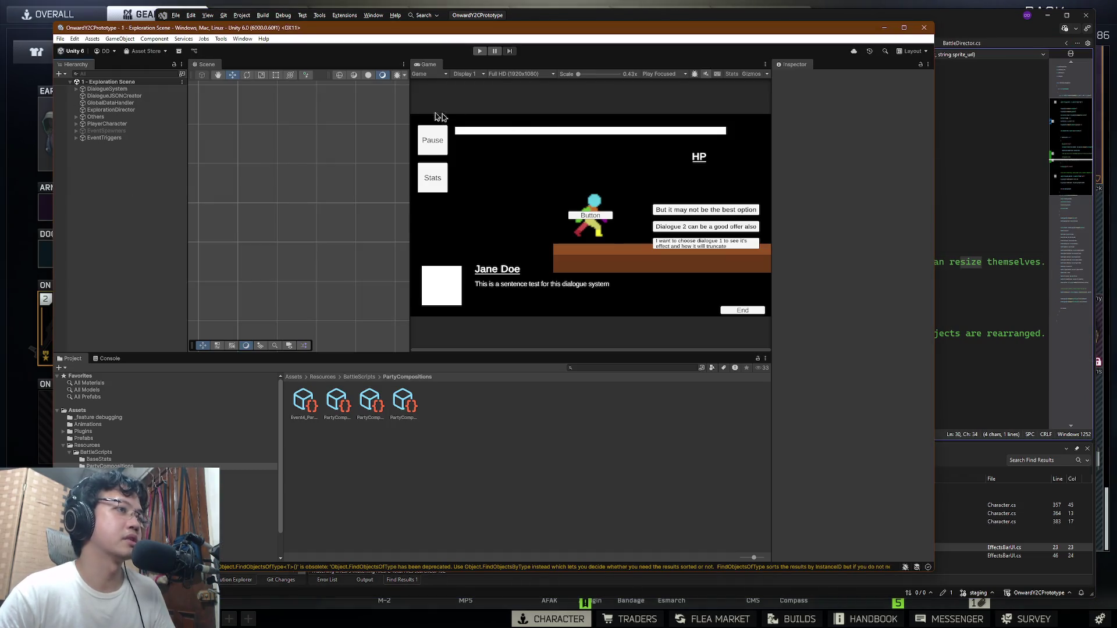
left_click(480, 51)
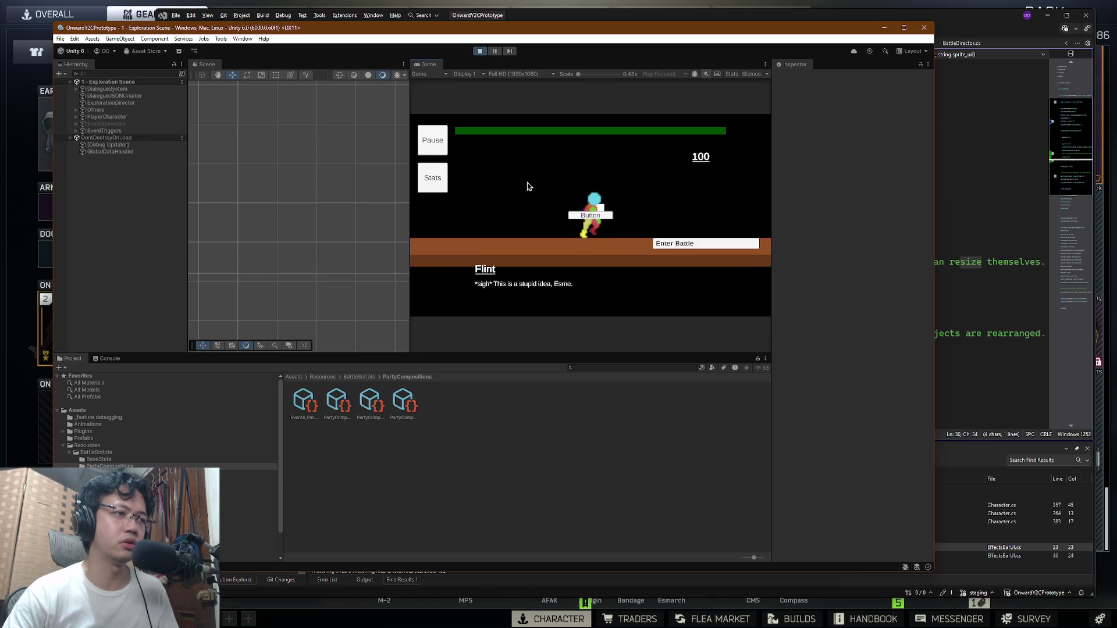
left_click(669, 242)
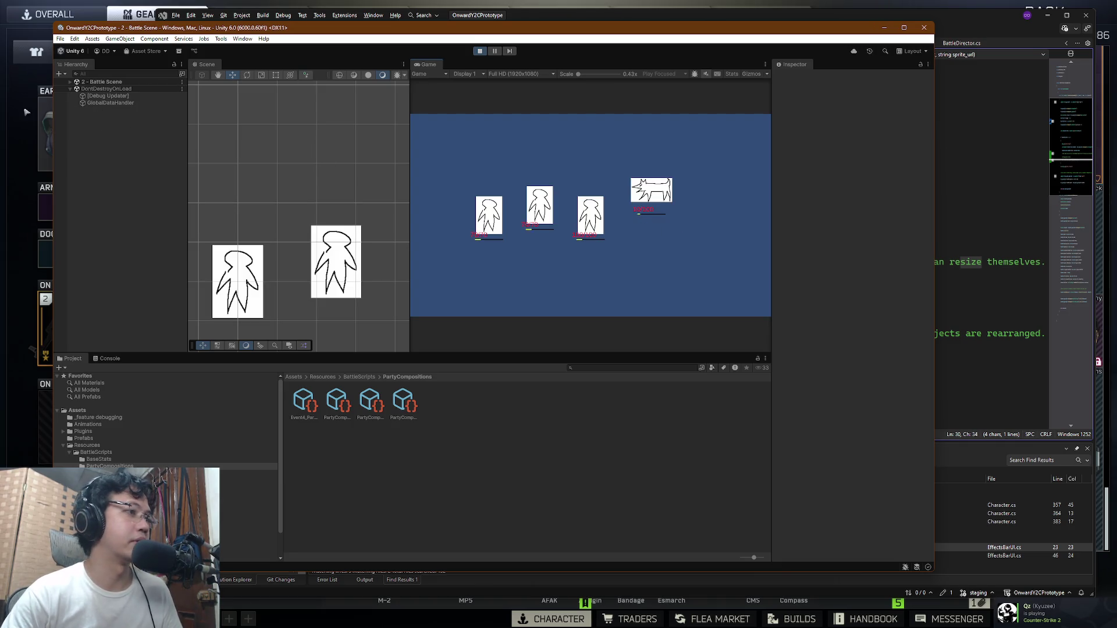
left_click(70, 82)
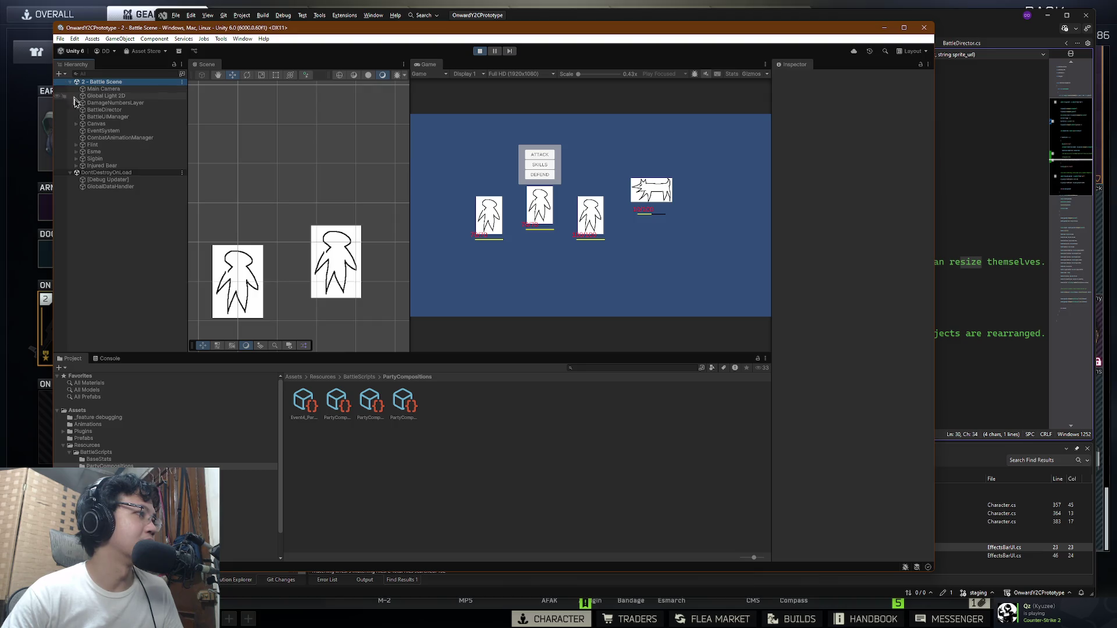
left_click(76, 145)
left_click(95, 145)
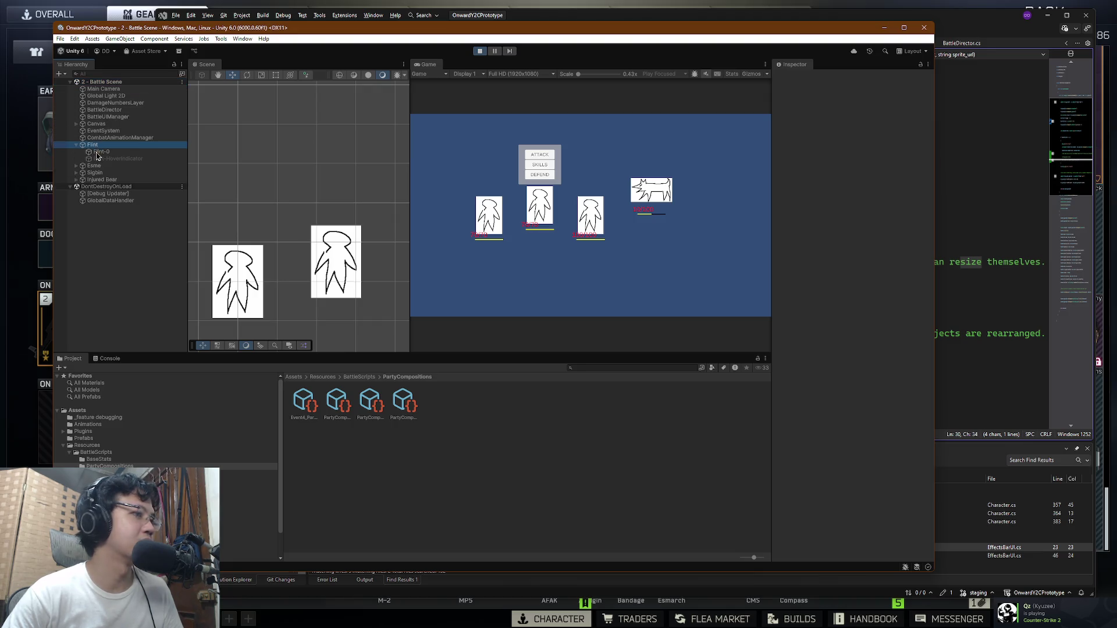
left_click(100, 153)
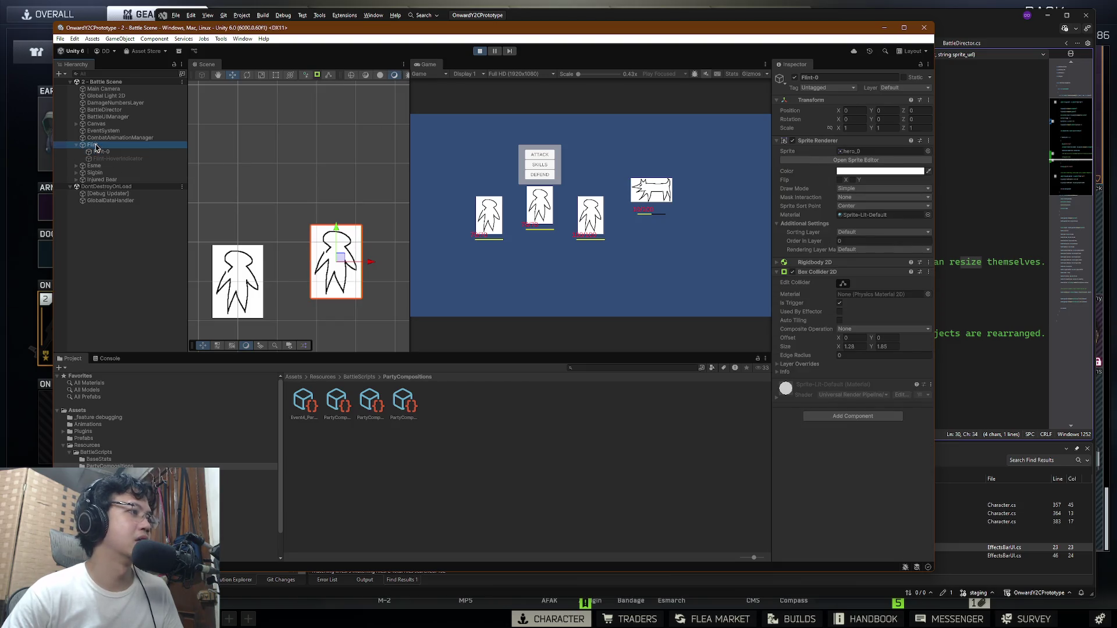
left_click(95, 145)
left_click(101, 152)
left_click(94, 145)
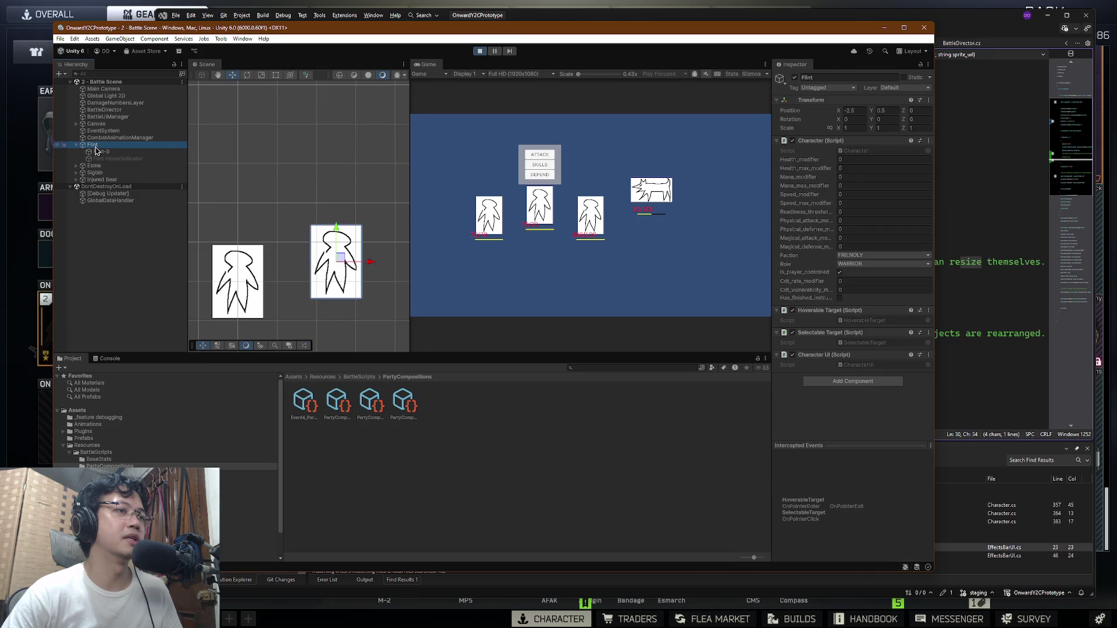
left_click(533, 166)
left_click(627, 179)
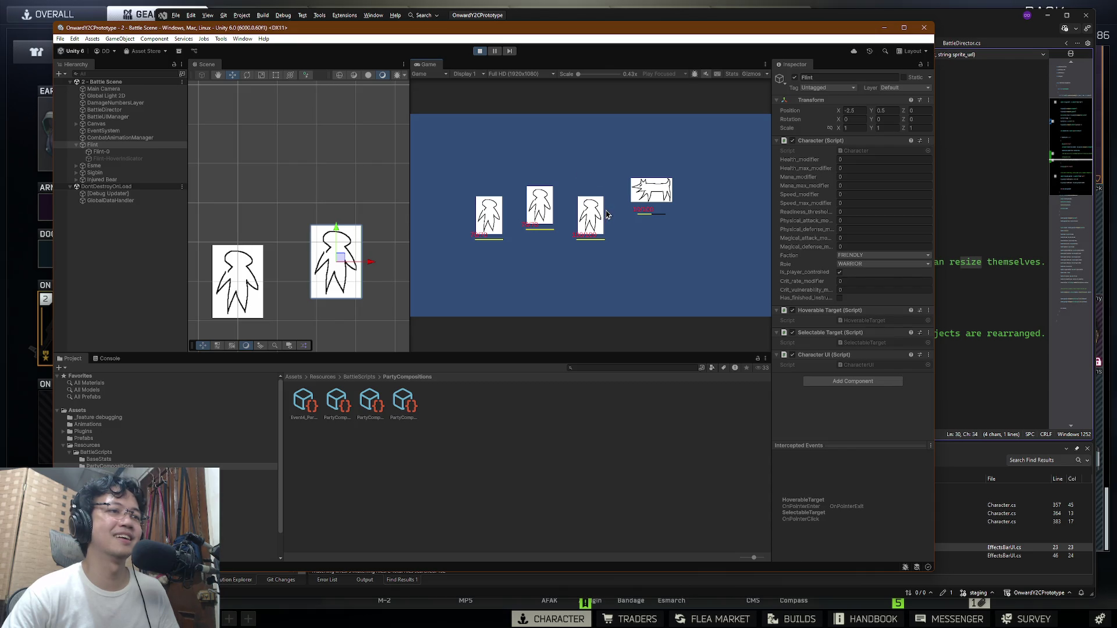
left_click(480, 51)
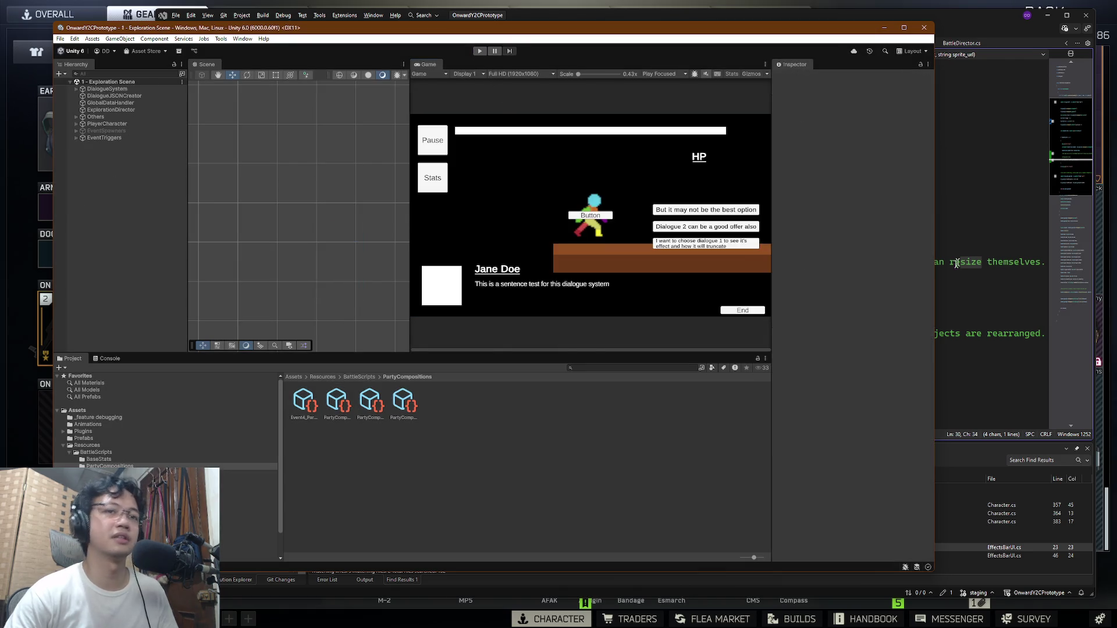
Step: Change line 18's default collider size from new Vector2(2f, 4f) to new Vector2(1.5f, 1.5f)
key("alt+Tab")
left_click(709, 238)
left_click(492, 262)
scroll(492, 262, "up", 2)
scroll(524, 262, "down", 2)
scroll(615, 262, "up", 1)
mouse_move(582, 178)
left_mouse_down()
mouse_move(597, 179)
mouse_move(575, 178)
left_mouse_up()
type("1")
type("1")
type("22")
left_click(651, 179)
key("shift+alt+period")
type("1.5f")
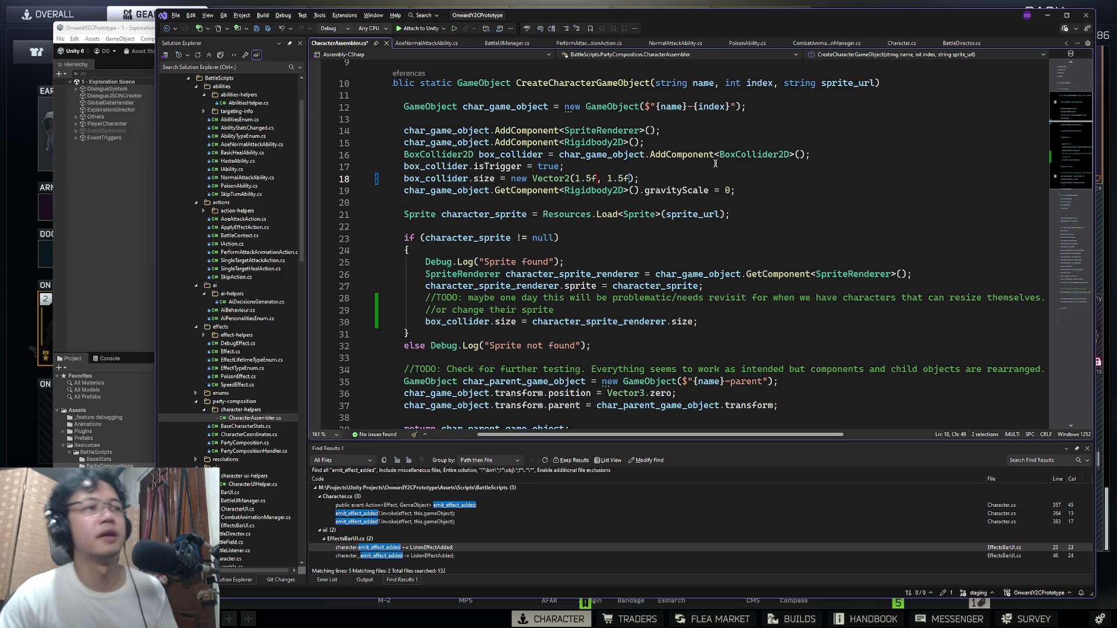
left_click(712, 168)
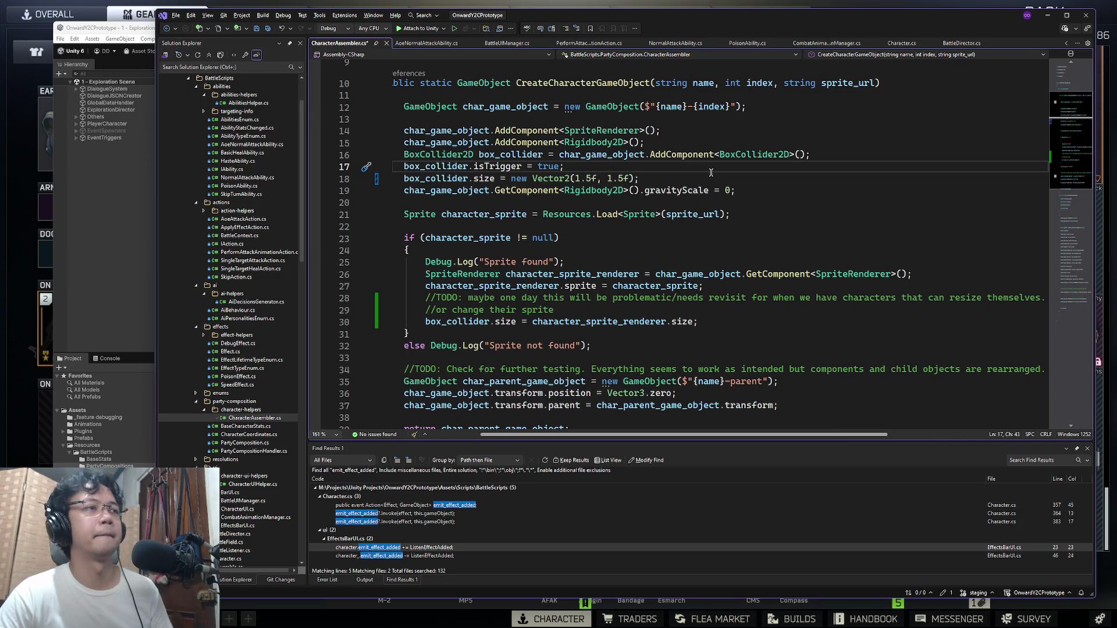
Step: Bring Unity forward, then show all open windows in Task View
left_click(152, 29)
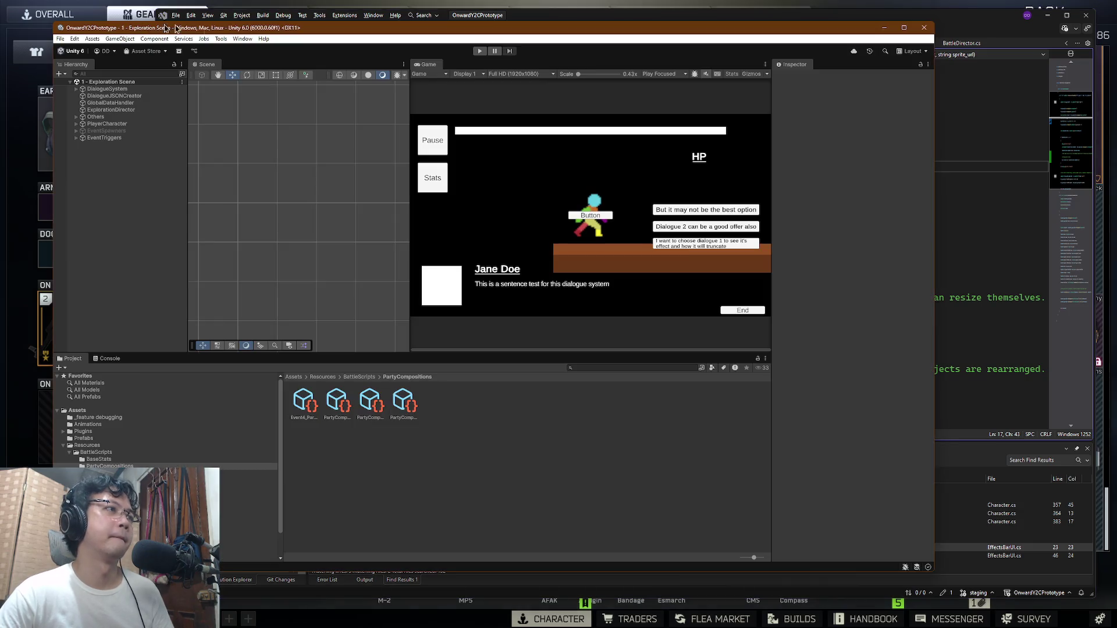
key("alt+Tab")
key("super")
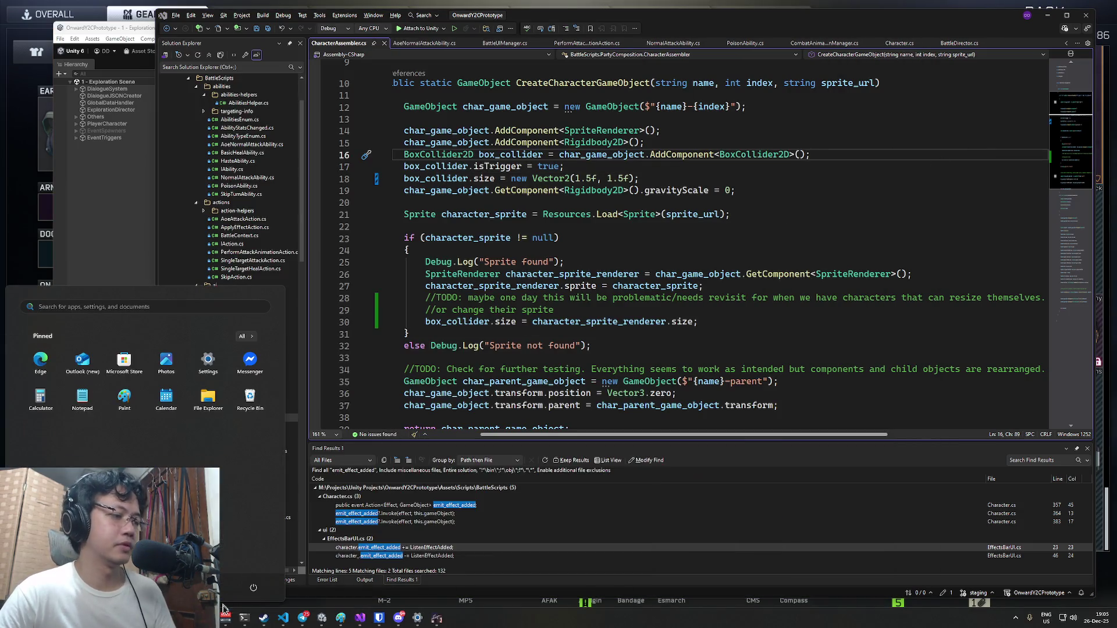
key("super+Tab")
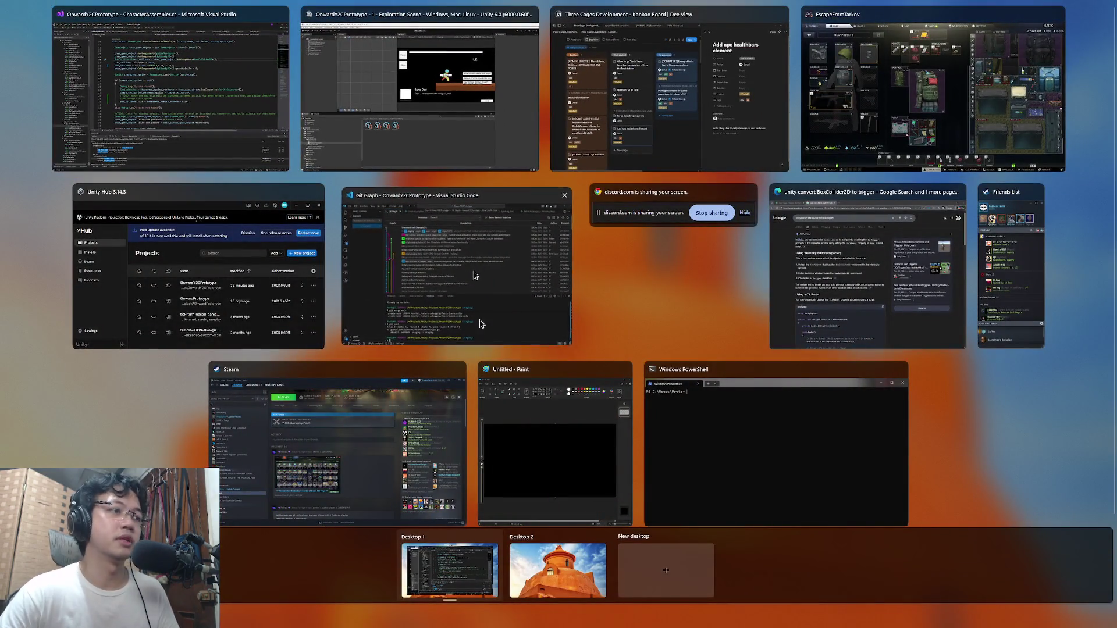
Step: Stage all changes and switch the repository to the main branch after master fails
left_click(500, 264)
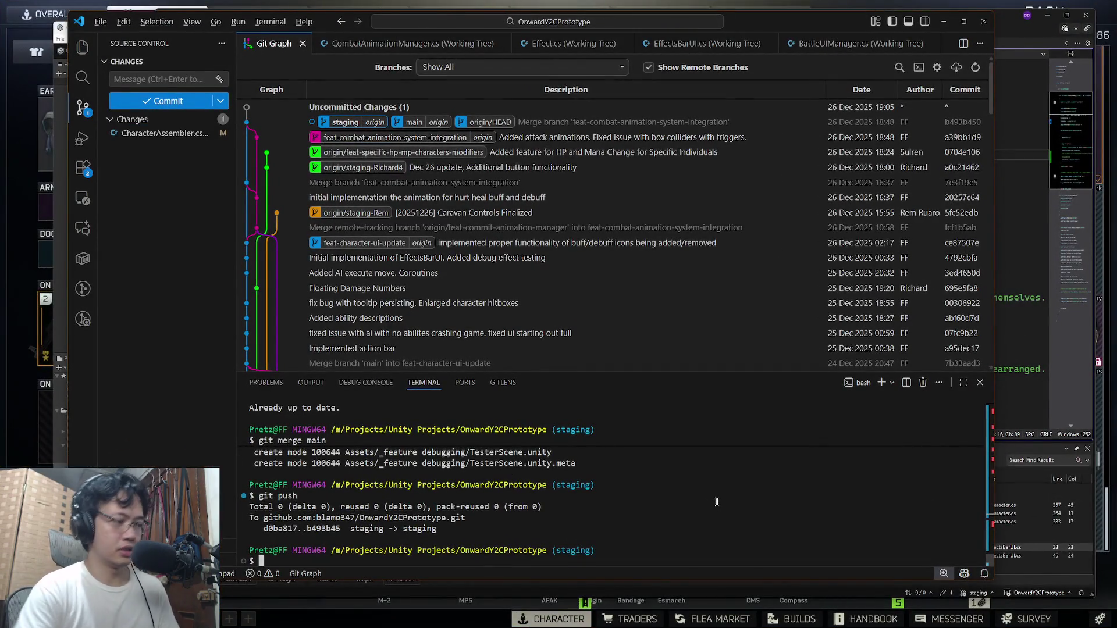
type("git add --all")
key("Return")
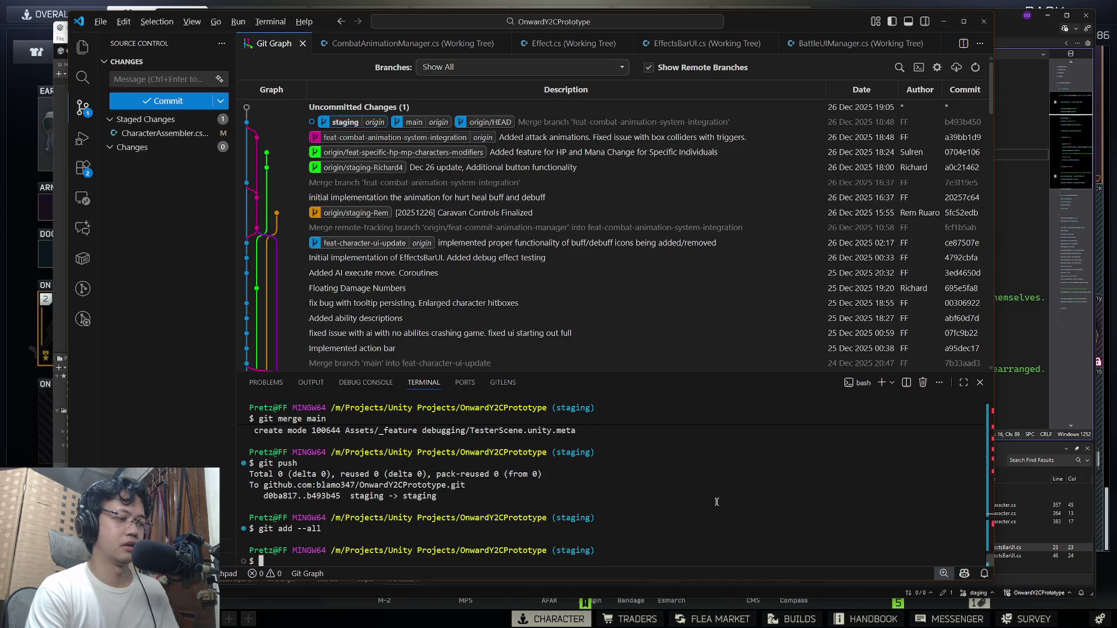
scroll(717, 502, "up", 5)
scroll(717, 501, "down", 5)
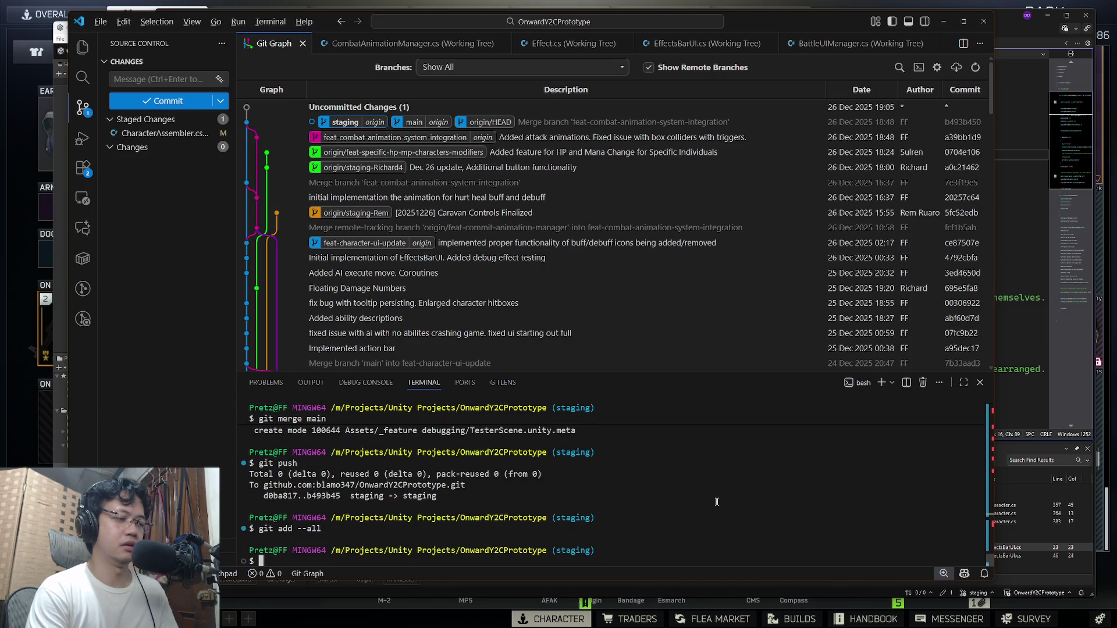
type("git checkout master")
key("Return")
type("git")
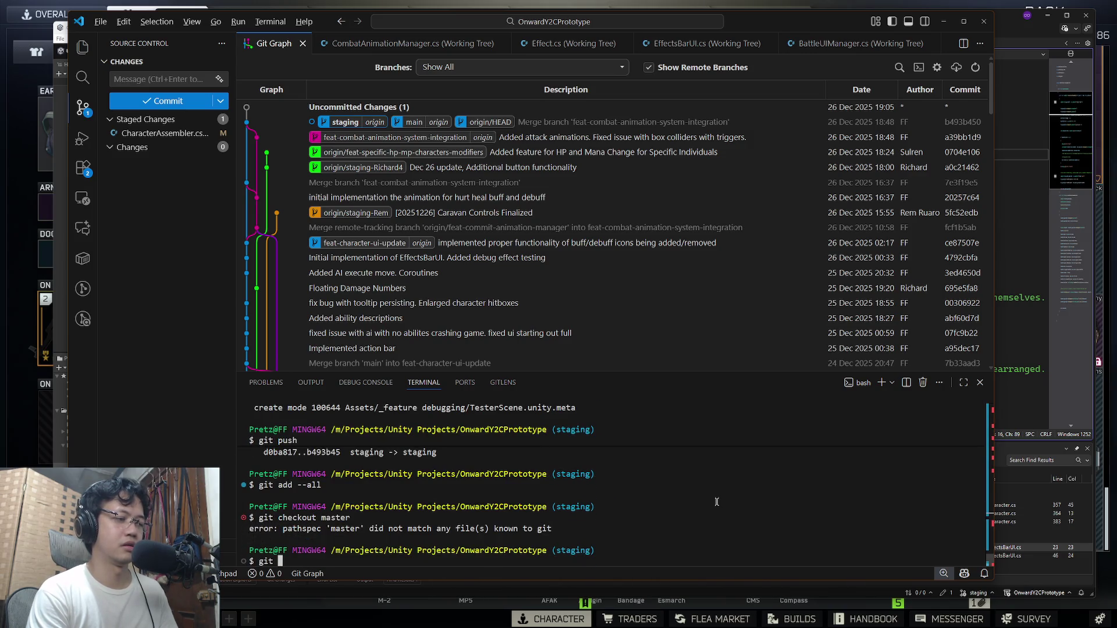
key("Up")
type("ainin")
key("Return")
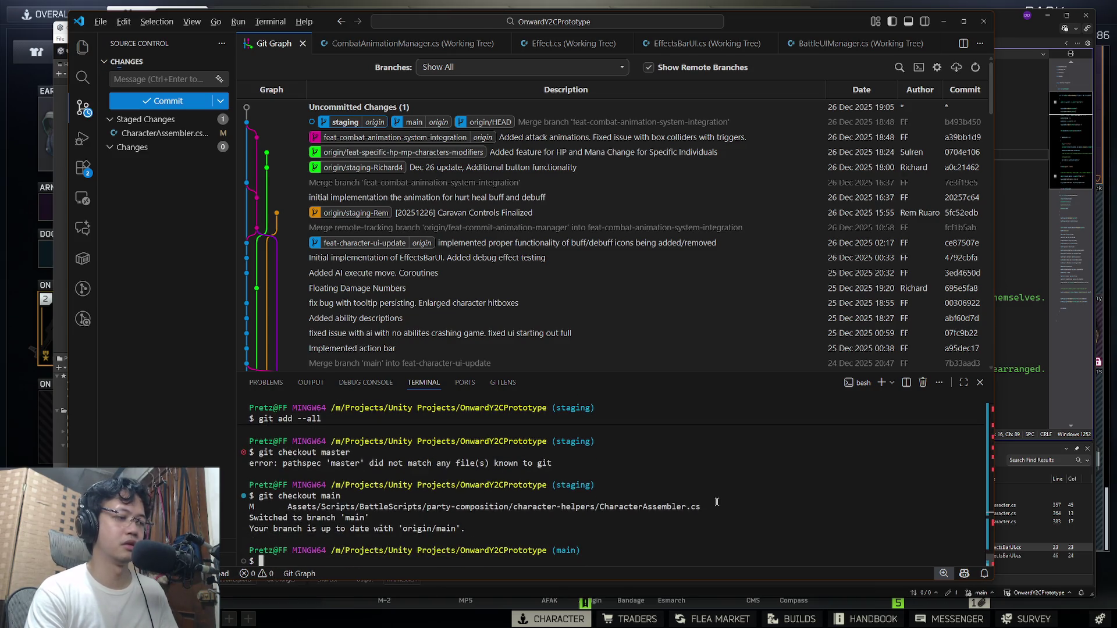
Step: Commit all changes as "hotfix: character trigger area is now the same size as their sprite" and push
type("git add --all")
key("Return")
type("git ocmmit")
key("BackSpace")
key("BackSpace")
key("BackSpace")
type("commit -m \"")
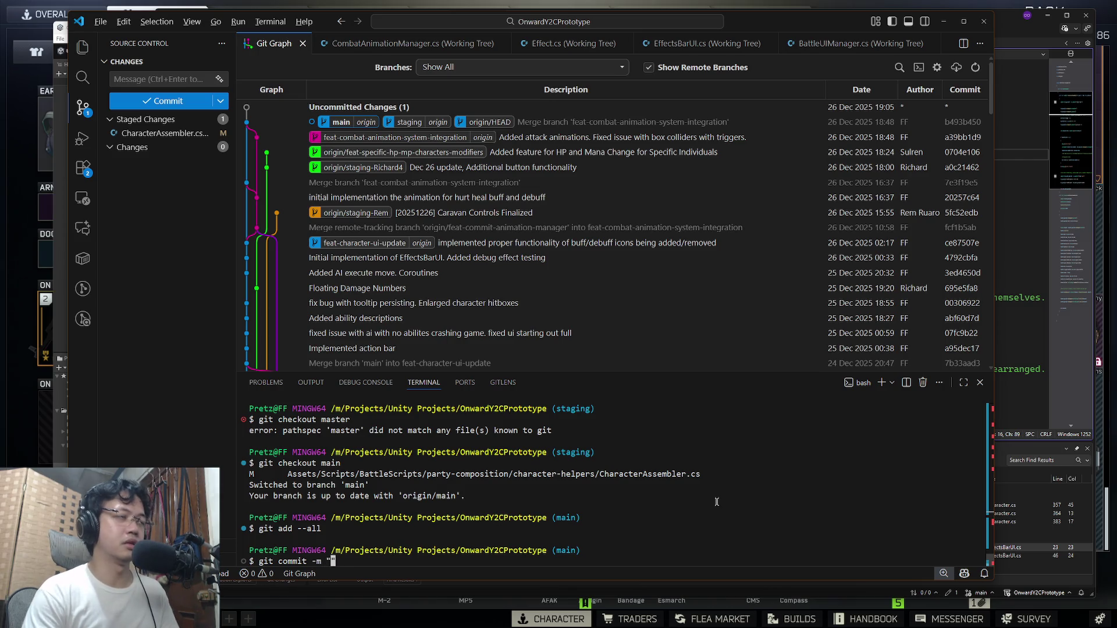
type("hotfix: ")
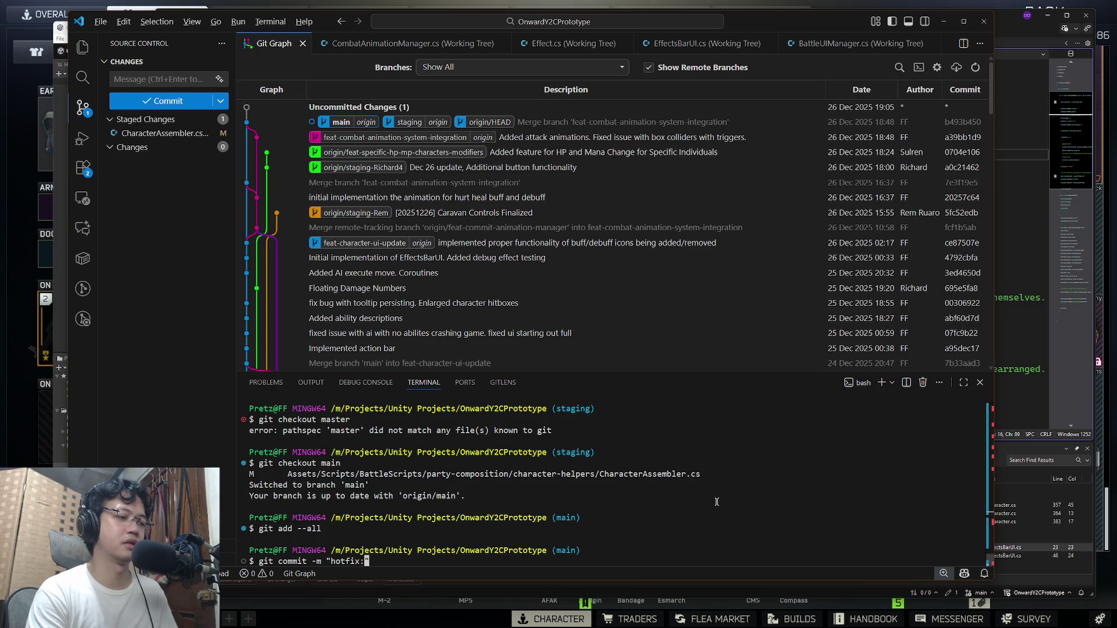
type("character trigger ")
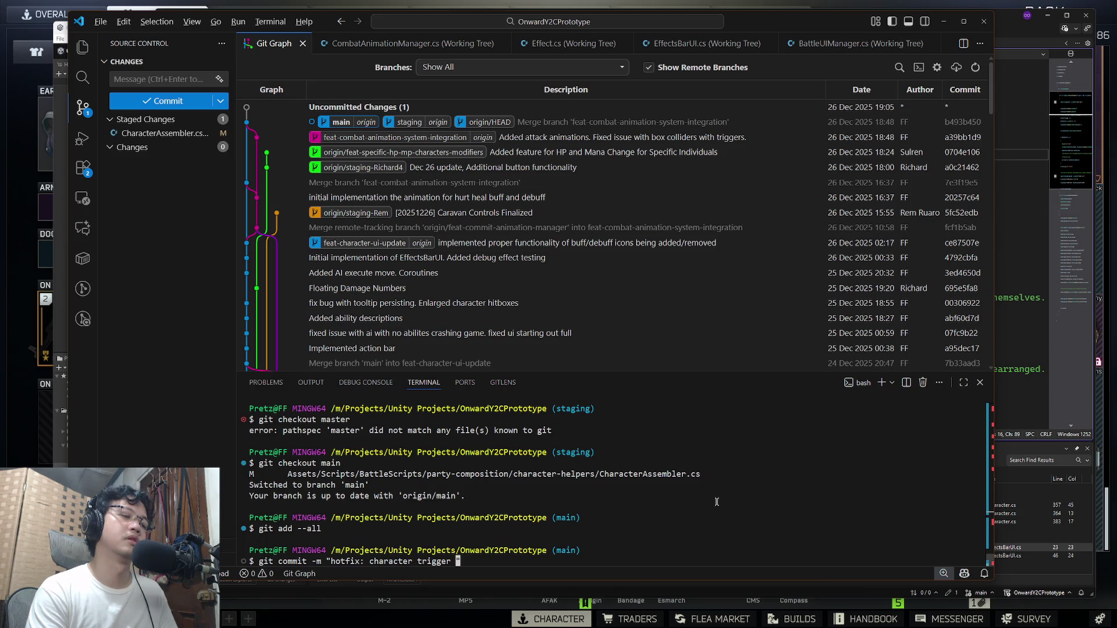
type("area is now the same size as their sprite\"")
key("Return")
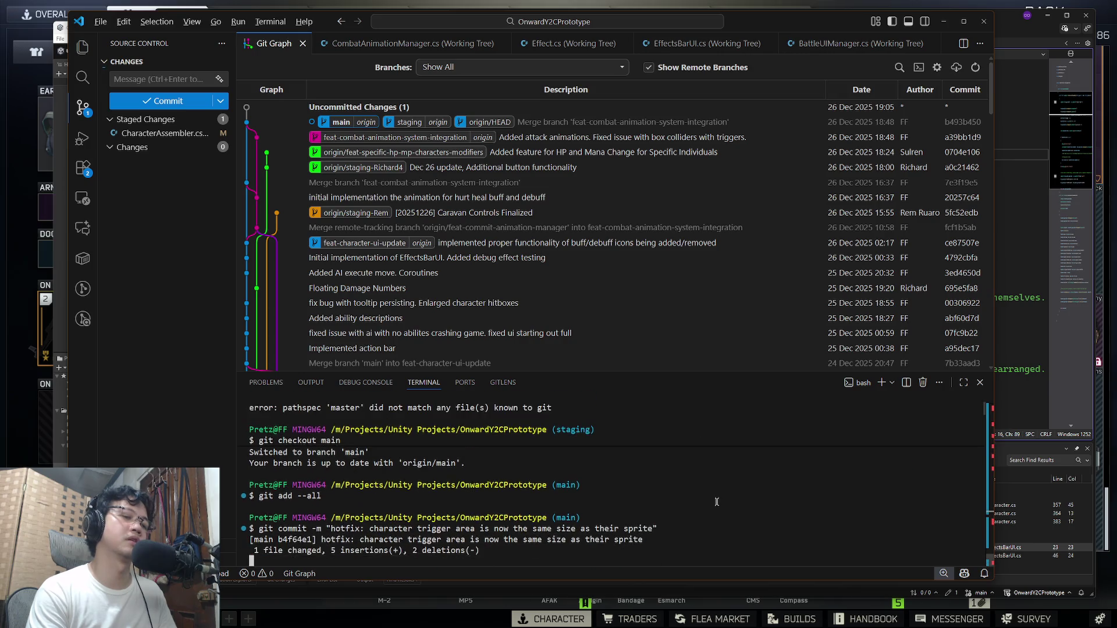
type("git push")
key("Return")
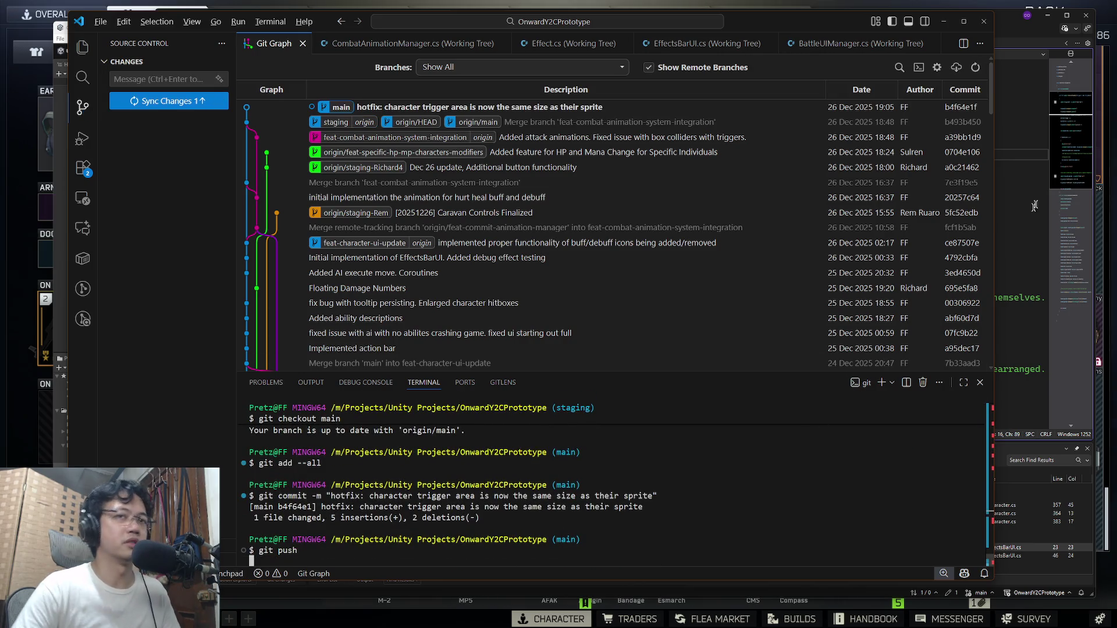
left_click(1006, 158)
scroll(719, 245, "down", 7)
scroll(722, 248, "up", 7)
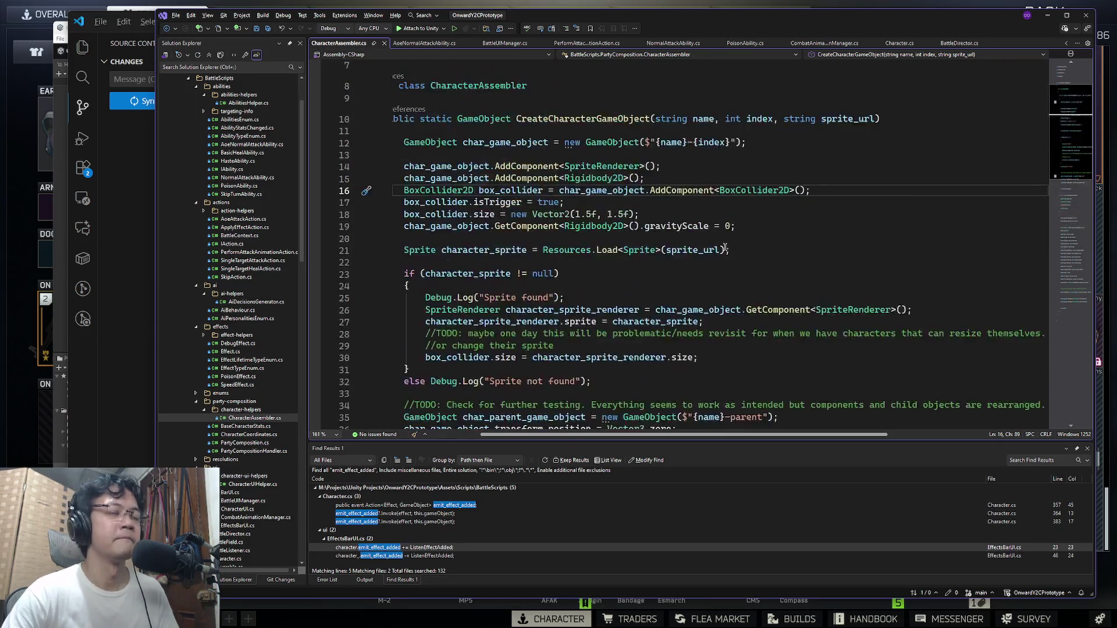
scroll(722, 247, "down", 15)
scroll(721, 247, "up", 6)
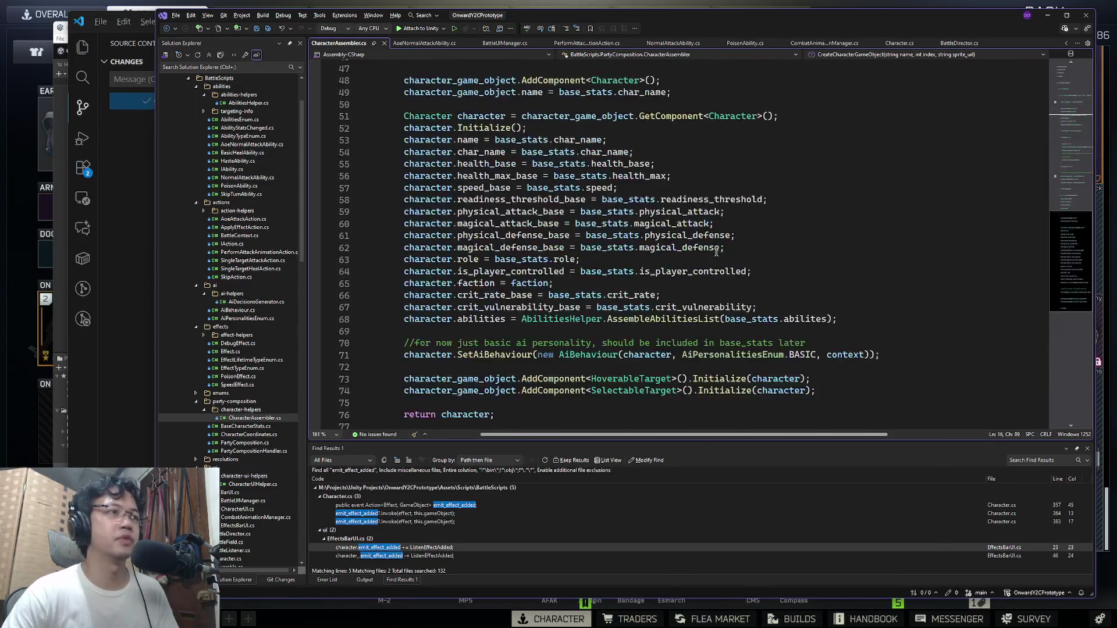
key("super+Tab")
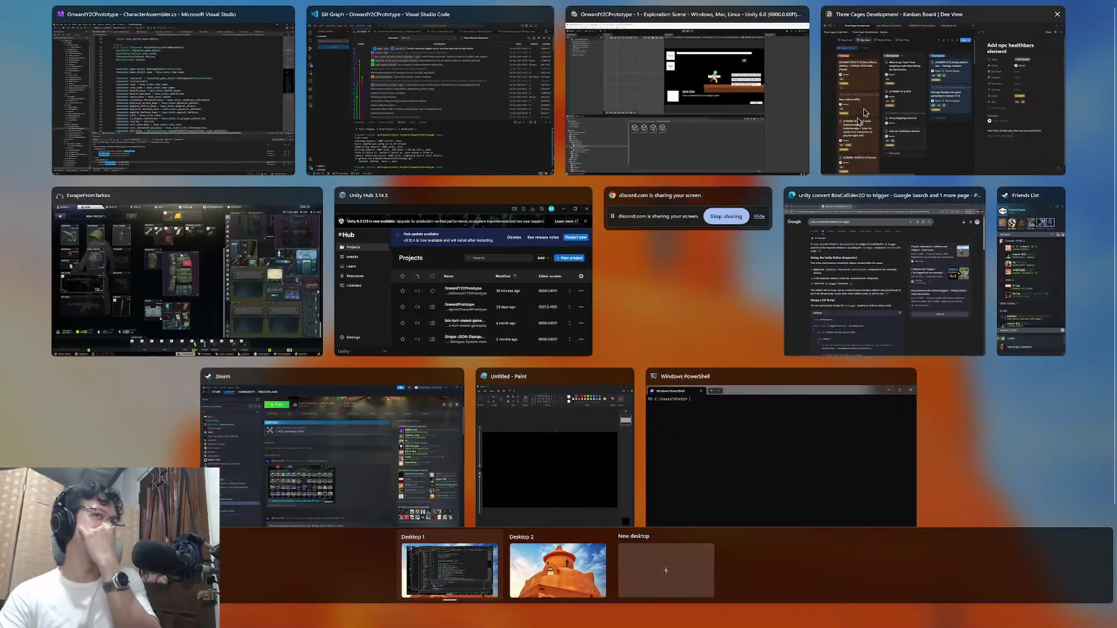
left_click(328, 281)
scroll(327, 281, "down", 10)
scroll(408, 268, "up", 12)
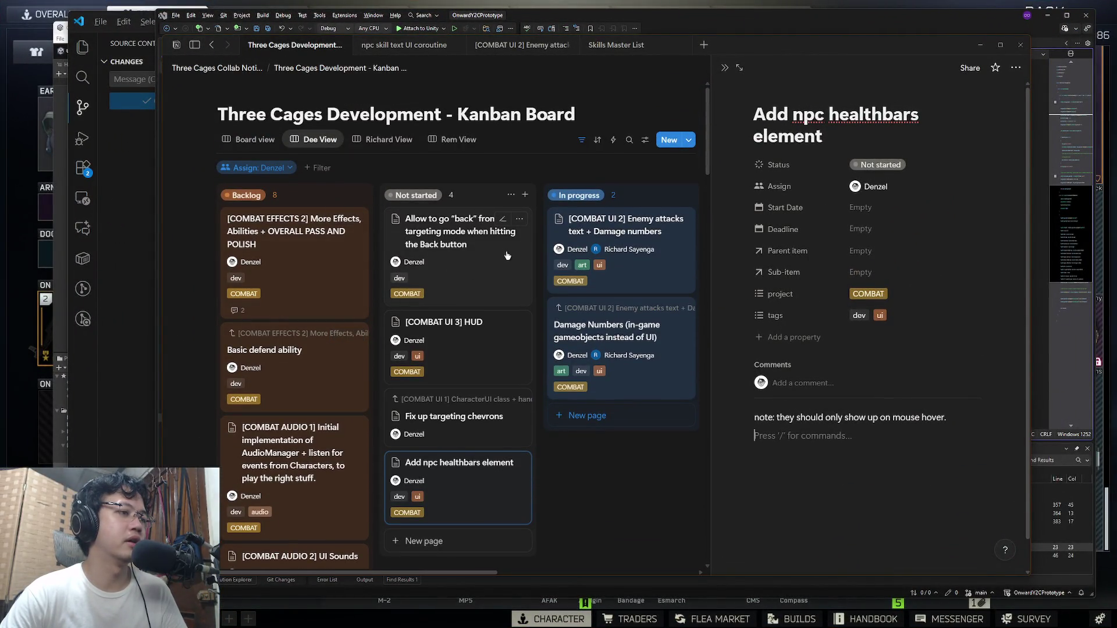
left_click(452, 246)
type("For PC that'll be when you click the Escape key or right click.")
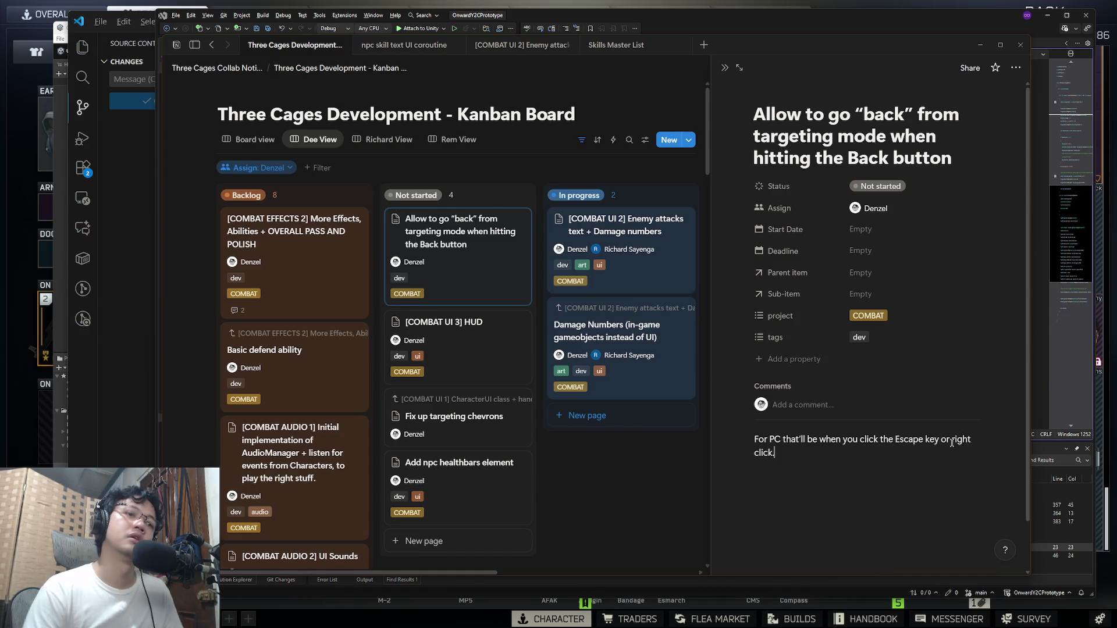
key("Return")
key("BackSpace")
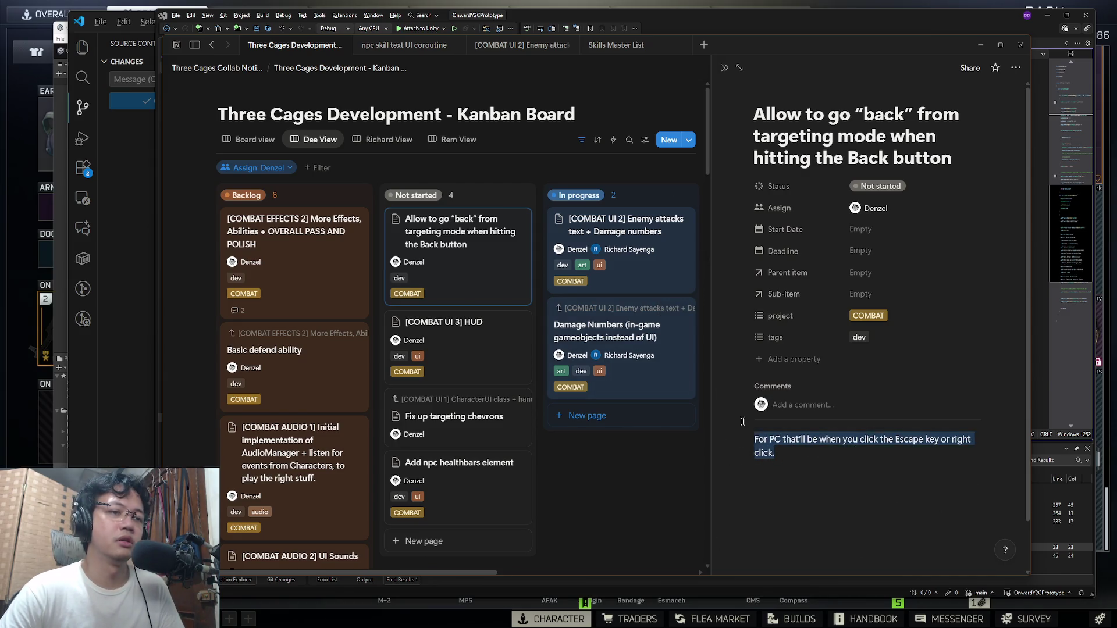
left_click(835, 491)
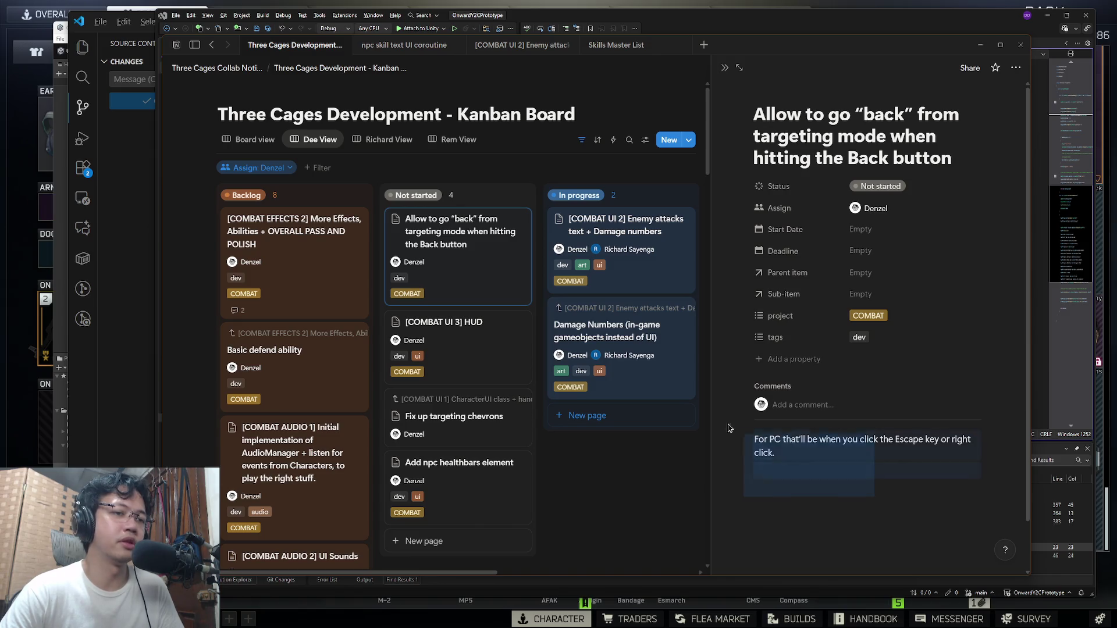
left_click(806, 464)
scroll(506, 381, "down", 10)
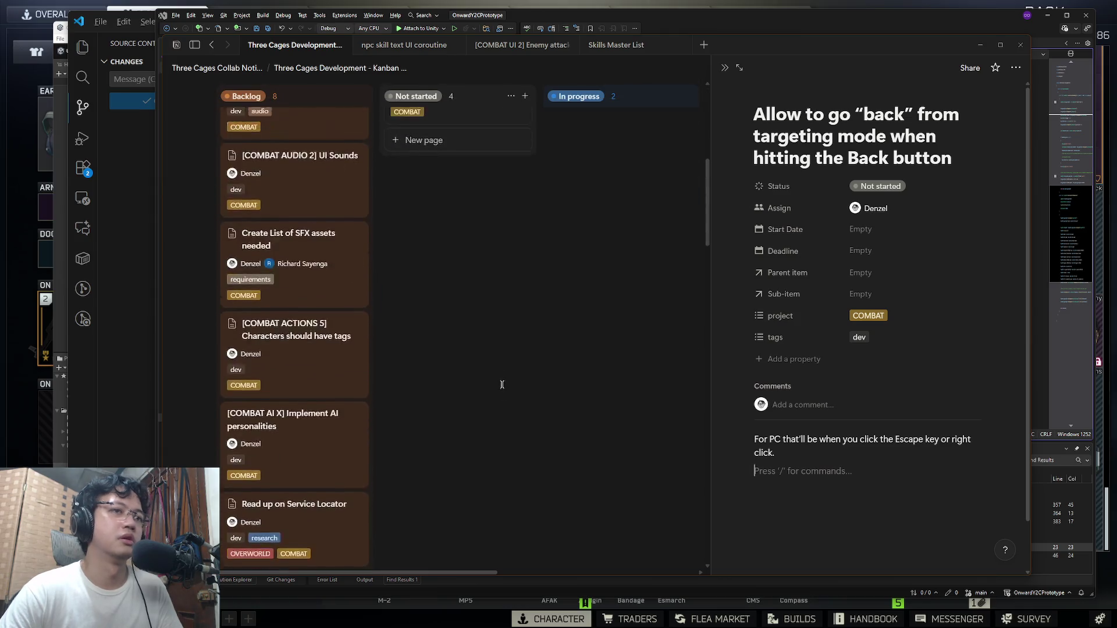
scroll(668, 324, "up", 10)
left_click(1074, 233)
left_click(823, 196)
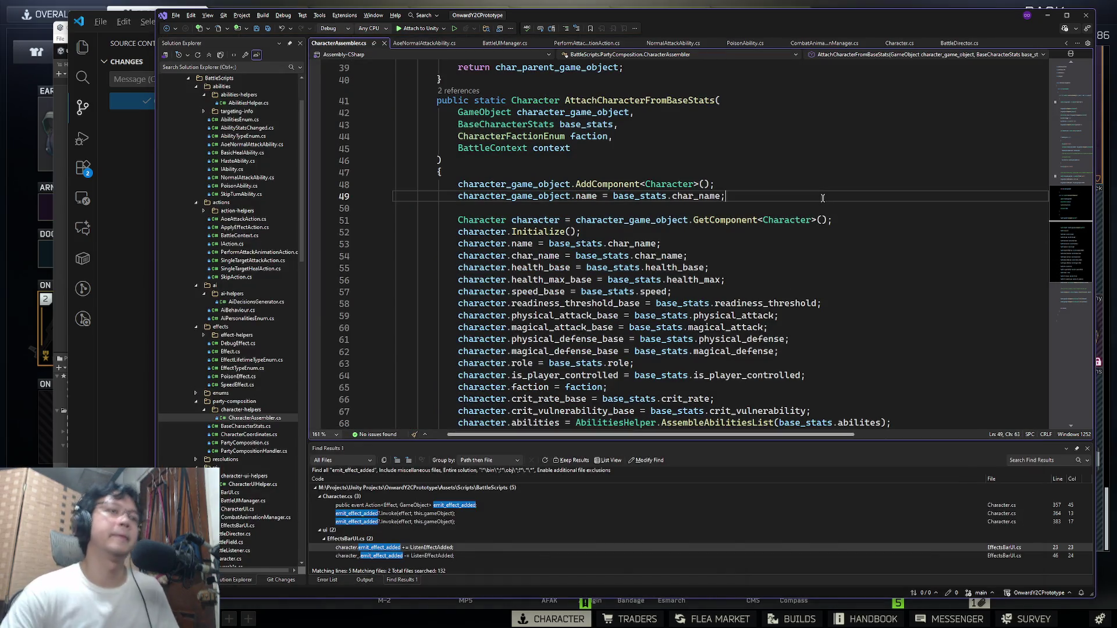
key("alt+Tab")
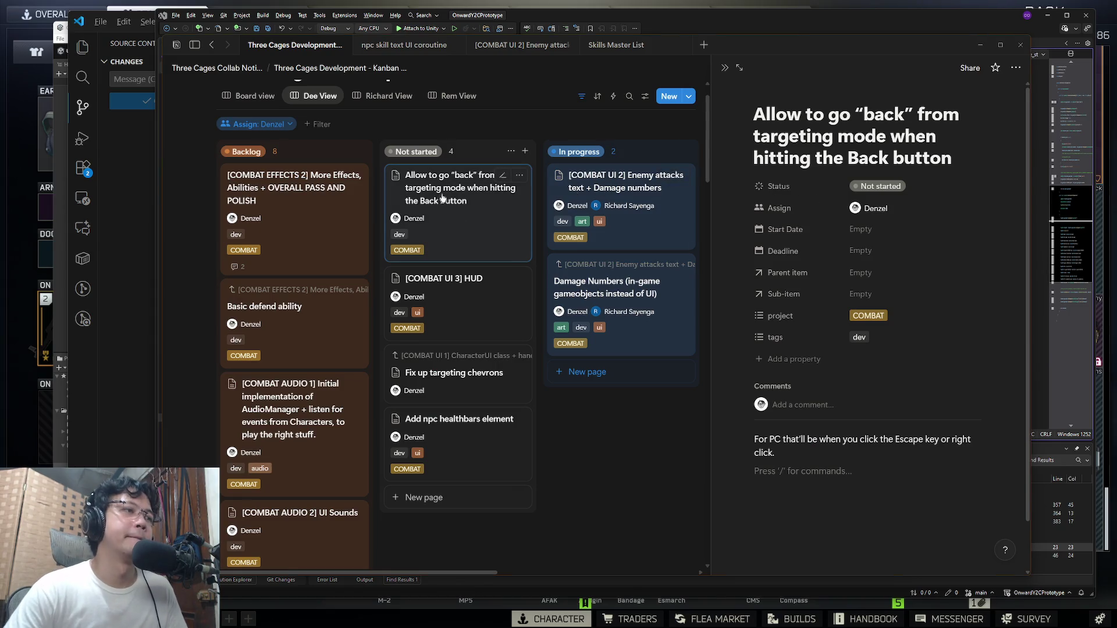
scroll(466, 305, "down", 4)
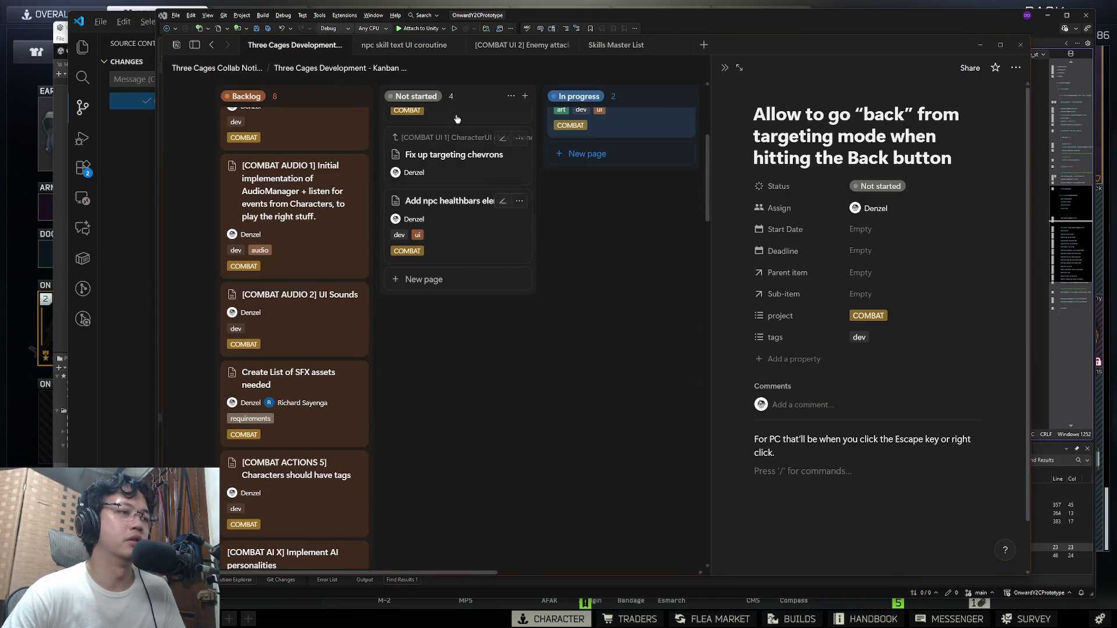
scroll(466, 260, "up", 5)
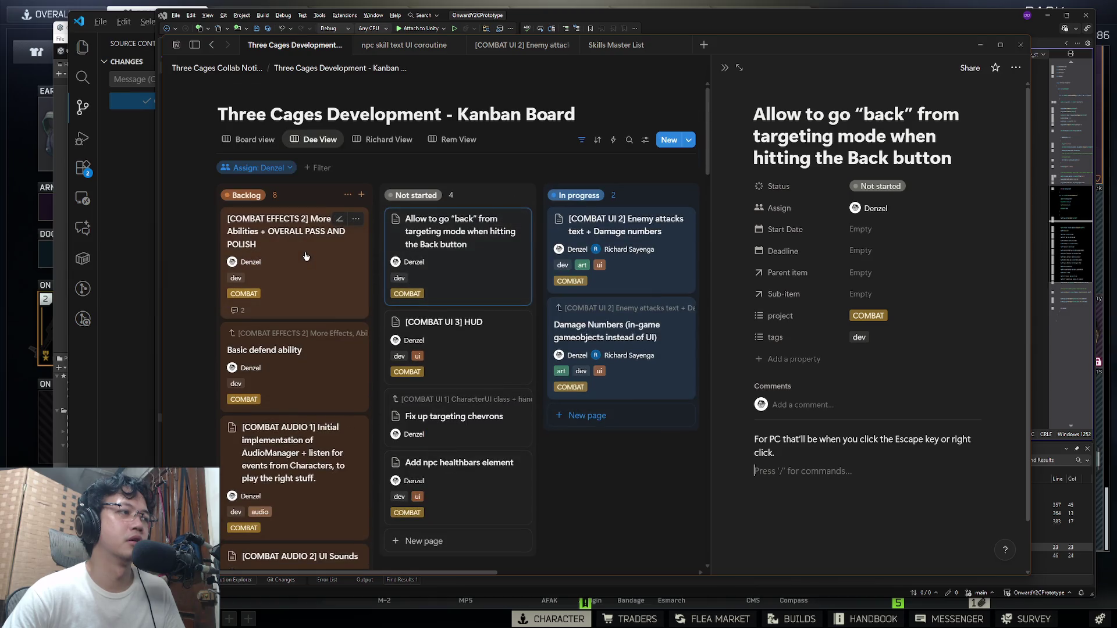
left_click(188, 270)
mouse_move(190, 269)
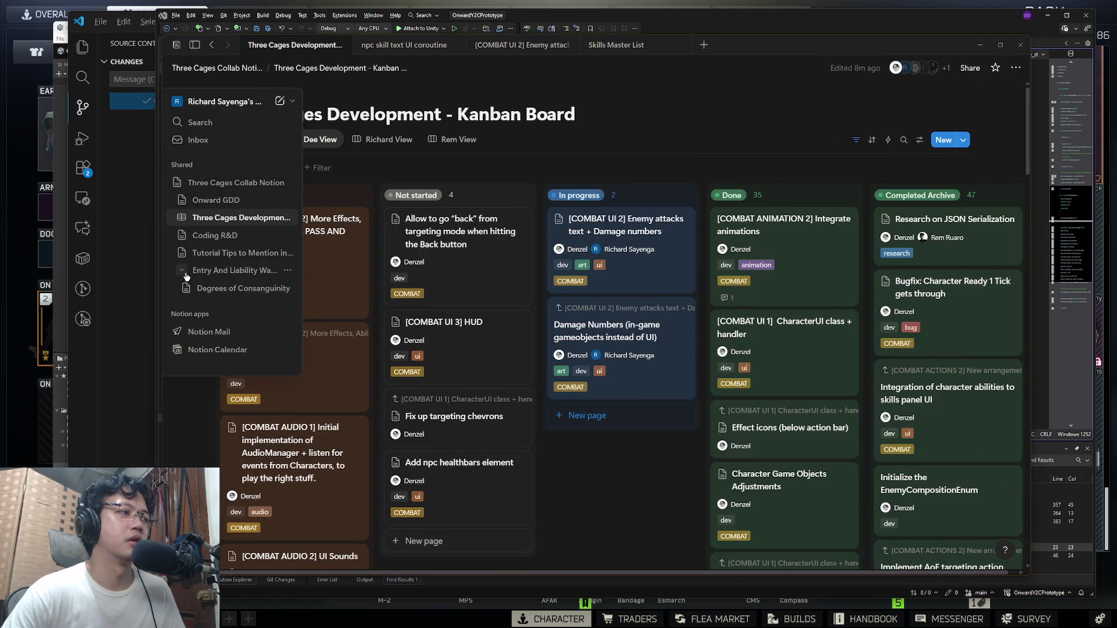
left_click(1048, 208)
left_click_drag(827, 220, 848, 216)
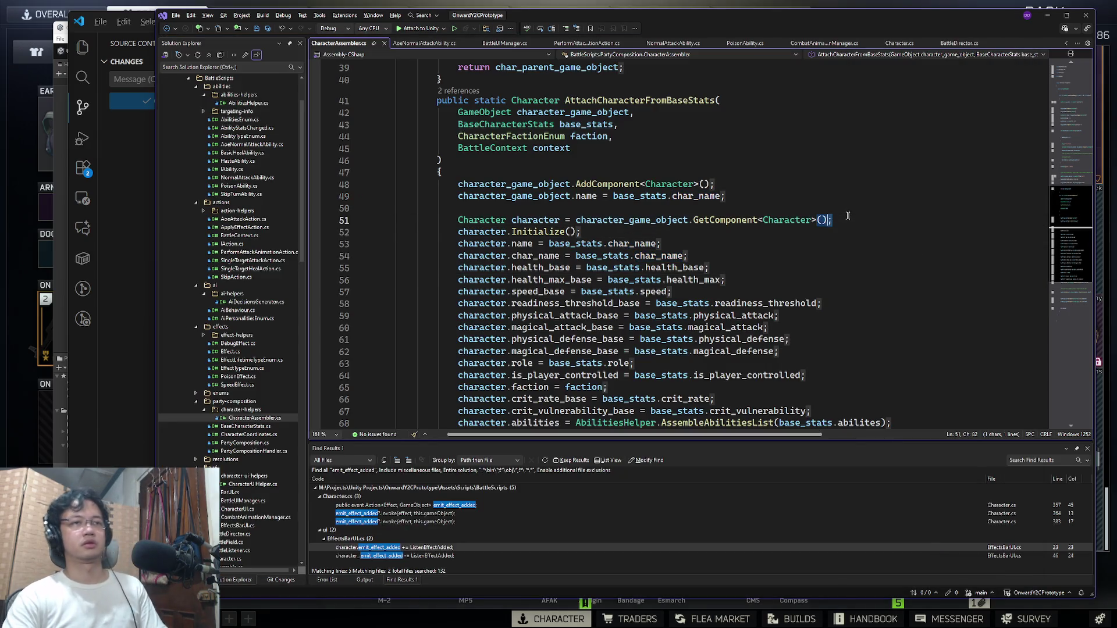
left_click(848, 216)
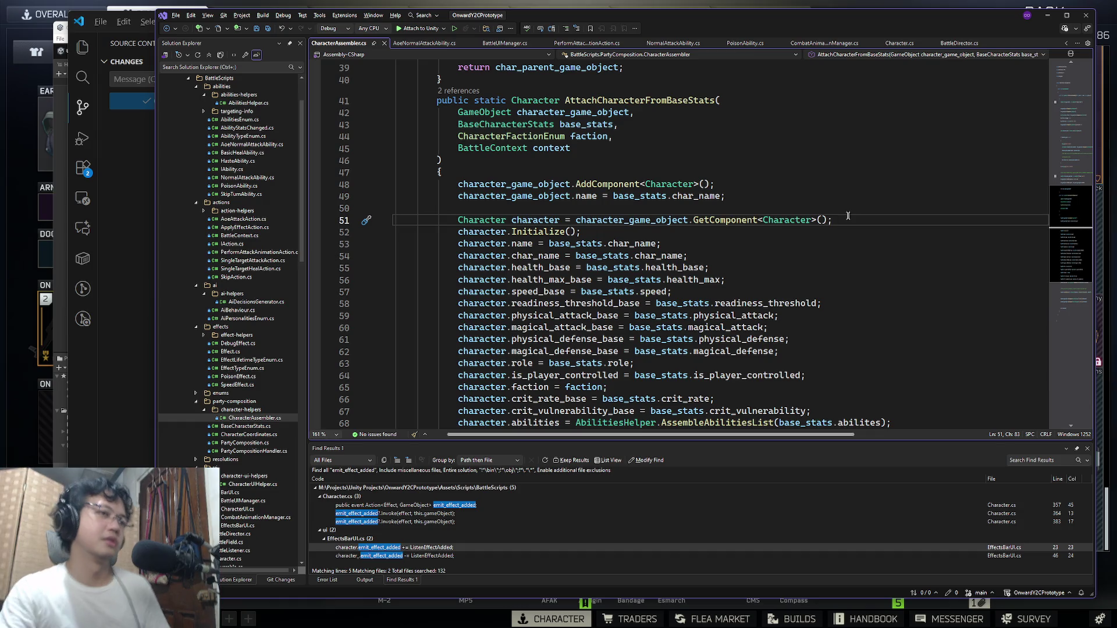
key("super")
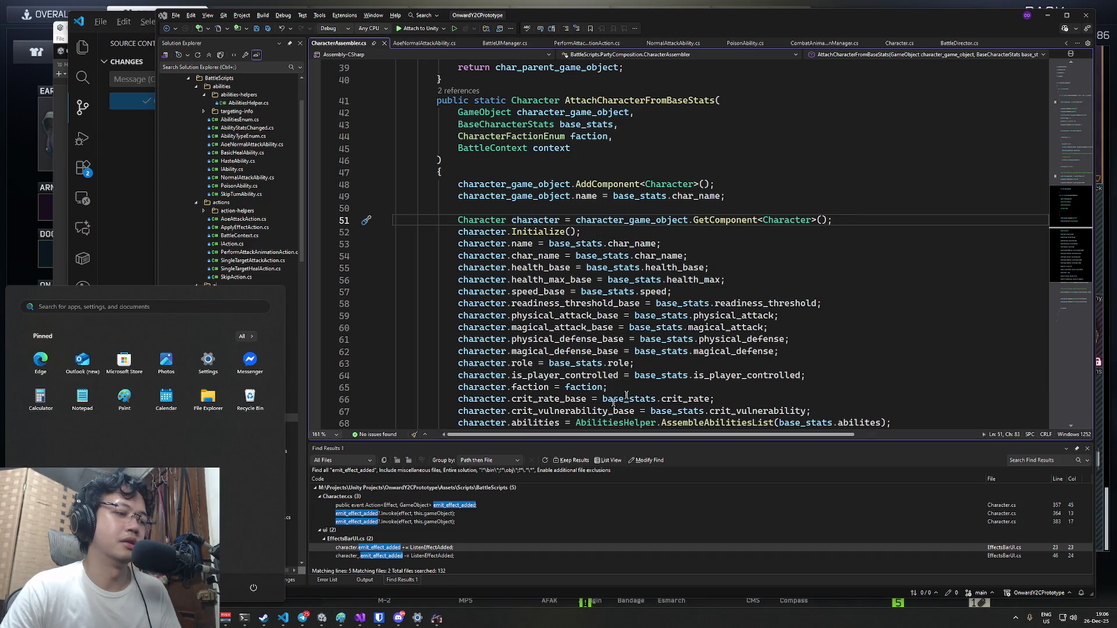
key("super")
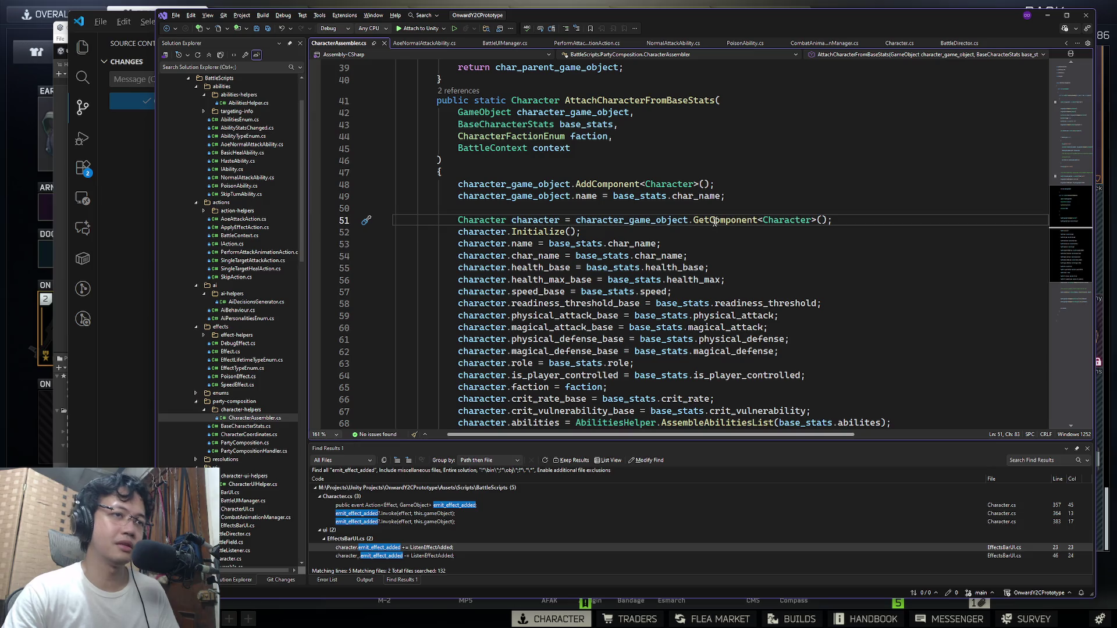
key("super")
mouse_move(265, 620)
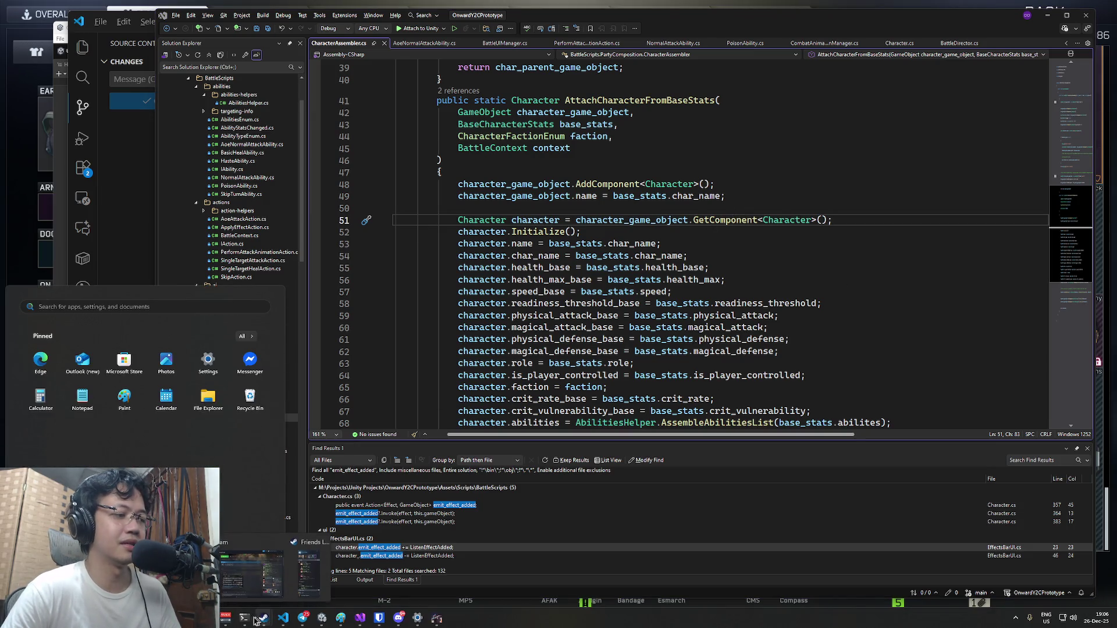
left_click(342, 620)
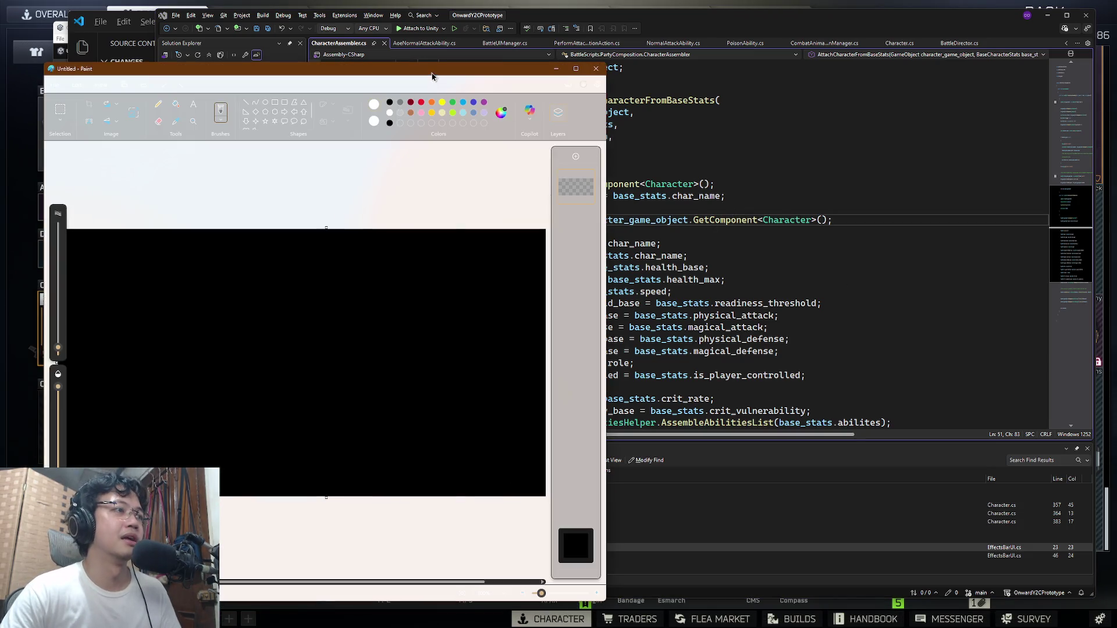
Step: Sketch an Esc key with a curved back arrow on the Paint canvas
left_click_drag(433, 75, 528, 71)
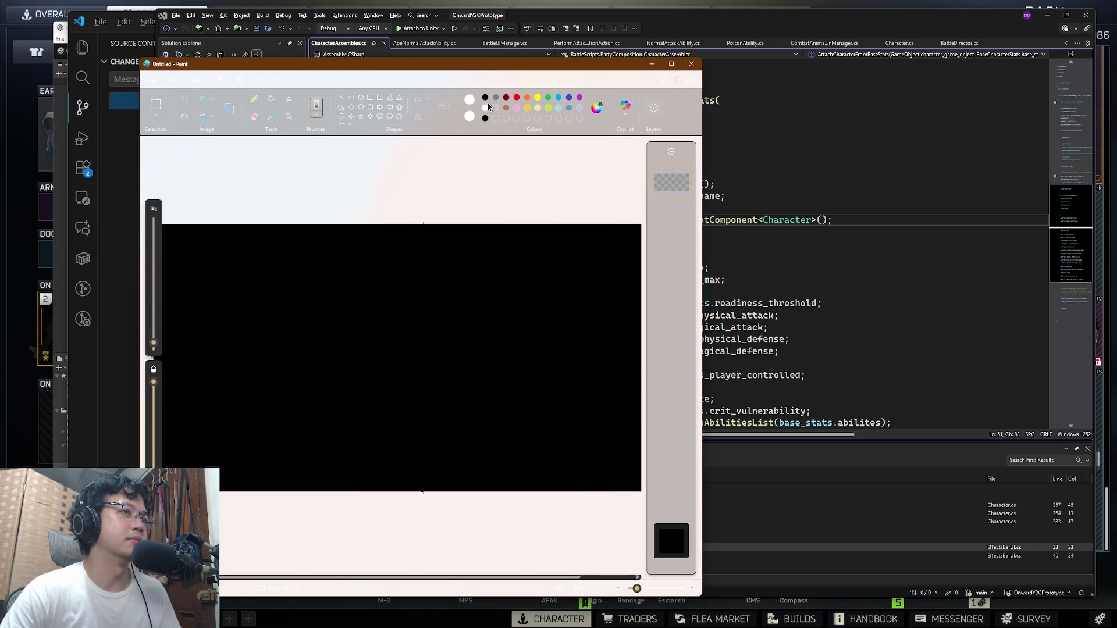
mouse_move(324, 278)
left_mouse_down()
mouse_move(381, 357)
mouse_move(328, 269)
mouse_move(346, 281)
left_mouse_up()
left_click_drag(322, 294, 378, 306)
mouse_move(383, 351)
left_mouse_down()
mouse_move(376, 365)
mouse_move(405, 336)
left_mouse_up()
left_click(809, 176)
Step: Draw a circled B button with an arrow tail beside the Esc sketch
left_click(750, 196)
key("alt+Tab")
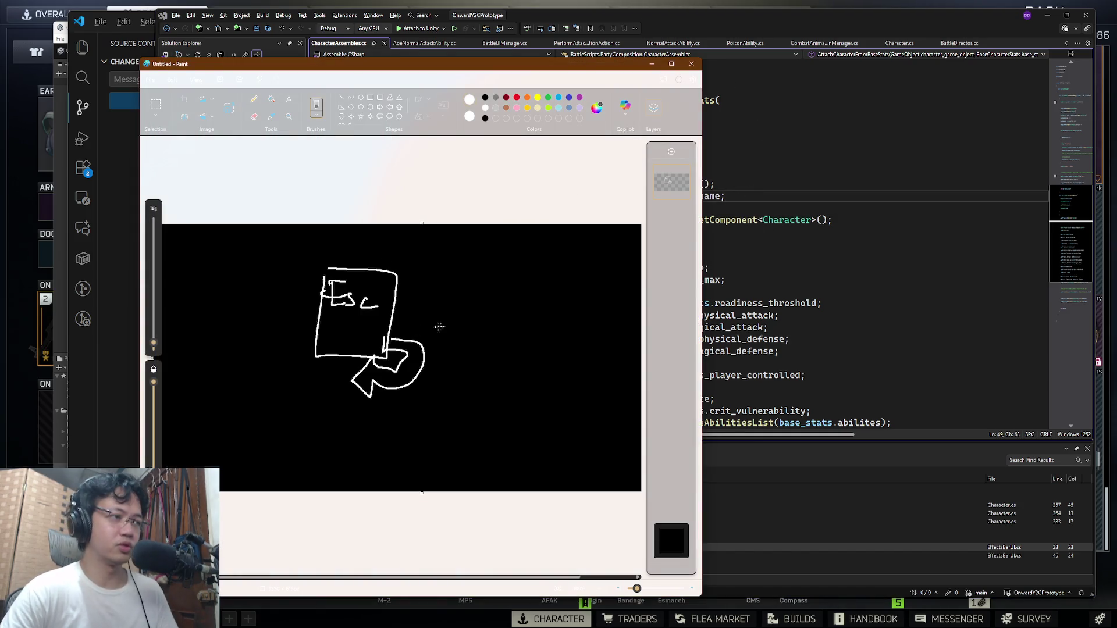
left_click_drag(501, 270, 498, 313)
left_click_drag(500, 270, 498, 313)
mouse_move(541, 256)
left_mouse_down()
mouse_move(476, 259)
mouse_move(532, 237)
left_mouse_up()
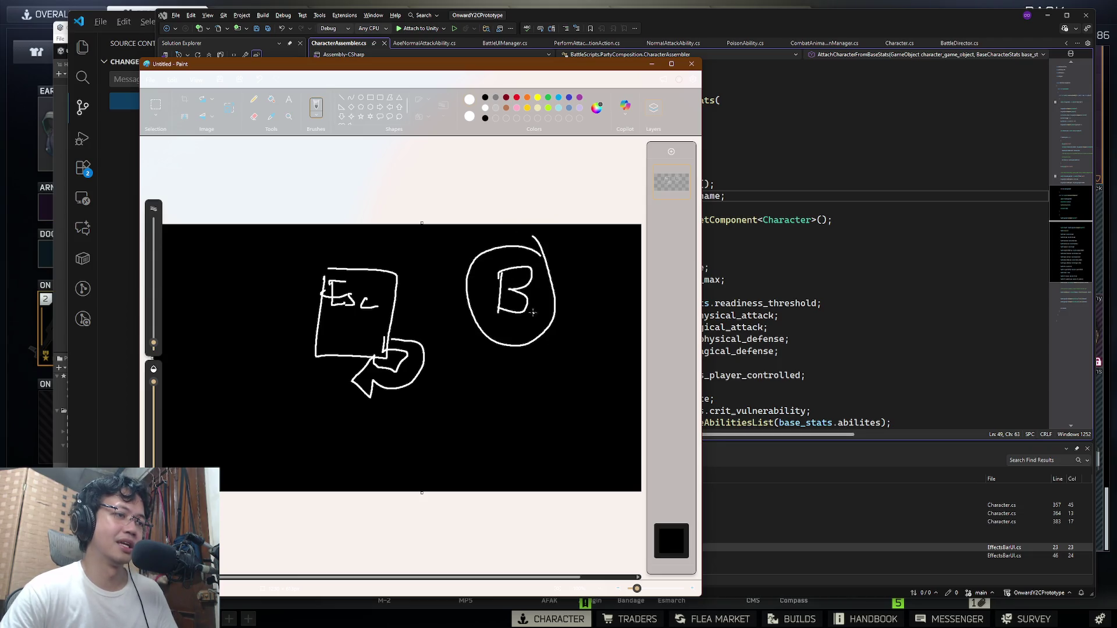
mouse_move(555, 336)
left_mouse_down()
mouse_move(523, 347)
mouse_move(528, 375)
mouse_move(543, 311)
left_mouse_up()
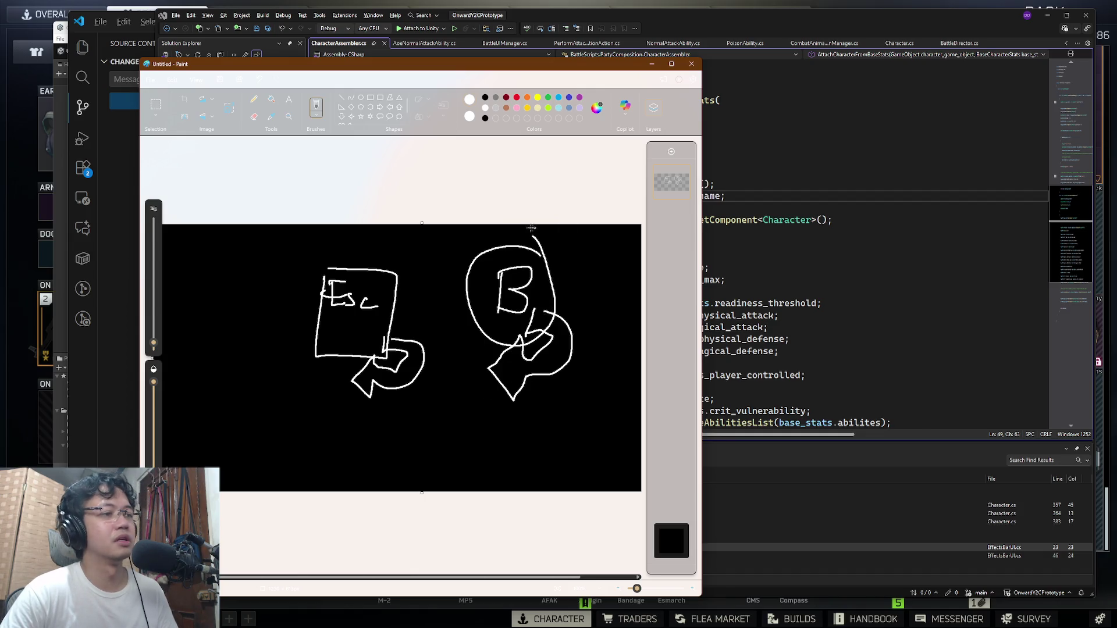
Step: Undo the arrow under the circled B and redraw it as a looping stroke
key("ctrl+z")
left_click_drag(549, 300, 537, 323)
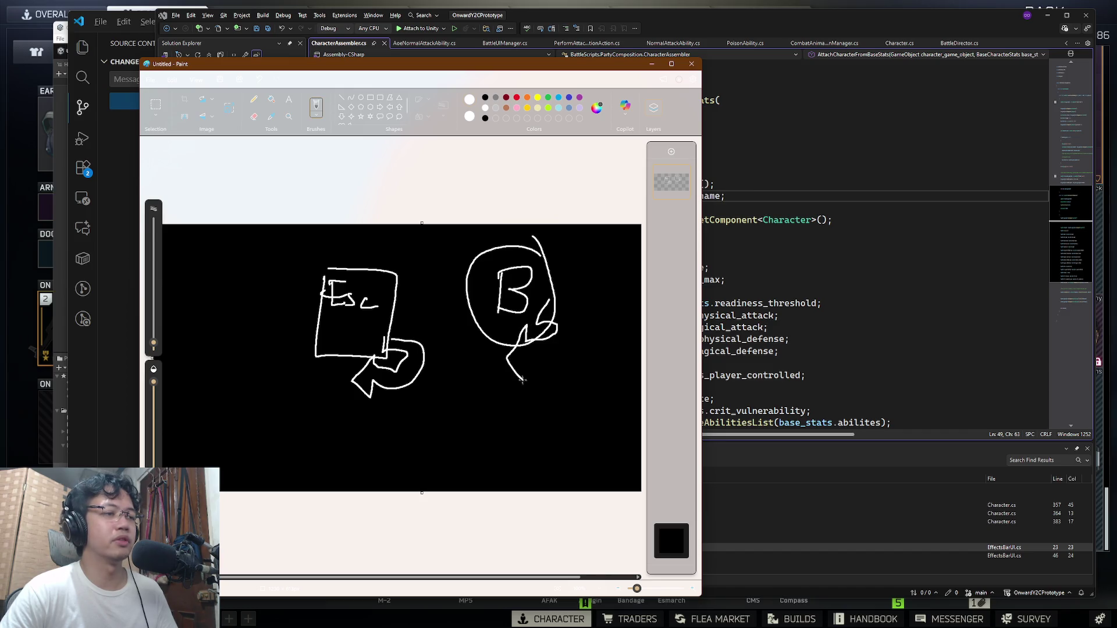
left_click_drag(525, 363, 546, 299)
left_click_drag(840, 208, 867, 224)
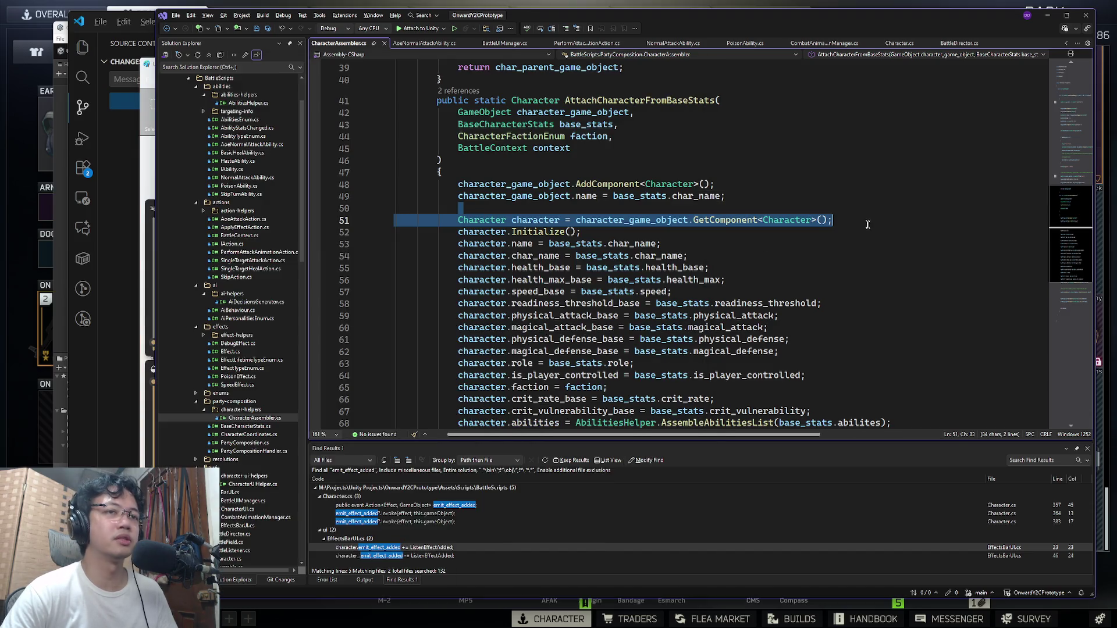
Step: Open HoverableTarget.cs through Code Search with f:hoverable
key("Escape")
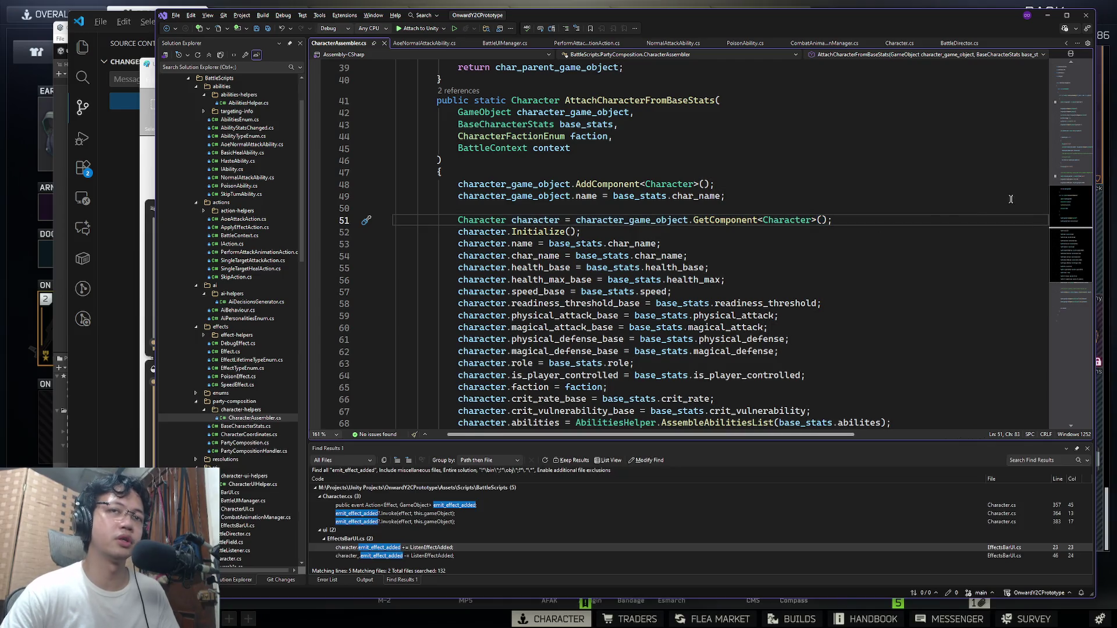
scroll(1011, 199, "up", 5)
left_click(874, 243)
key("ctrl+t")
type("f:hov")
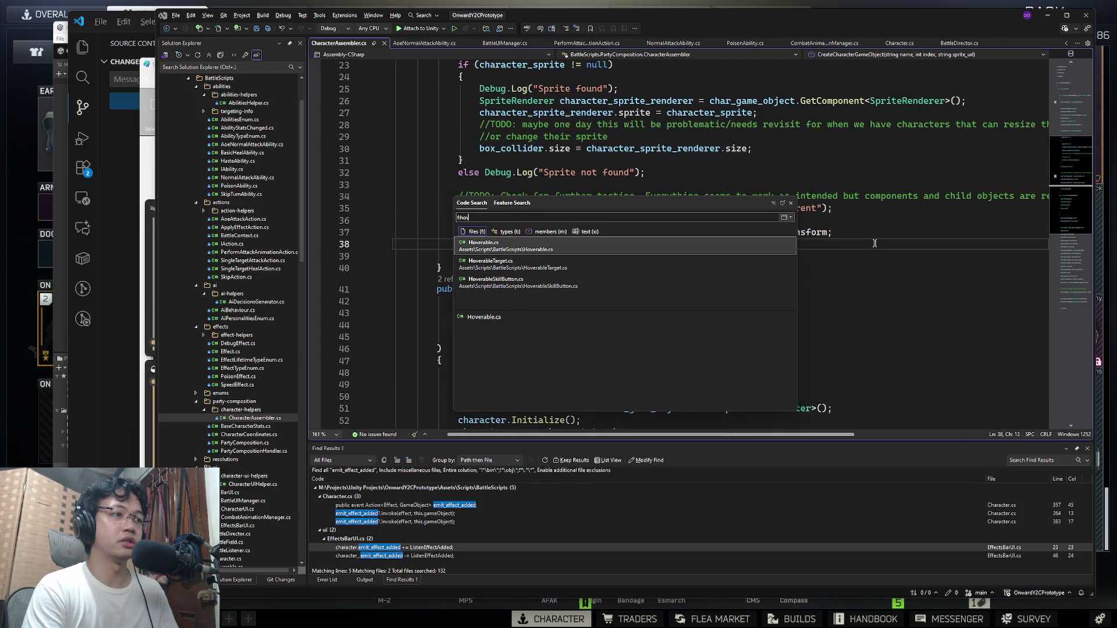
type("erable")
key("Down")
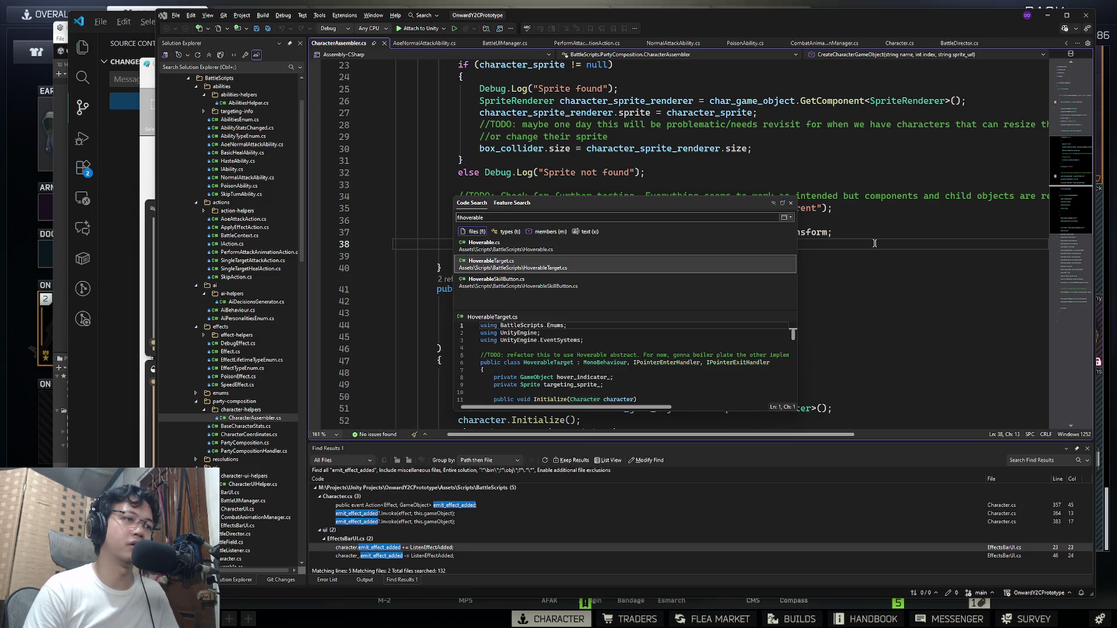
key("Return")
Step: Review the OnPointerEnter and OnPointerExit handlers in HoverableTarget.cs
scroll(681, 235, "down", 7)
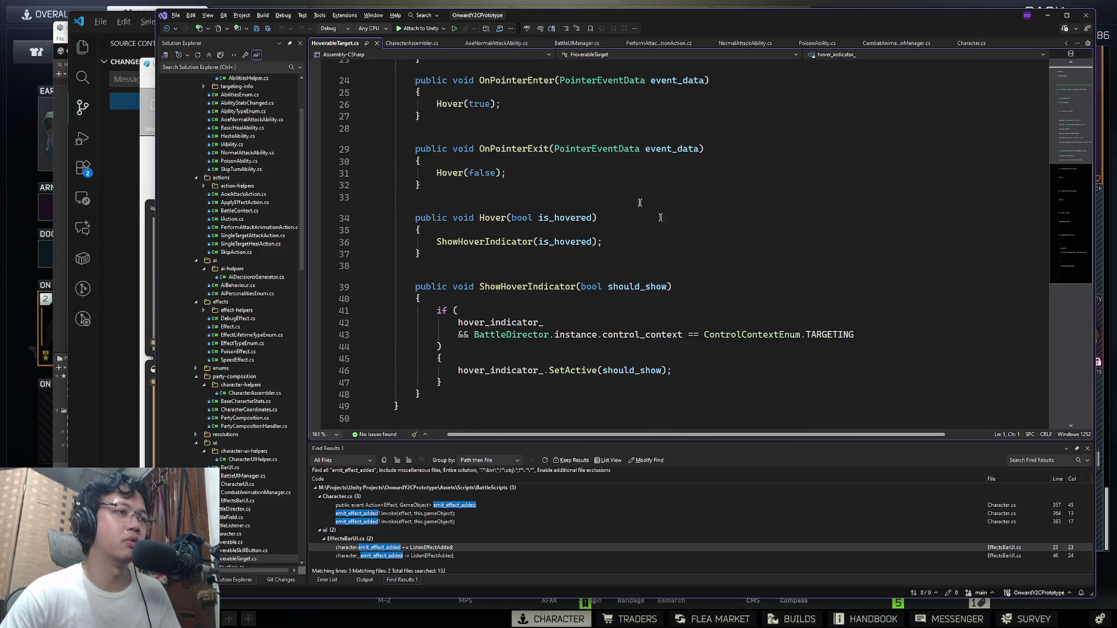
scroll(484, 190, "up", 3)
left_click(484, 191)
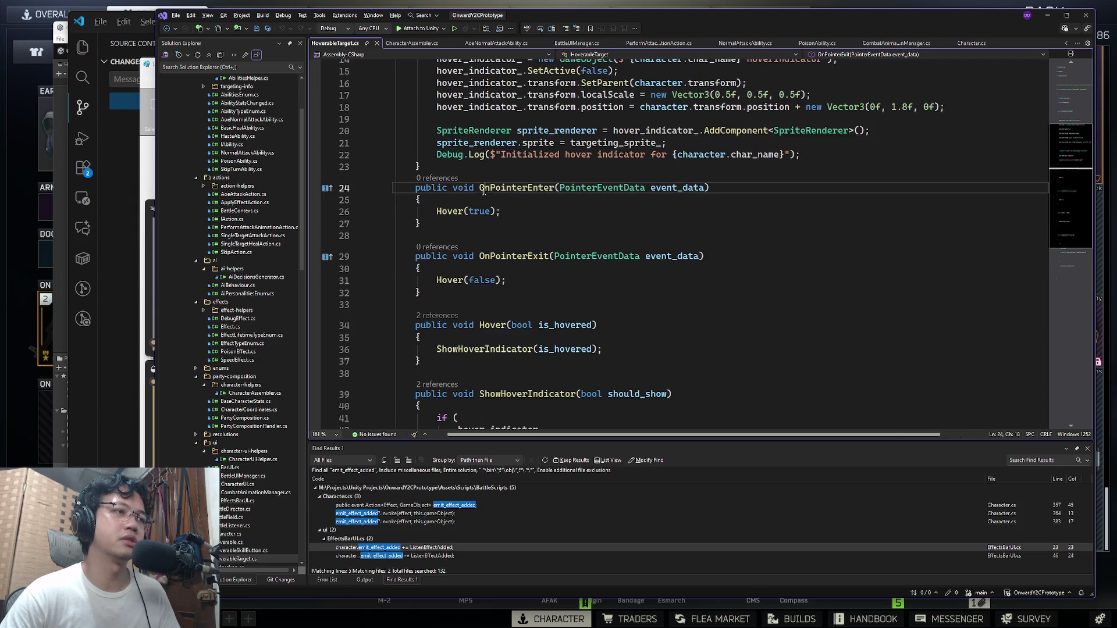
key("Down")
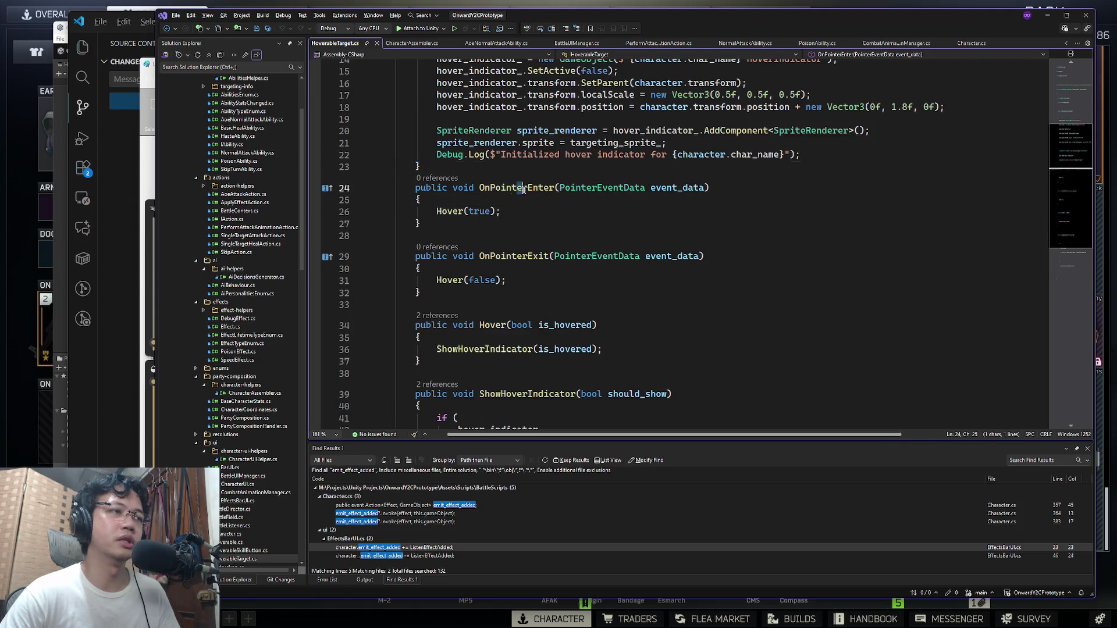
left_click(517, 269)
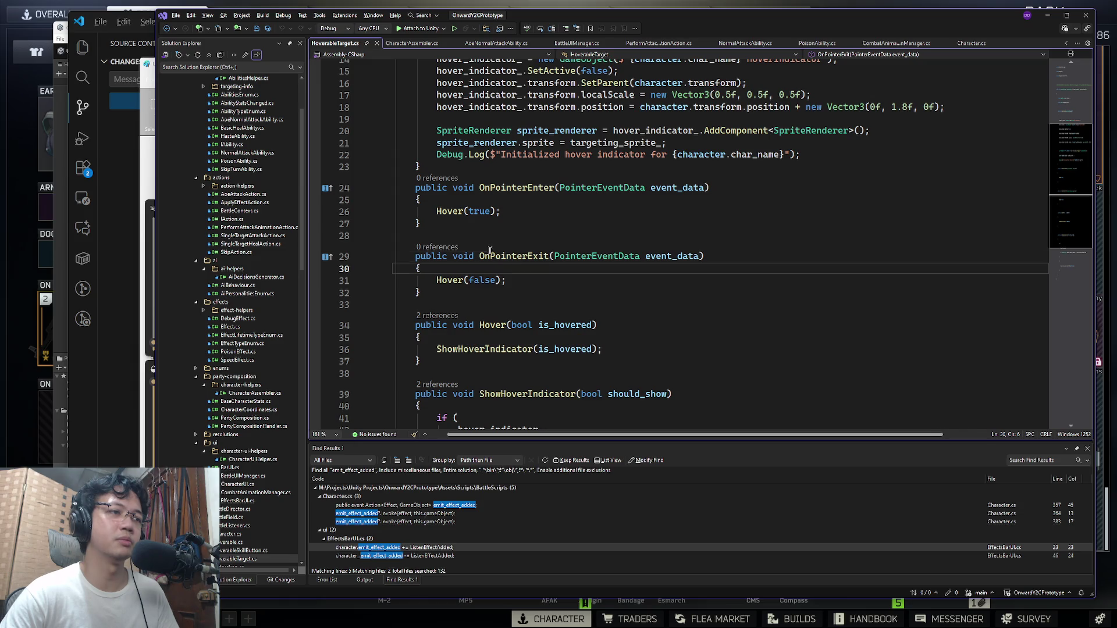
mouse_move(698, 305)
left_mouse_down()
mouse_move(419, 199)
mouse_move(433, 188)
left_mouse_up()
scroll(621, 259, "down", 3)
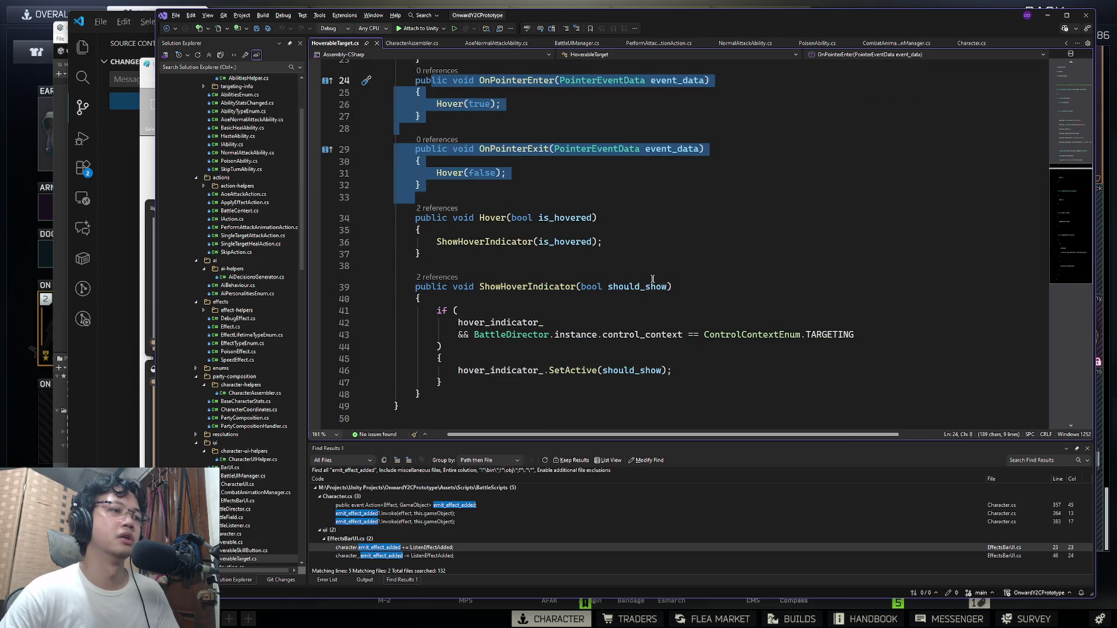
scroll(653, 279, "up", 5)
scroll(581, 244, "down", 4)
left_click_drag(558, 236, 406, 152)
left_click(640, 265)
left_click(669, 322)
left_click(680, 232)
Step: Search f:target in Code Search and open SelectableTarget.cs
key("ctrl+t")
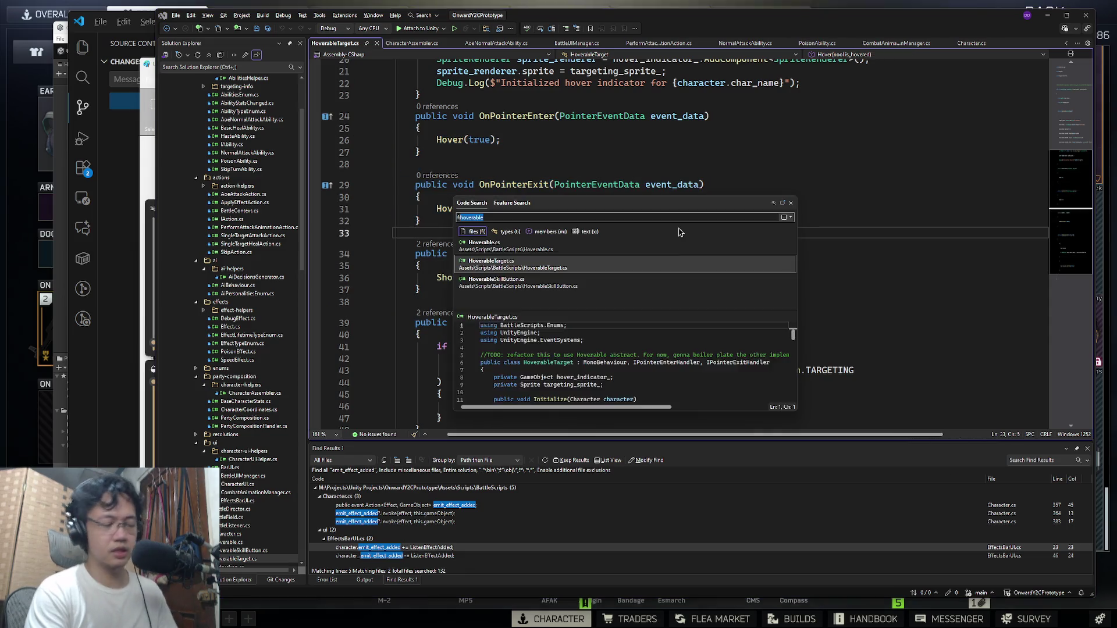
type("f:cl")
type("ic")
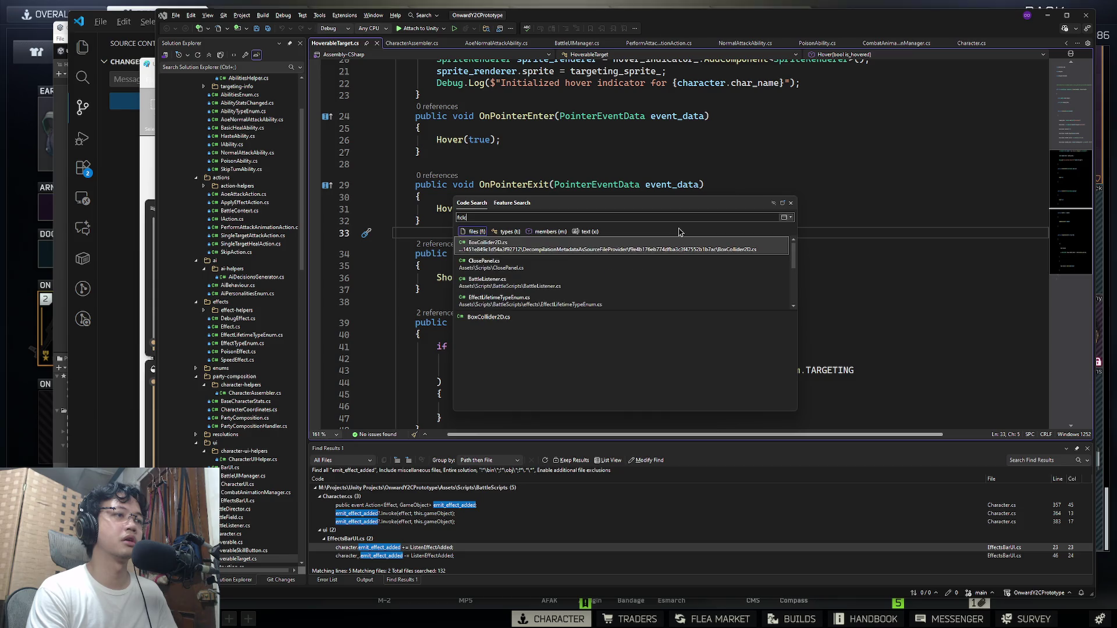
key("BackSpace")
key("BackSpace")
key("BackSpace")
type(":target")
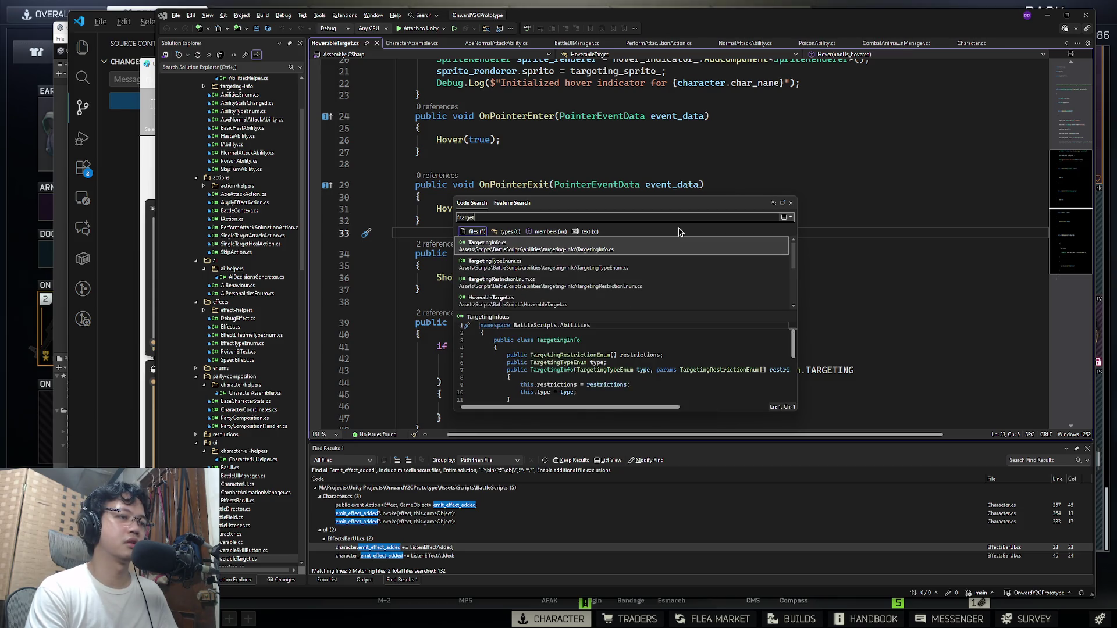
key("Down")
key("Down")
key("Down")
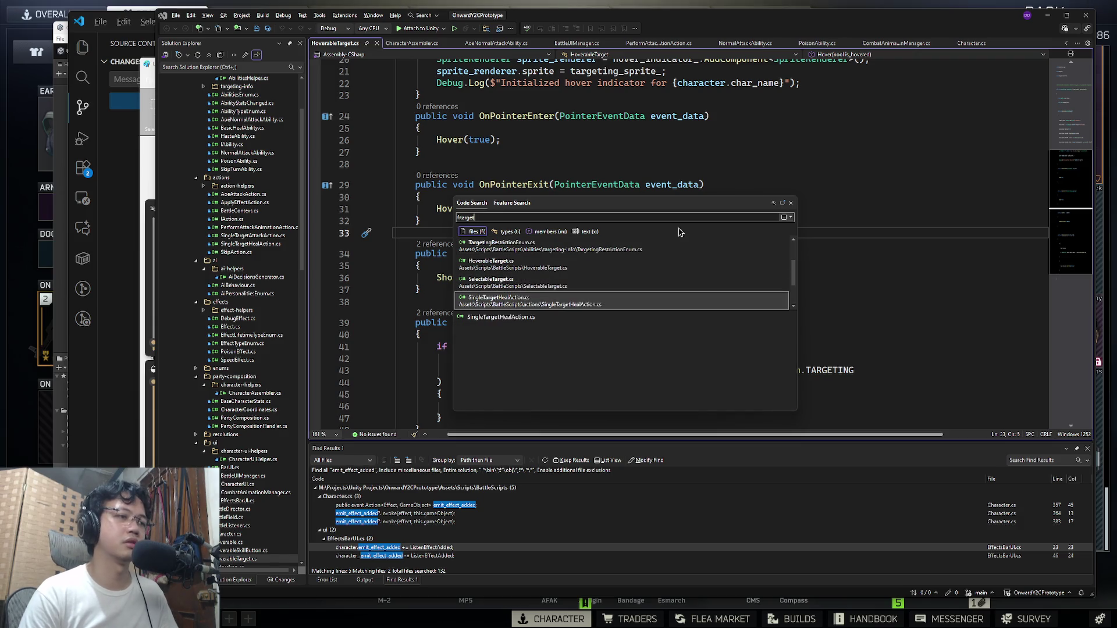
key("Return")
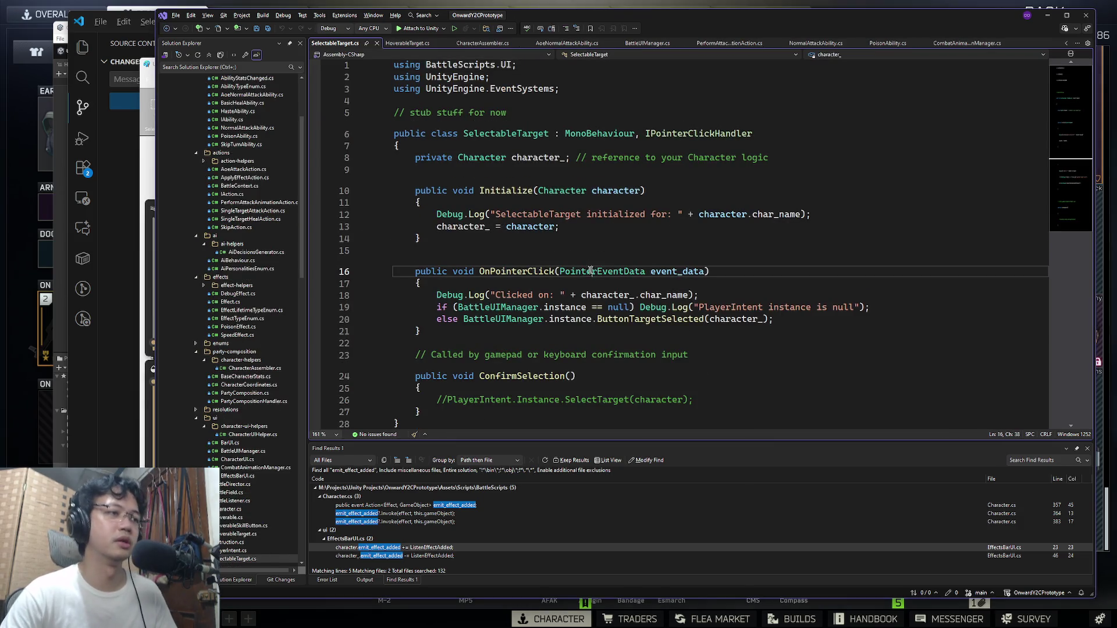
Step: Review OnPointerClick, ConfirmSelection and the commented SelectTarget call in SelectableTarget.cs
scroll(517, 267, "down", 2)
left_click(518, 199)
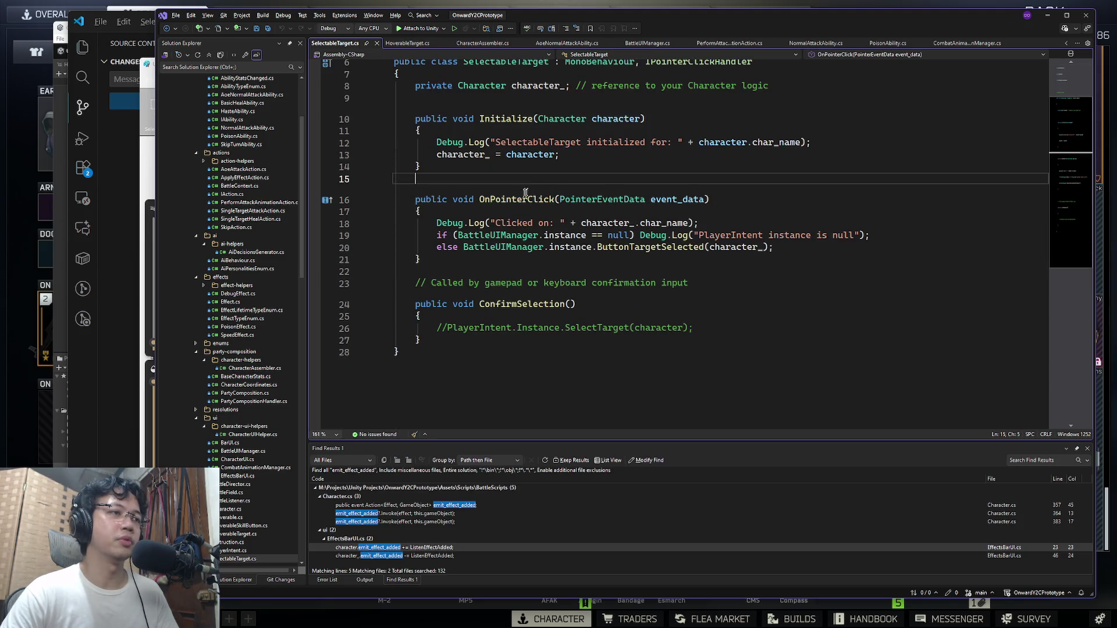
left_click(511, 304)
key("Right")
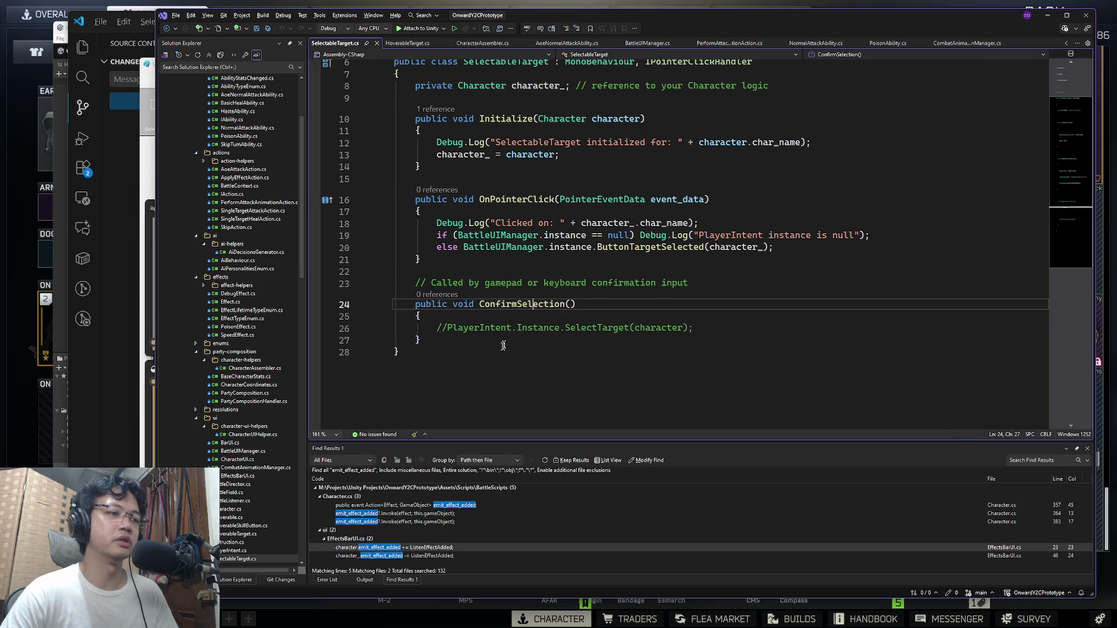
left_click(562, 327)
scroll(554, 359, "up", 2)
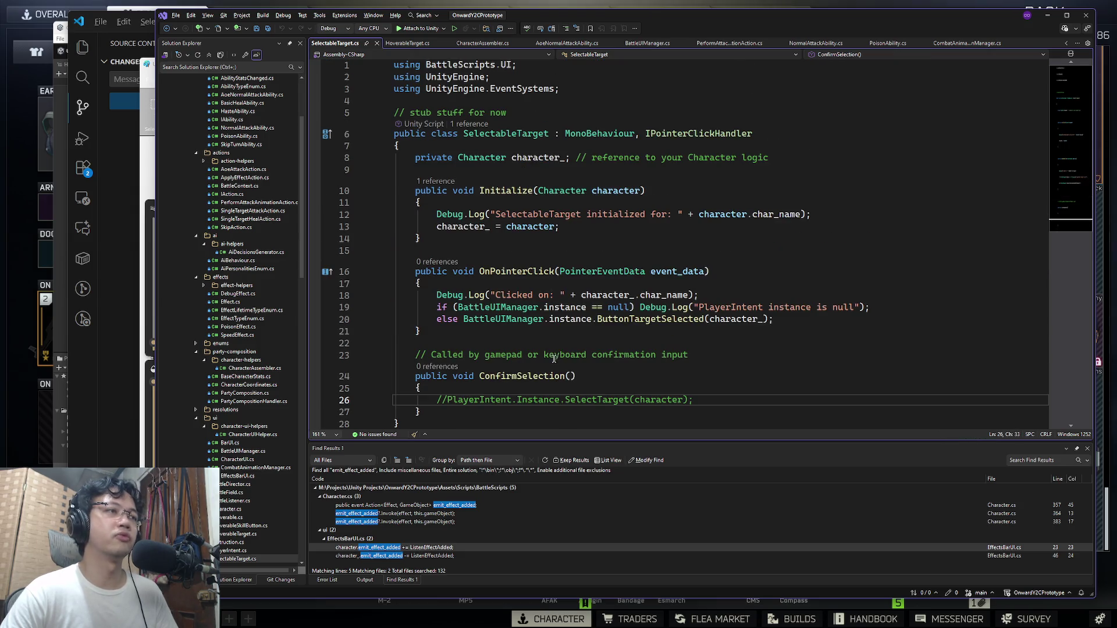
Step: Switch back to HoverableTarget.cs and show the Windows Task View
key("ctrl+Tab")
key("ctrl+Tab")
key("ctrl+Tab")
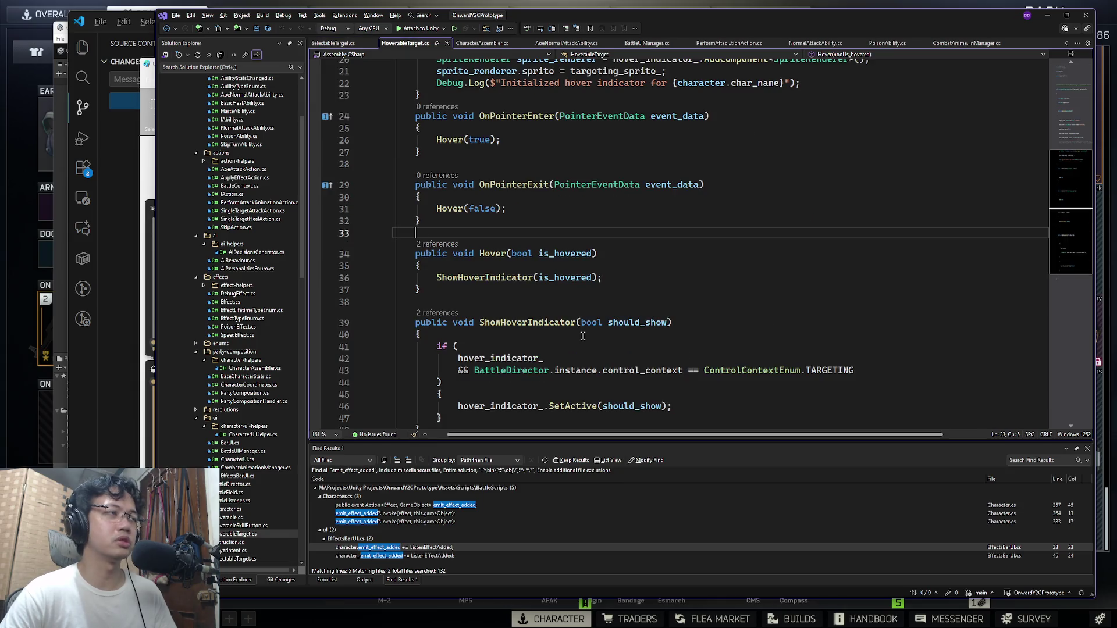
key("ctrl+Tab")
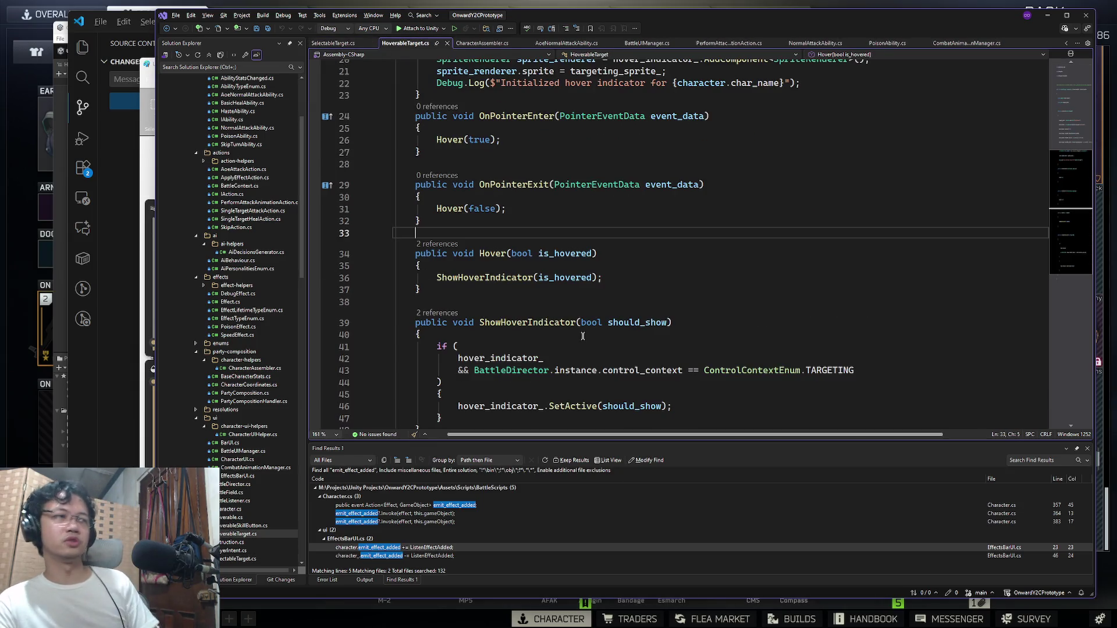
key("super+Tab")
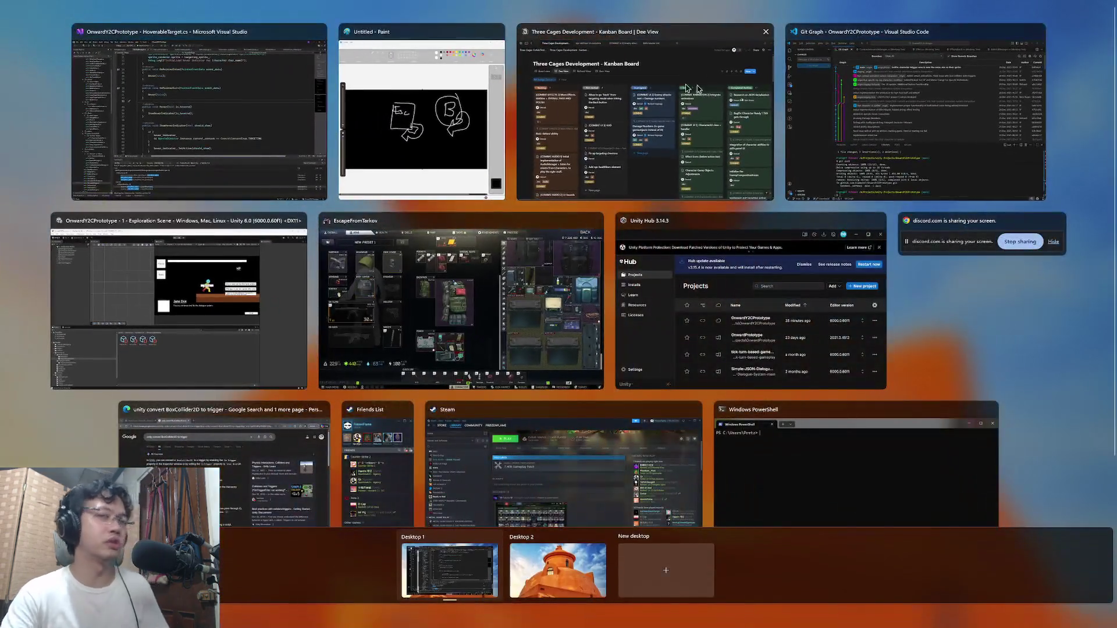
Step: Bring the Kanban Board forward, scroll through its columns, and open the [COMBAT UI 3] HUD task
left_click(621, 166)
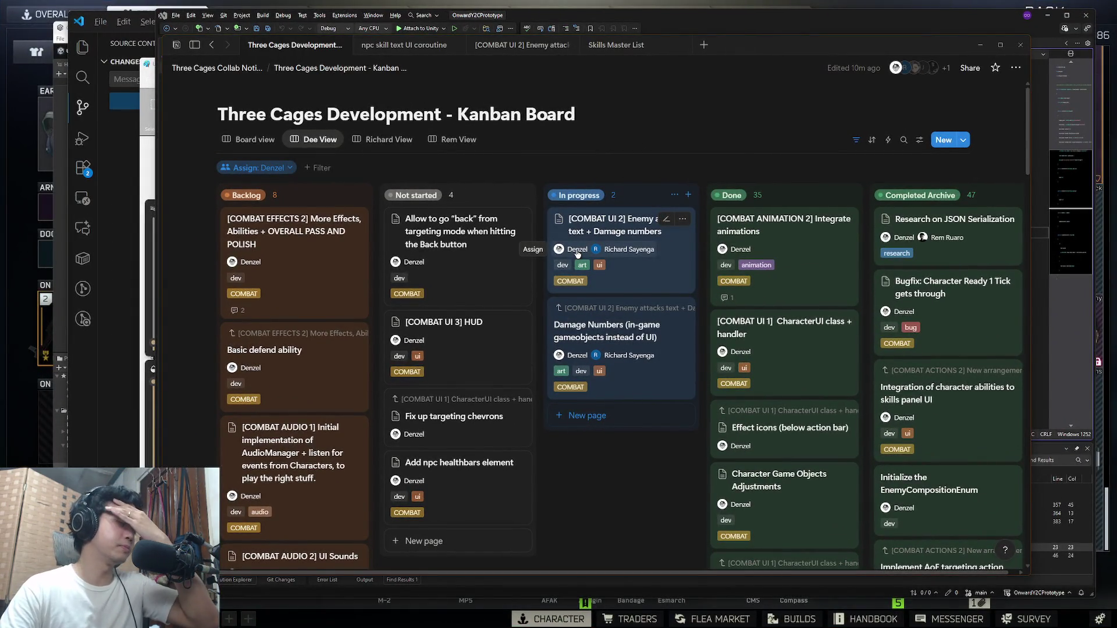
scroll(295, 286, "down", 1)
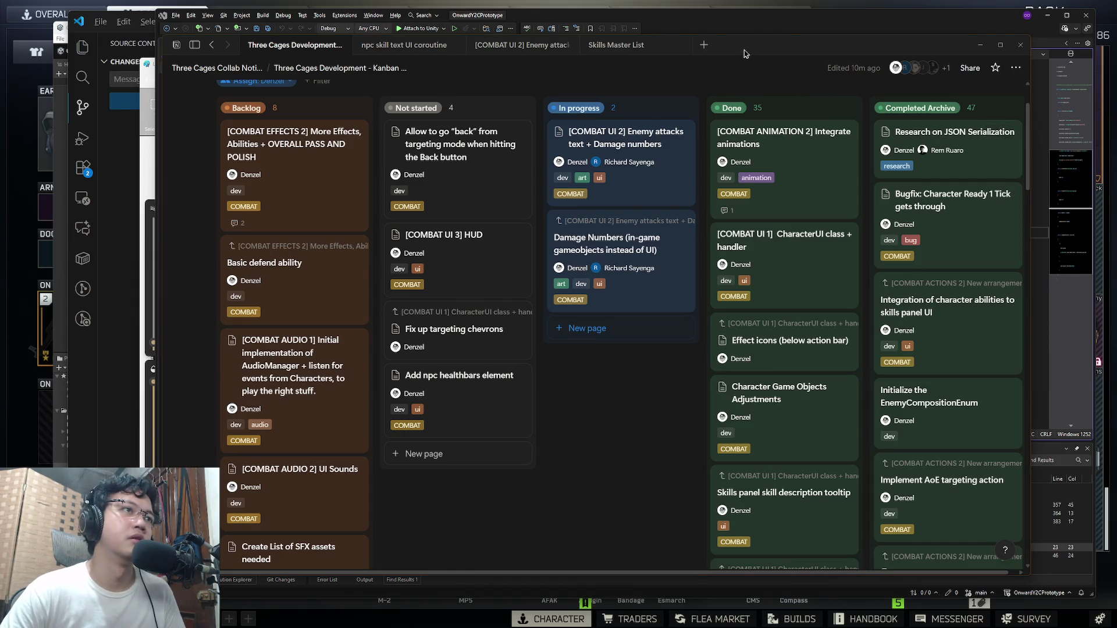
scroll(341, 207, "down", 4)
scroll(341, 207, "up", 4)
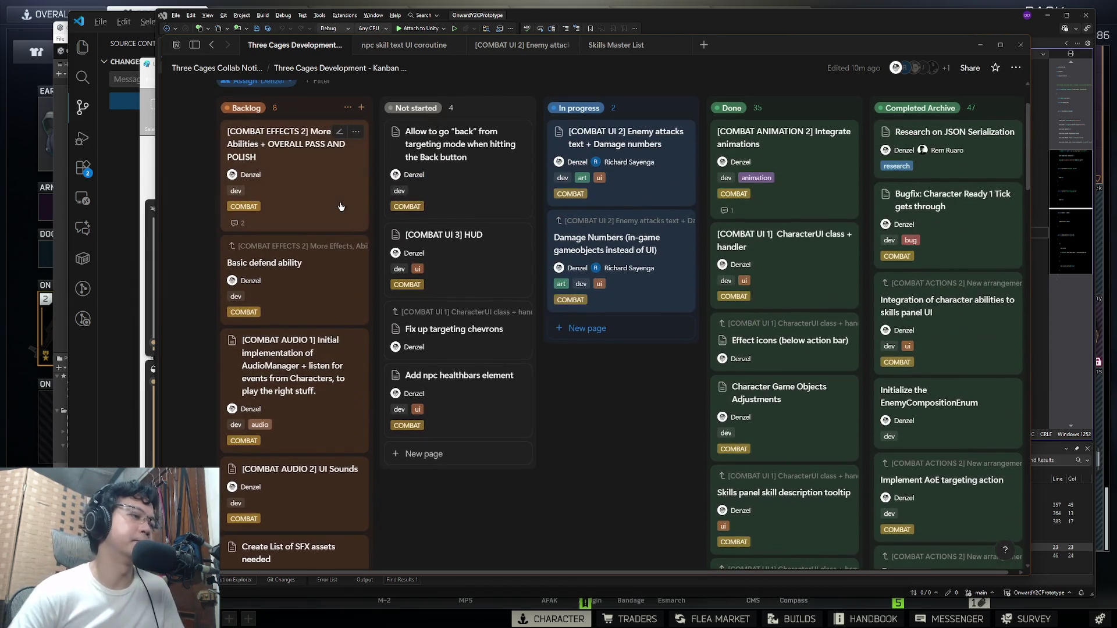
scroll(498, 235, "up", 2)
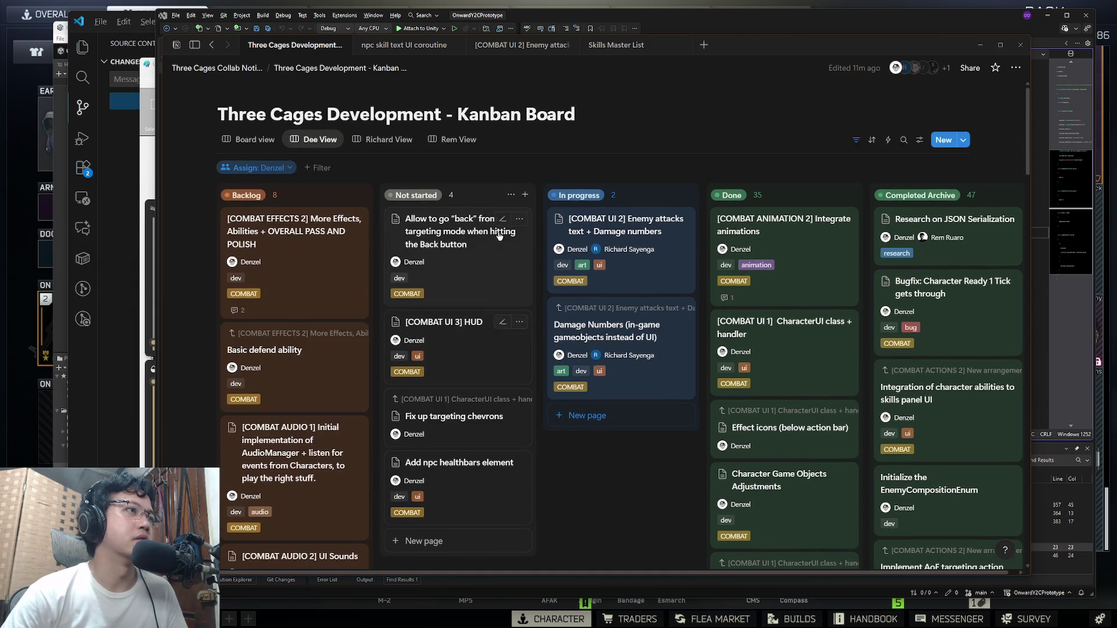
scroll(498, 235, "down", 5)
scroll(499, 235, "up", 5)
scroll(499, 235, "down", 3)
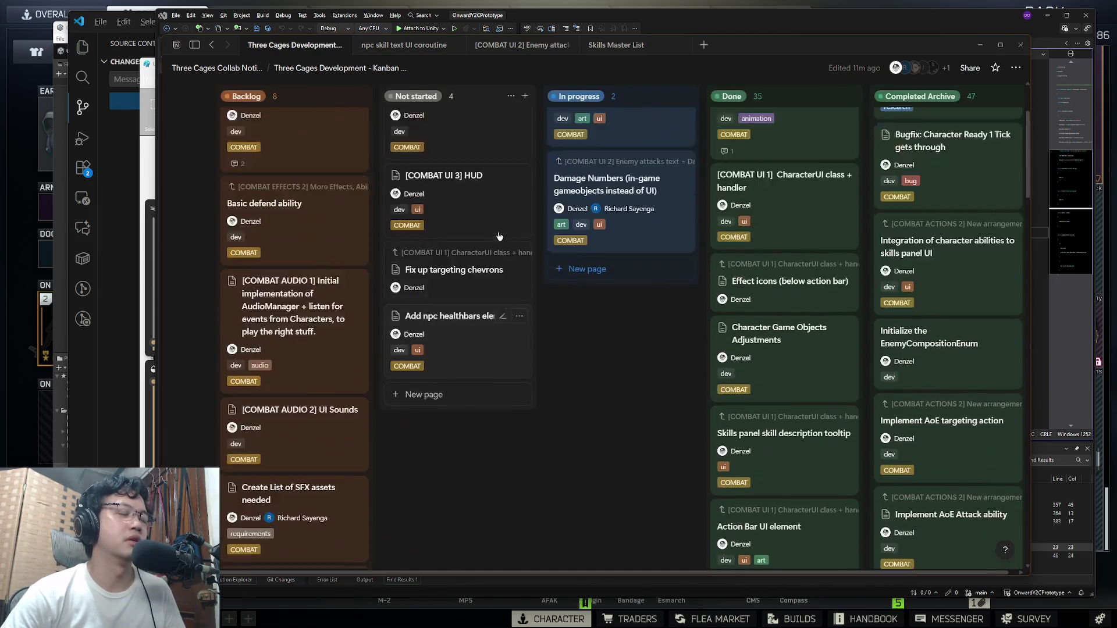
scroll(498, 235, "down", 1)
scroll(499, 235, "up", 5)
scroll(499, 235, "down", 4)
scroll(474, 191, "up", 1)
scroll(473, 190, "up", 1)
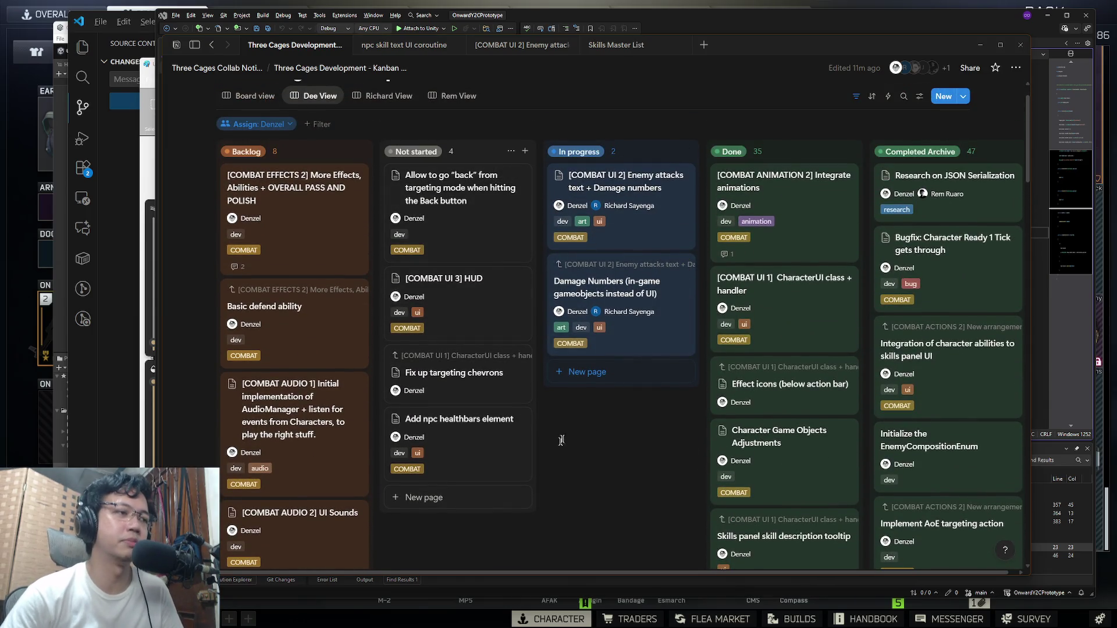
left_click(490, 300)
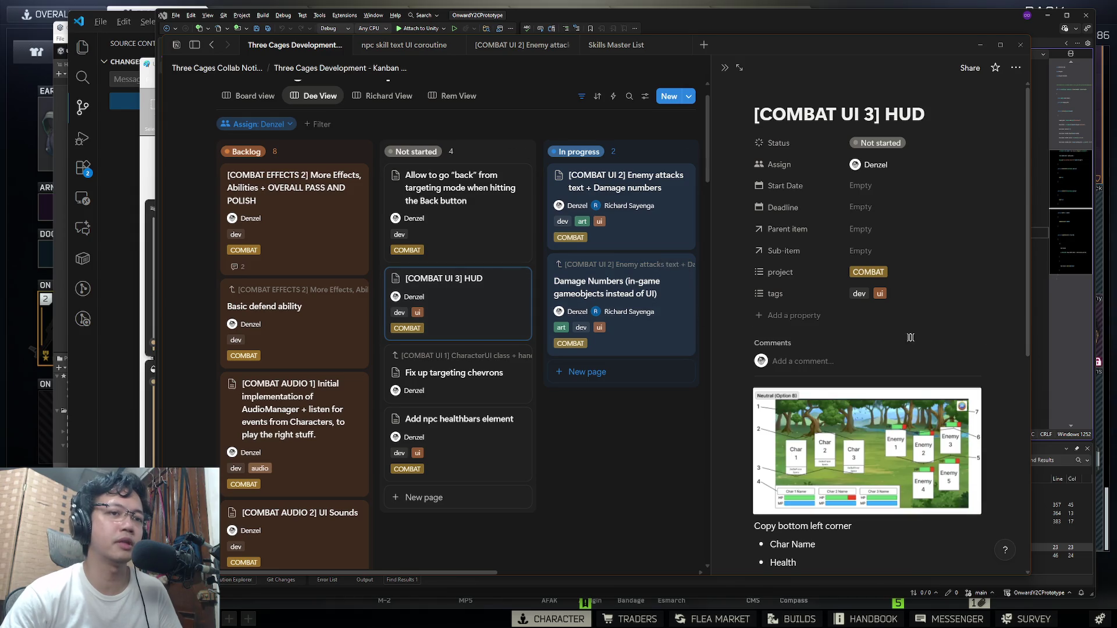
Step: Scroll the HUD task to its implementation details, click the empty line below Mana, then show Task View
scroll(908, 337, "down", 6)
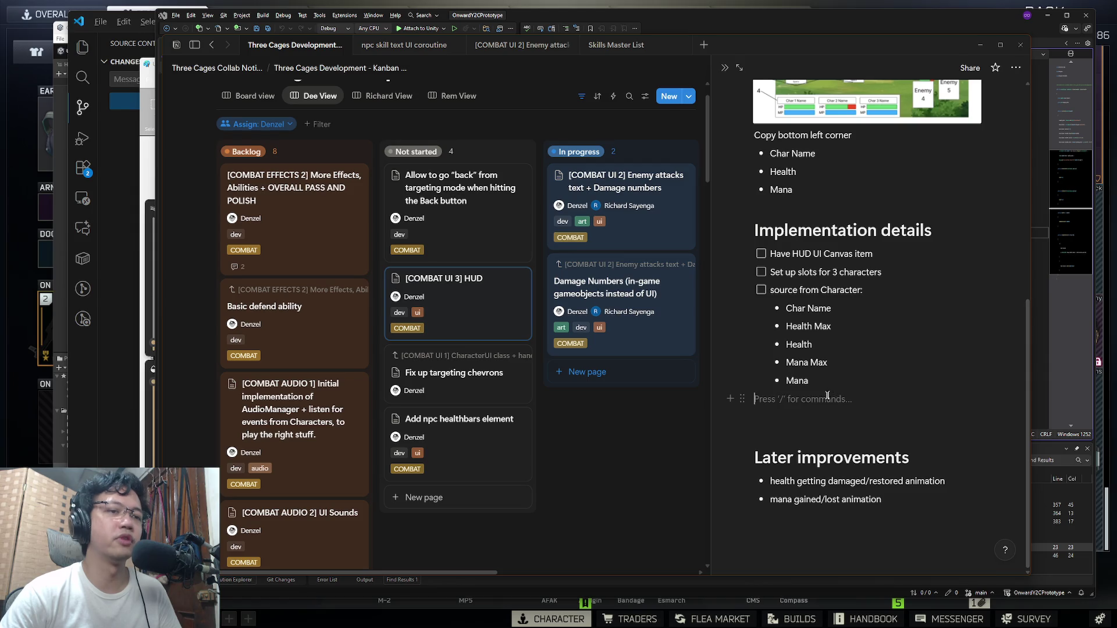
left_click(828, 394)
scroll(832, 384, "up", 3)
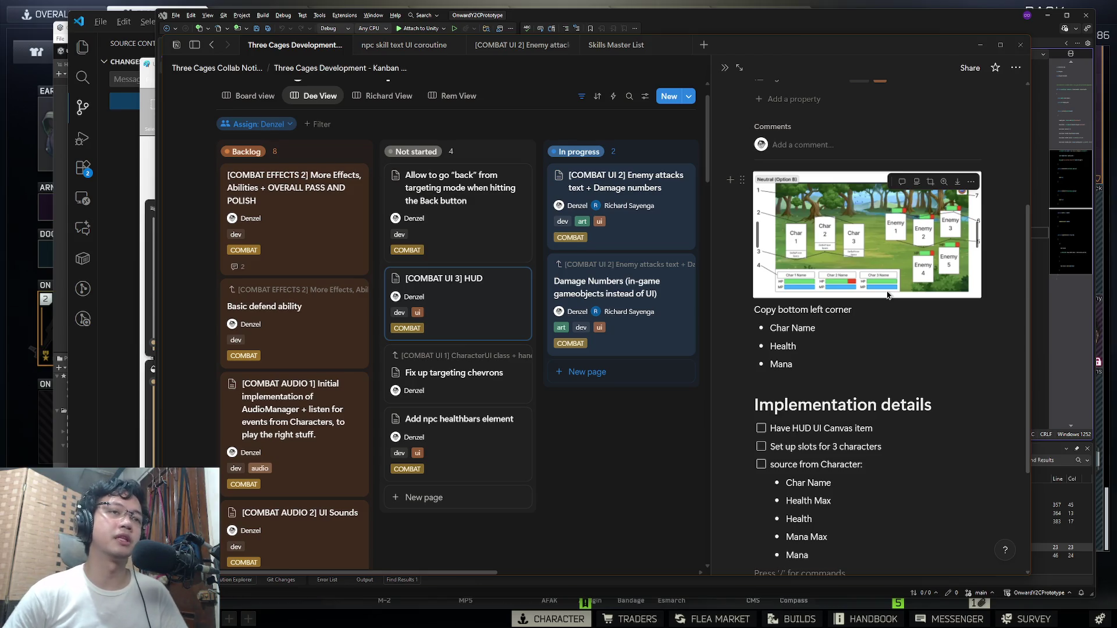
key("super+Tab")
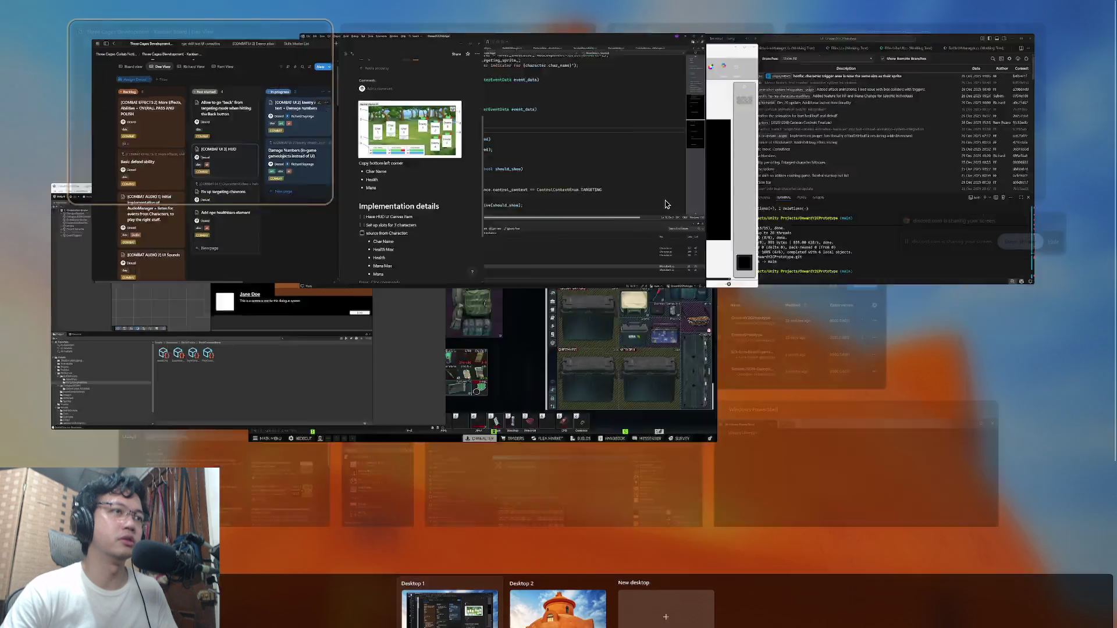
Step: Switch to Visual Studio and open BarUI.cs by searching "barui"
left_click(888, 125)
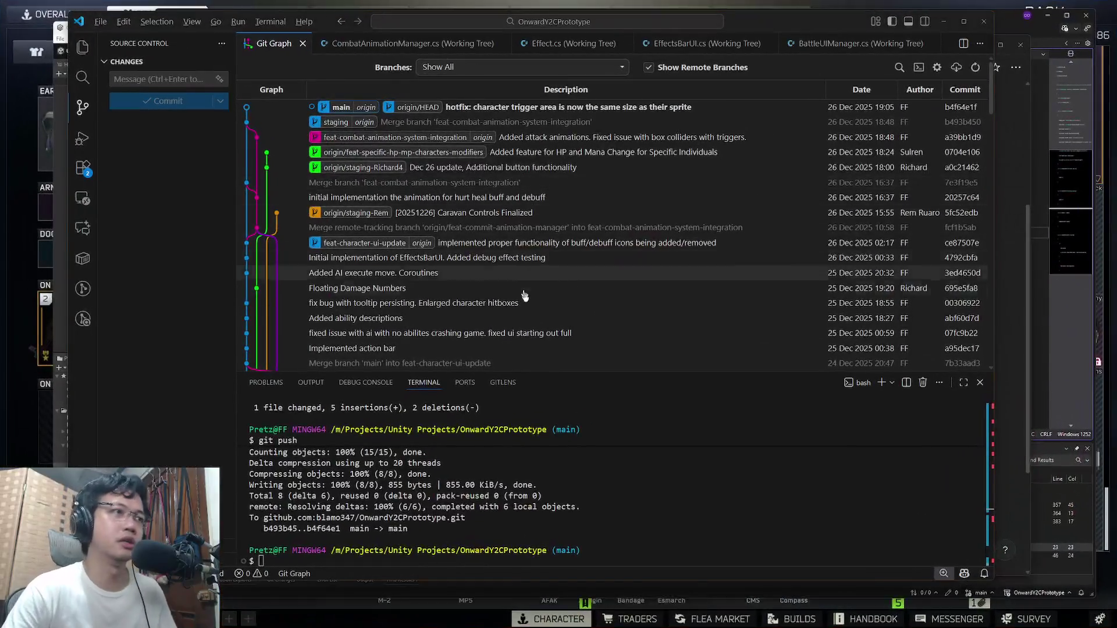
key("super+Tab")
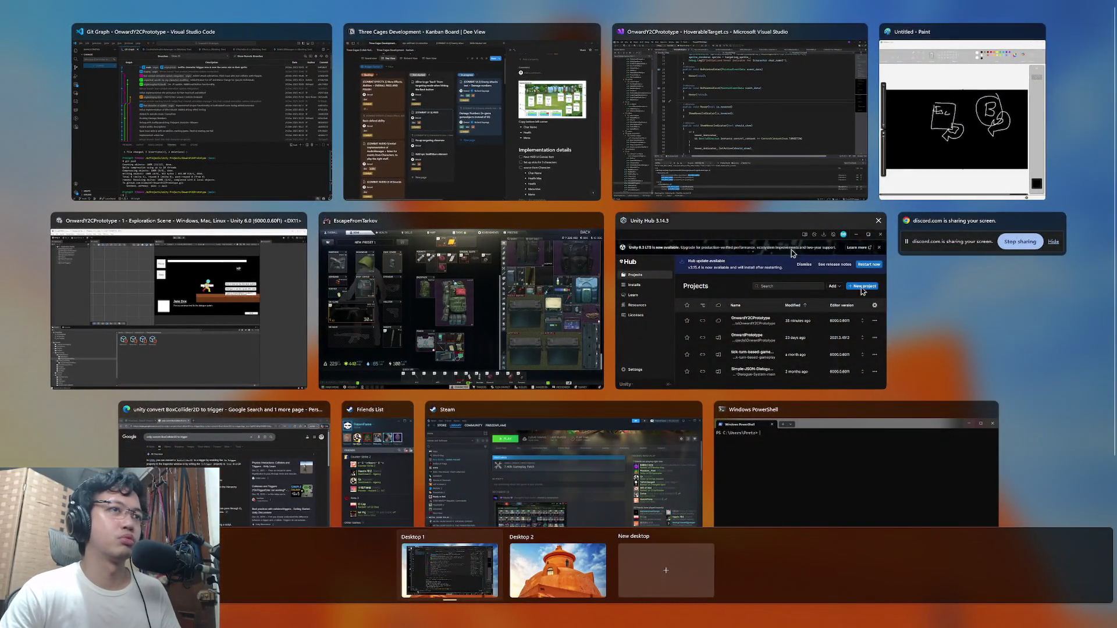
left_click(777, 180)
key("ctrl+t")
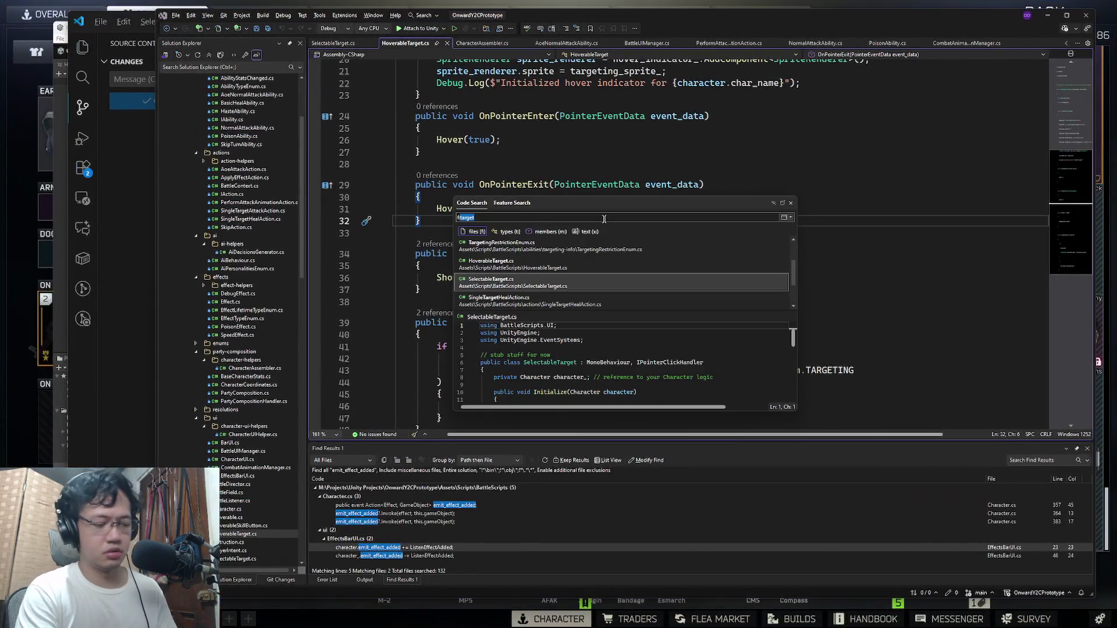
type("ta")
key("BackSpace")
key("BackSpace")
type("barui")
left_click(668, 363)
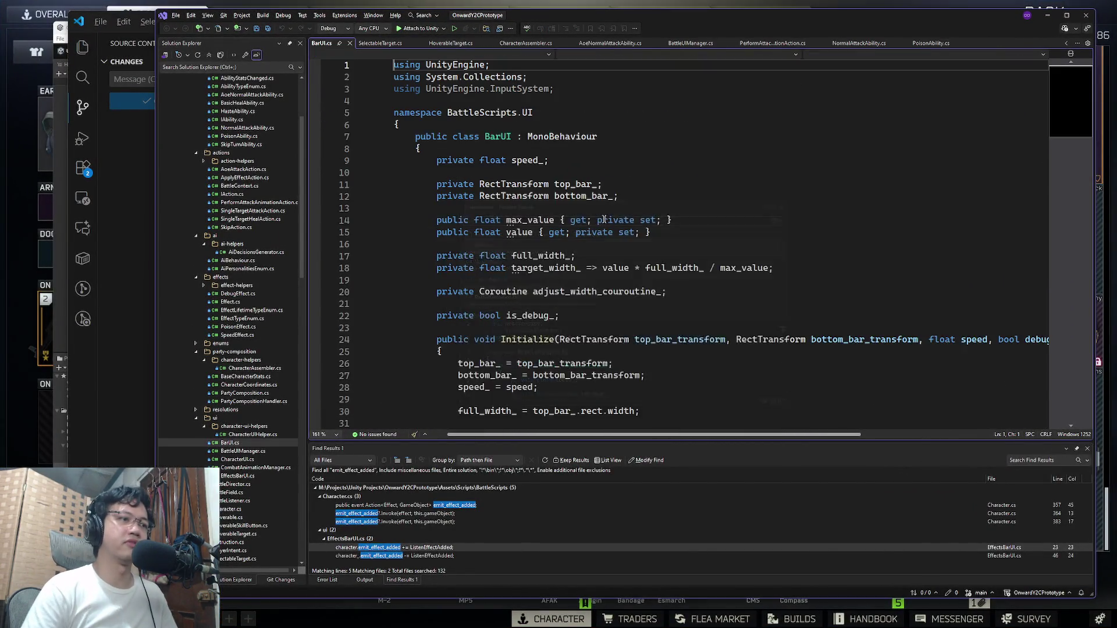
Step: Look over the BarUI class fields and its member references
scroll(647, 324, "down", 6)
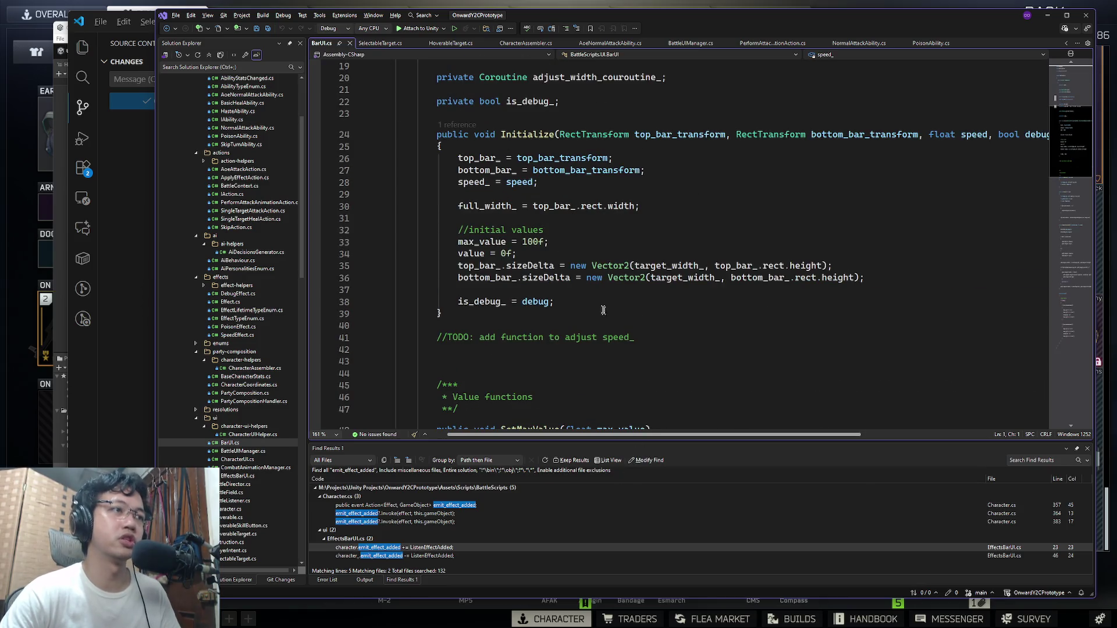
scroll(543, 317, "down", 20)
scroll(543, 317, "up", 20)
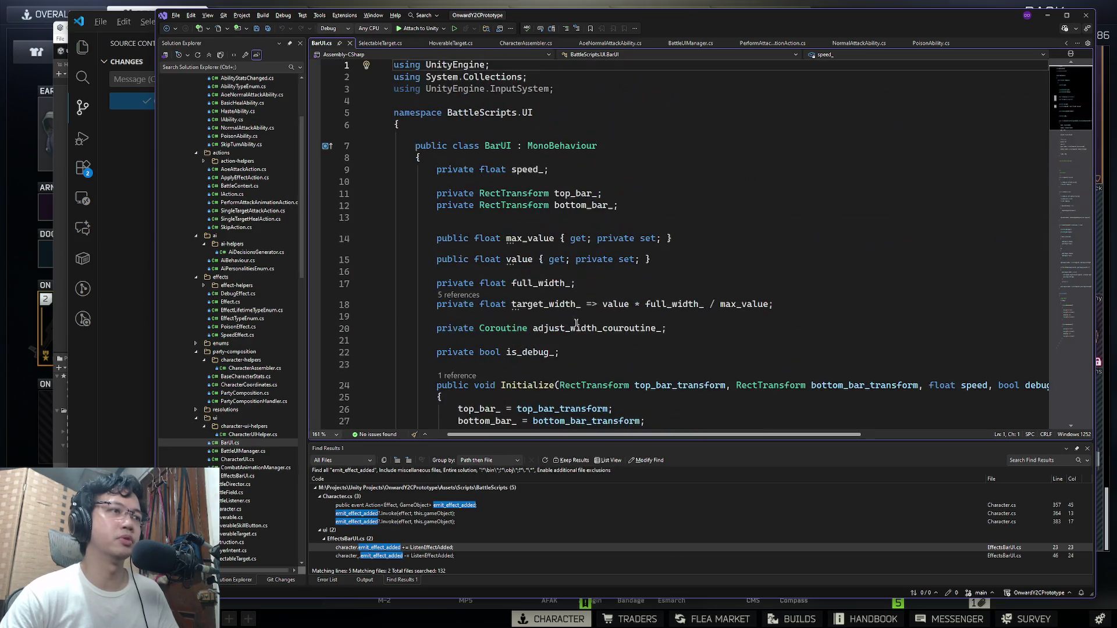
left_click(501, 146)
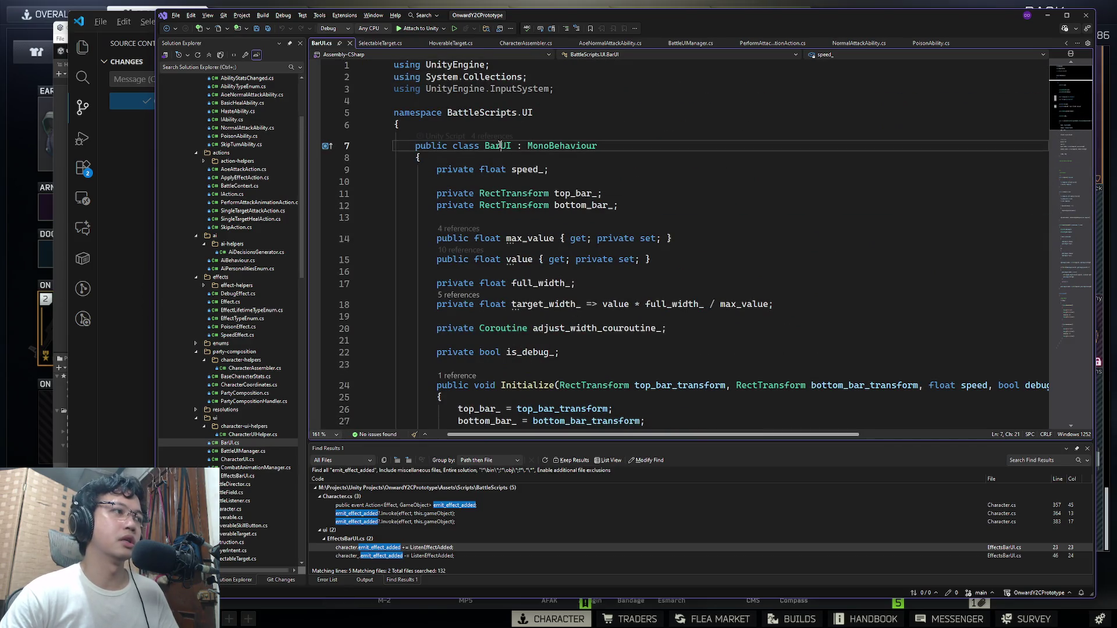
left_click(746, 180)
left_click(727, 157)
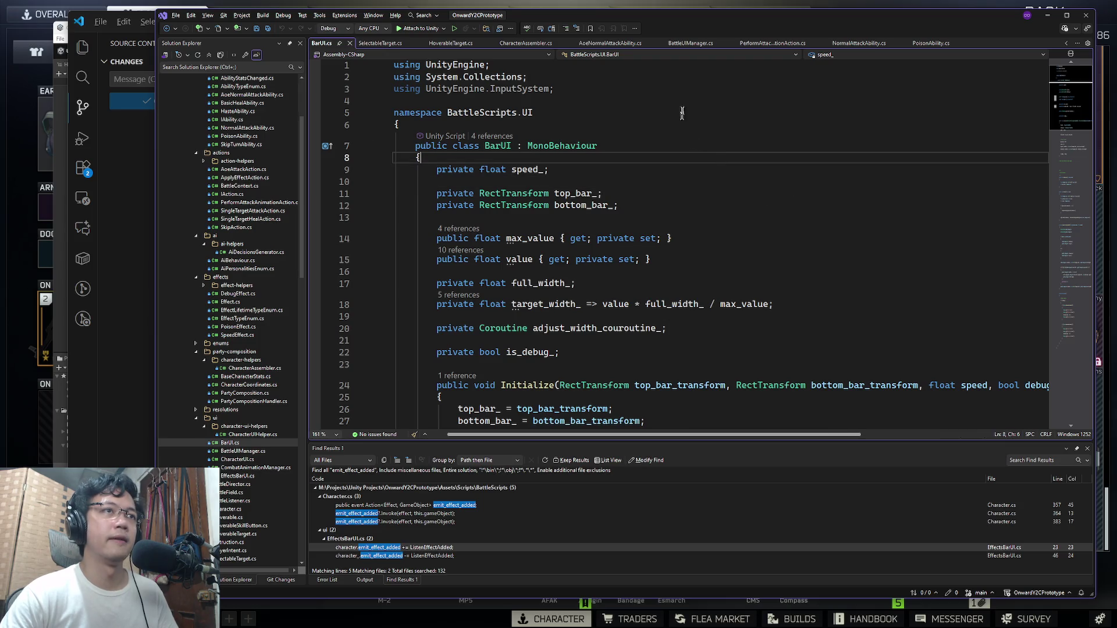
left_click(620, 146)
double_click(497, 147)
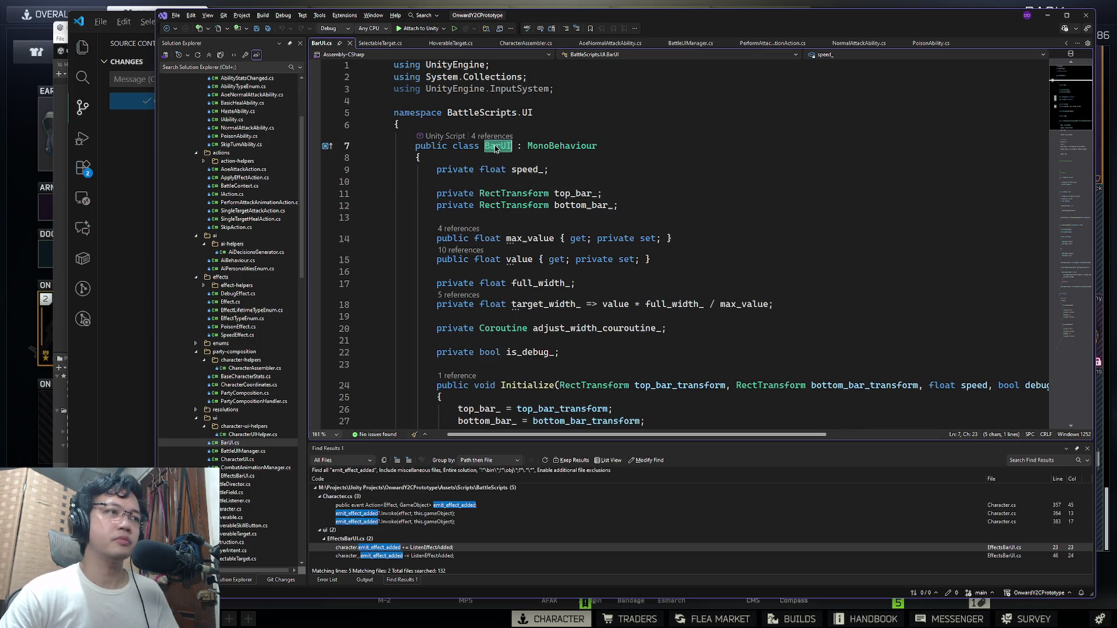
Step: Switch to the Unity editor through Task View while scripts recompile, then return to BarUI.cs
left_click(140, 140)
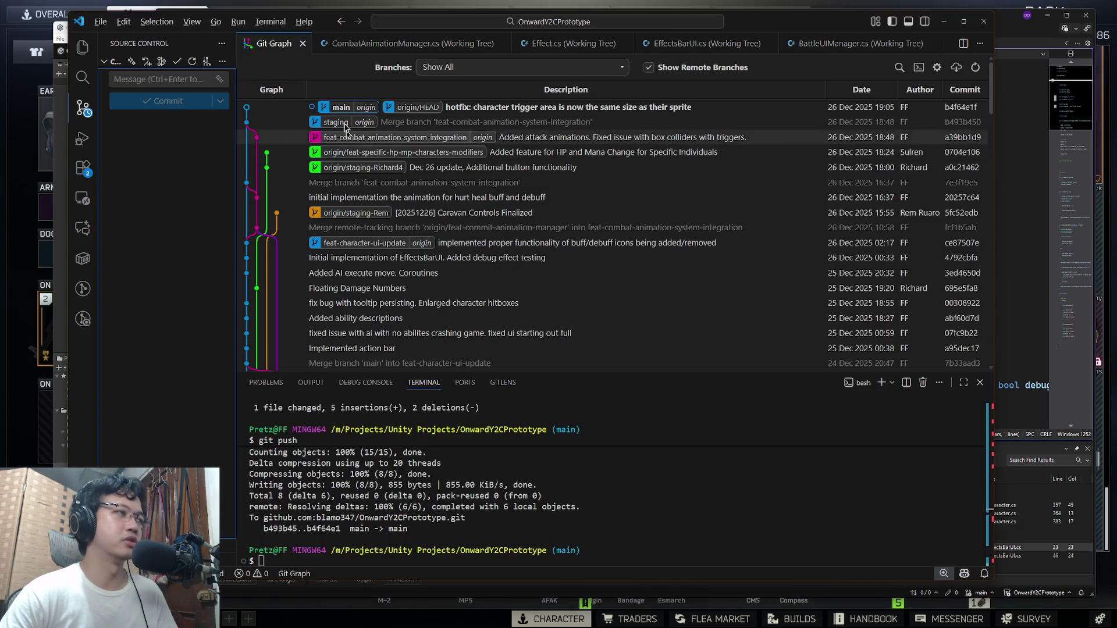
key("alt+Tab")
key("super+Tab")
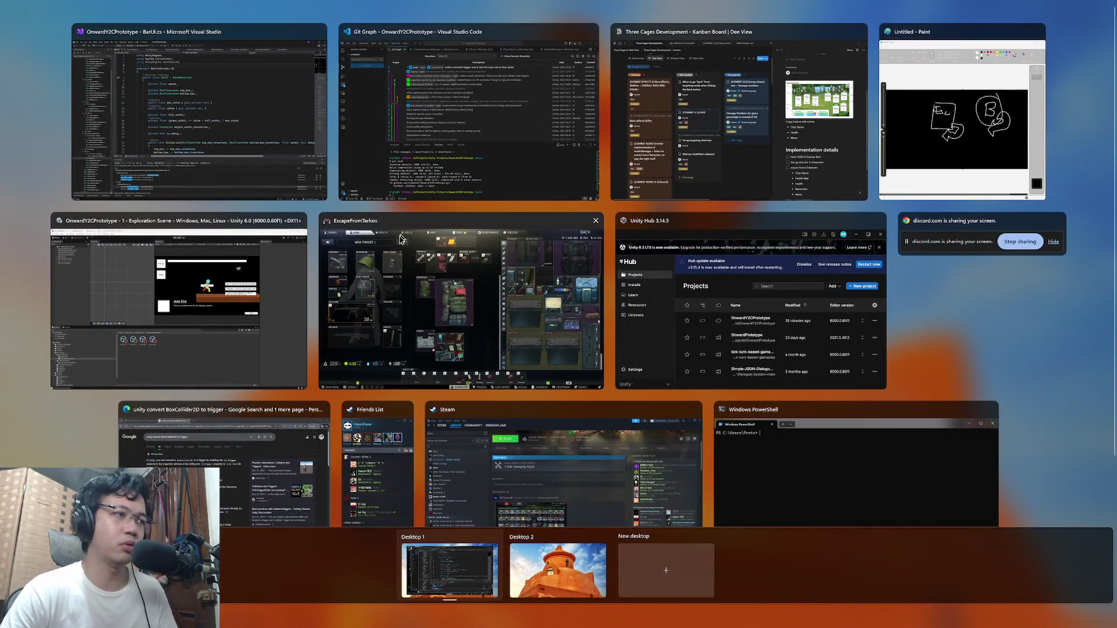
left_click(210, 285)
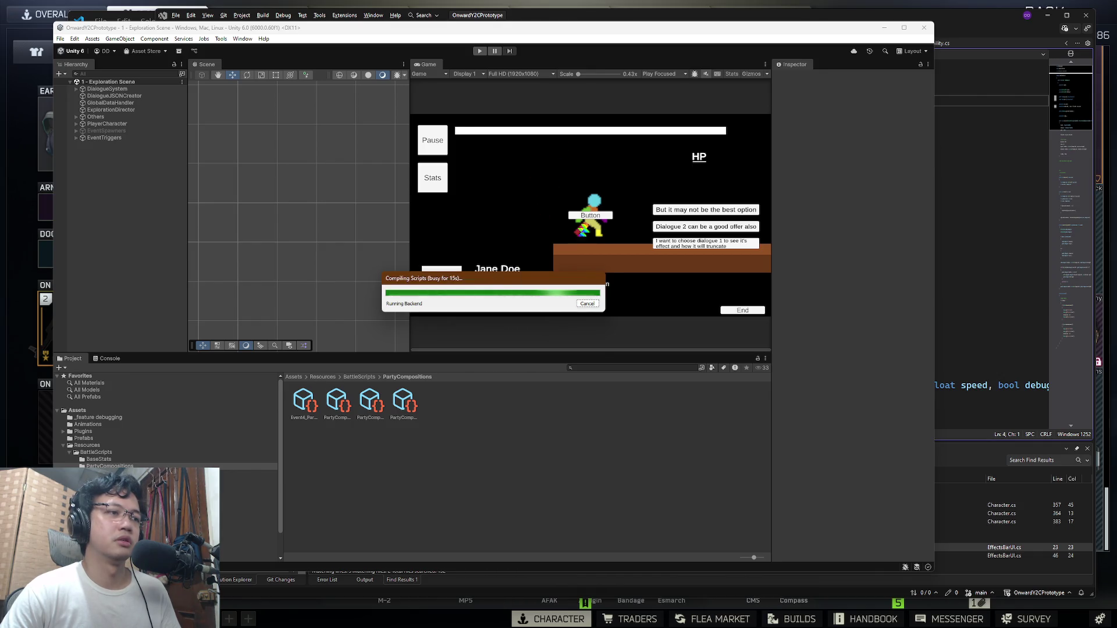
left_click(954, 196)
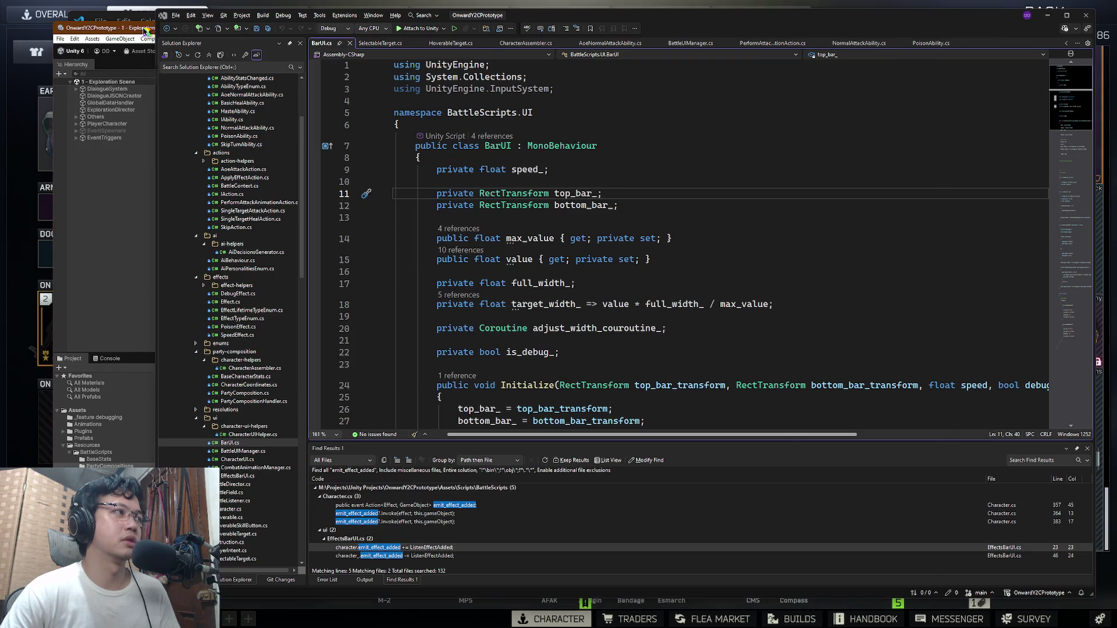
Step: Bring Unity forward, press Play, and choose to enter the battle
left_click(153, 28)
left_click(479, 52)
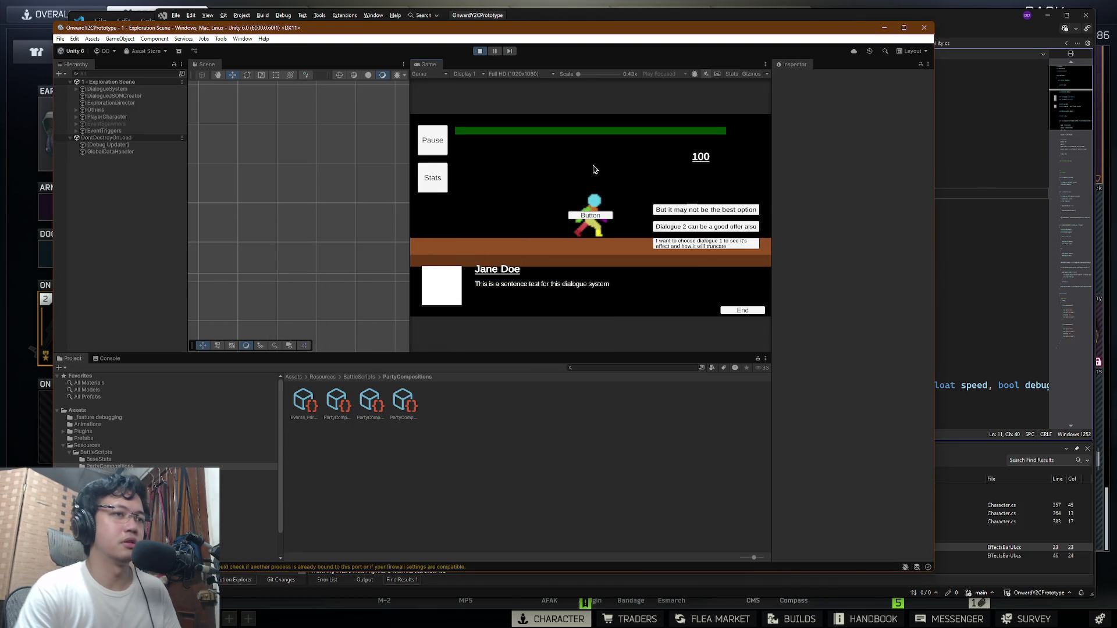
left_click(698, 244)
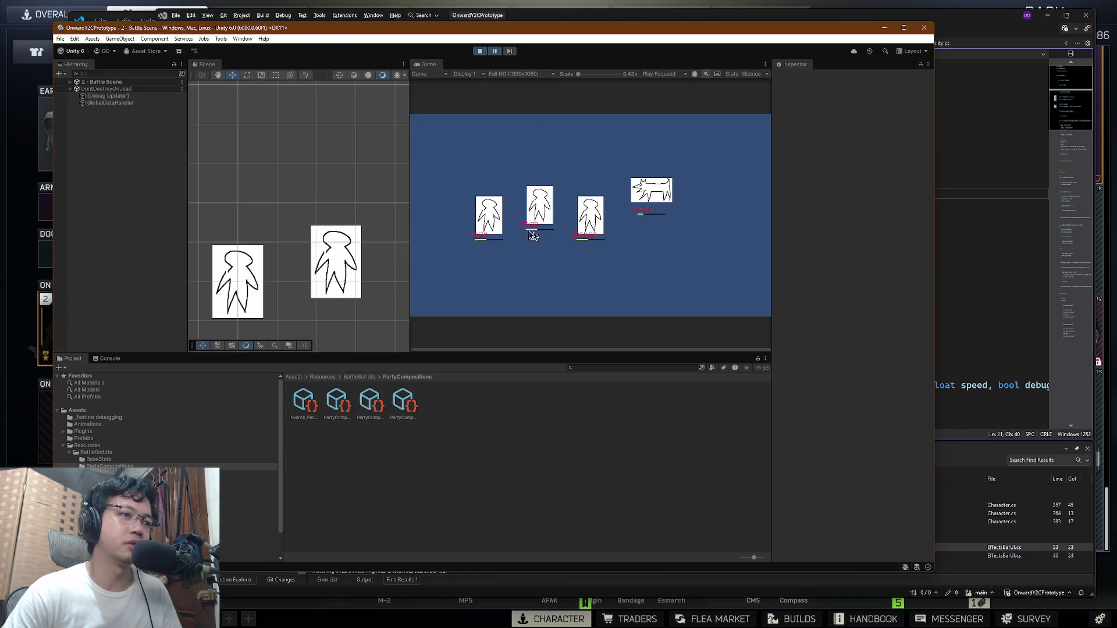
Step: Center the view on the 70/70 health bar and expand Battle Scene > Canvas > Sigbin-UI > action-bar
scroll(336, 261, "down", 10)
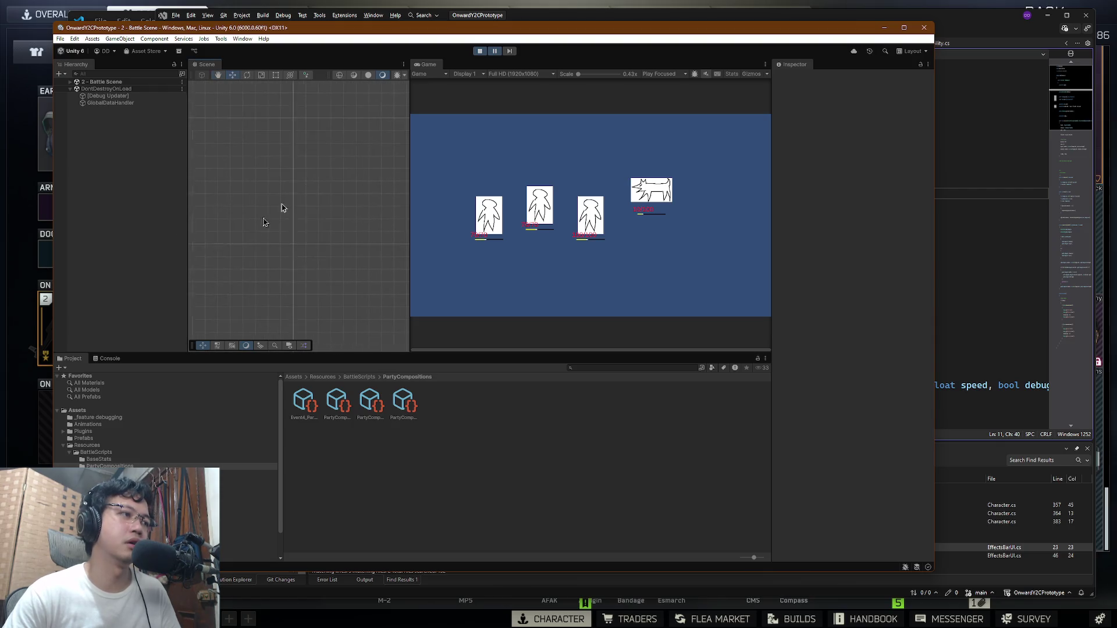
scroll(289, 235, "up", 5)
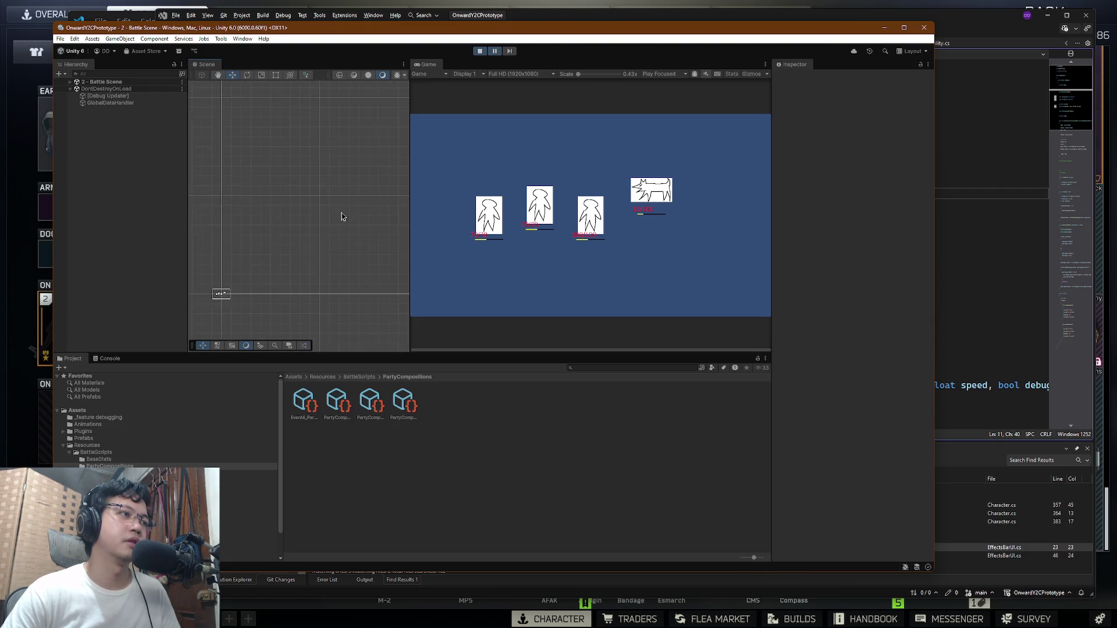
scroll(309, 209, "up", 8)
left_click_drag(262, 229, 289, 244)
scroll(290, 244, "up", 2)
left_click(70, 82)
left_click(76, 124)
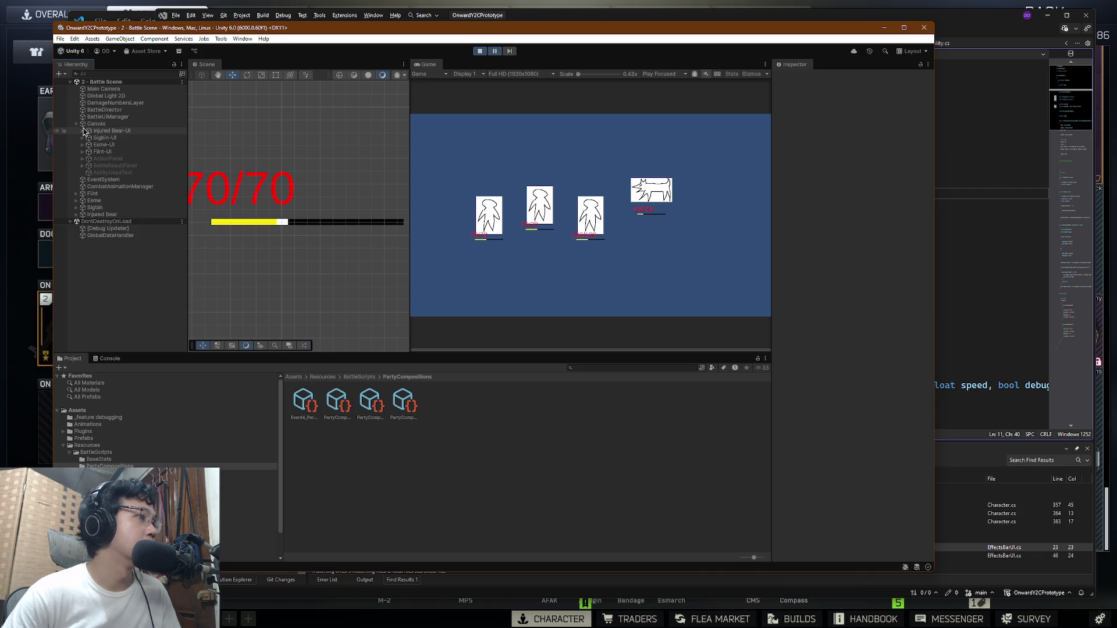
left_click(82, 138)
left_click(78, 144)
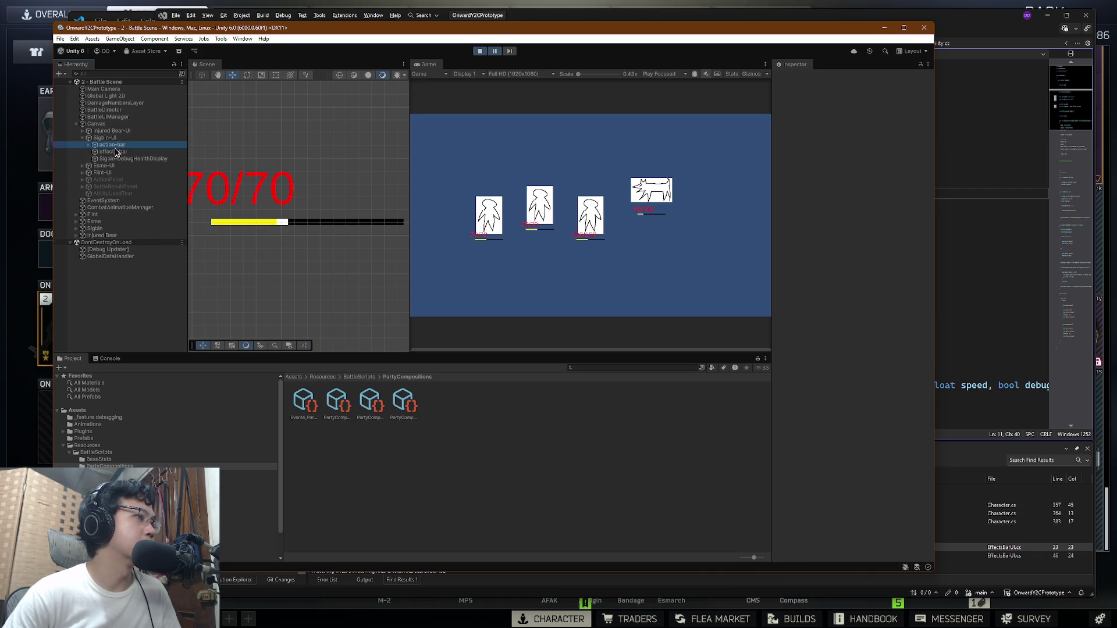
left_click(88, 145)
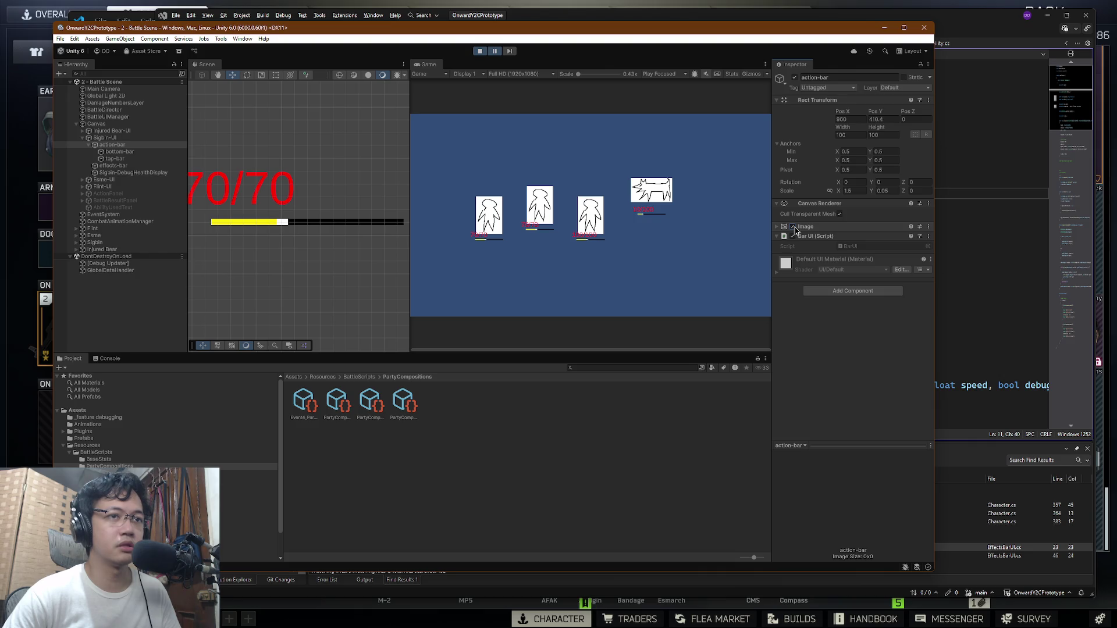
Step: Toggle the action-bar's Image component off and on twice
left_click(794, 227)
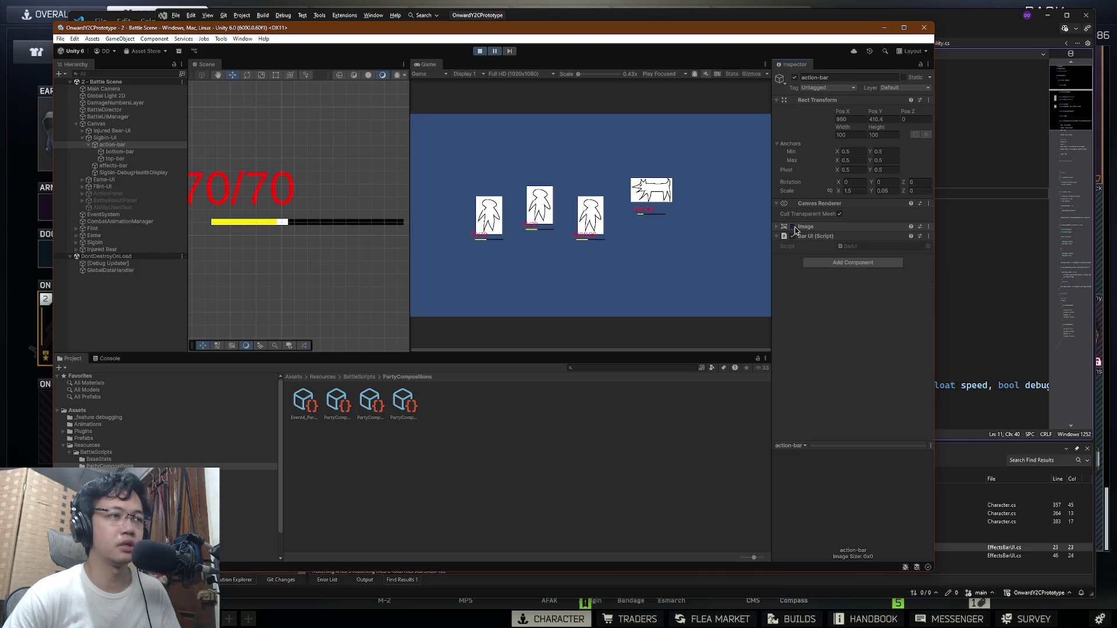
left_click(794, 226)
left_click(793, 227)
left_click(793, 227)
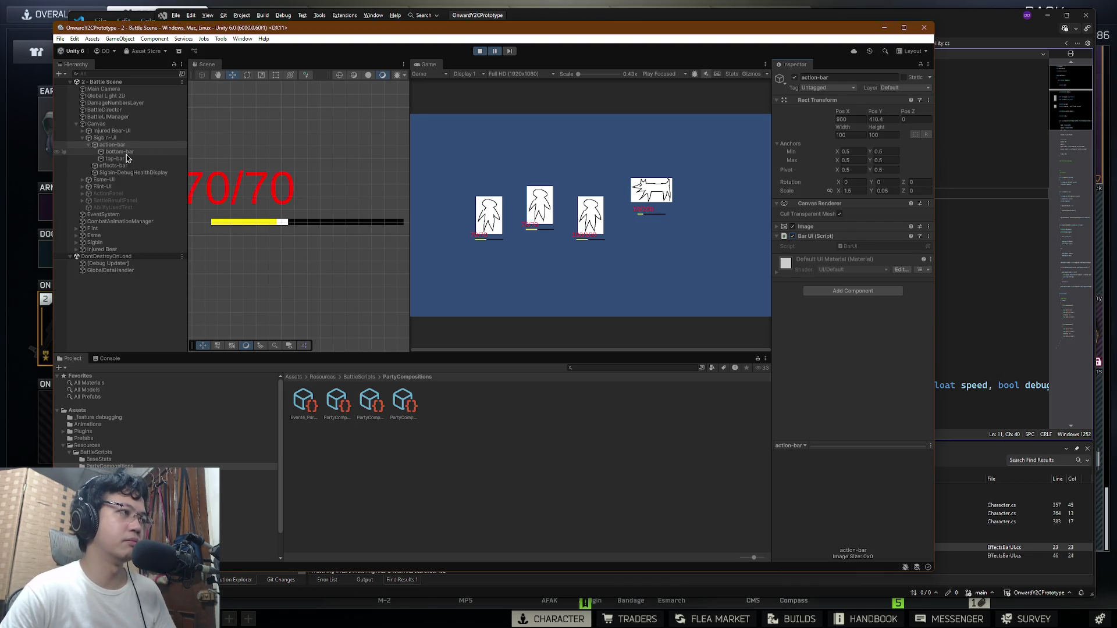
Step: Inspect the bottom-bar and top-bar layers, briefly disabling bottom-bar's Image
left_click(121, 152)
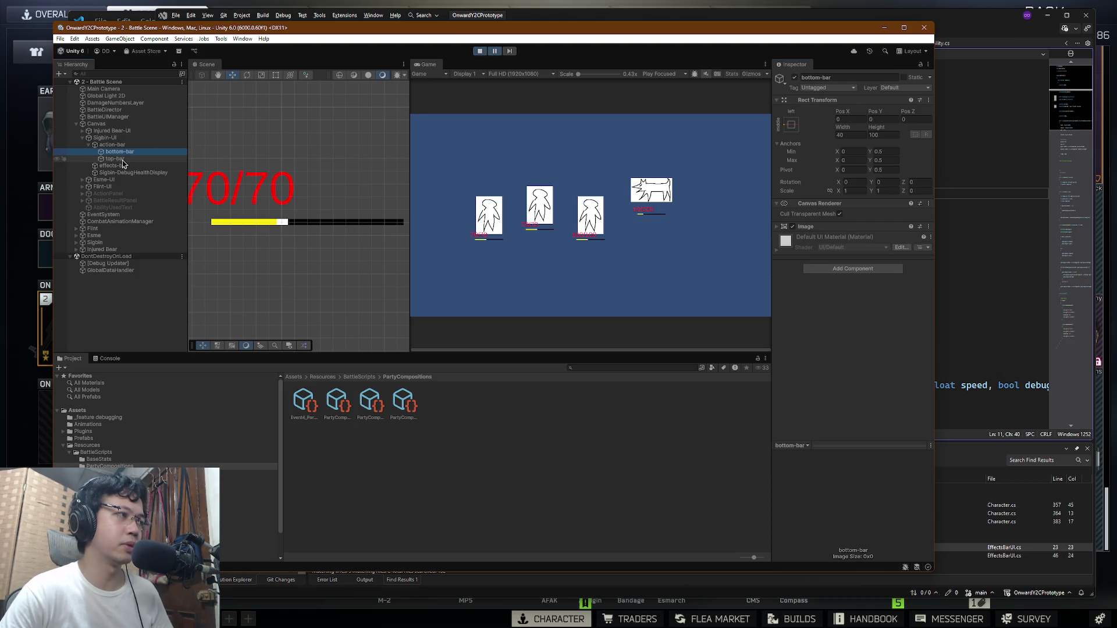
left_click(124, 159)
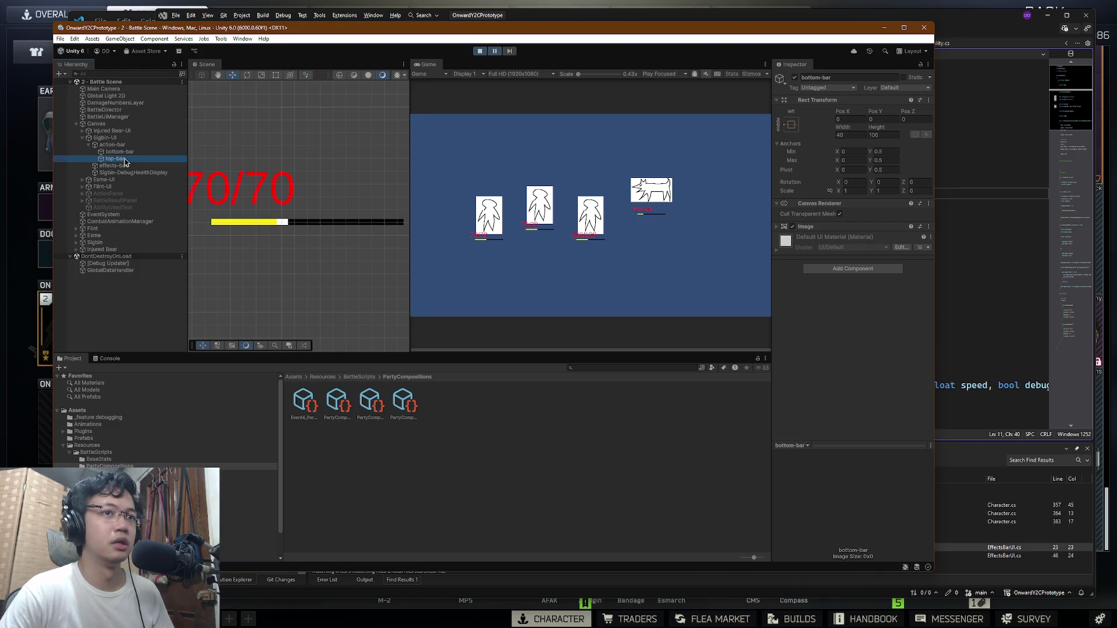
left_click(125, 161)
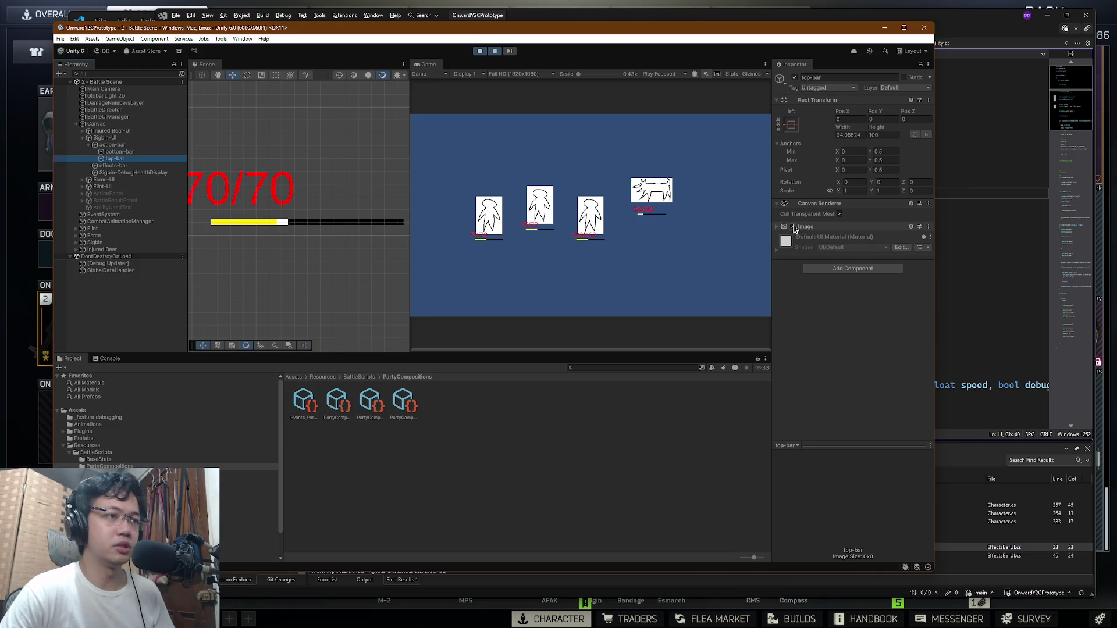
left_click(146, 152)
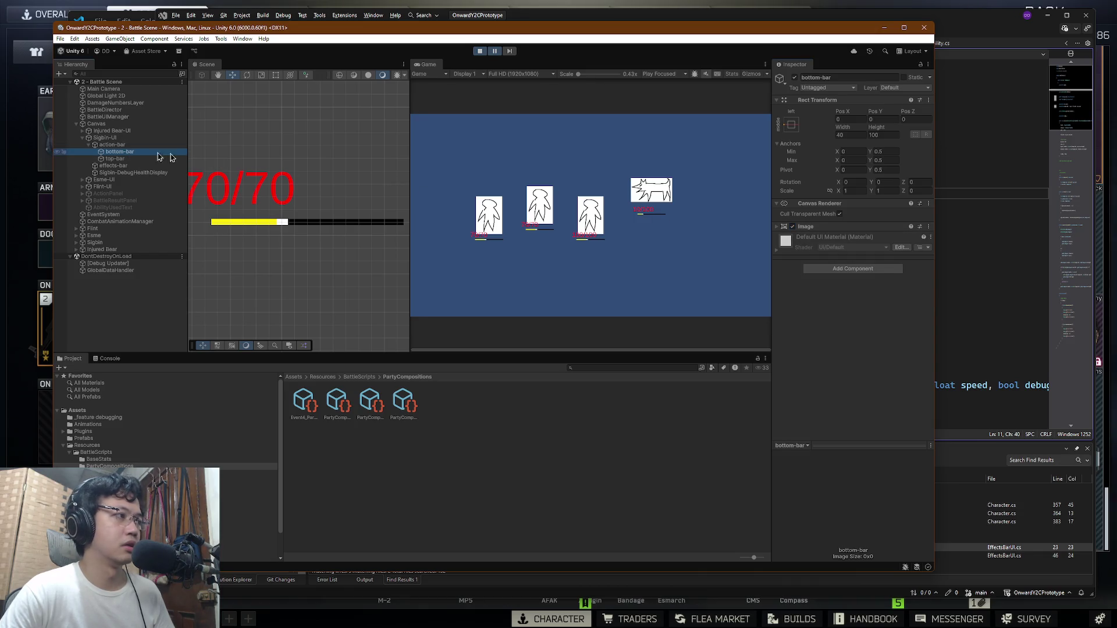
left_click(793, 227)
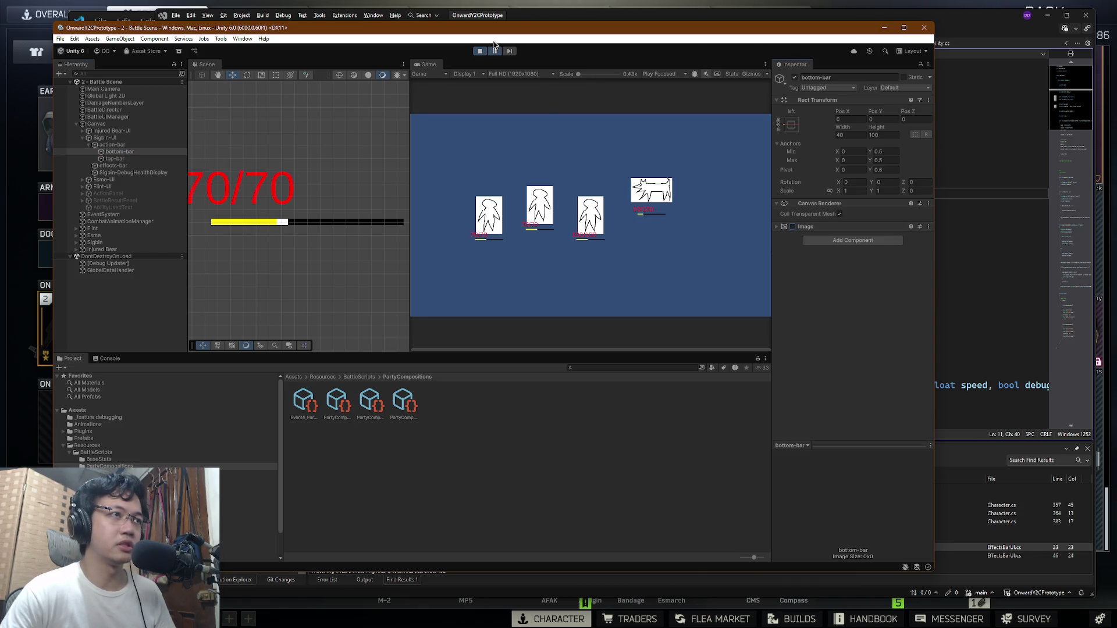
left_click(794, 228)
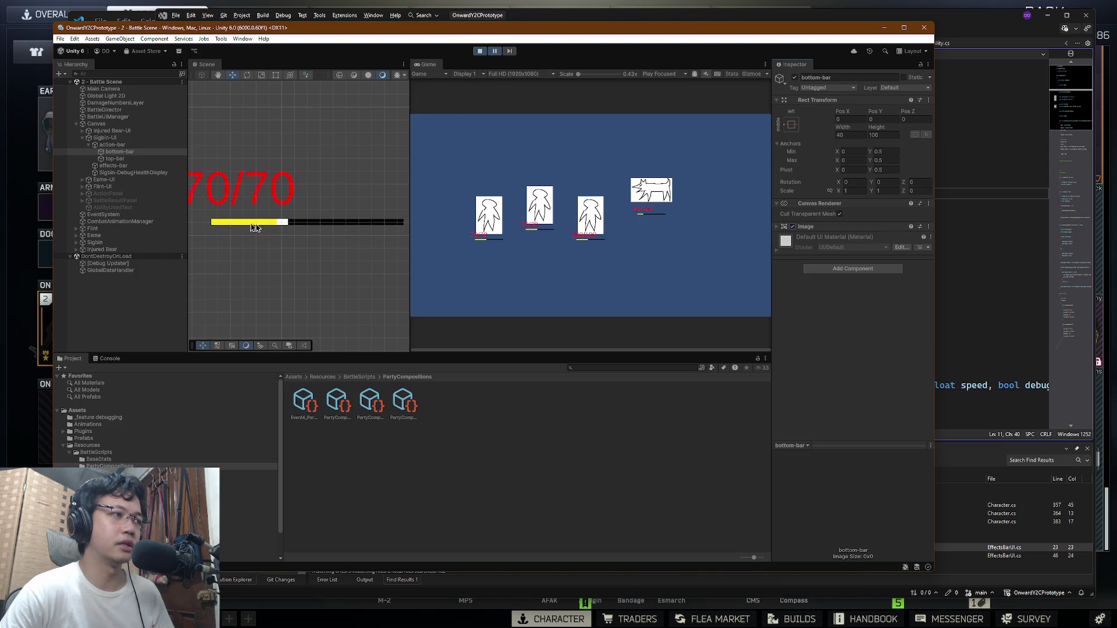
Step: Compare the bottom-bar's white and top-bar's yellow Image colours, then reselect action-bar
left_click(778, 226)
left_click(116, 159)
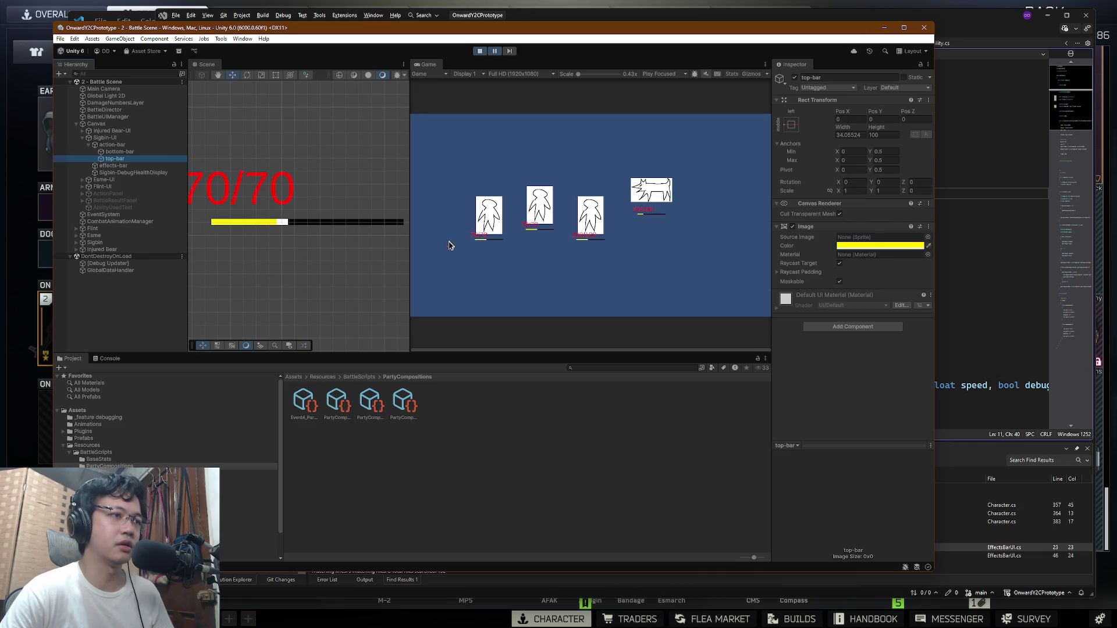
key("Up")
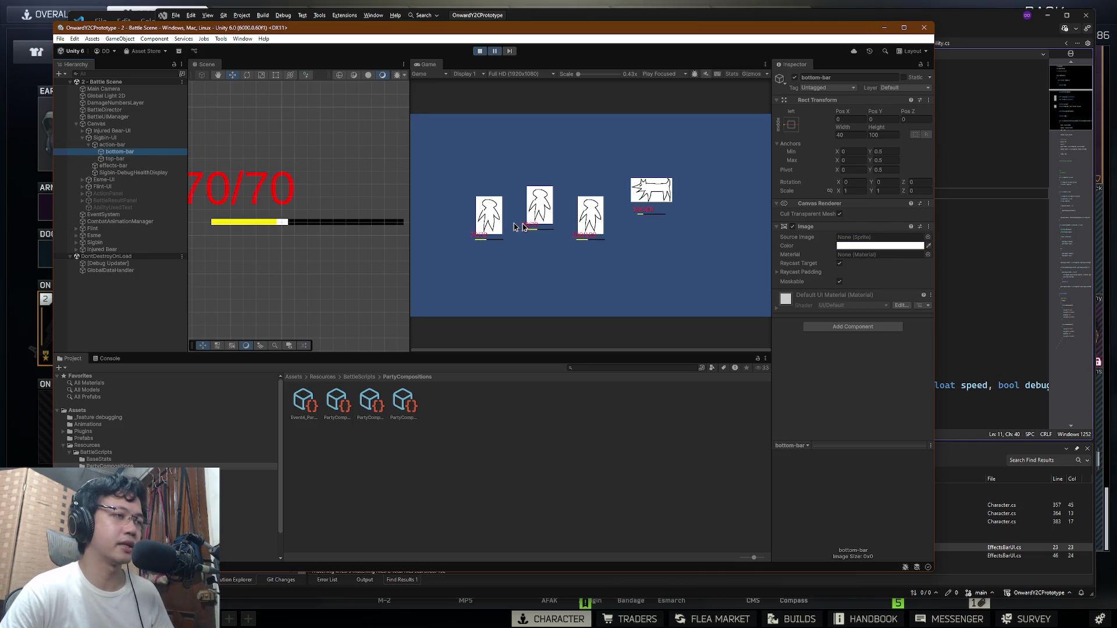
scroll(475, 250, "up", 5)
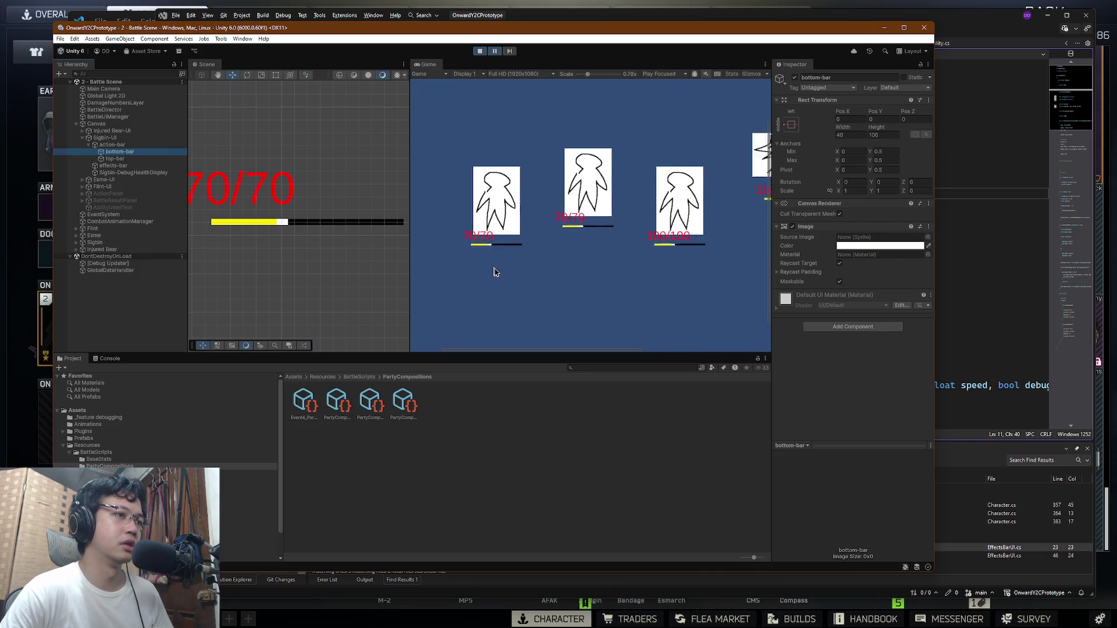
left_click(112, 145)
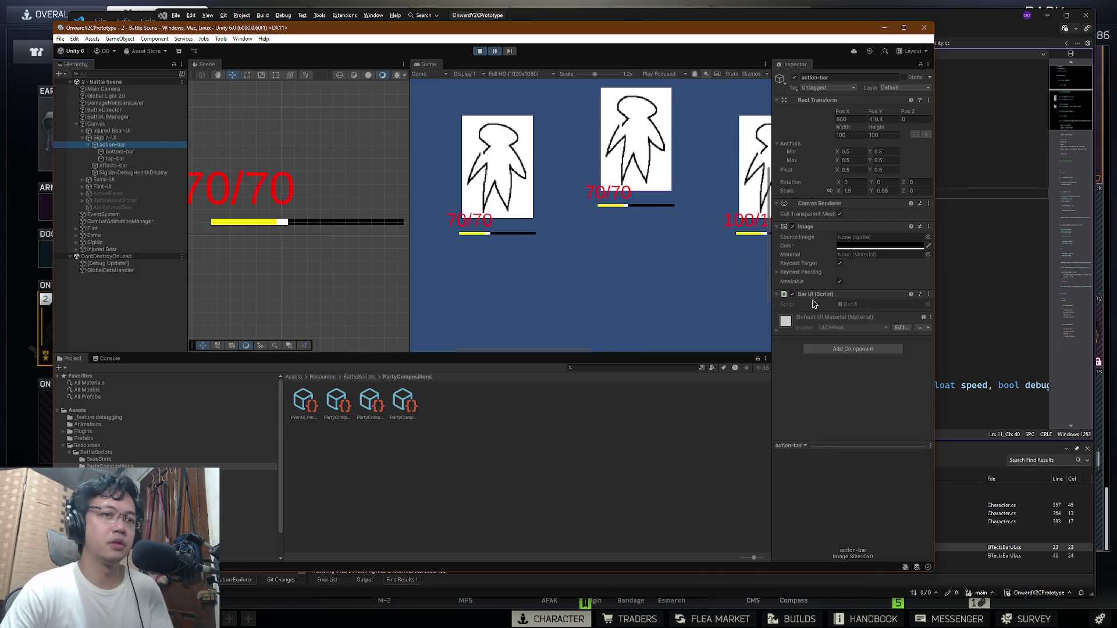
Step: Open BarUI.cs in Visual Studio and read through the SetMaxValue and SetValue methods
double_click(814, 302)
scroll(709, 229, "down", 6)
scroll(709, 229, "down", 8)
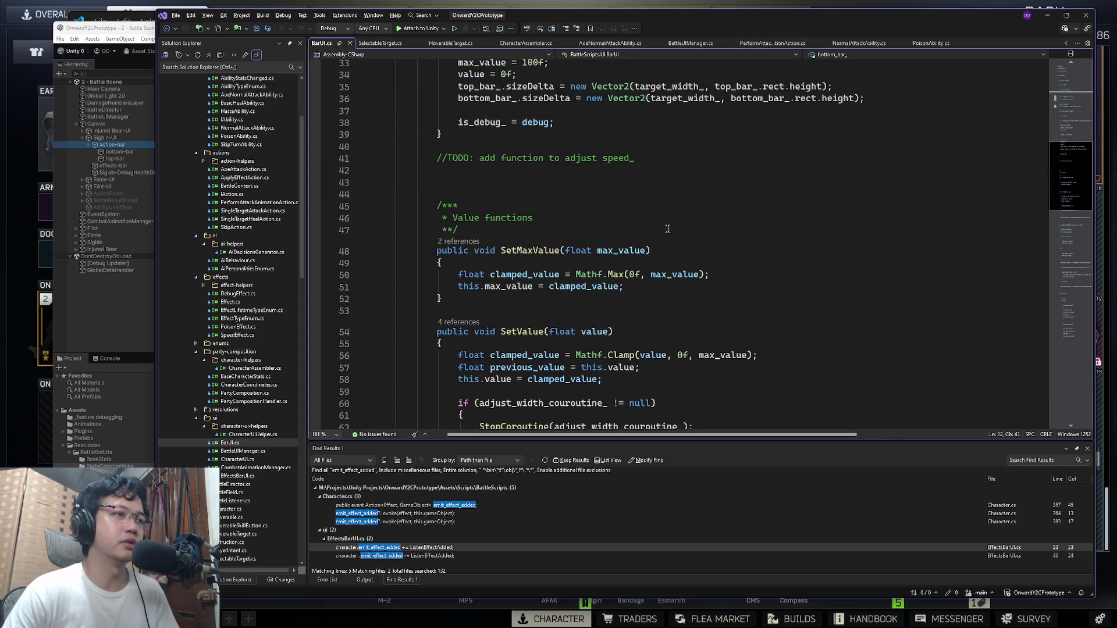
double_click(530, 145)
scroll(570, 194, "up", 6)
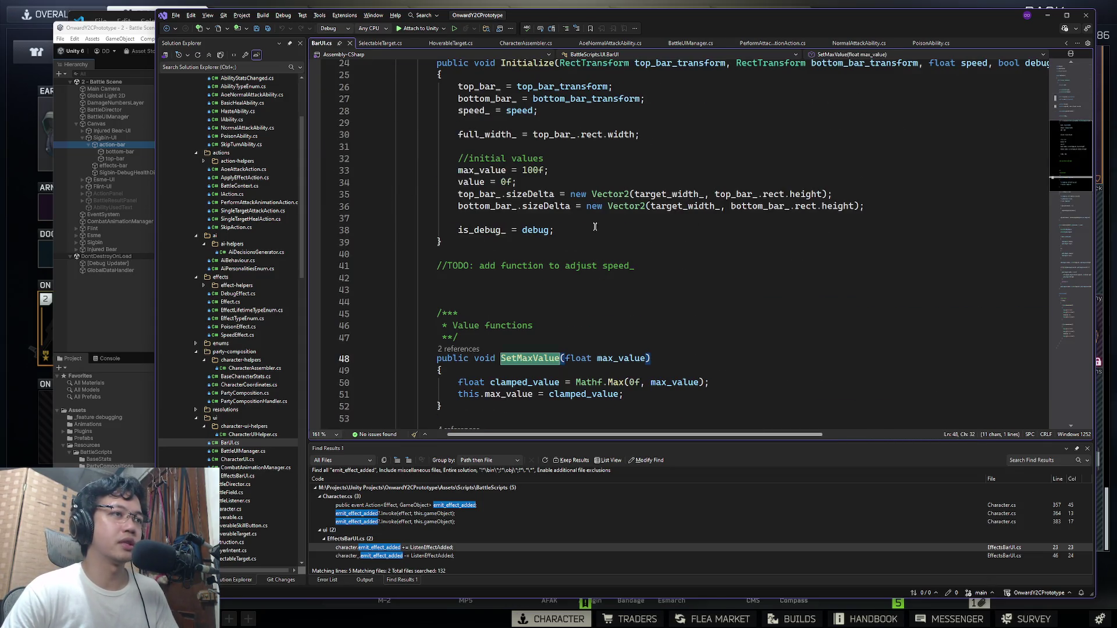
scroll(589, 190, "down", 4)
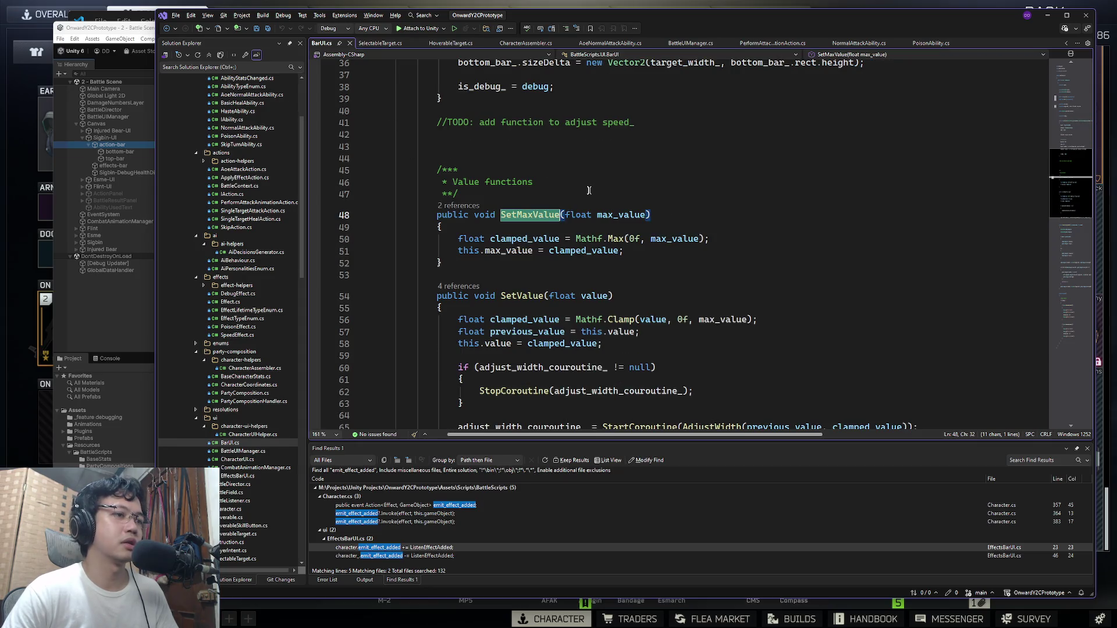
left_click(526, 297)
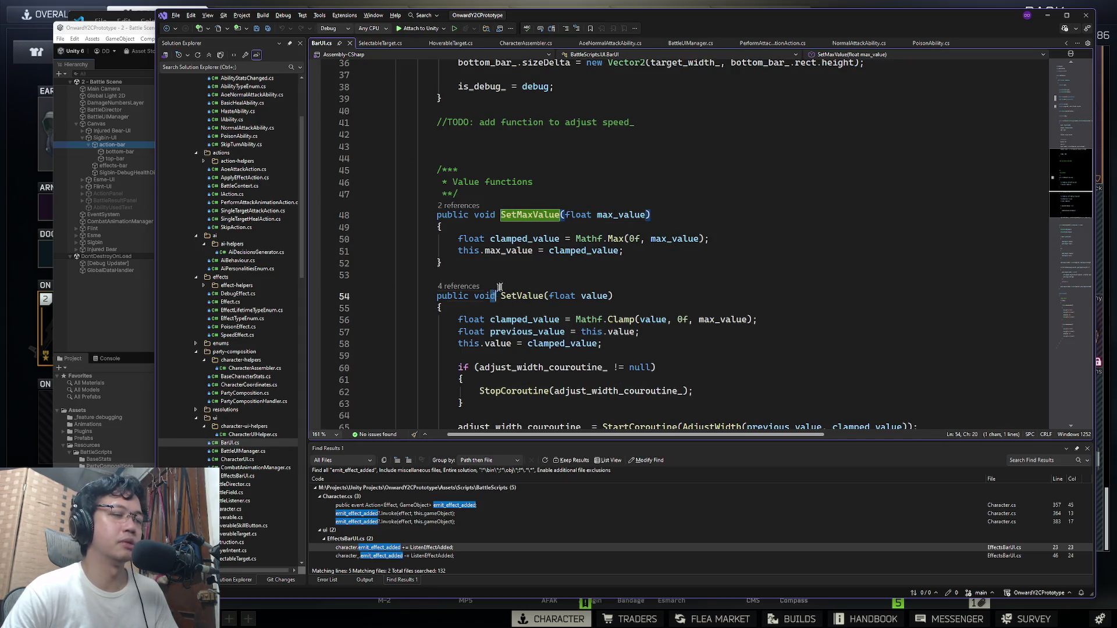
key("Up")
left_click(714, 209)
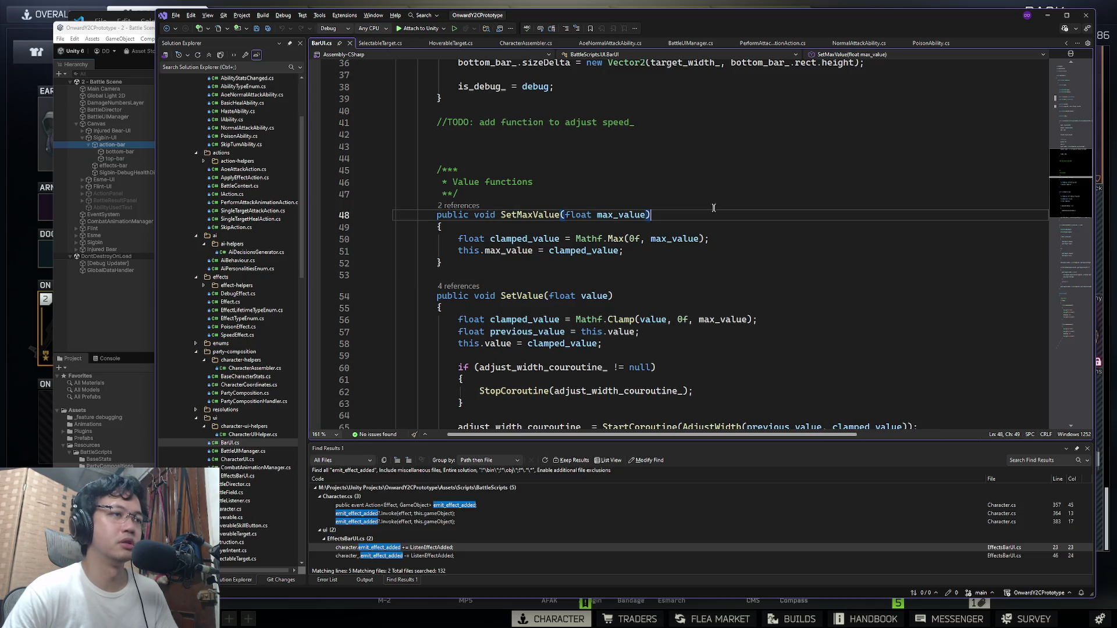
key("super")
key("super")
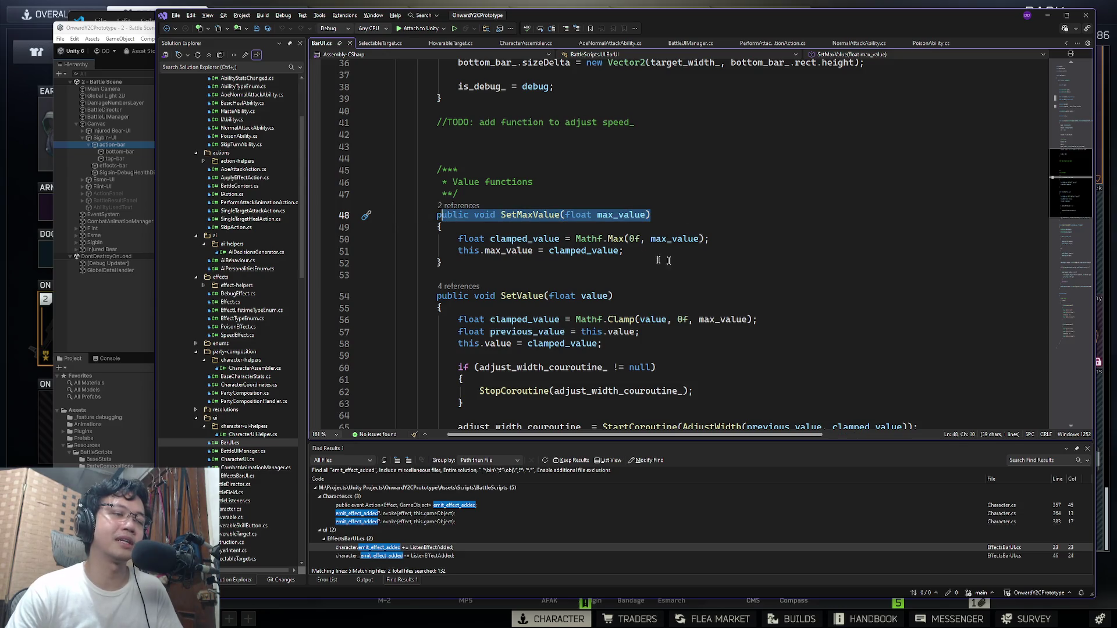
left_click(732, 264)
left_click(727, 295)
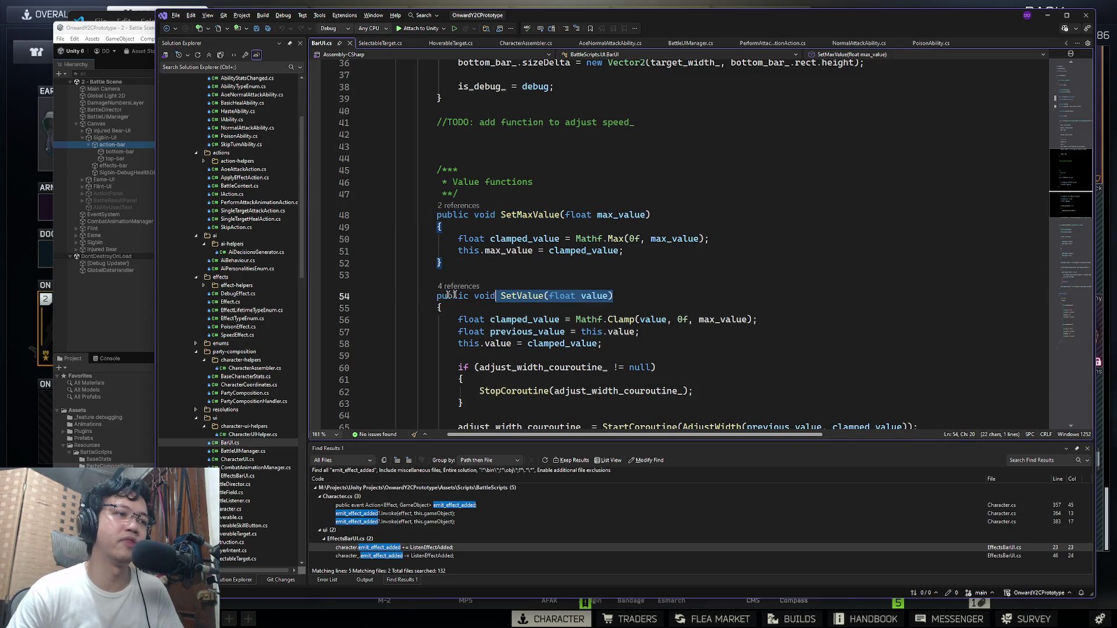
left_click(695, 278)
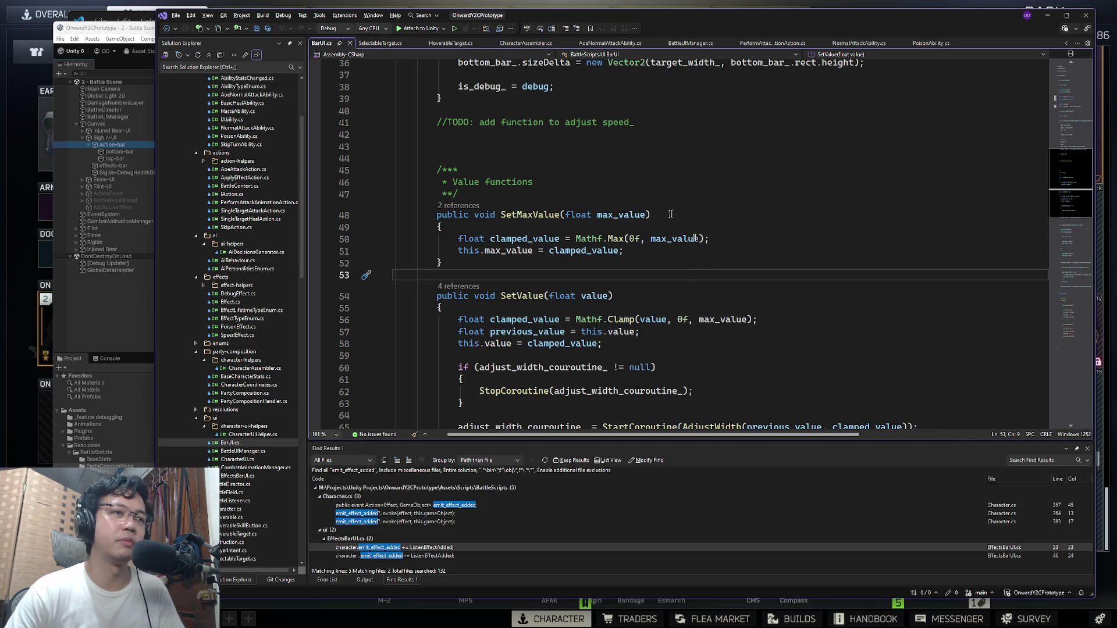
Step: Glance at the Unity scene, then collapse the AdjustWidth, SetValue and SetMaxValue method bodies
left_click(131, 32)
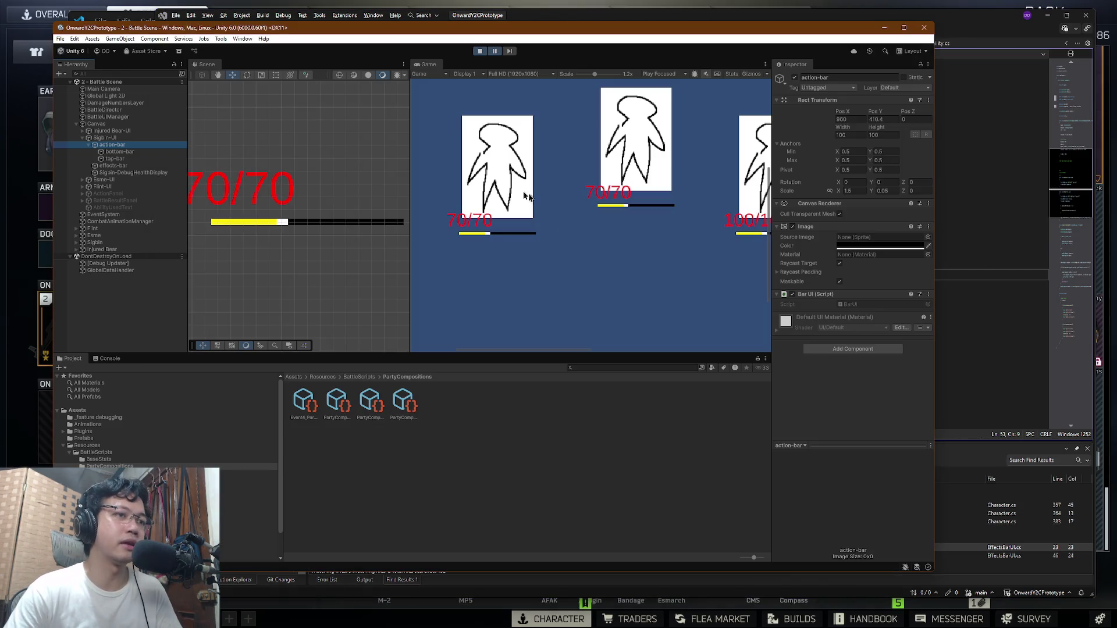
left_click(956, 264)
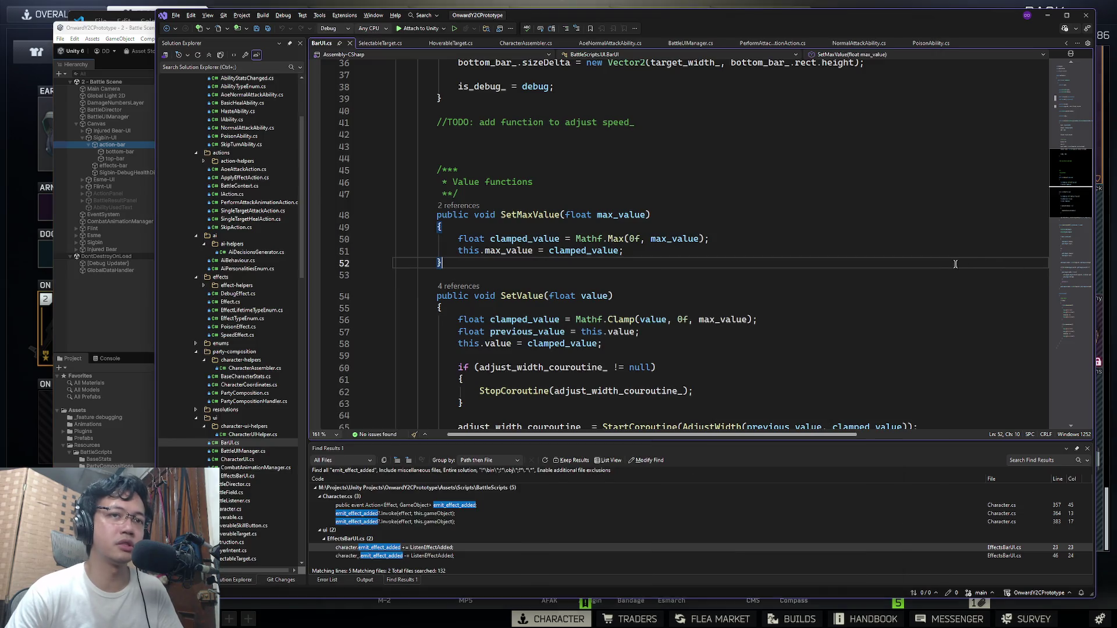
left_click(847, 295)
scroll(704, 289, "down", 3)
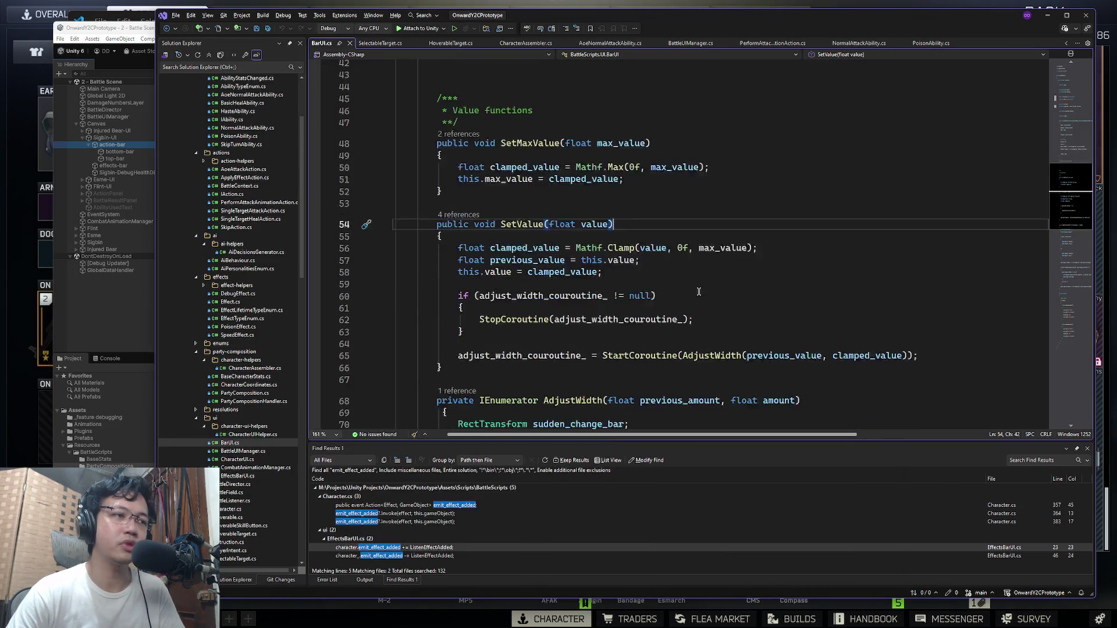
scroll(699, 291, "down", 7)
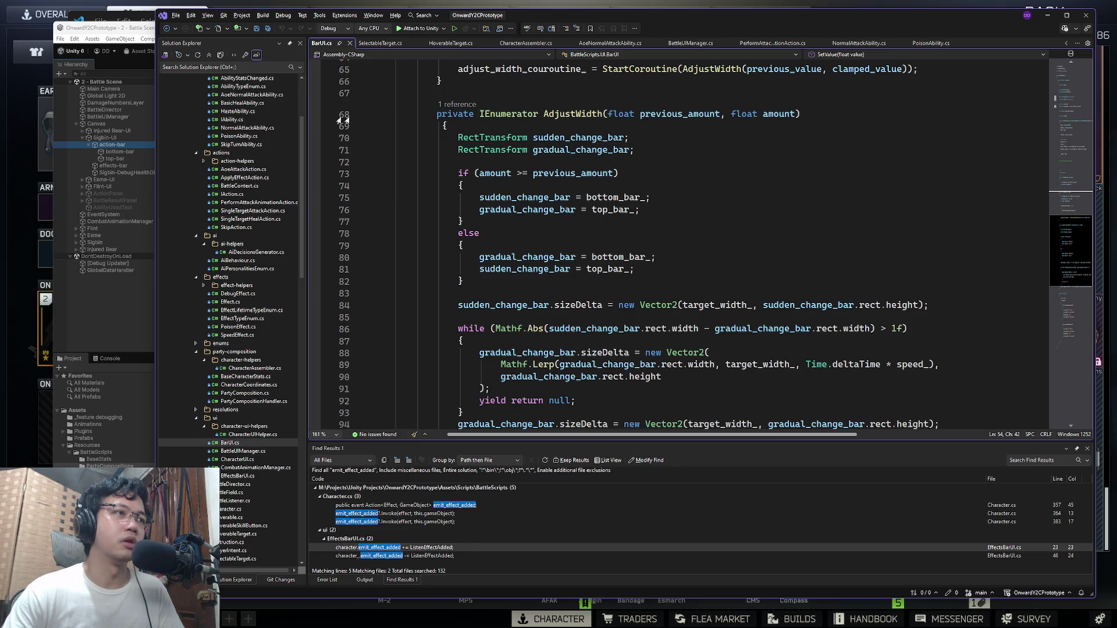
left_click(383, 115)
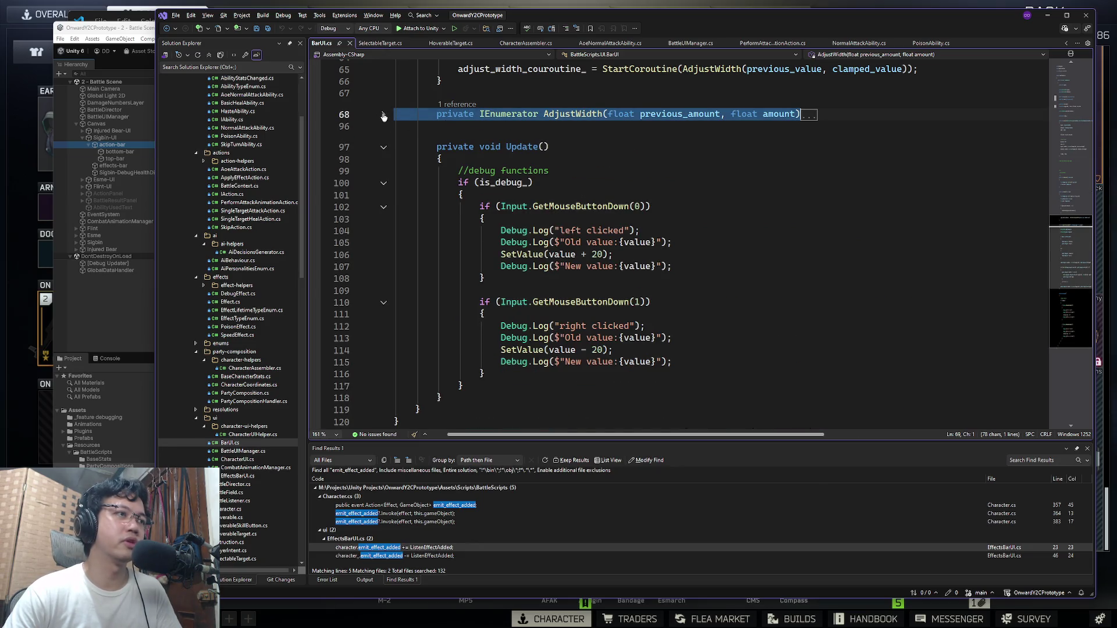
scroll(385, 151, "up", 10)
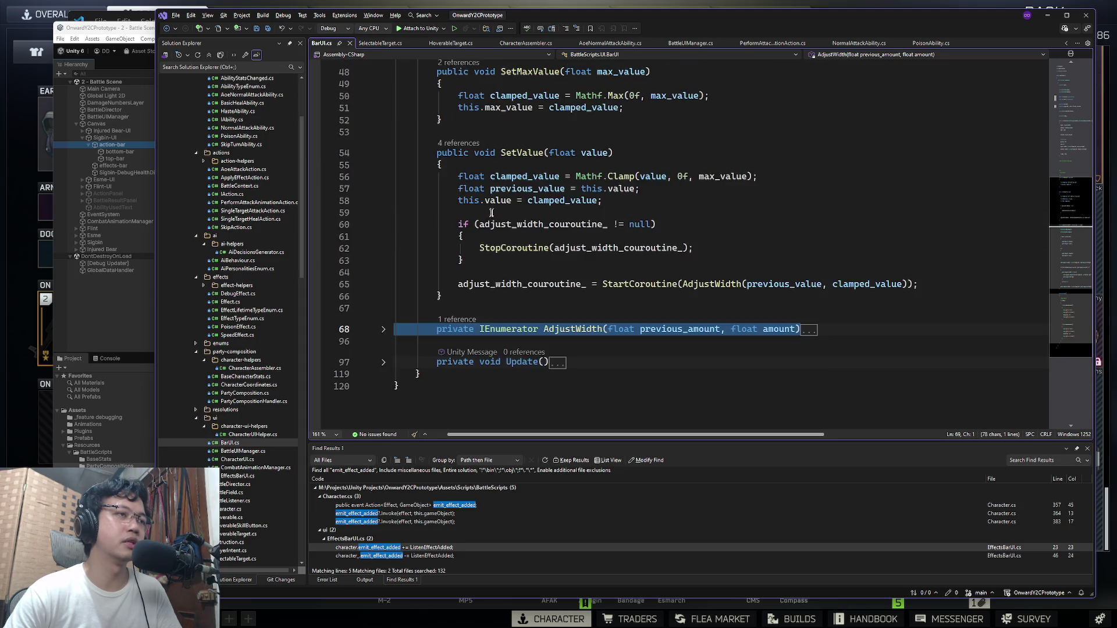
left_click(384, 332)
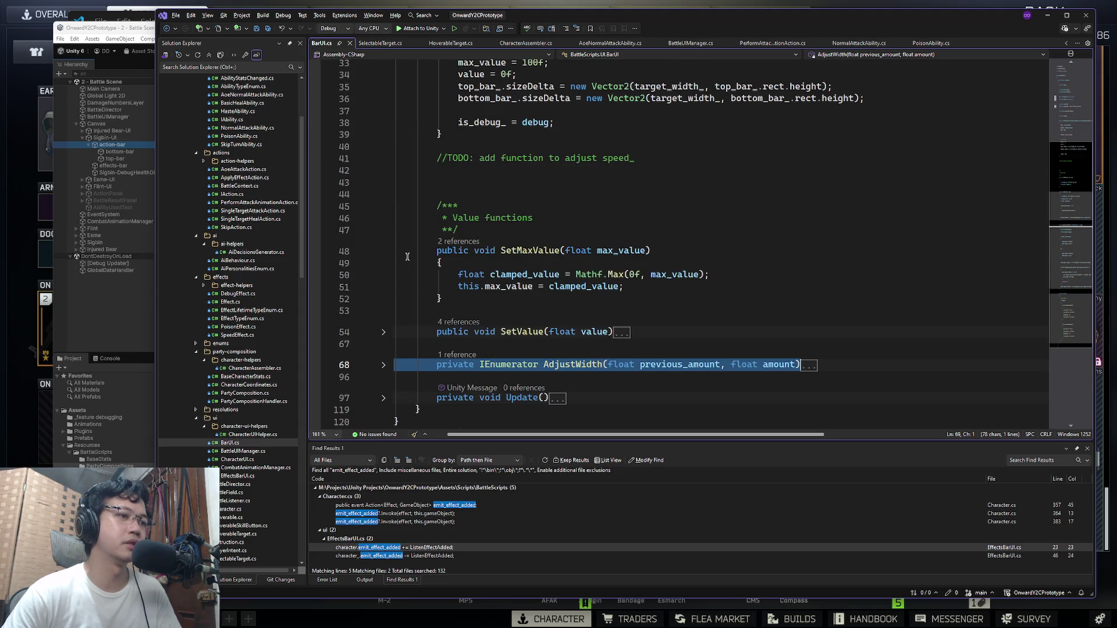
left_click(384, 253)
Step: Re-expand SetValue and select its signature line to view the method's details
scroll(384, 254, "up", 10)
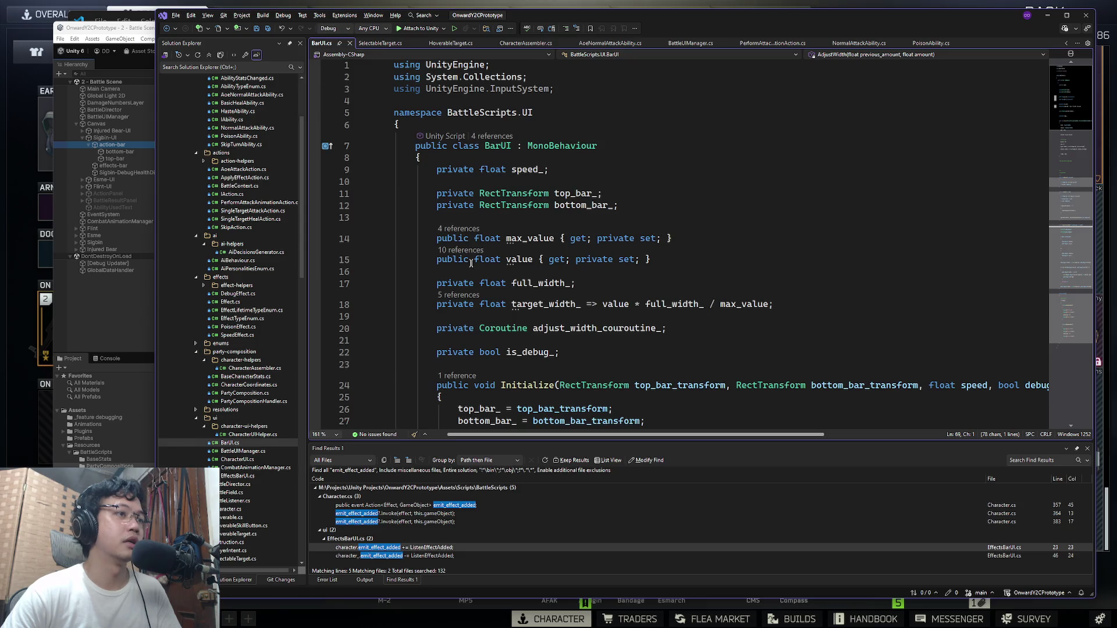
scroll(519, 238, "down", 13)
left_click(526, 176)
key("ctrl+m")
key("ctrl+m")
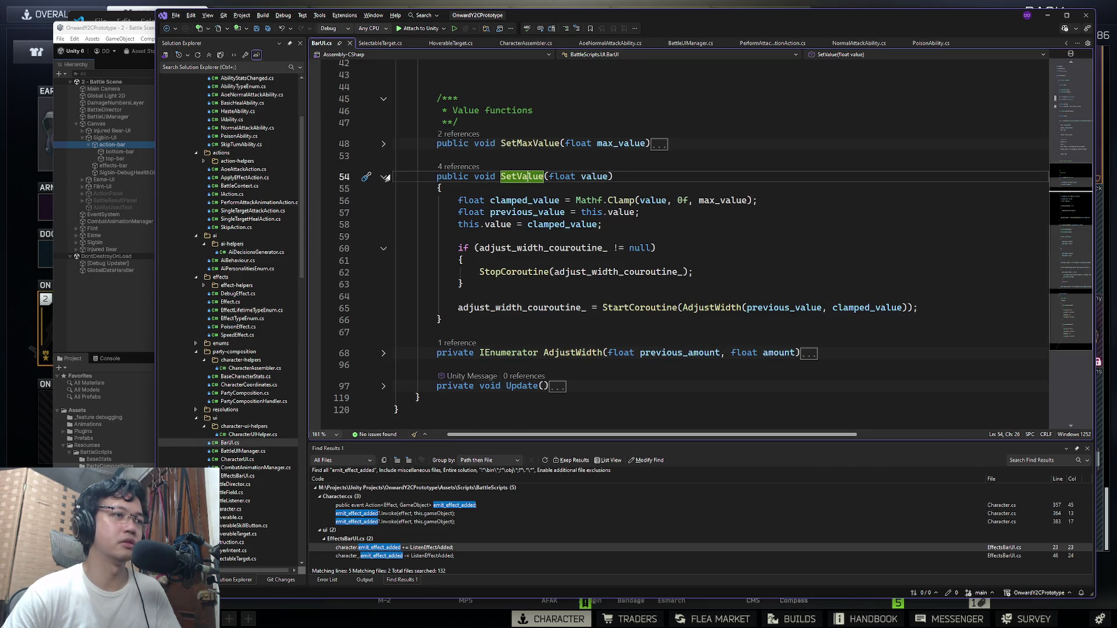
key("End")
key("shift+Home")
key("shift+Home")
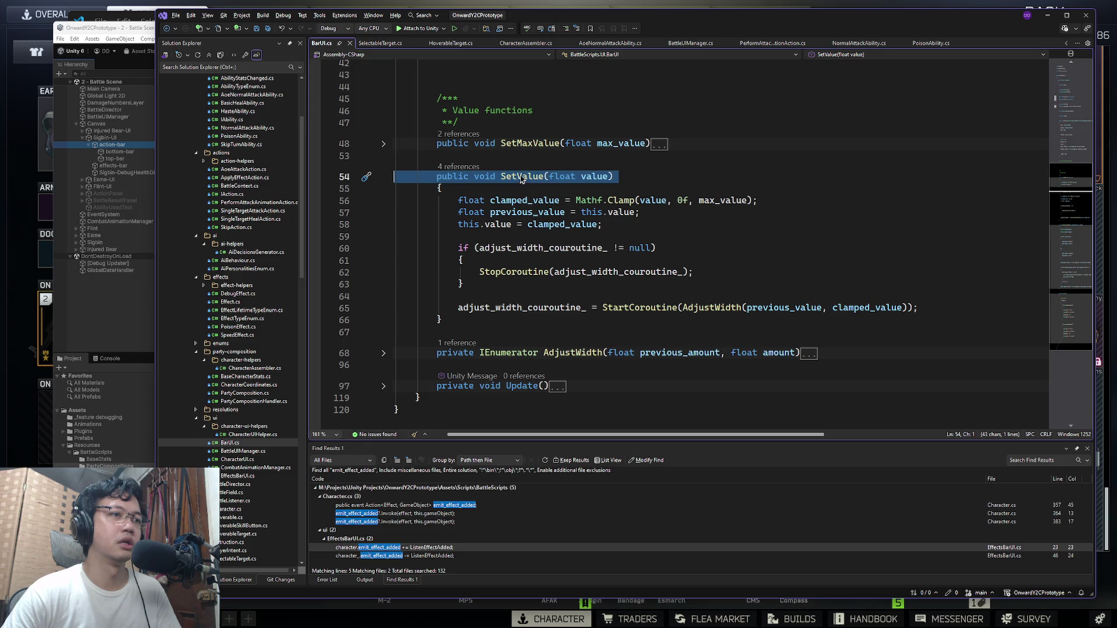
left_click(523, 175)
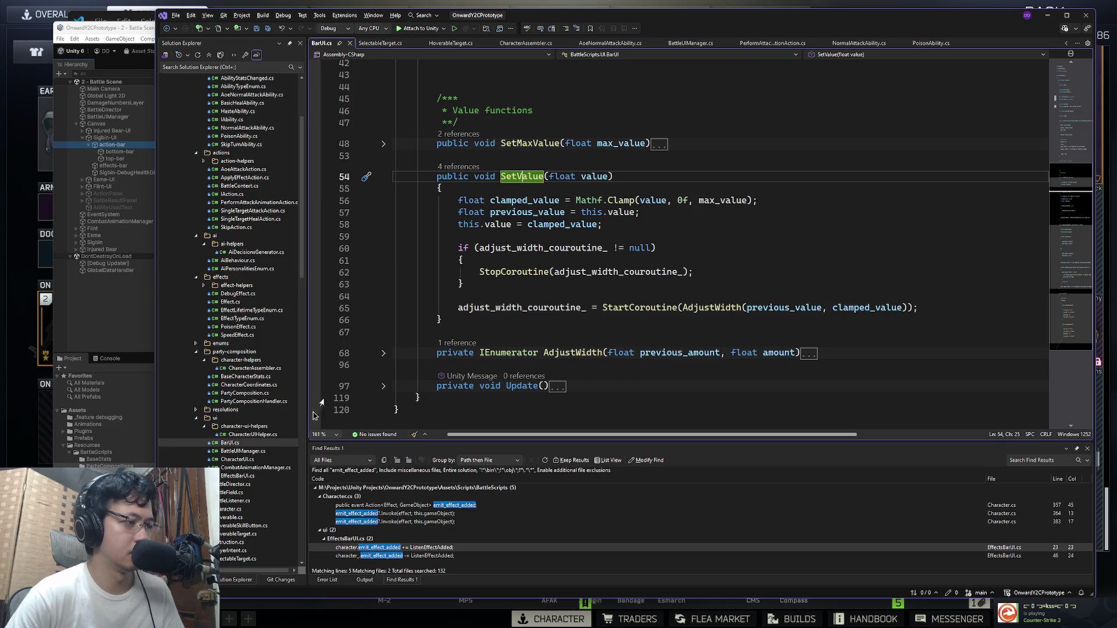
Step: Open EffectsBarUI.cs and compare it with BarUI.cs, briefly searching for 'ef'
double_click(238, 476)
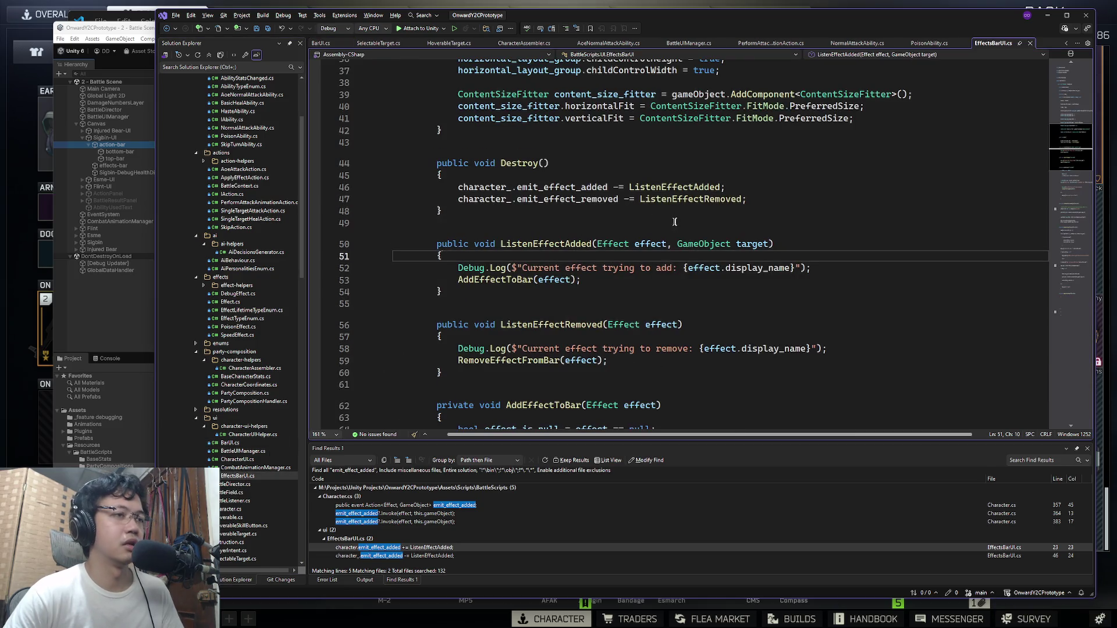
scroll(419, 175, "up", 7)
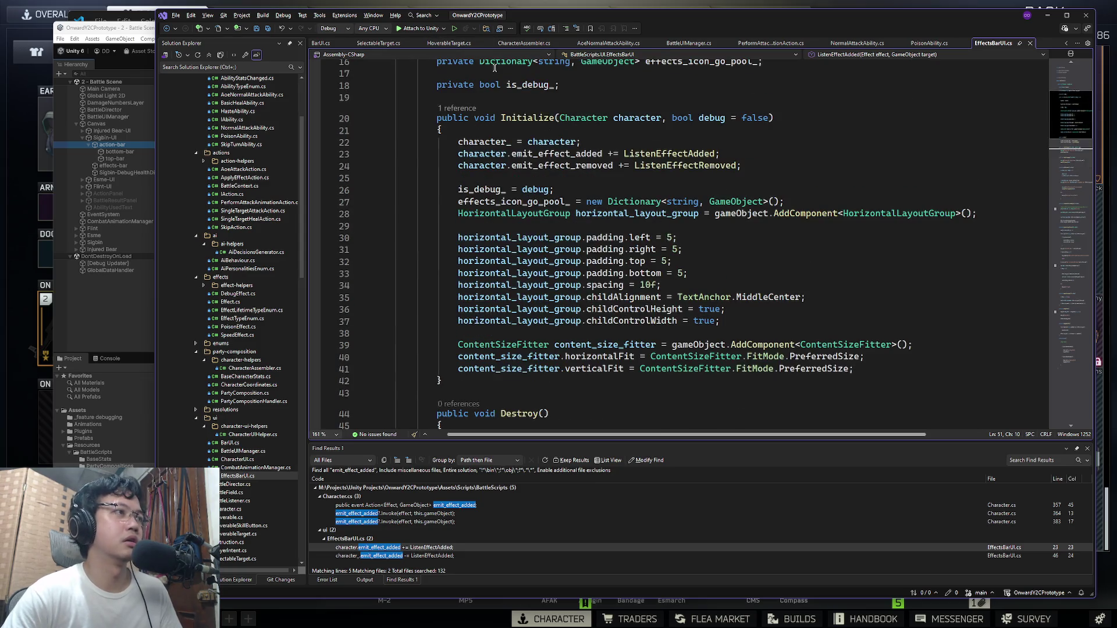
key("ctrl+Tab")
scroll(641, 186, "up", 7)
key("ctrl+f")
type("ef")
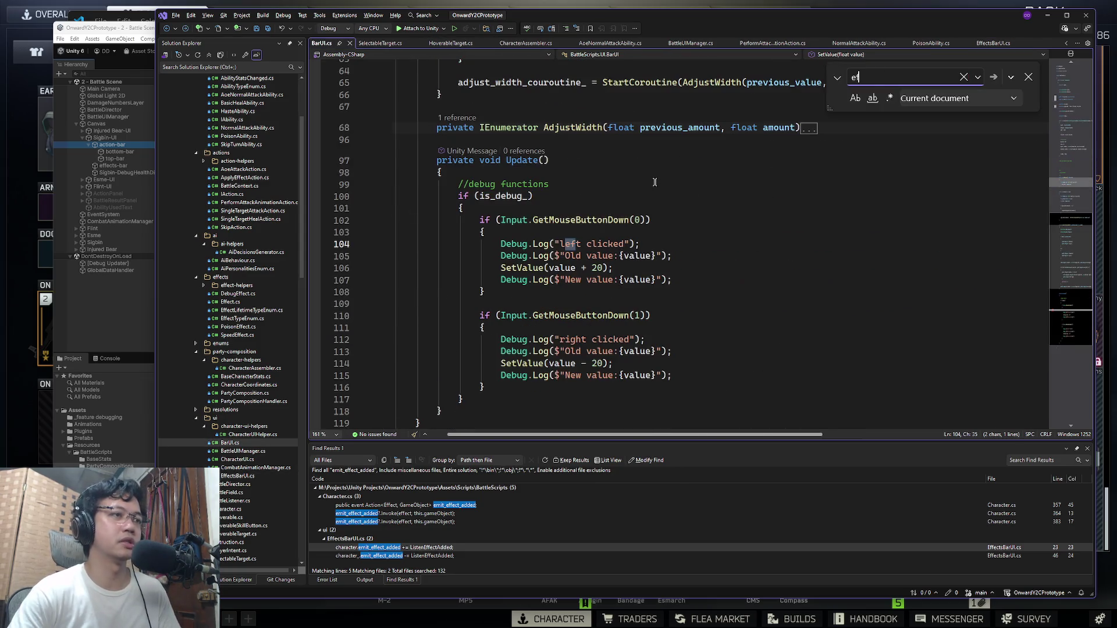
key("Escape")
left_click(995, 43)
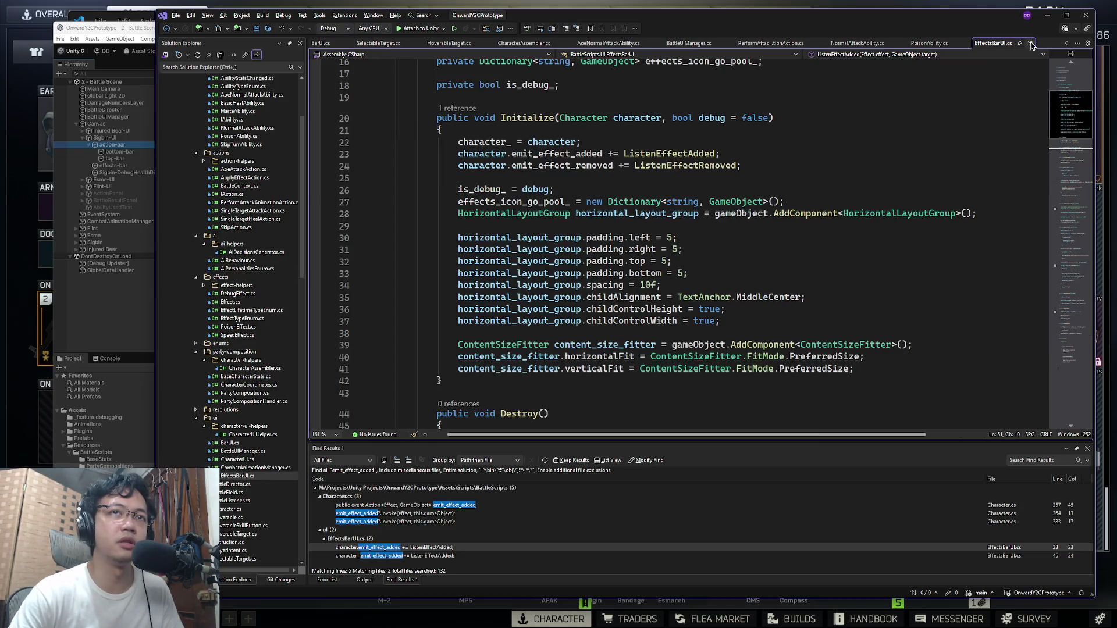
scroll(640, 233, "up", 5)
scroll(640, 233, "down", 6)
key("ctrl+Tab")
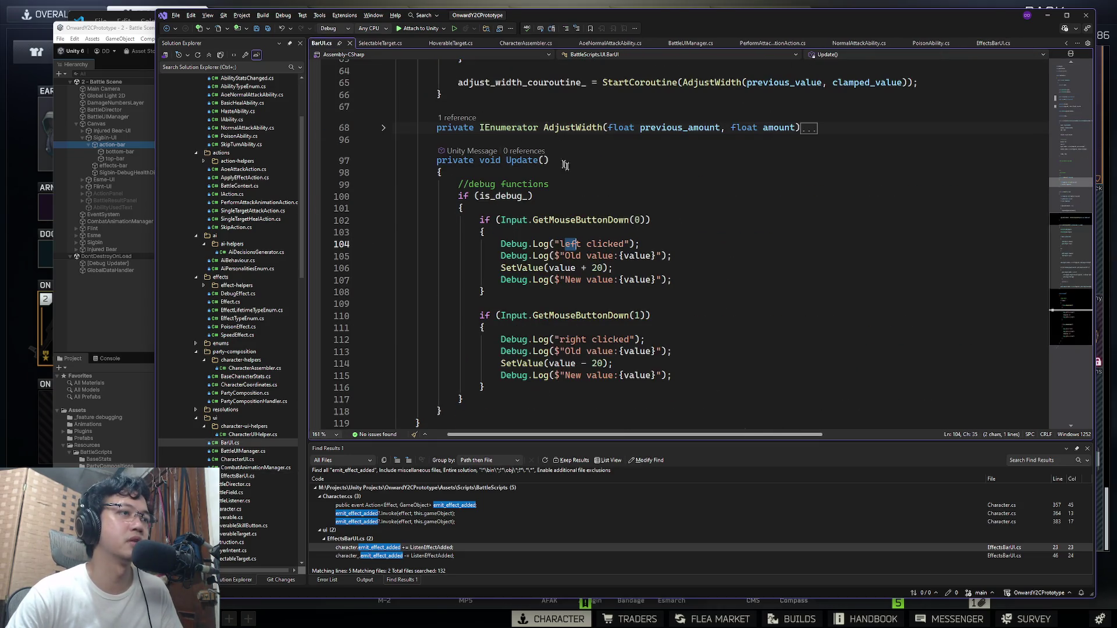
scroll(572, 187, "up", 3)
Step: Find where SetValue calls AdjustWidth, tracing the null check, StopCoroutine and StartCoroutine with clamped_value
double_click(576, 235)
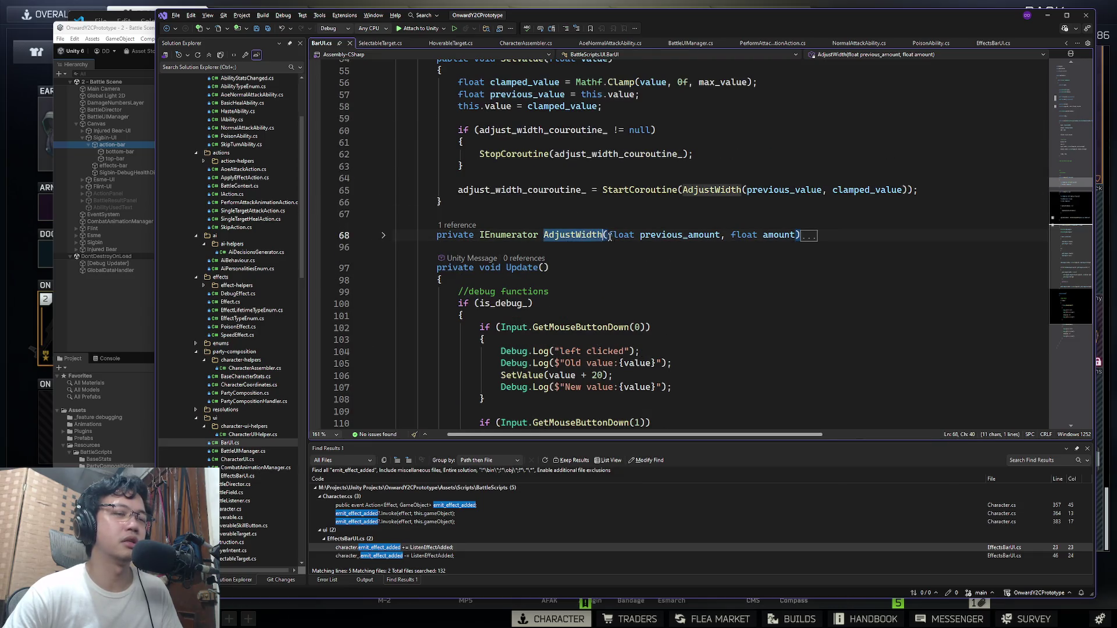
scroll(605, 232, "down", 4)
scroll(600, 227, "up", 7)
key("ctrl+f")
key("Return")
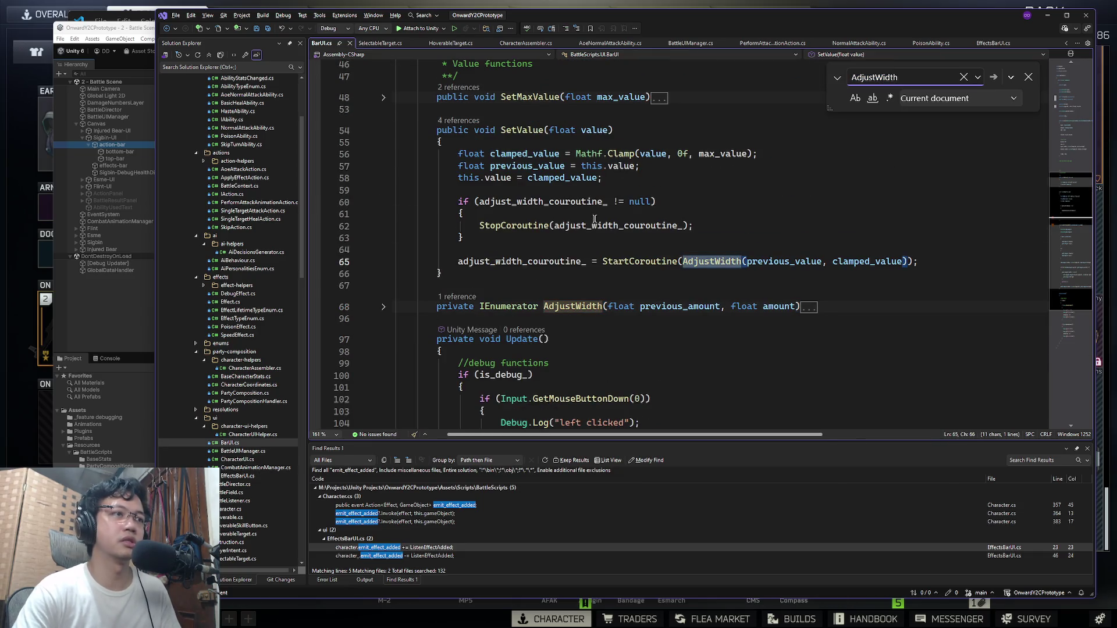
left_click(582, 129)
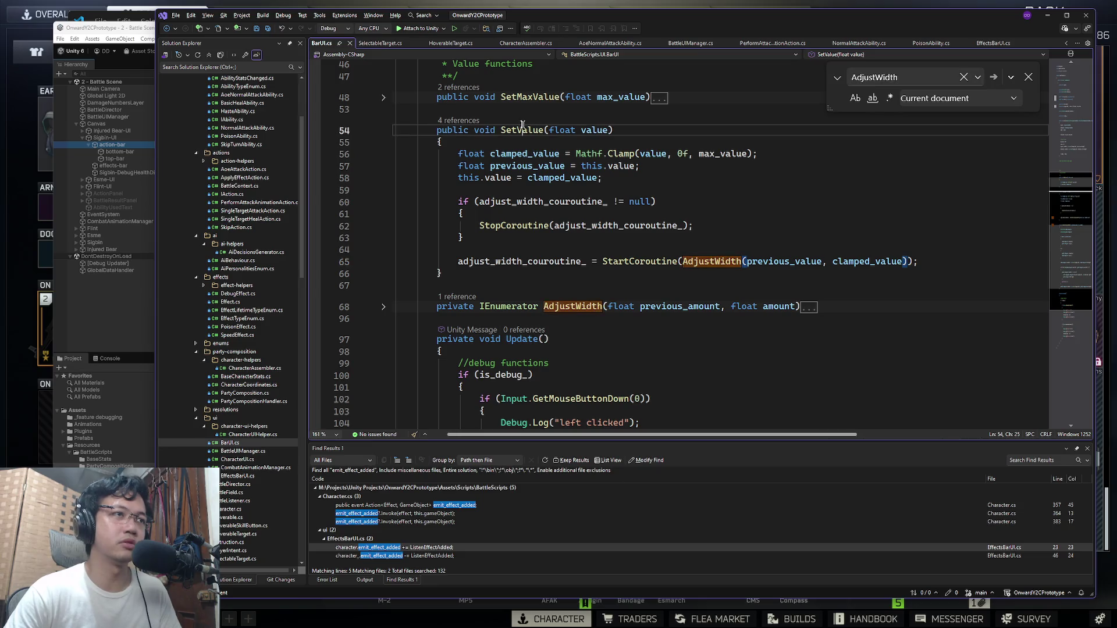
left_click(590, 130)
left_click(648, 138)
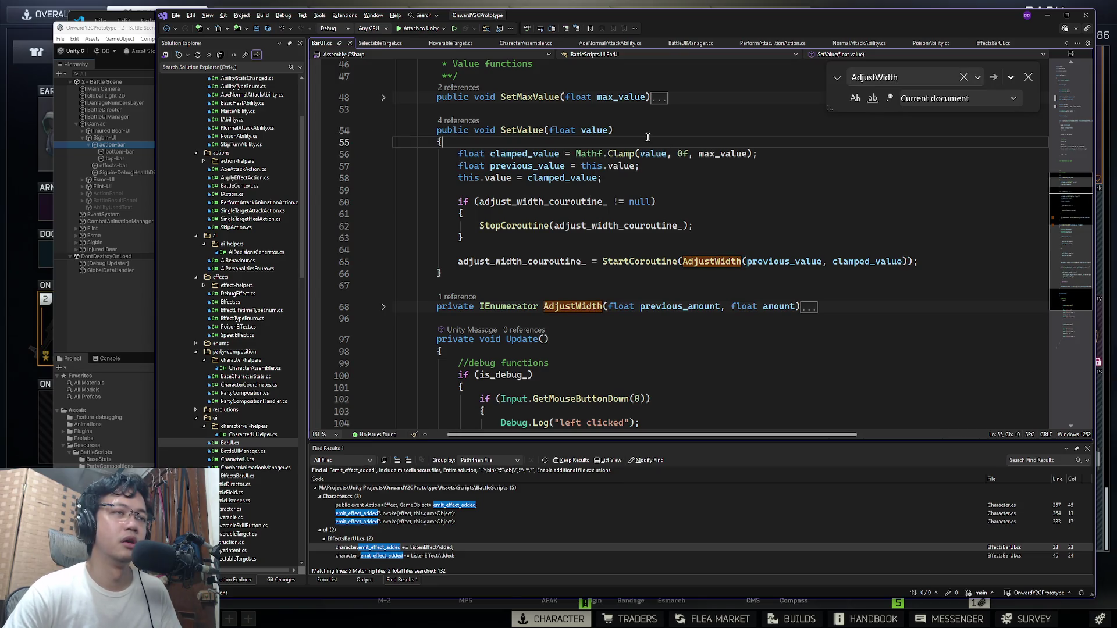
left_click(584, 129)
left_click(698, 201)
left_click(716, 224, "shift")
left_click(707, 225)
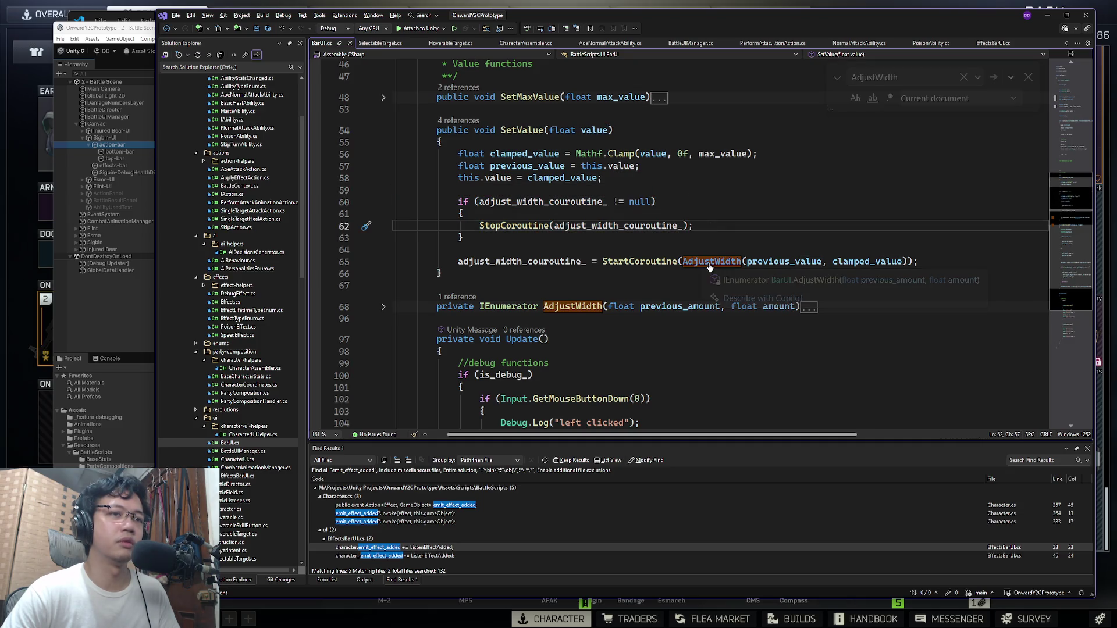
left_click(755, 263)
mouse_move(824, 263)
left_mouse_down()
mouse_move(918, 263)
mouse_move(746, 261)
left_mouse_up()
double_click(867, 261)
left_click(923, 262)
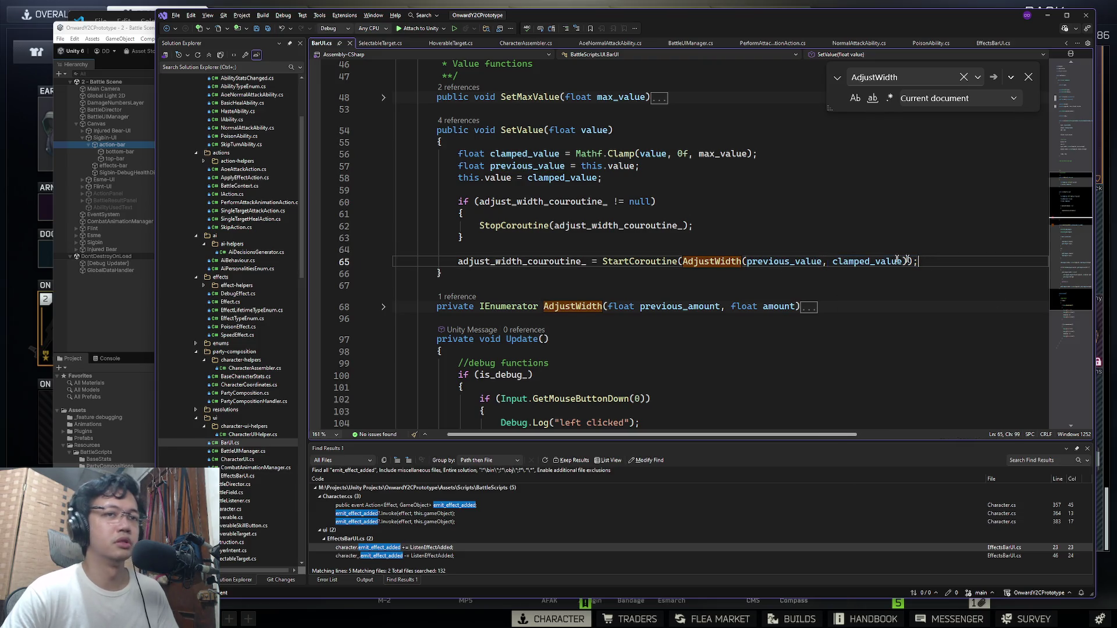
Step: Expand and read AdjustWidth, check its refactoring suggestions and SetValue's value uses, then return to Unity
left_click(384, 306)
scroll(442, 233, "down", 6)
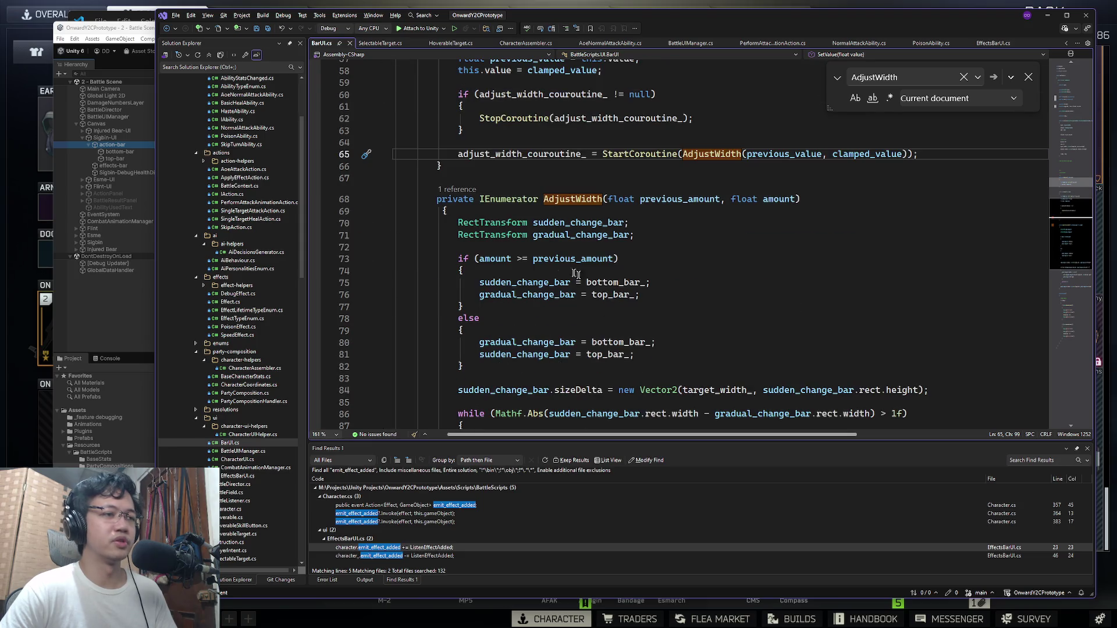
mouse_move(451, 115)
left_mouse_down()
mouse_move(717, 306)
mouse_move(669, 195)
mouse_move(445, 303)
left_mouse_up()
scroll(669, 194, "down", 3)
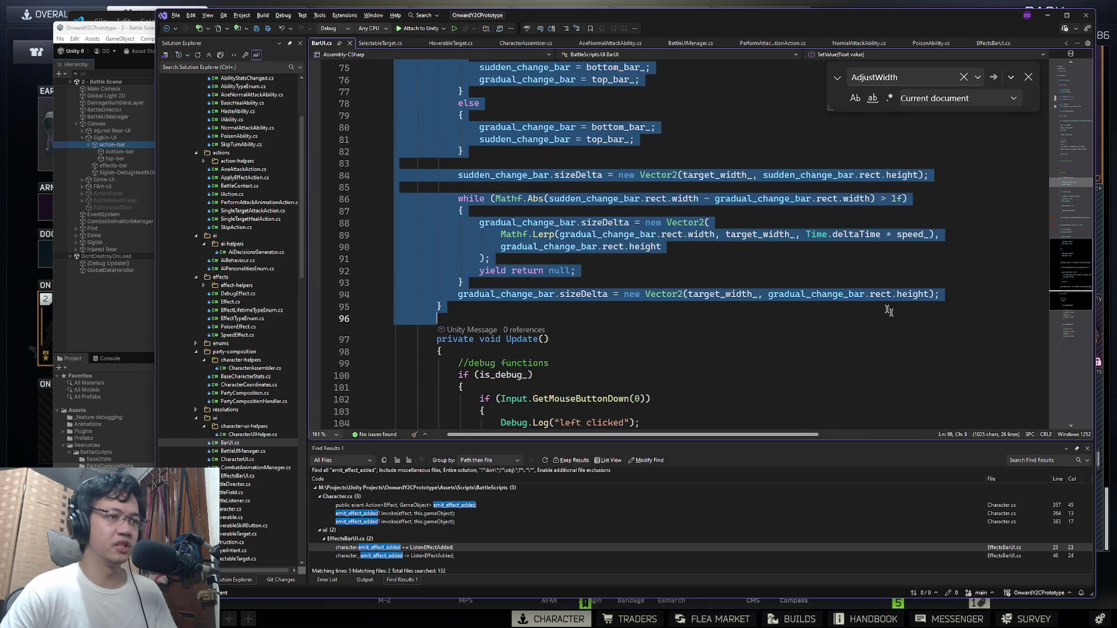
scroll(465, 305, "up", 9)
left_click(478, 306)
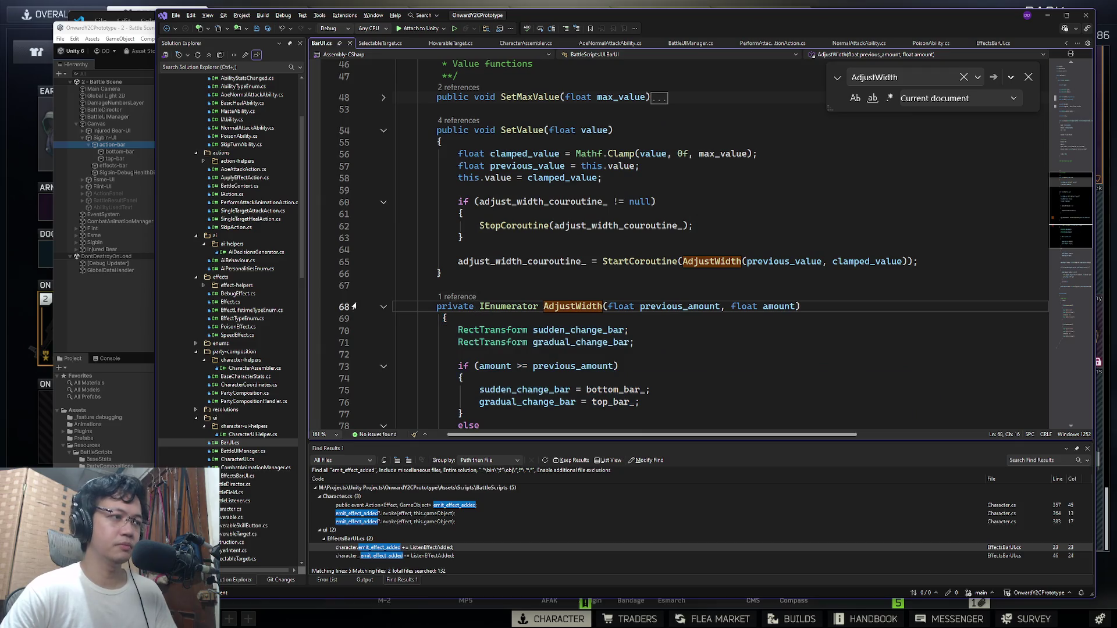
key("ctrl+period")
mouse_move(511, 130)
left_mouse_down()
mouse_move(547, 152)
mouse_move(559, 97)
mouse_move(547, 135)
left_mouse_up()
left_click(535, 131)
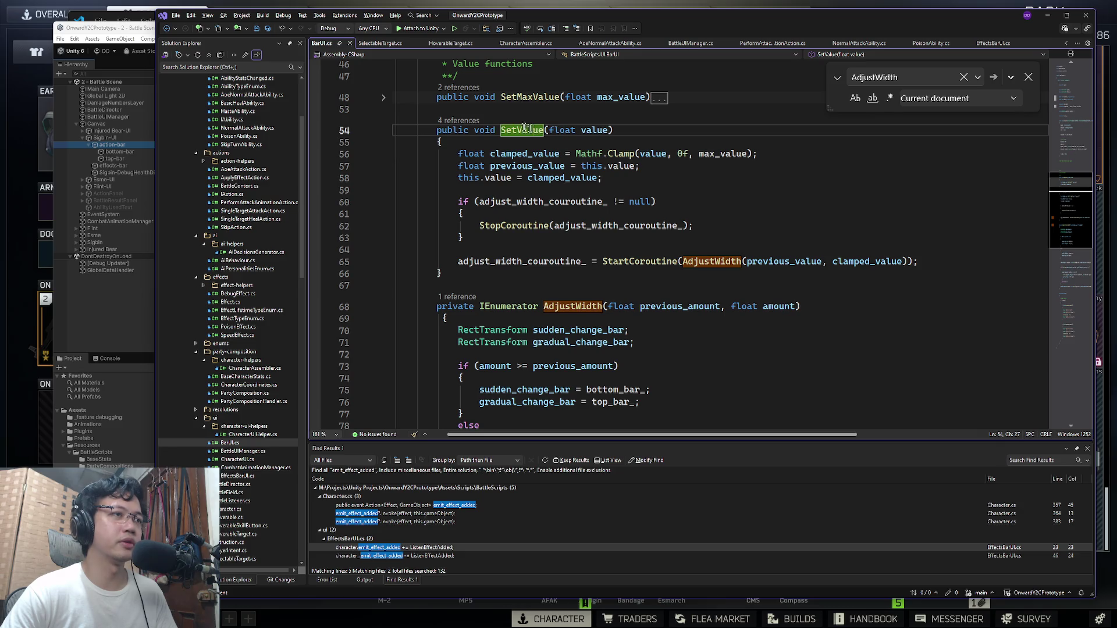
left_click(594, 131)
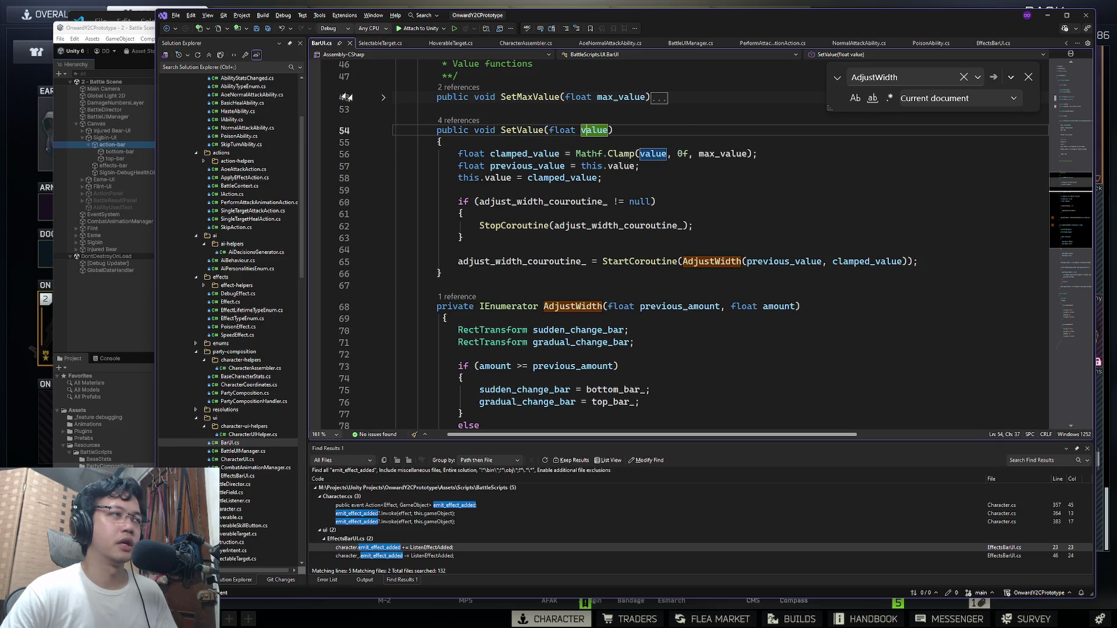
left_click(119, 29)
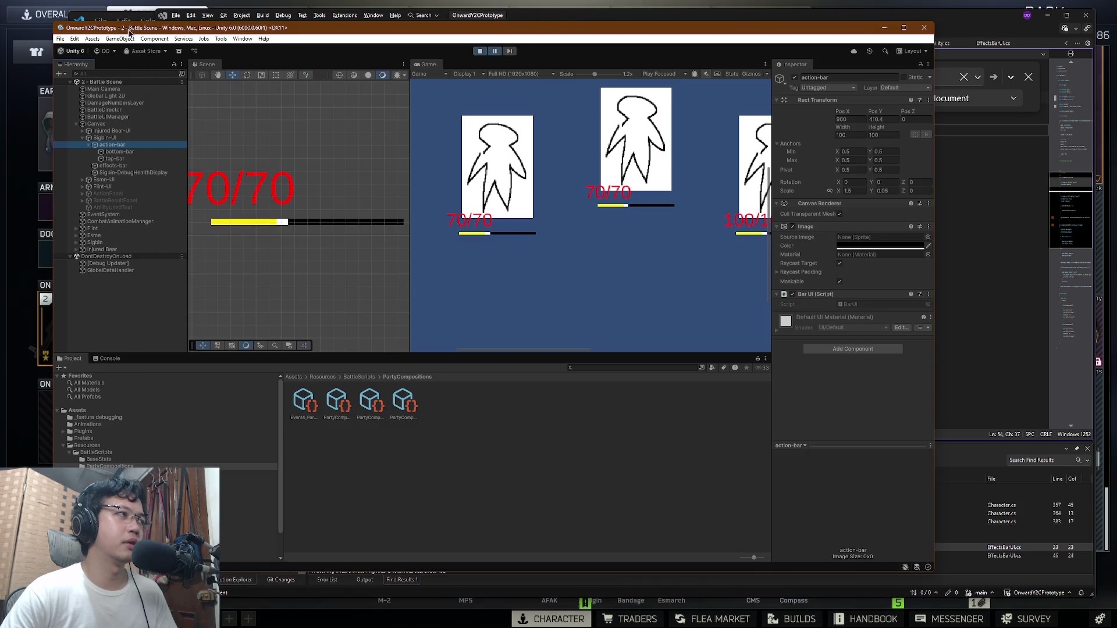
Step: Resume and re-pause the battle so the action bars fill, then select the top-bar layer
left_click(493, 51)
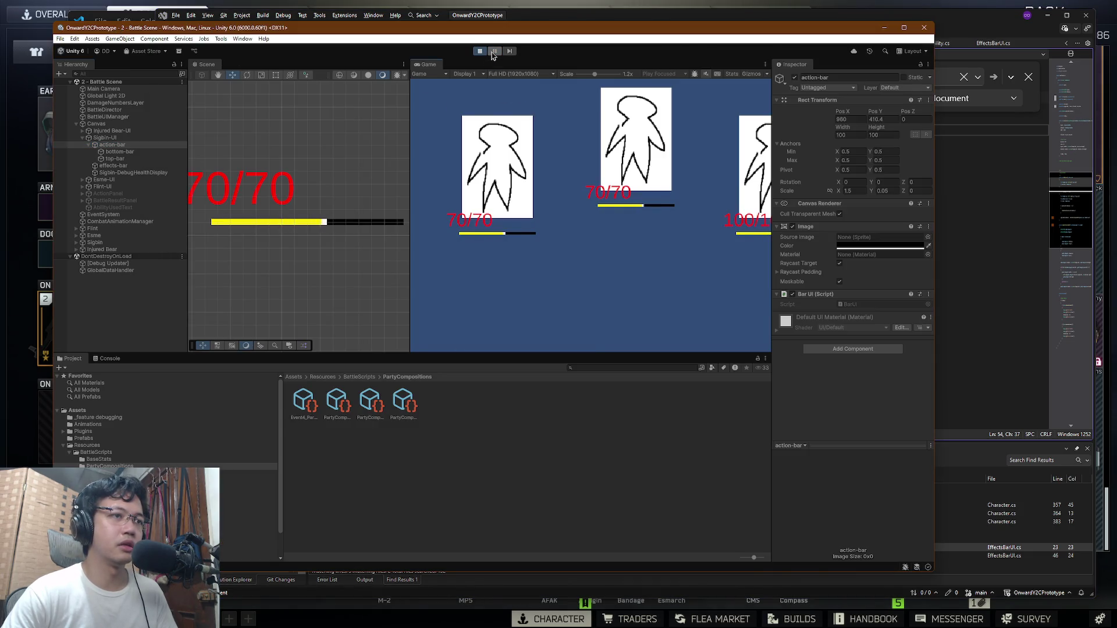
left_click(493, 52)
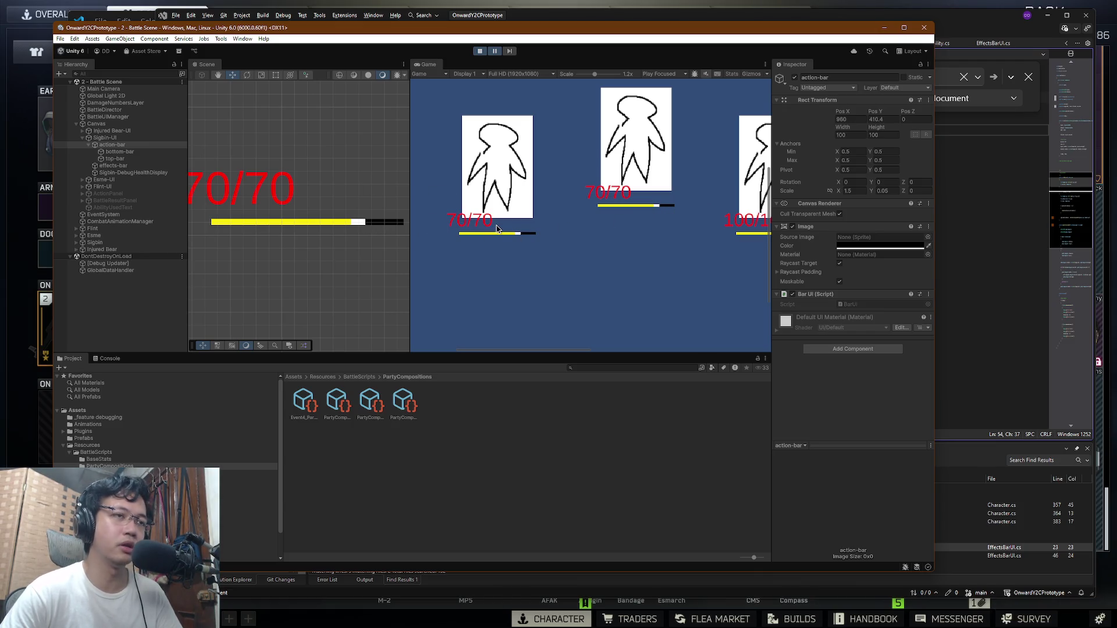
left_click(114, 159)
scroll(661, 260, "down", 5)
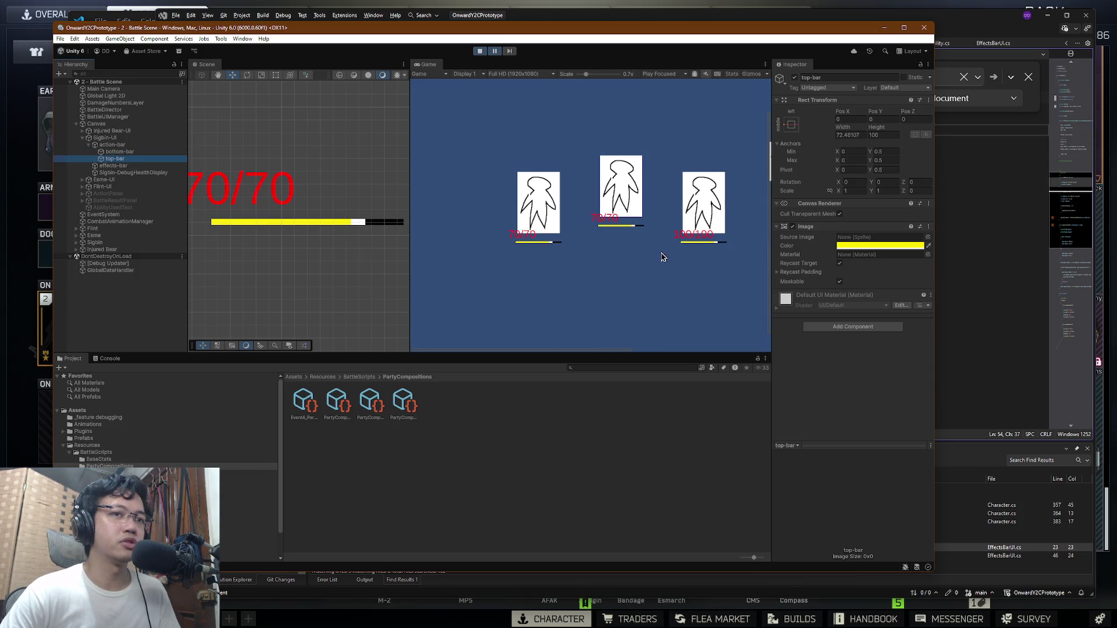
Step: Change the top-bar Image colour from yellow to red (FF0704)
left_click(880, 249)
left_click(972, 313)
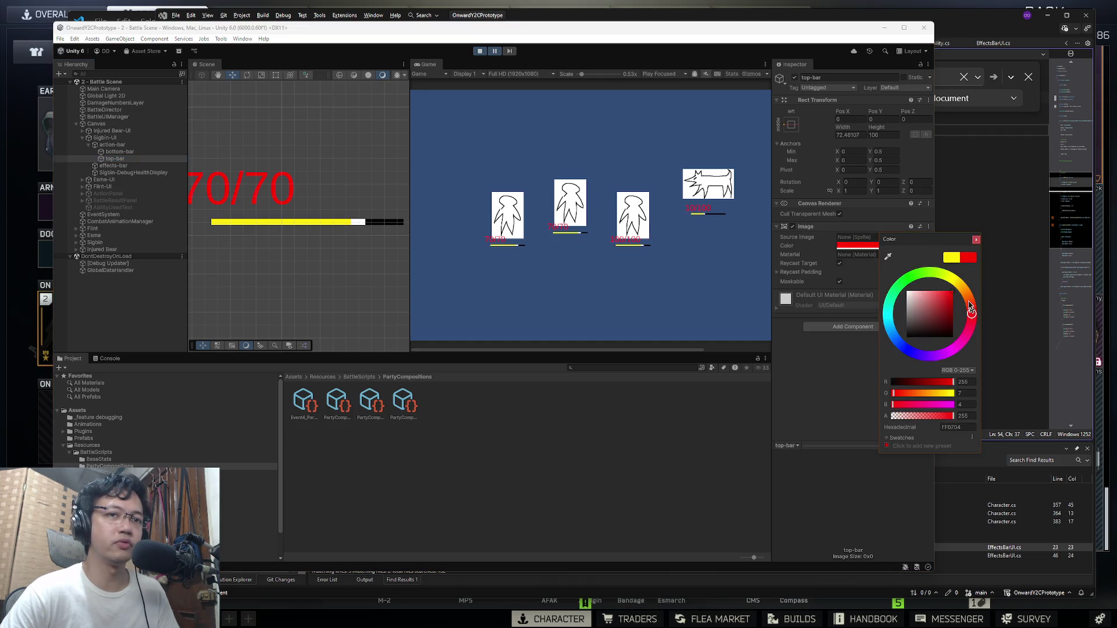
left_click(976, 240)
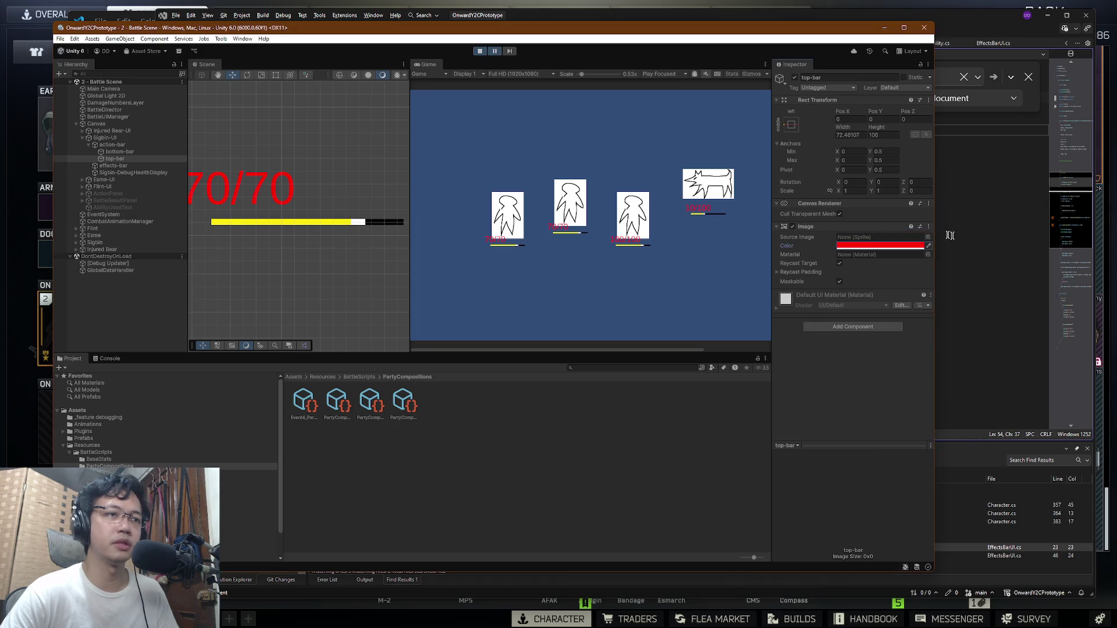
Step: Resume the battle and cast the Heal skill from the character's SKILLS list
left_click(494, 51)
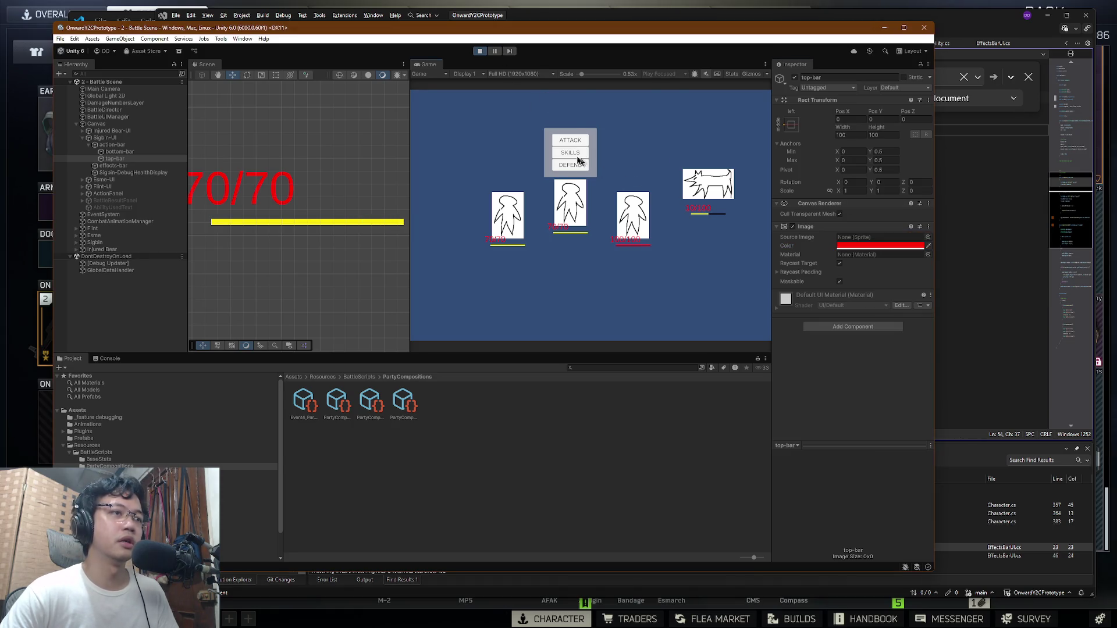
left_click(564, 155)
left_click(585, 168)
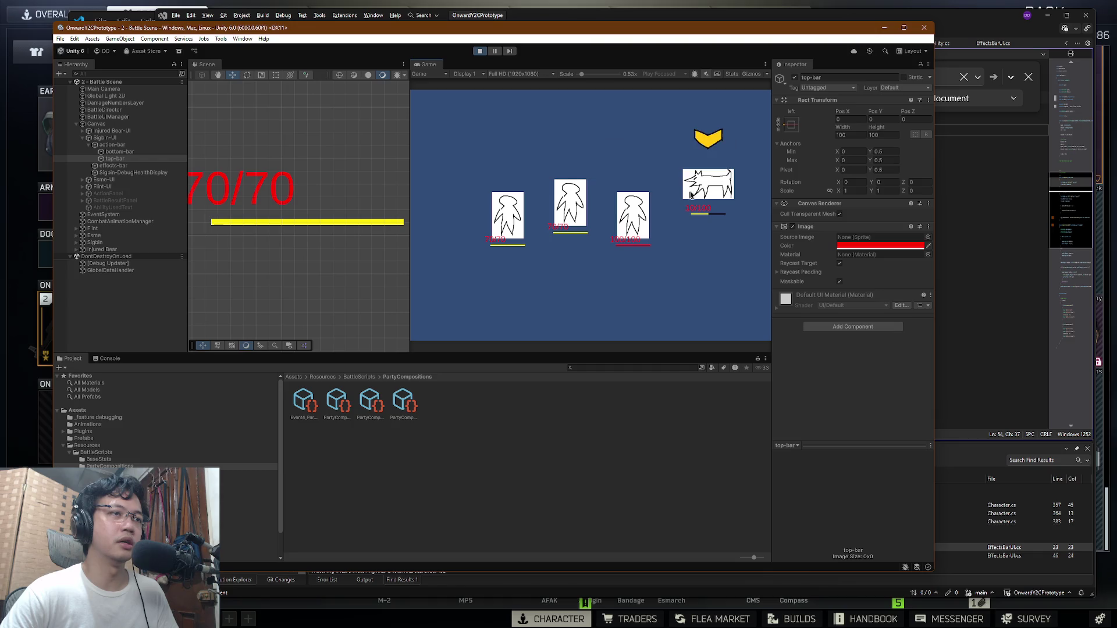
left_click(549, 171)
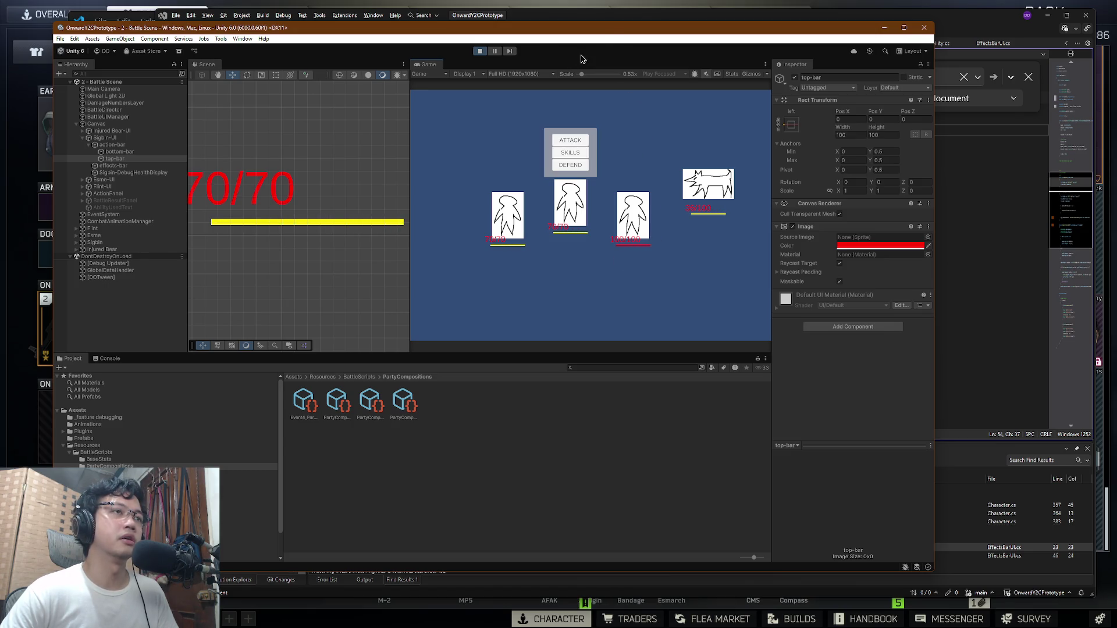
Step: Nudge the Unity window, check the Notion Kanban board, and return to Unity
mouse_move(610, 30)
left_mouse_down()
mouse_move(611, 71)
mouse_move(622, 52)
left_mouse_up()
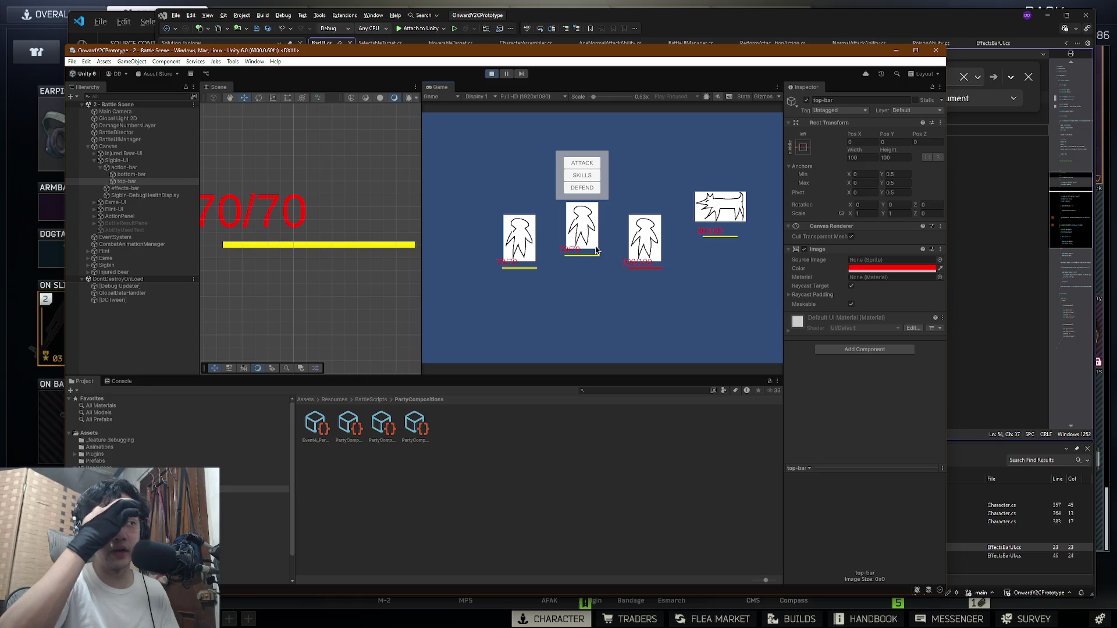
key("super+Tab")
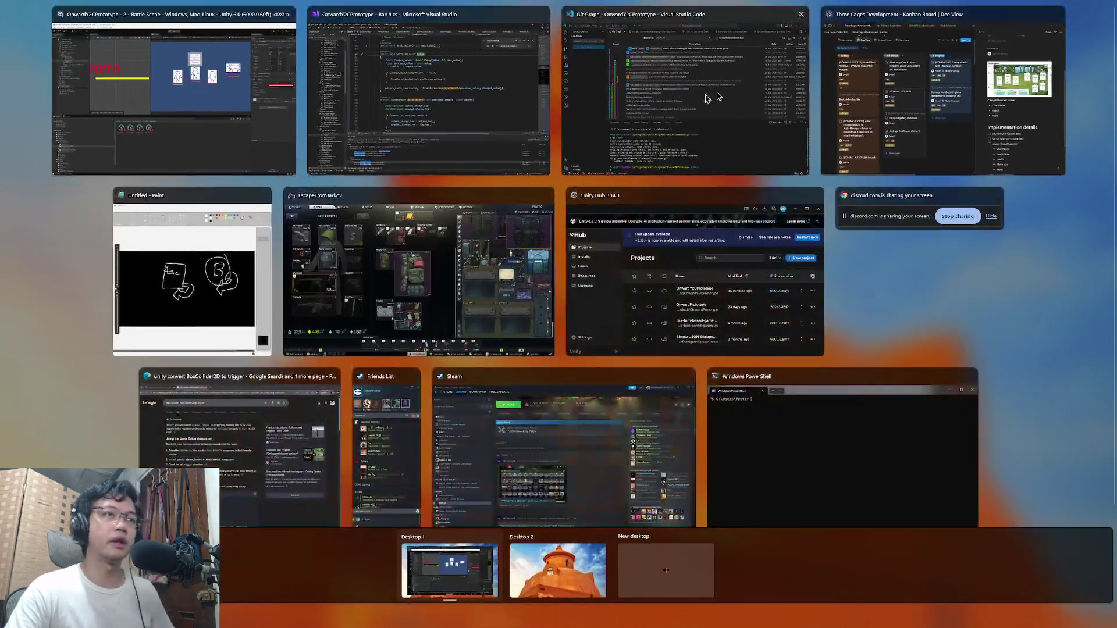
left_click(853, 96)
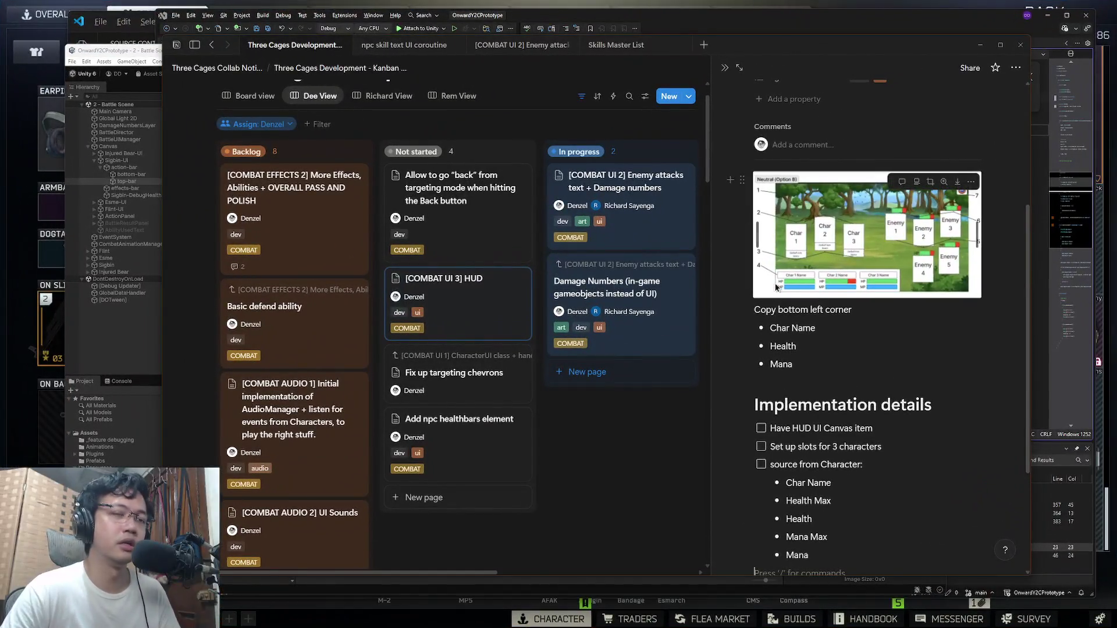
left_click(110, 50)
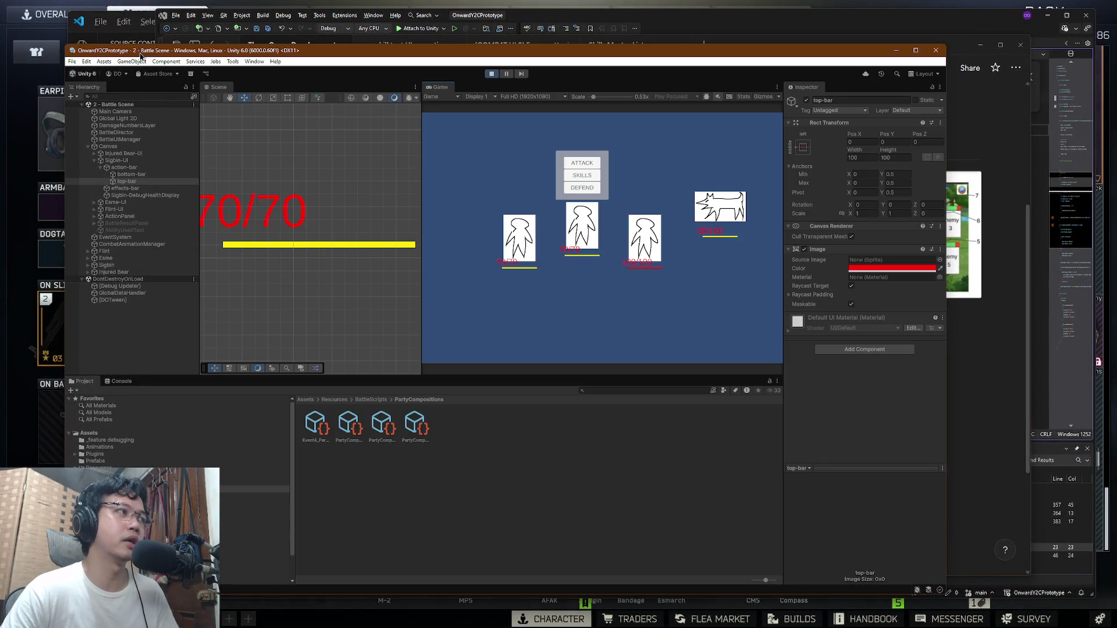
Step: Compare the action-bar, bottom-bar and top-bar objects, confirming top-bar is now red
left_click(129, 170)
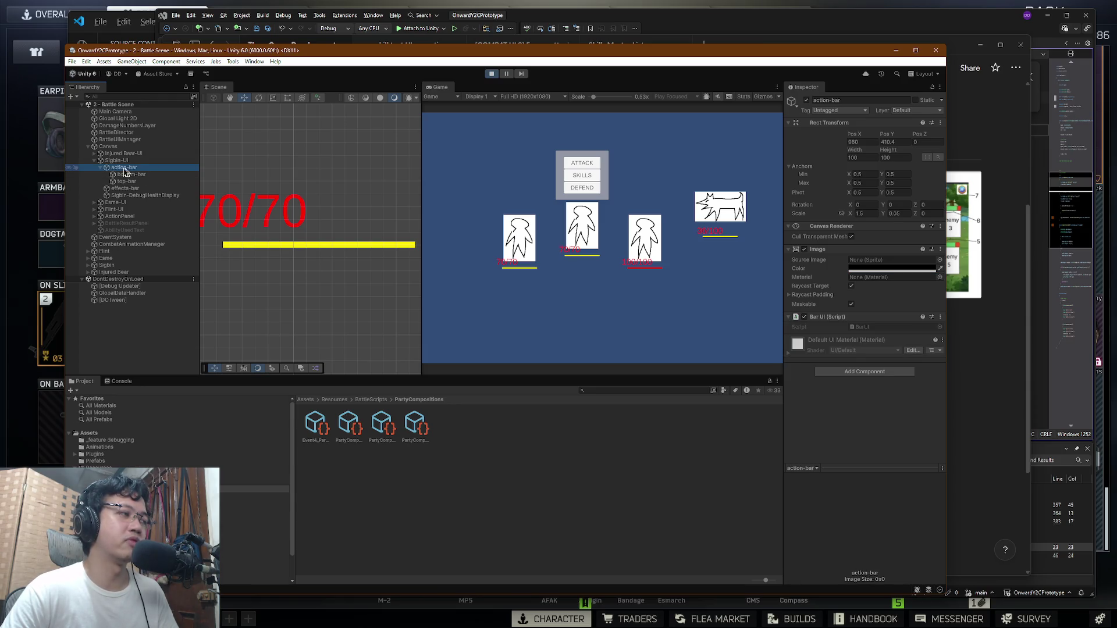
left_click(134, 175)
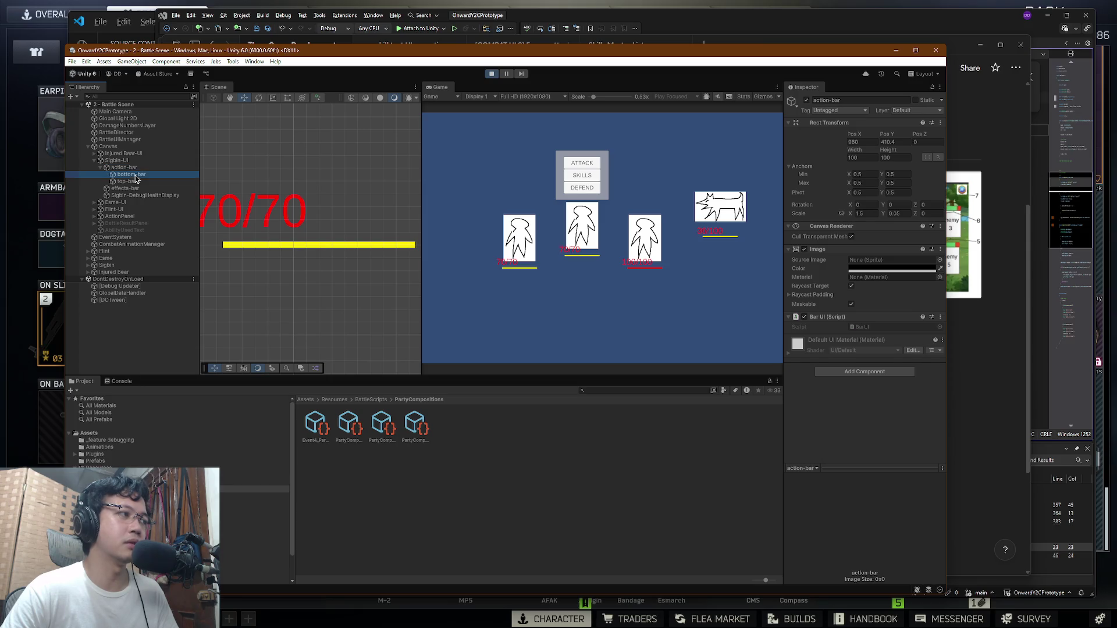
left_click(138, 182)
left_click(141, 177)
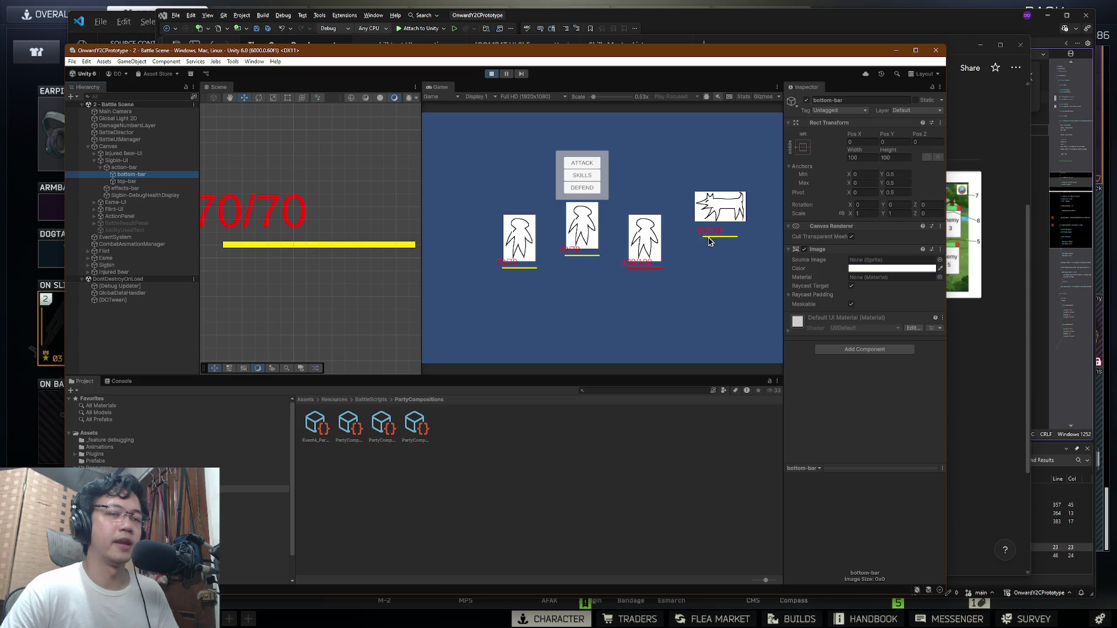
left_click(131, 181)
left_click(132, 174)
left_click(133, 181)
Step: Stop the play test to return to the Exploration Scene and bring up the Notion board
left_click(133, 169)
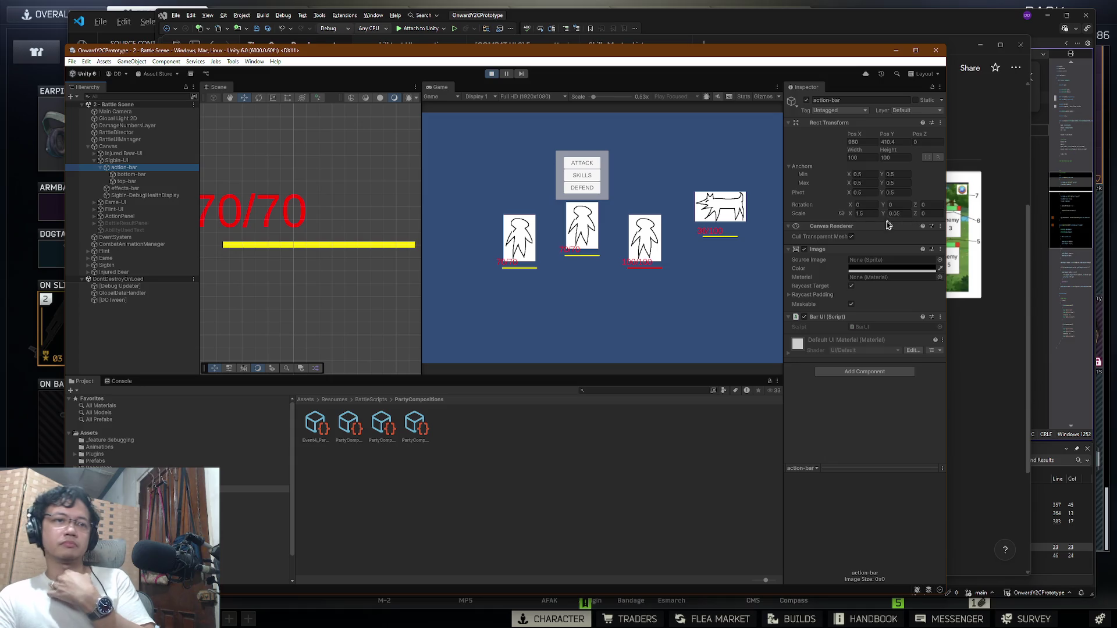
left_click(492, 73)
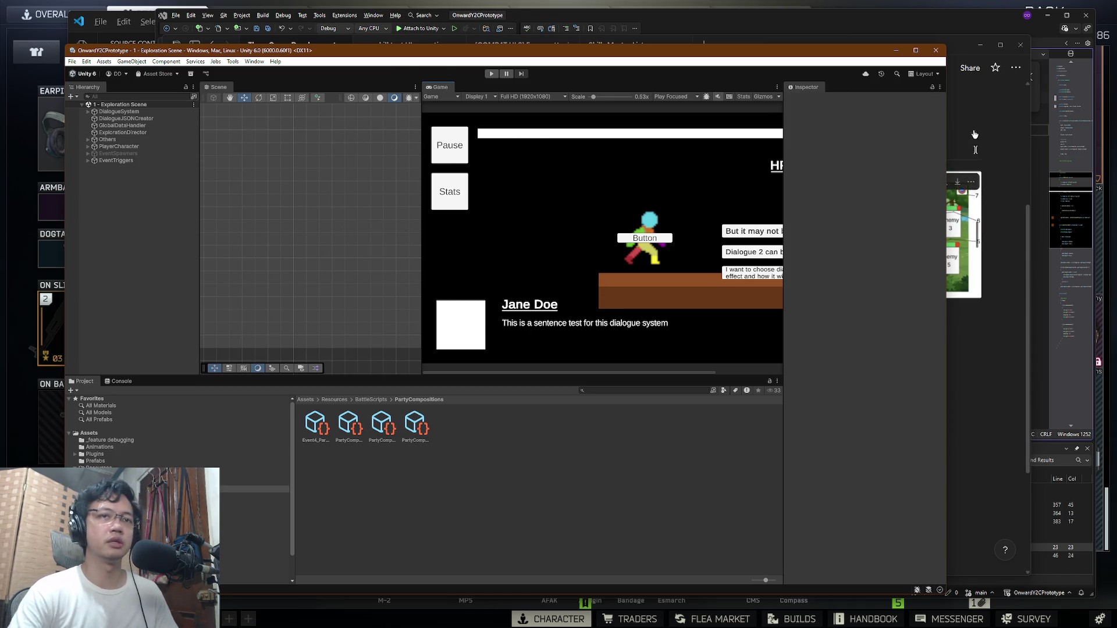
left_click(955, 41)
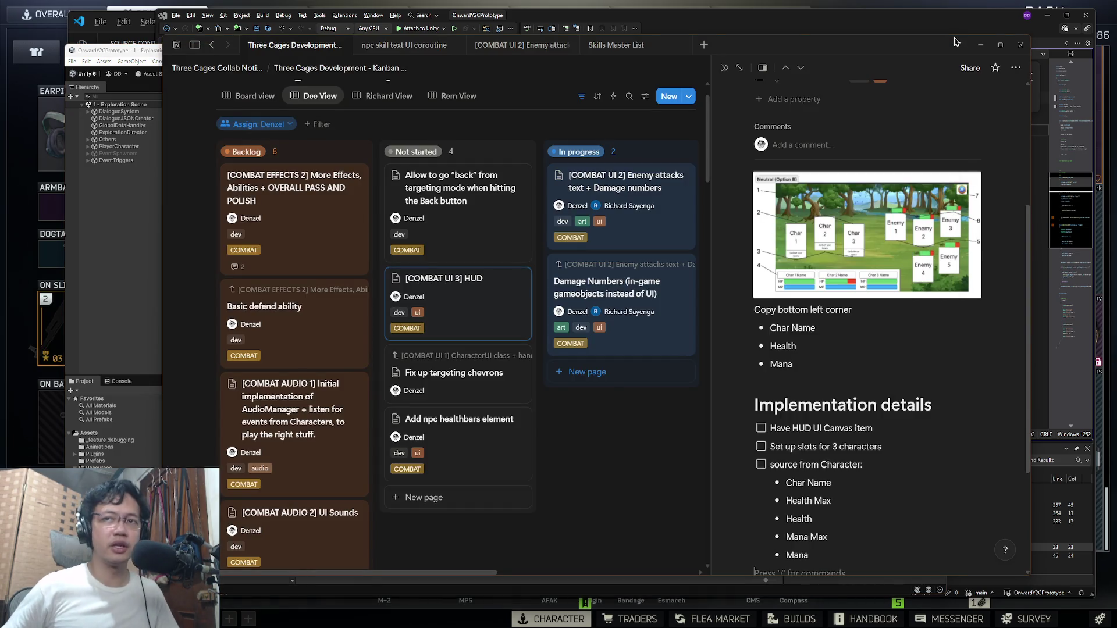
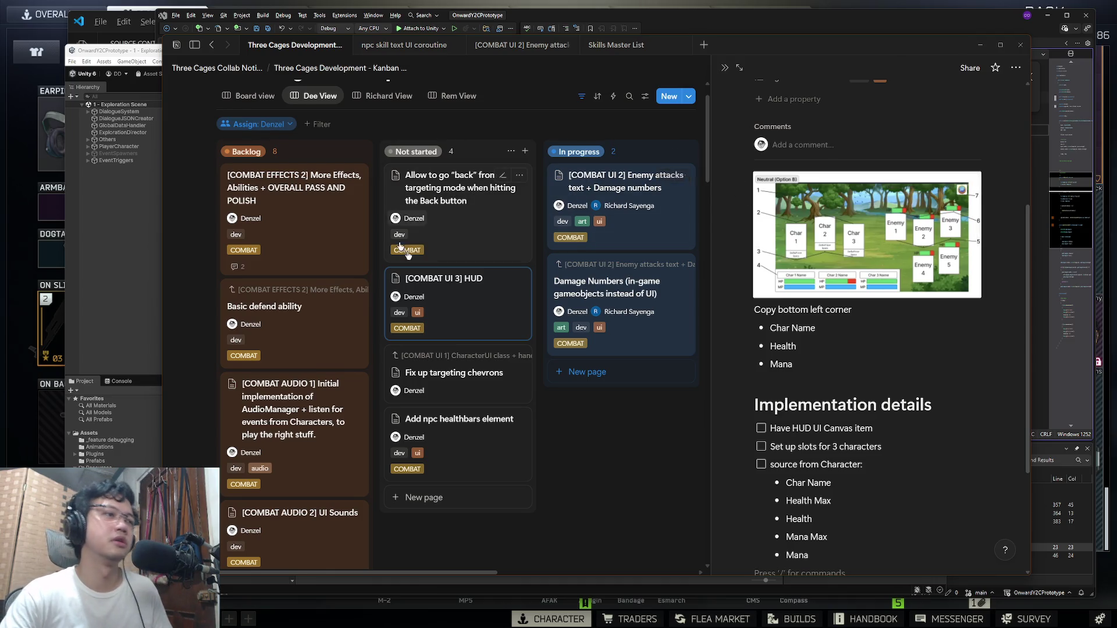
Step: Close the open task panel and reopen the [COMBAT UI 3] HUD task's details
left_click(599, 428)
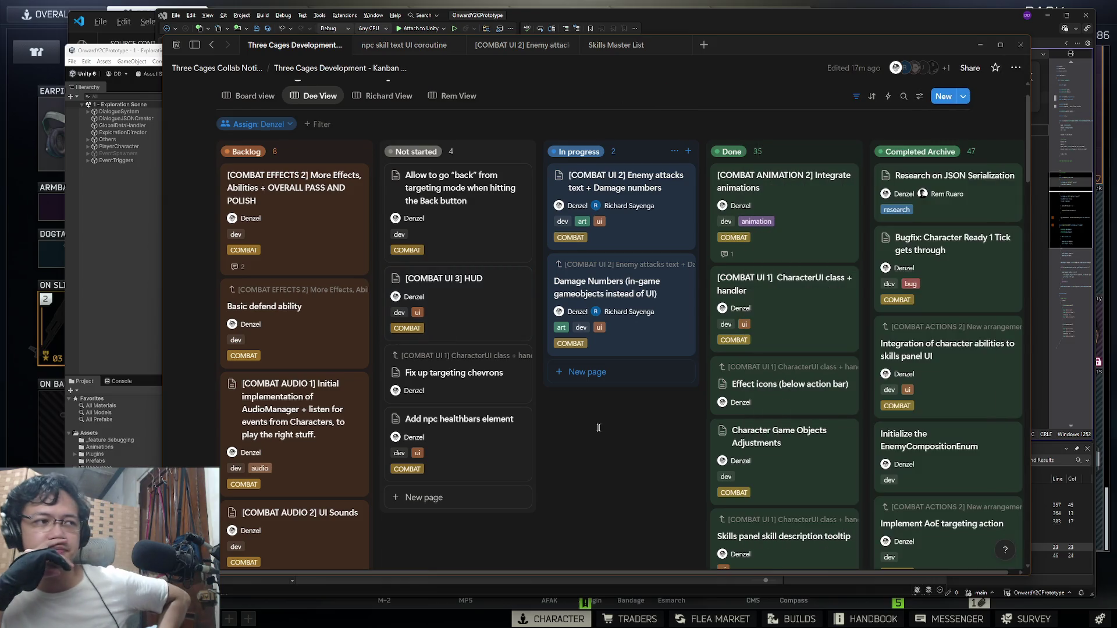
left_click(504, 331)
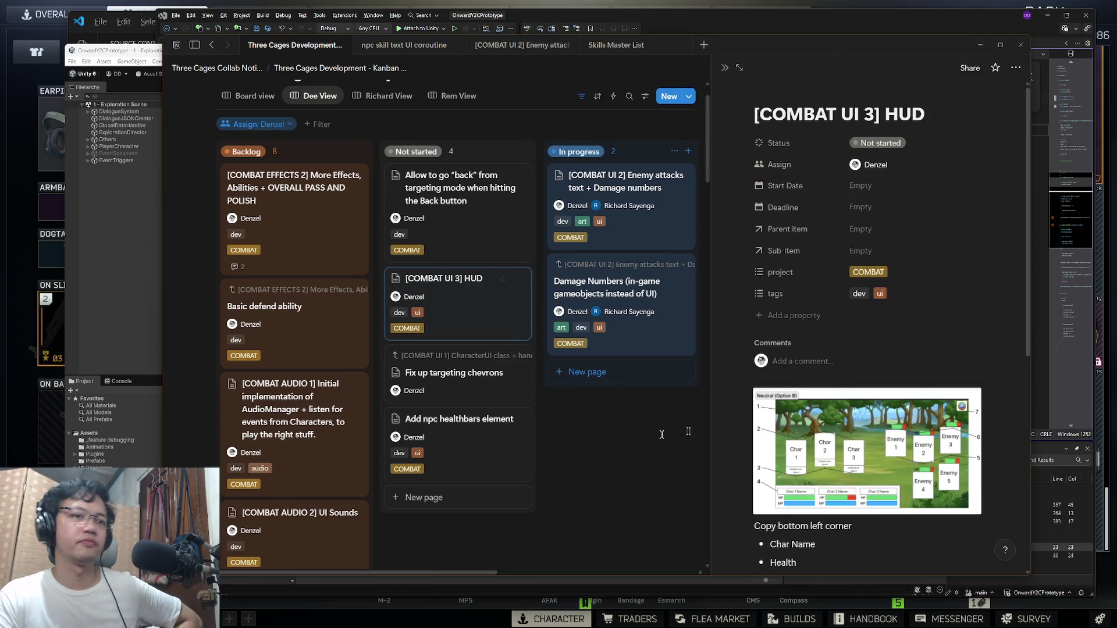
scroll(888, 390, "down", 5)
scroll(888, 390, "up", 5)
scroll(417, 180, "up", 1)
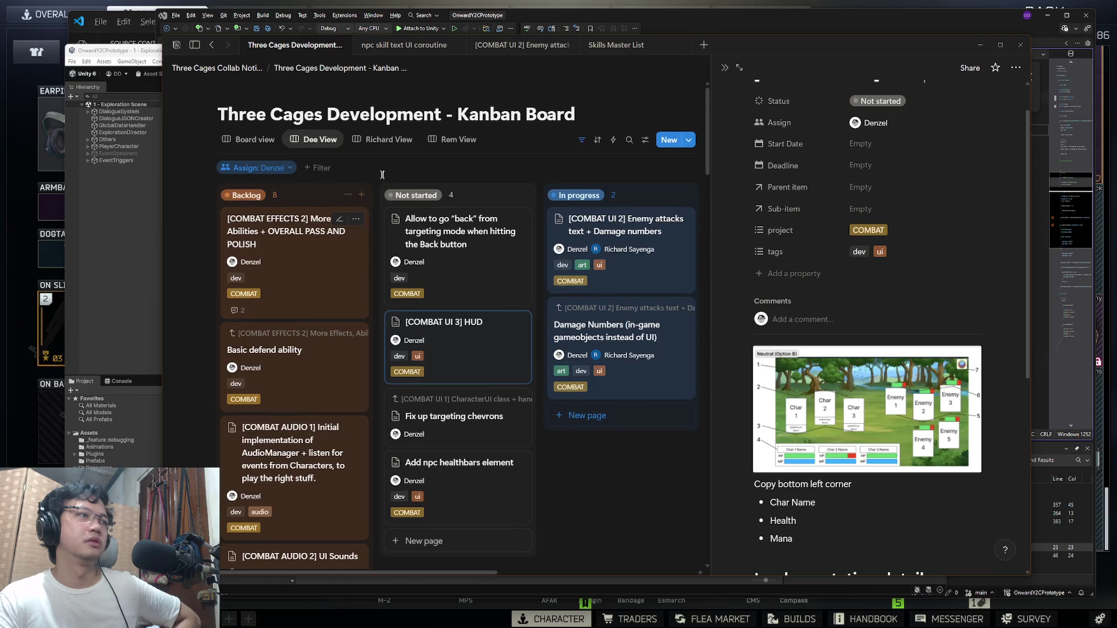
Step: Look over another teammate's board view, then switch back to the original Kanban view
left_click(389, 139)
scroll(507, 330, "down", 5)
scroll(506, 330, "up", 5)
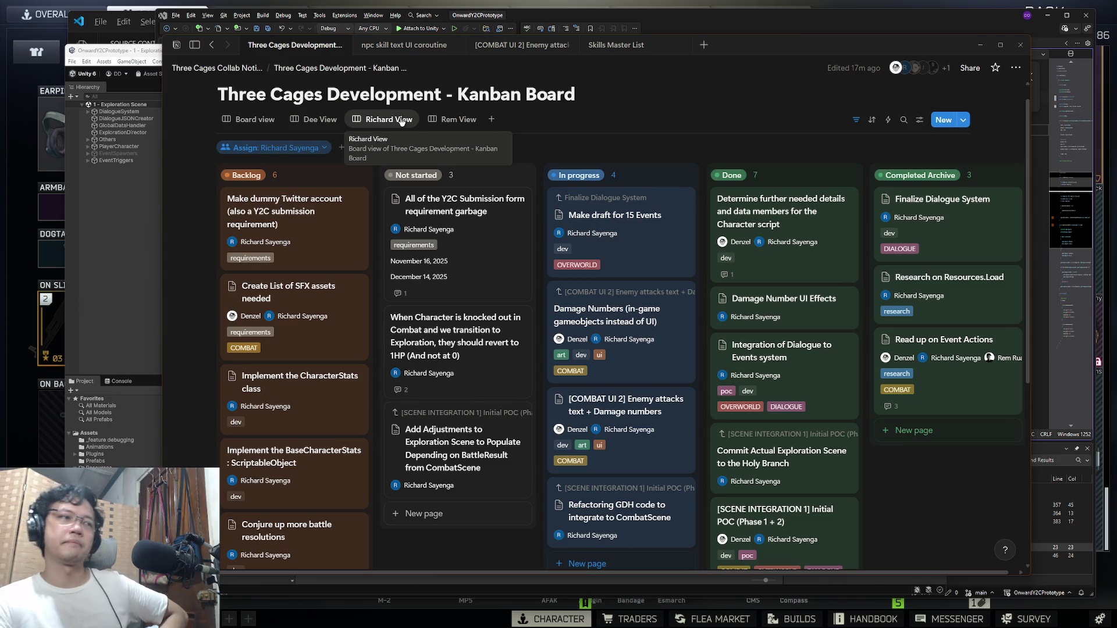
scroll(486, 238, "down", 1)
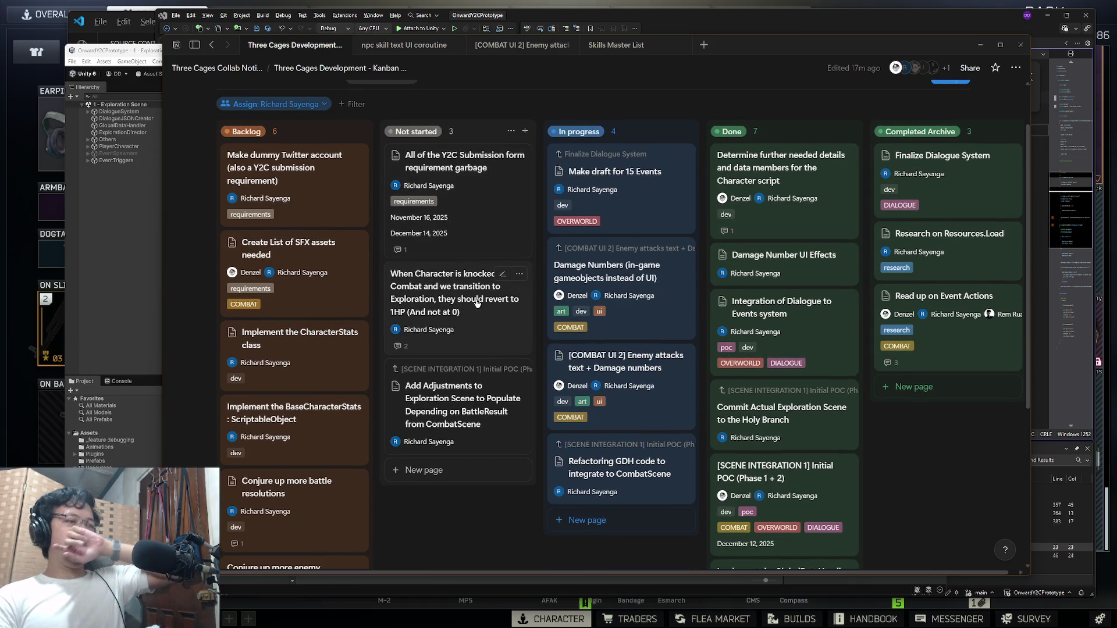
scroll(465, 298, "up", 2)
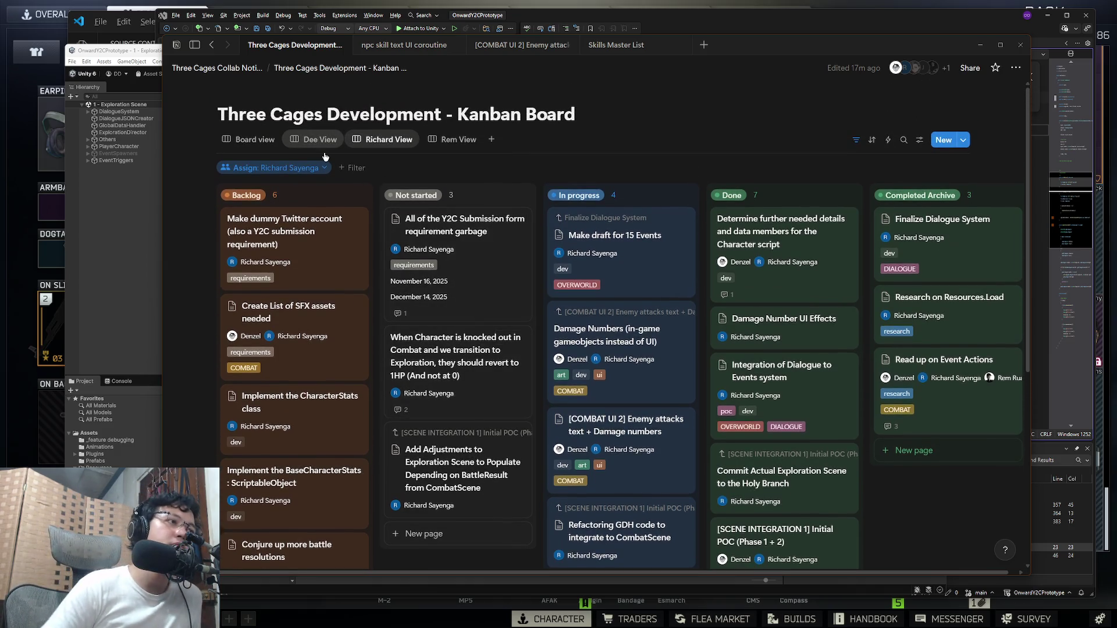
left_click(320, 140)
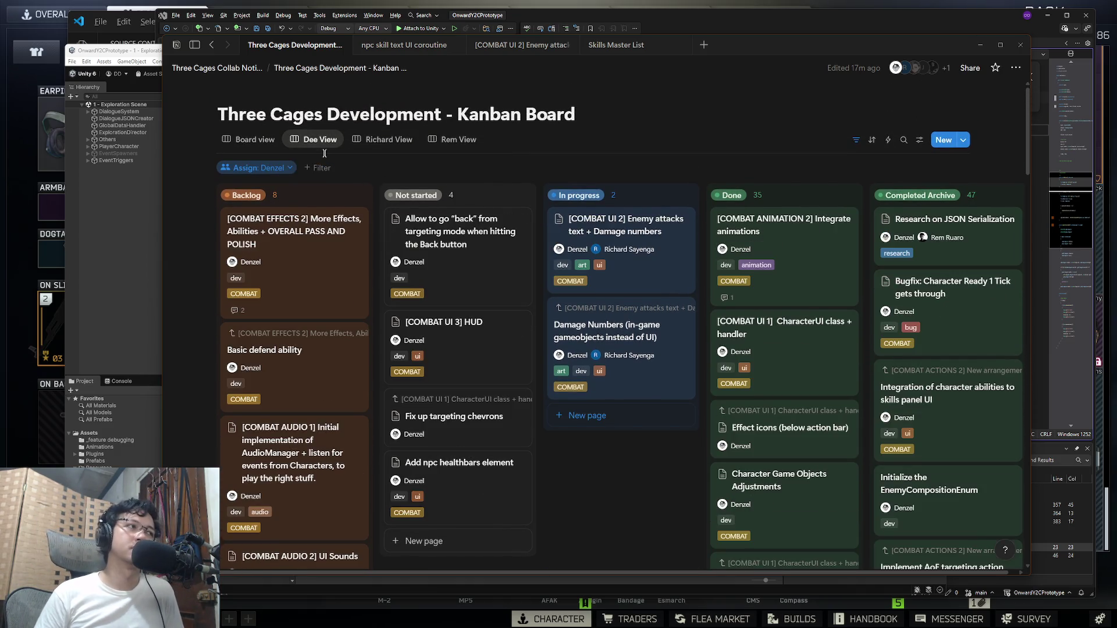
Step: In Unity, zoom the Scene view and centre it on the character
left_click(160, 53)
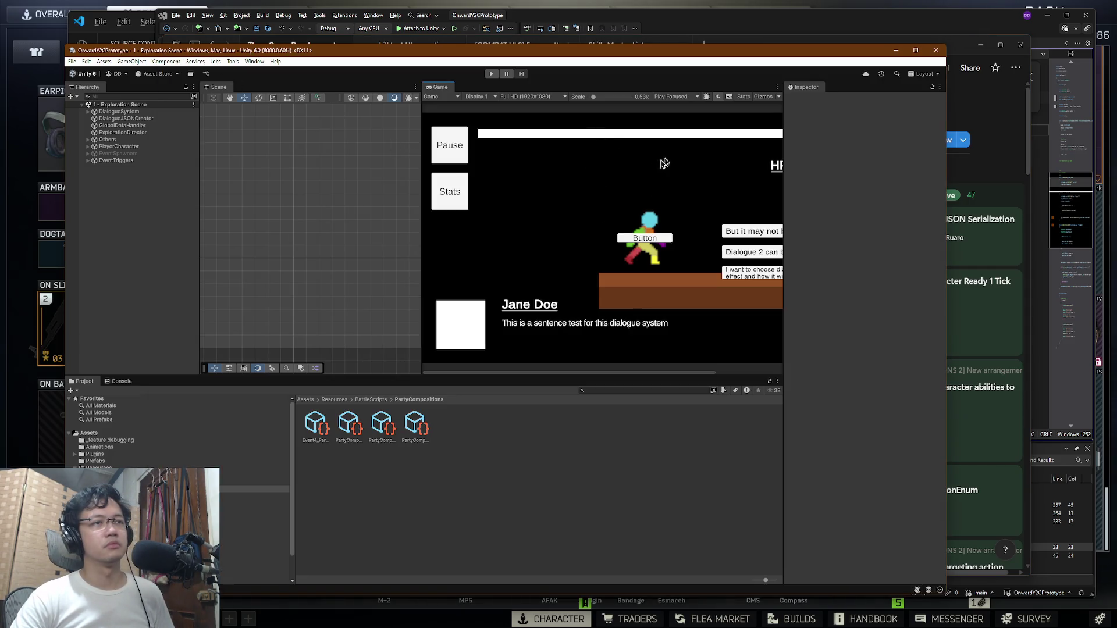
scroll(289, 200, "down", 3)
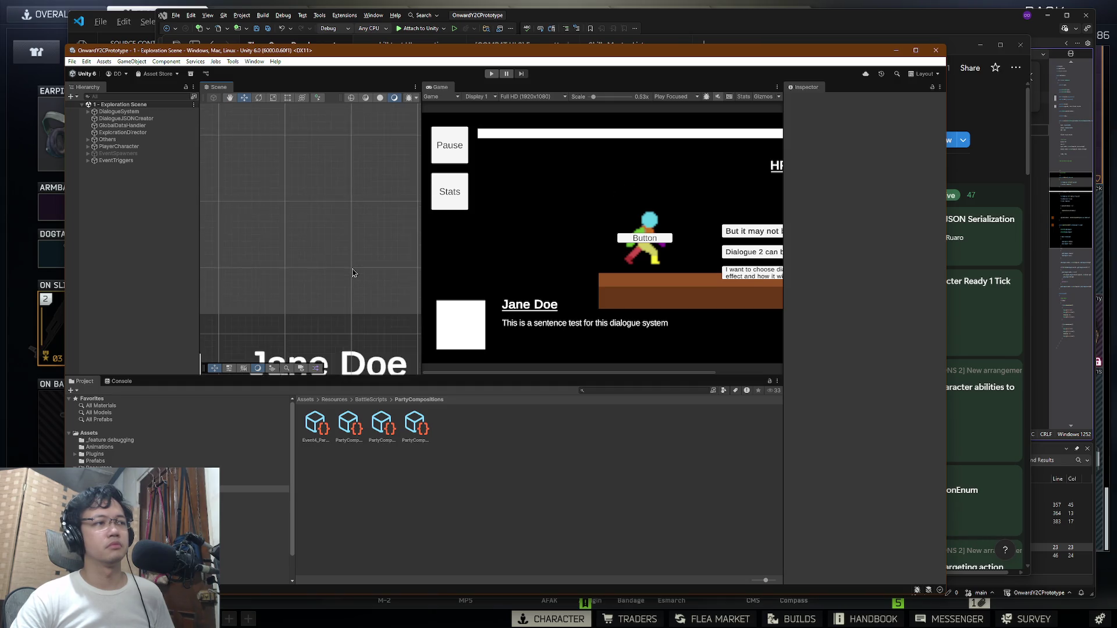
scroll(353, 273, "down", 10)
scroll(364, 212, "down", 8)
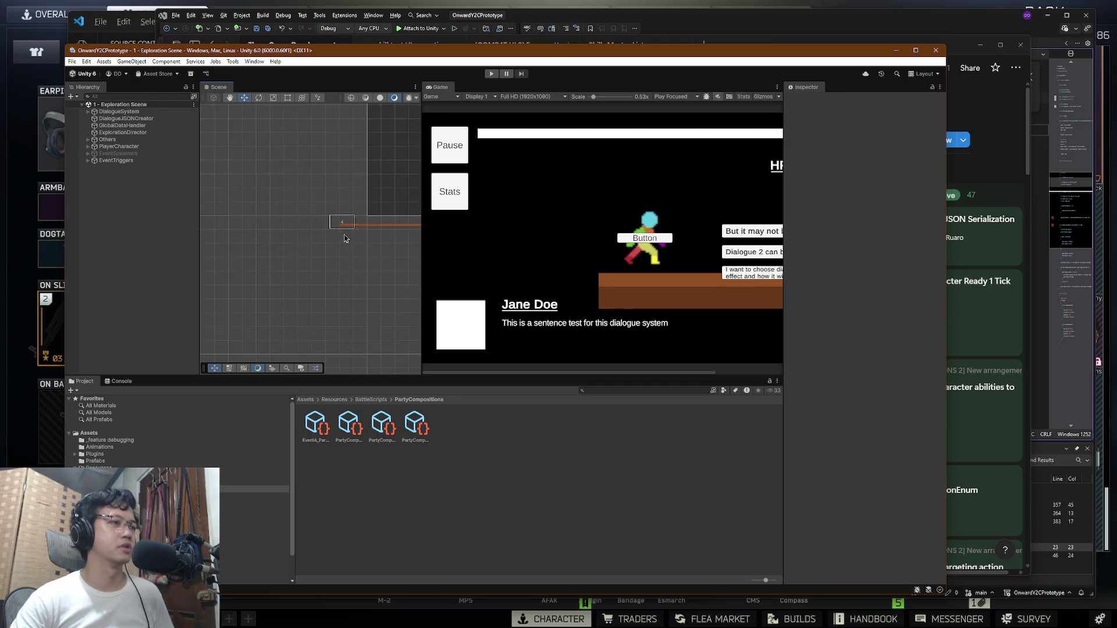
scroll(344, 238, "up", 10)
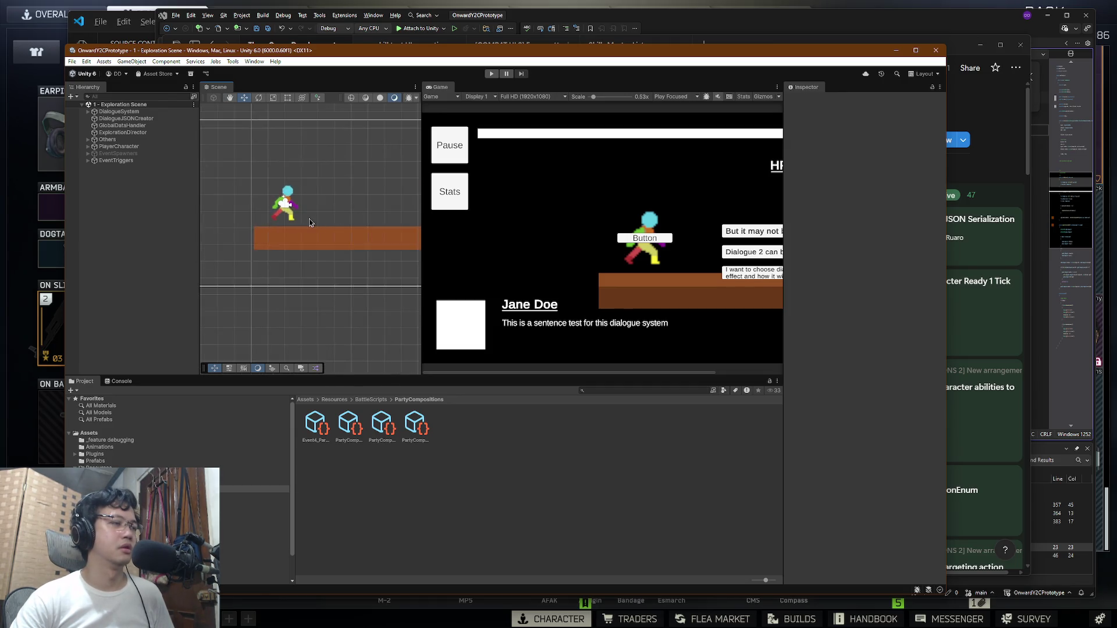
scroll(314, 230, "up", 8)
left_click_drag(291, 218, 384, 260)
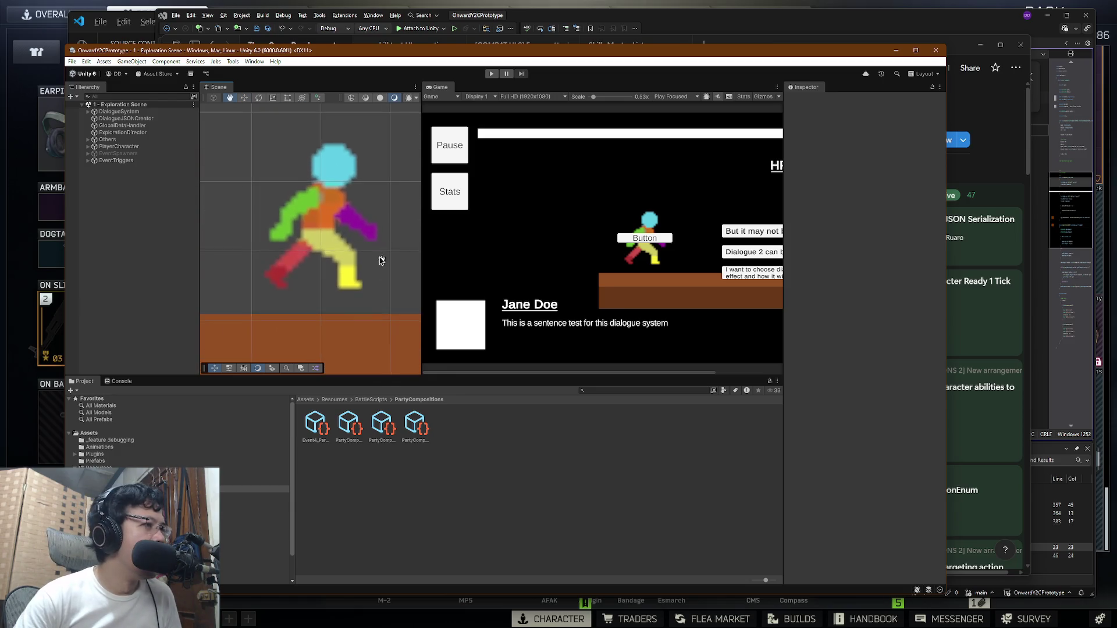
scroll(312, 215, "up", 10)
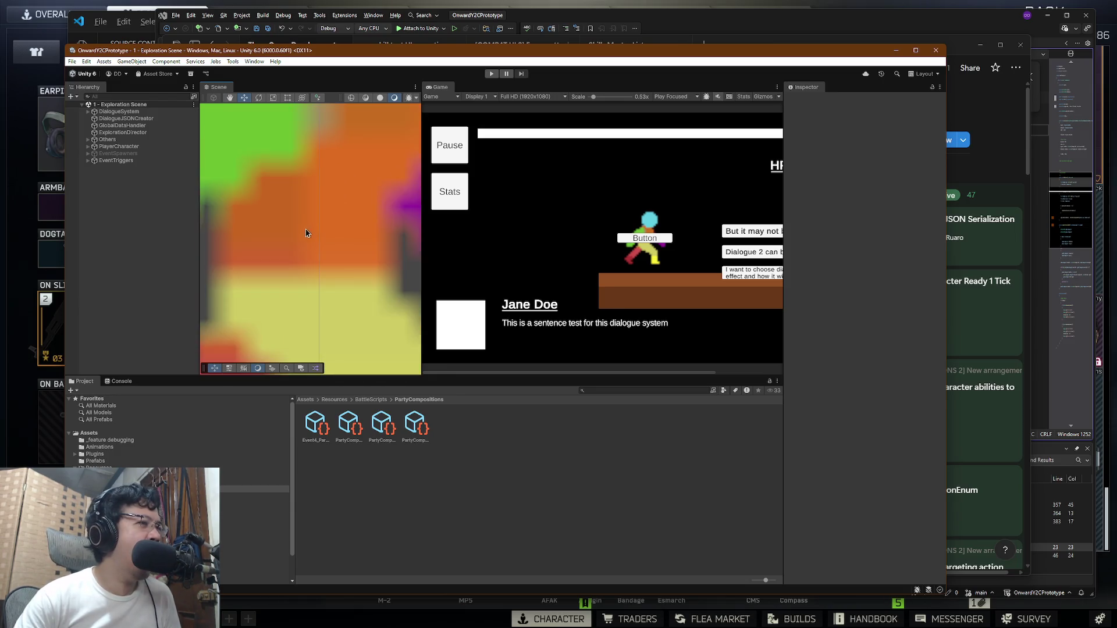
scroll(307, 233, "down", 15)
scroll(344, 232, "down", 3)
scroll(309, 256, "down", 3)
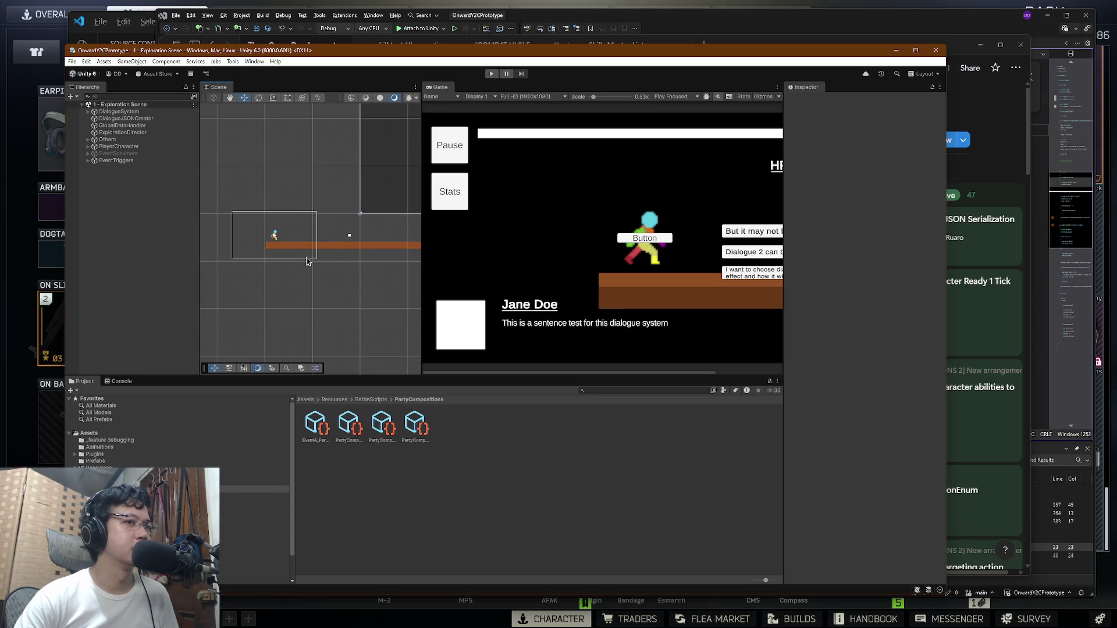
scroll(308, 259, "up", 2)
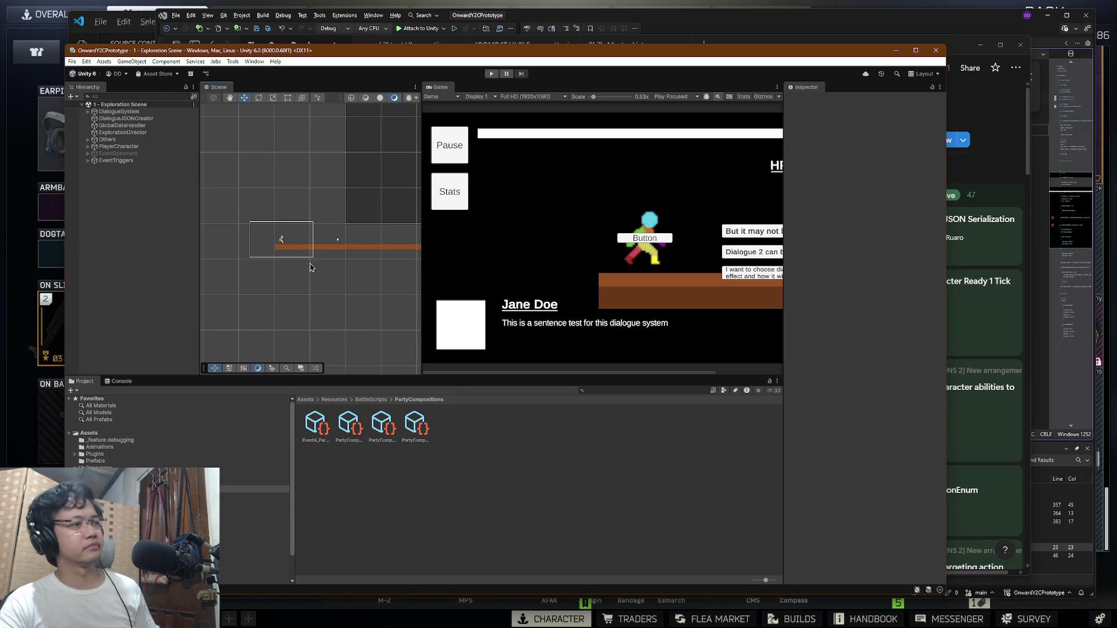
Step: Play the Exploration Scene briefly, stop it, and bring Notion's Kanban board back
left_click(491, 74)
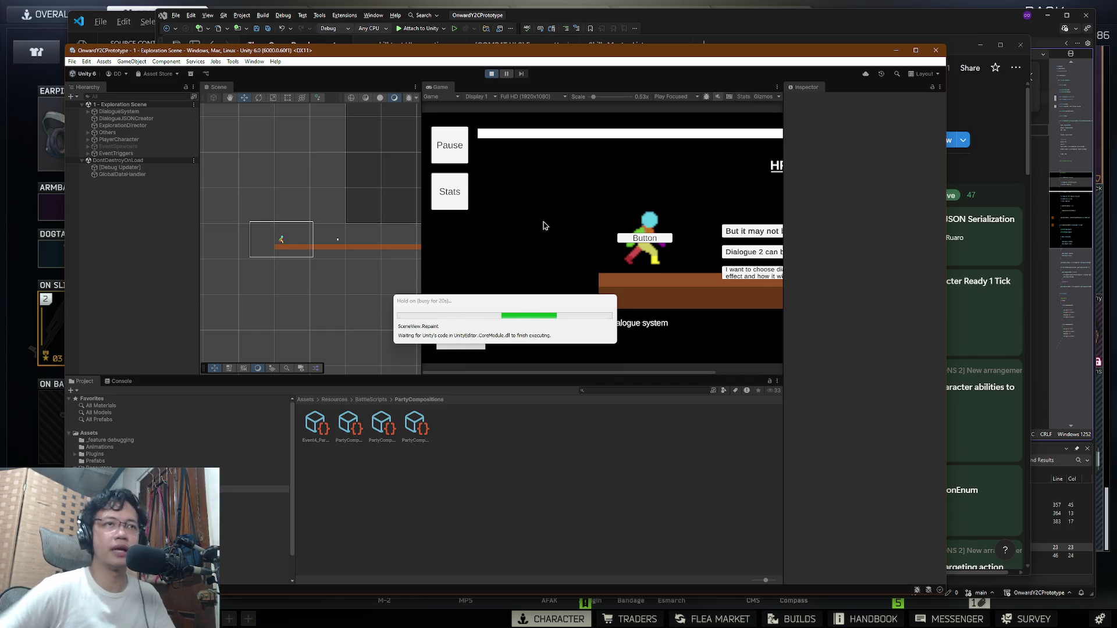
key("super")
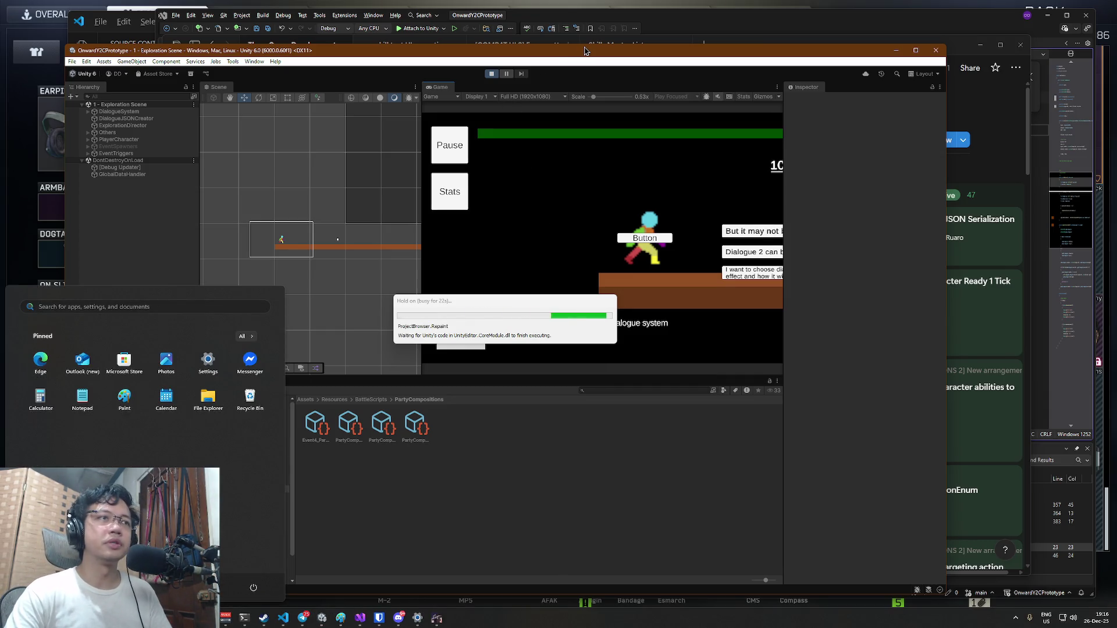
left_click(600, 174)
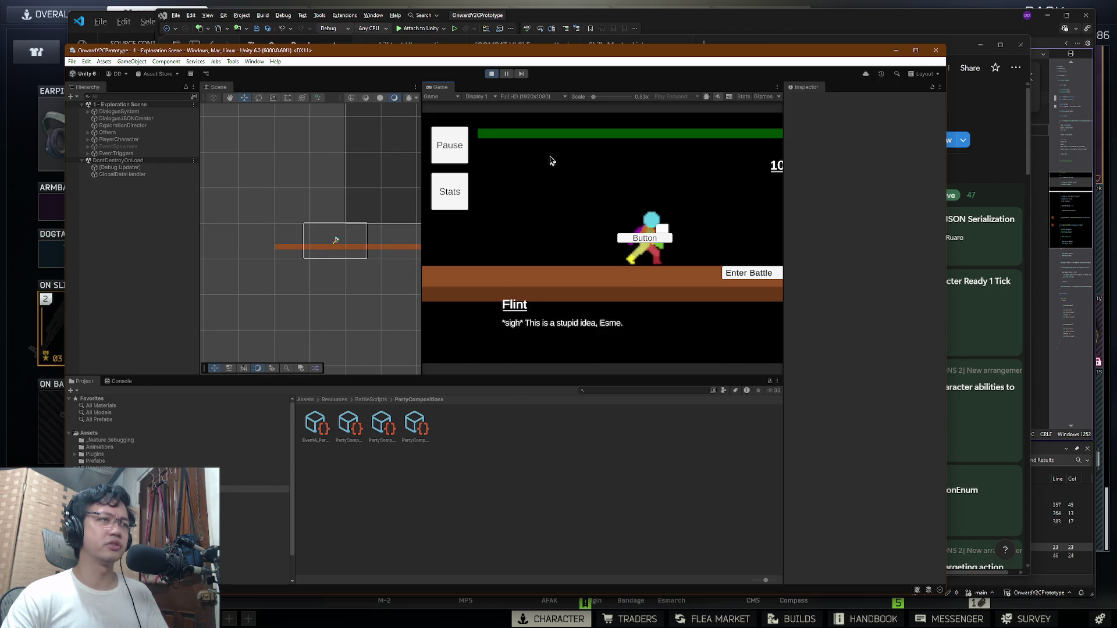
left_click(492, 73)
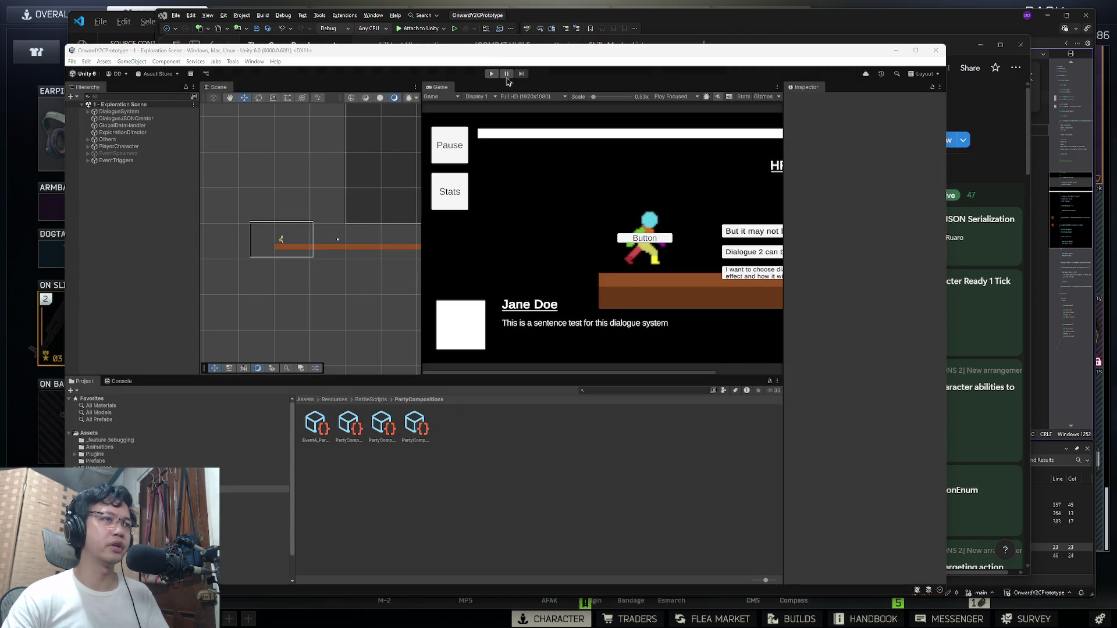
key("super+Tab")
left_click(462, 79)
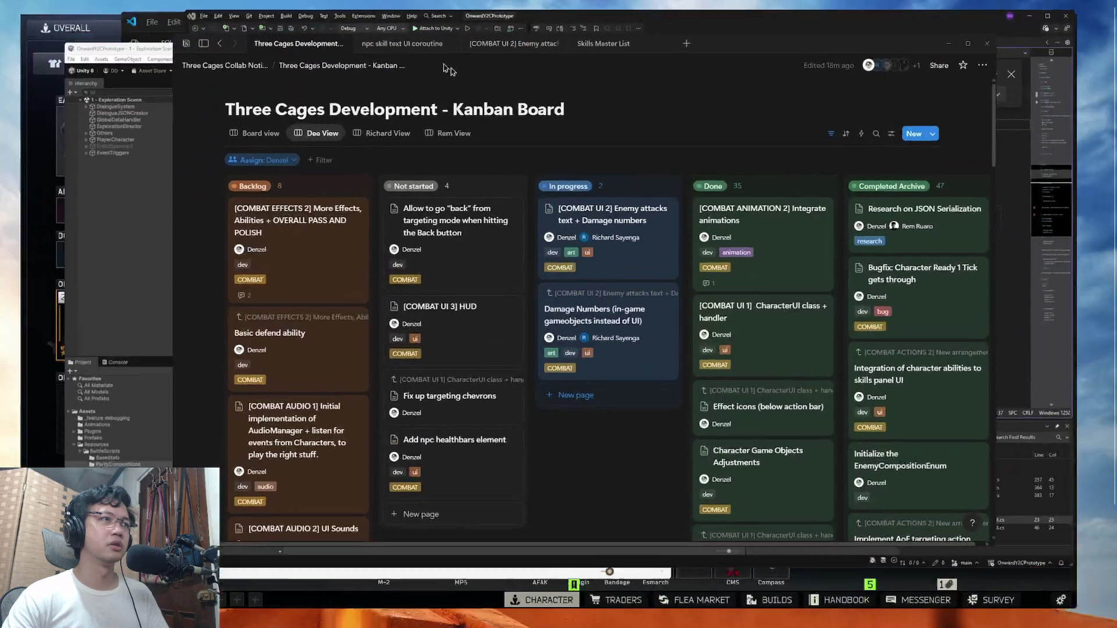
Step: Search the workspace for 'skill' and open the Skills Master List page
left_click(516, 45)
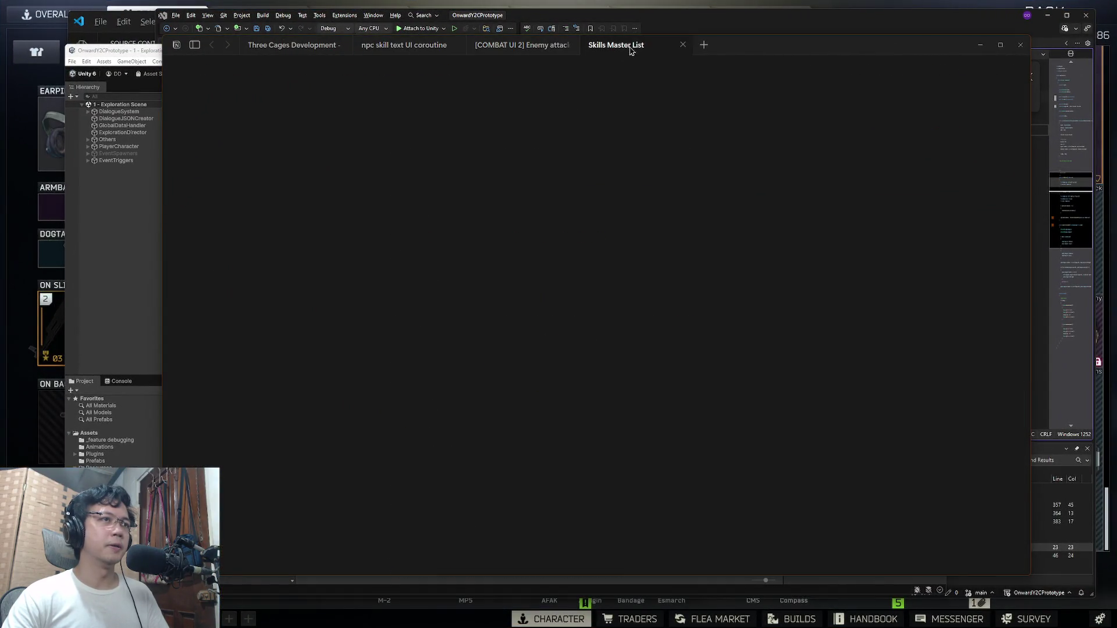
left_click(416, 46)
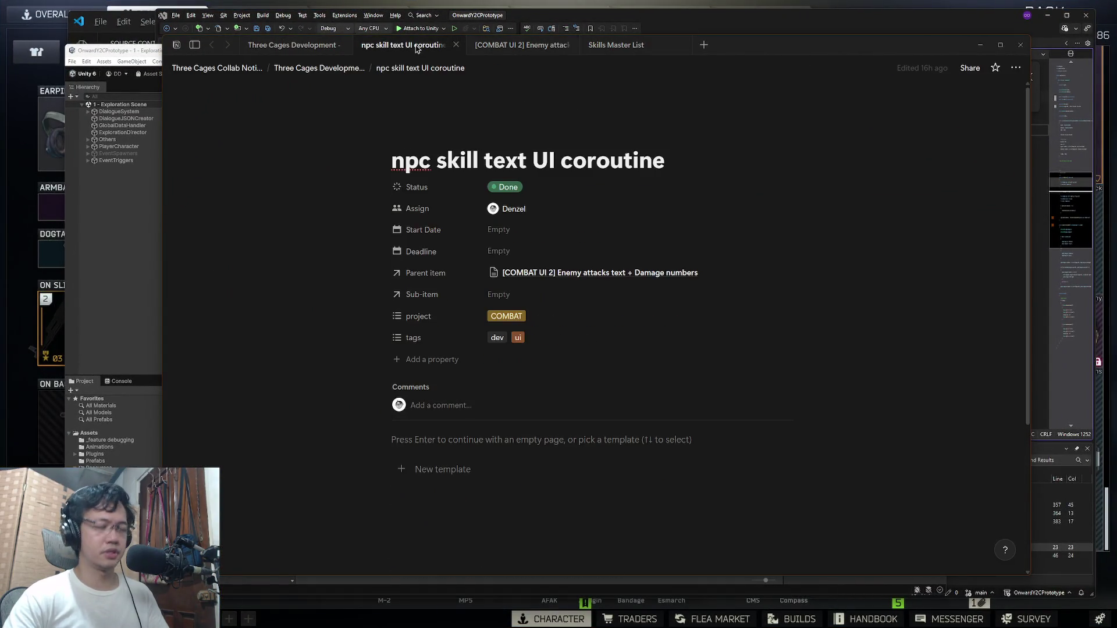
key("ctrl+k")
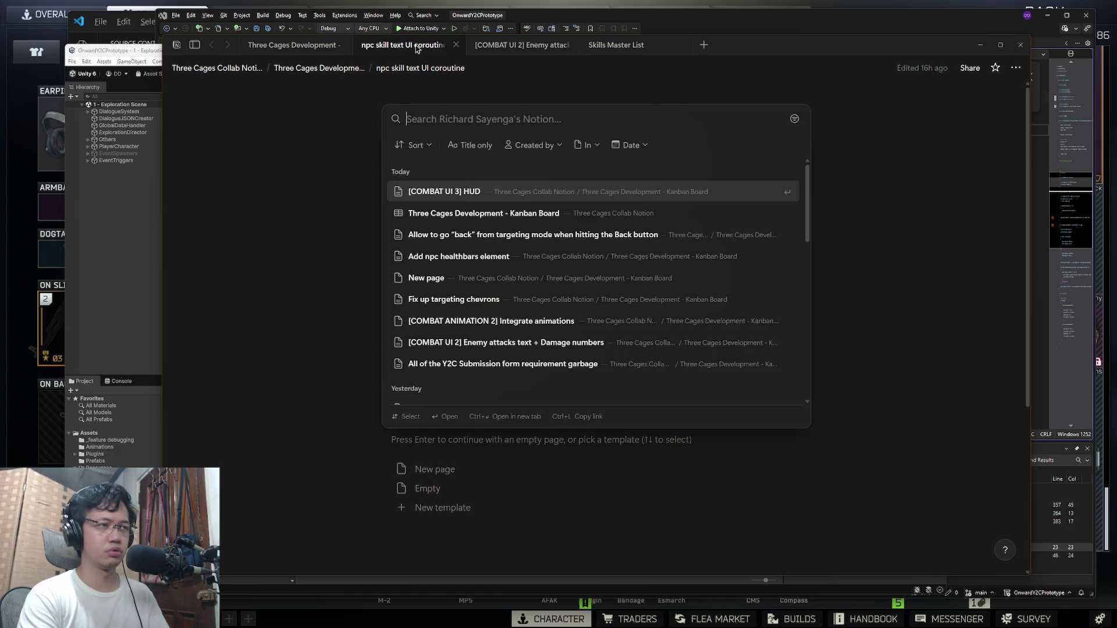
type("skill")
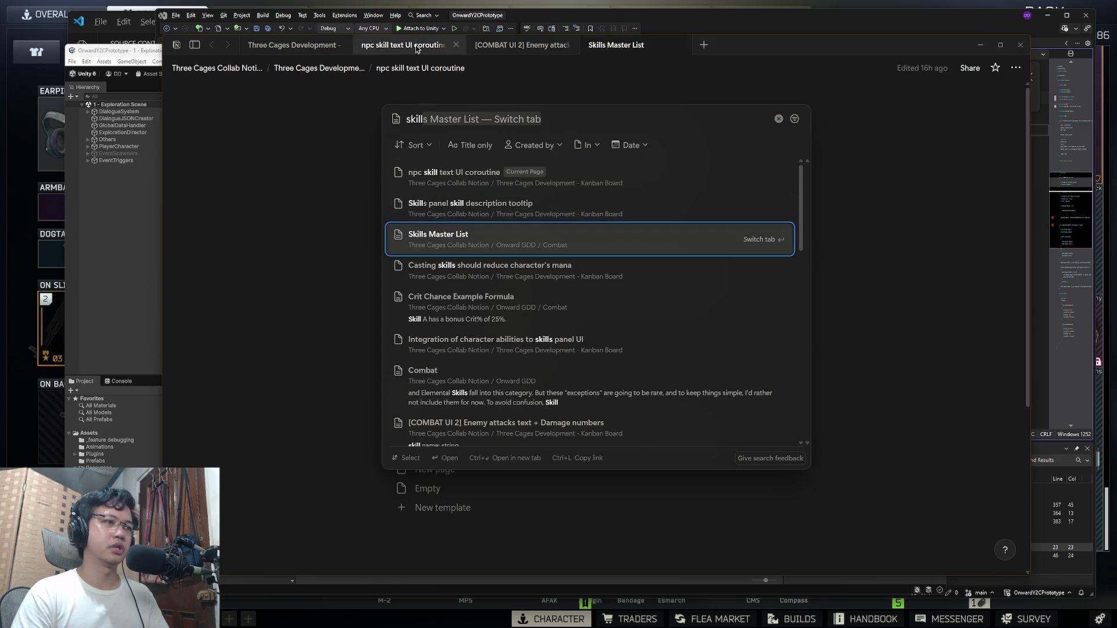
left_click(495, 238)
Step: Highlight the Flint skill rows, then the Esme rows starting at Wind up
scroll(508, 289, "down", 2)
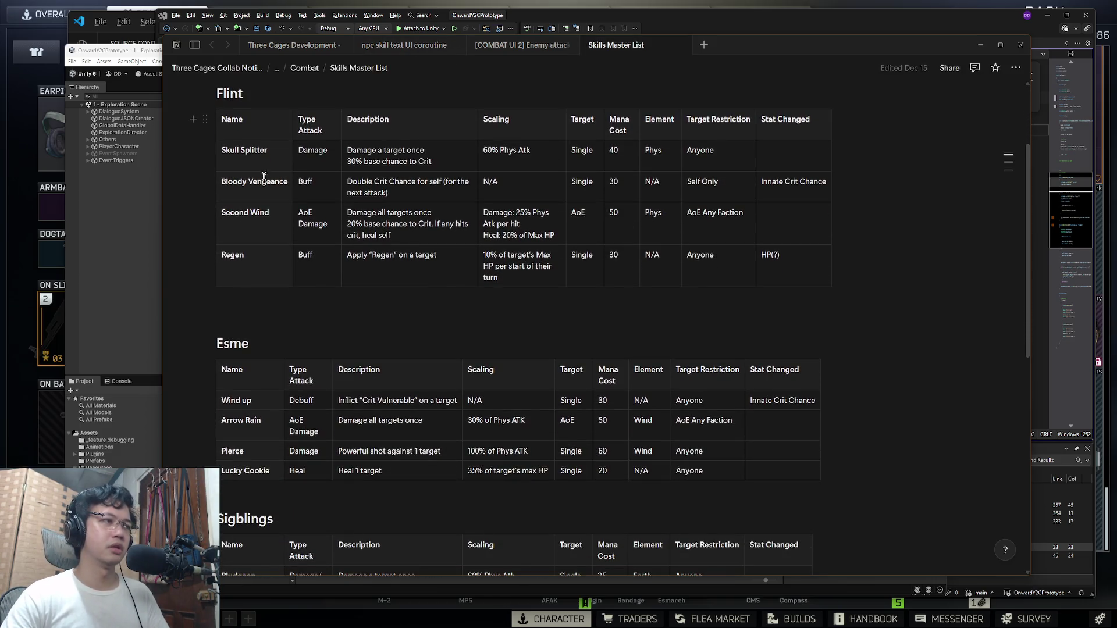
left_click_drag(228, 149, 769, 262)
left_click(688, 314)
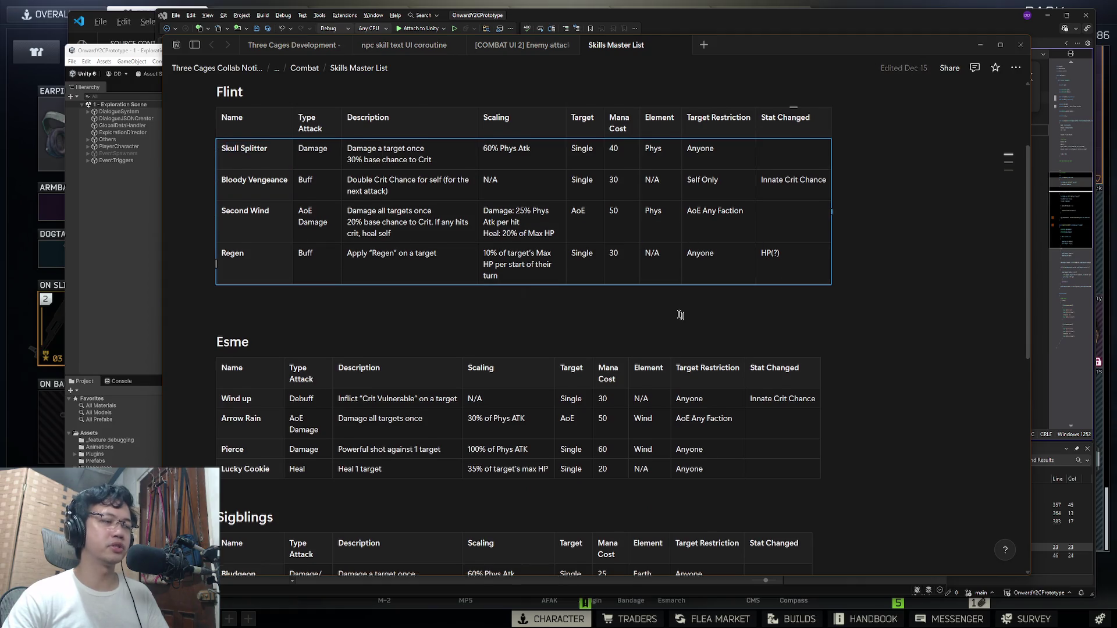
scroll(582, 314, "down", 2)
left_click(222, 272)
left_click_drag(219, 270, 814, 344)
scroll(271, 336, "down", 2)
left_click_drag(218, 362, 768, 416)
Step: Highlight the lower table rows, then reselect Esme's Wind up through Lucky Cookie
scroll(250, 339, "down", 3)
mouse_move(224, 381)
left_mouse_down()
mouse_move(407, 384)
mouse_move(700, 465)
mouse_move(756, 454)
left_mouse_up()
scroll(387, 330, "up", 1)
scroll(363, 318, "up", 1)
left_click_drag(225, 274, 760, 326)
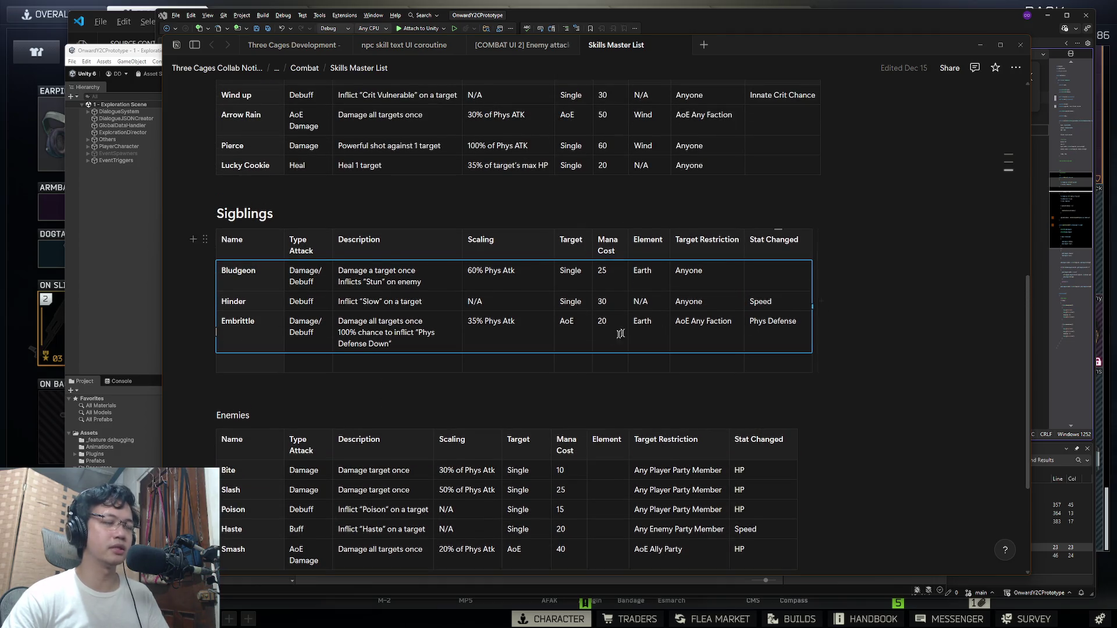
scroll(519, 337, "up", 3)
left_click_drag(251, 271, 709, 341)
left_click_drag(779, 341, 215, 242)
Step: Sweep down through each skill table, highlighting its block of rows
scroll(241, 181, "up", 3)
mouse_move(240, 182)
left_mouse_down()
mouse_move(233, 192)
mouse_move(779, 308)
left_mouse_up()
scroll(240, 249, "down", 3)
left_click_drag(239, 268, 728, 340)
scroll(240, 269, "down", 3)
left_click_drag(240, 270, 780, 337)
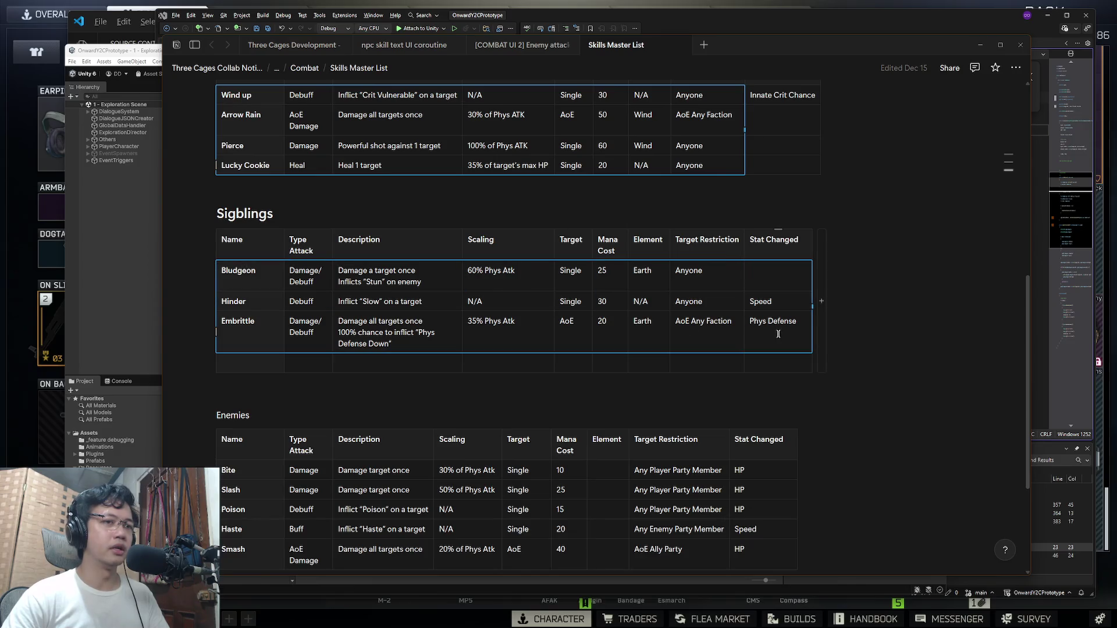
scroll(289, 336, "down", 2)
mouse_move(239, 339)
left_mouse_down()
mouse_move(750, 403)
mouse_move(753, 419)
left_mouse_up()
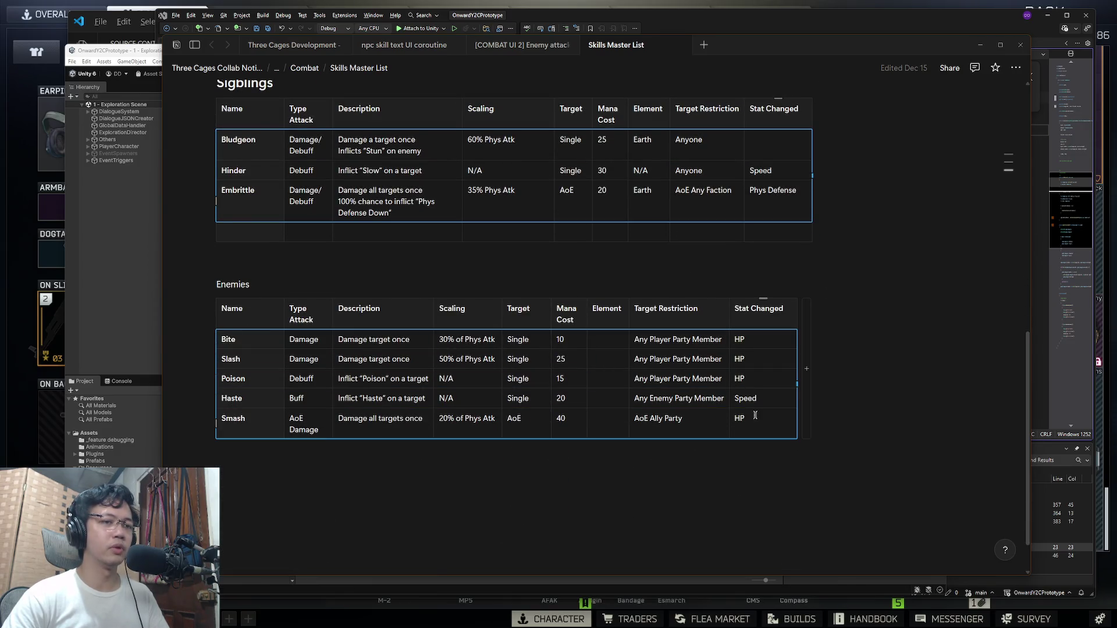
scroll(599, 399, "up", 5)
scroll(601, 400, "down", 5)
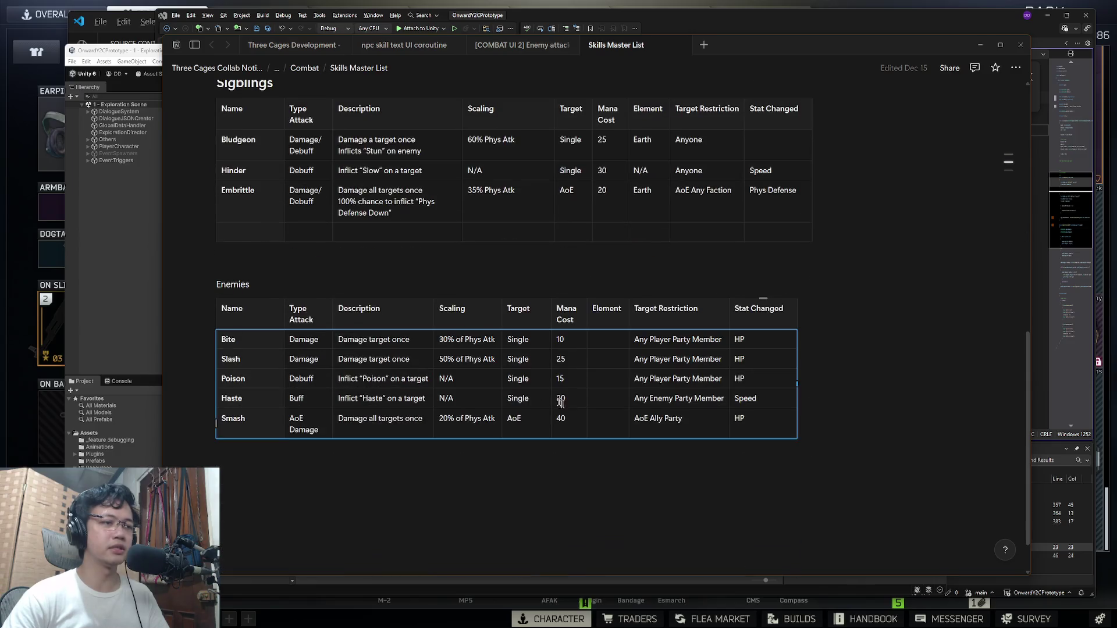
Step: Inspect the Enemies Bite and Slash rows, including Slash's mana cost of 25
left_click(452, 355)
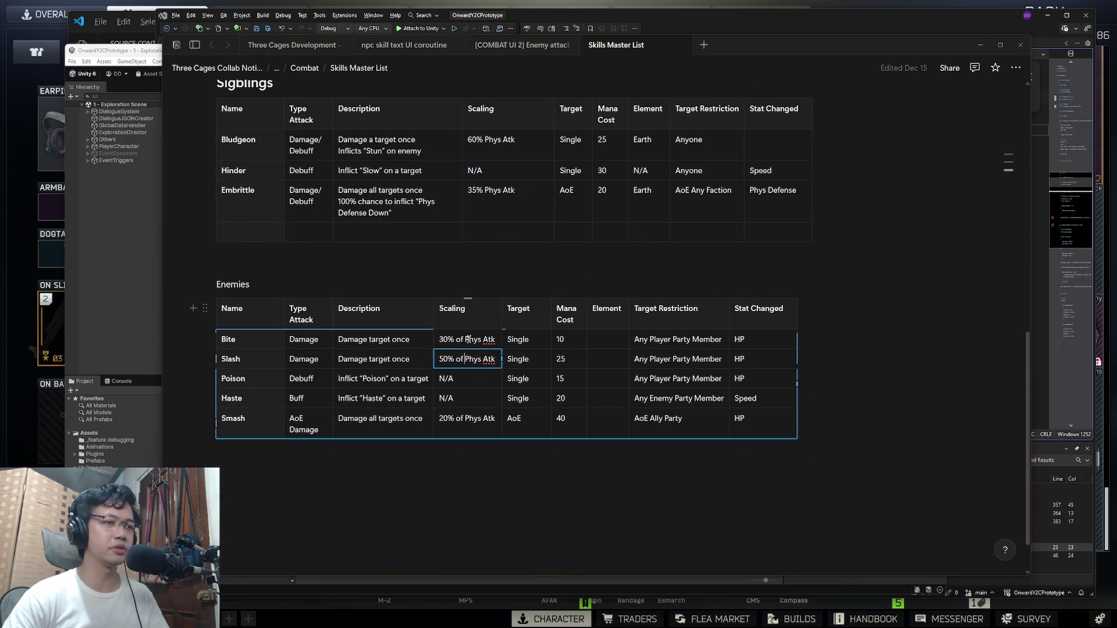
left_click(567, 340)
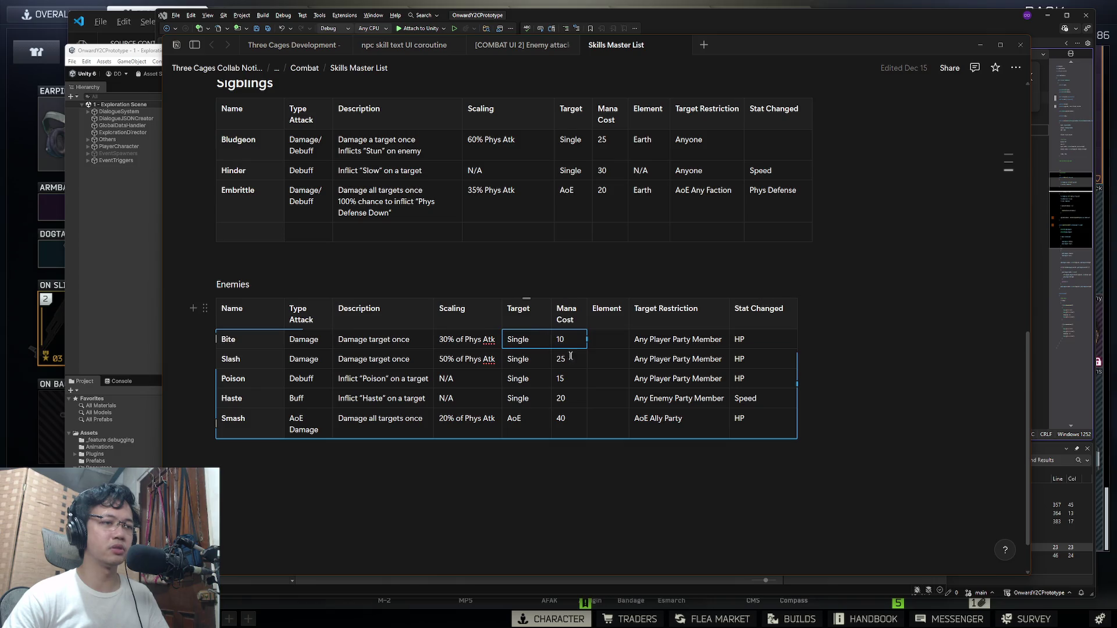
left_click(573, 359)
double_click(573, 361)
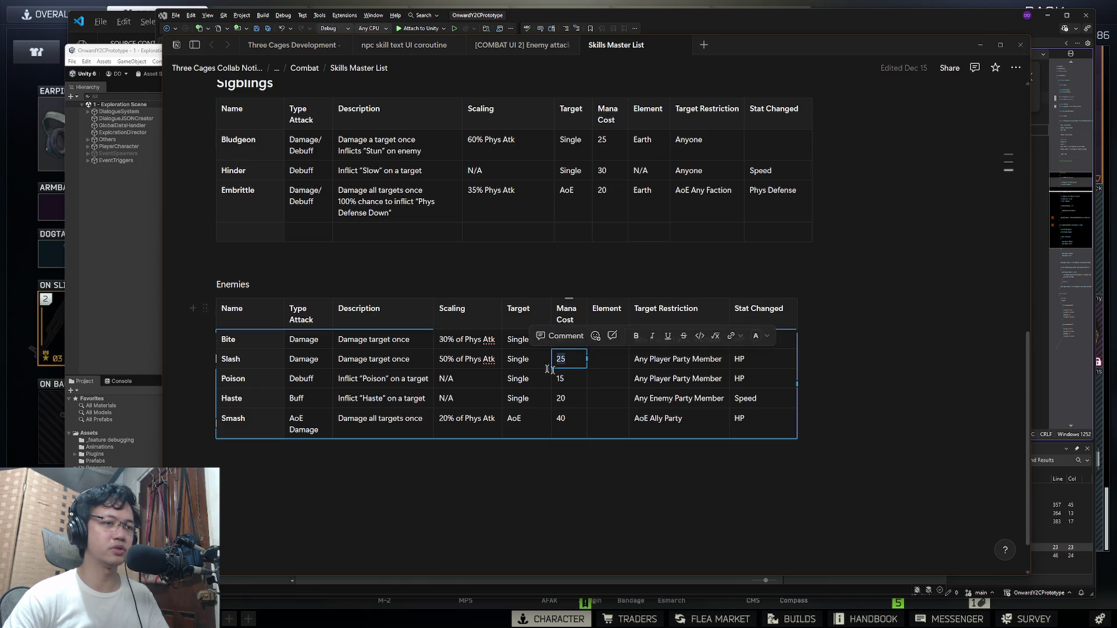
left_click_drag(441, 339, 479, 340)
left_click(456, 359)
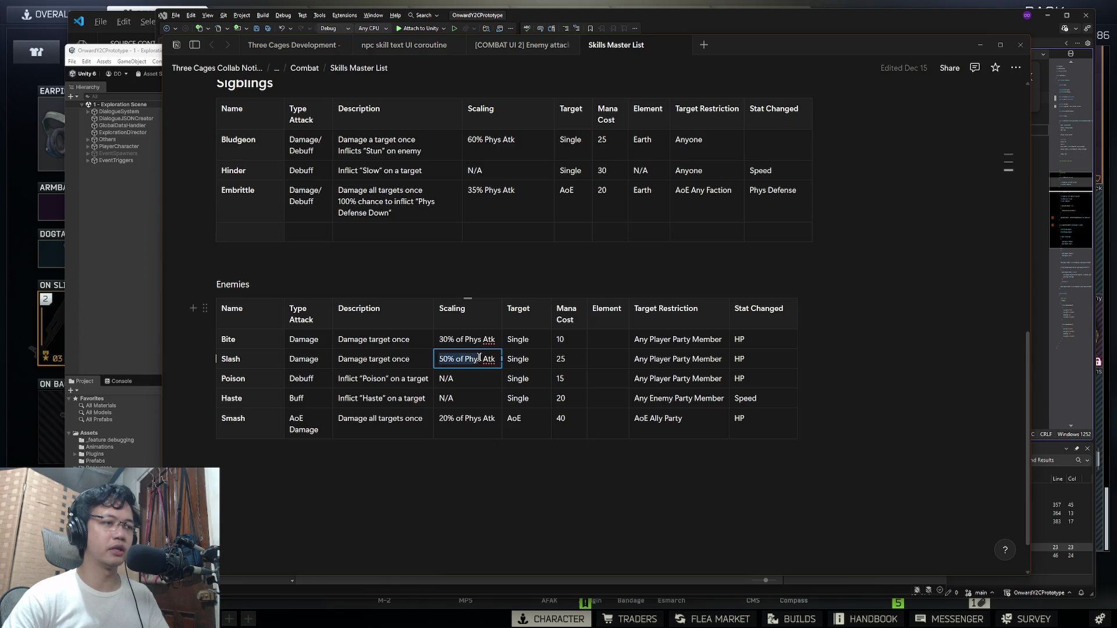
left_click_drag(232, 338, 734, 360)
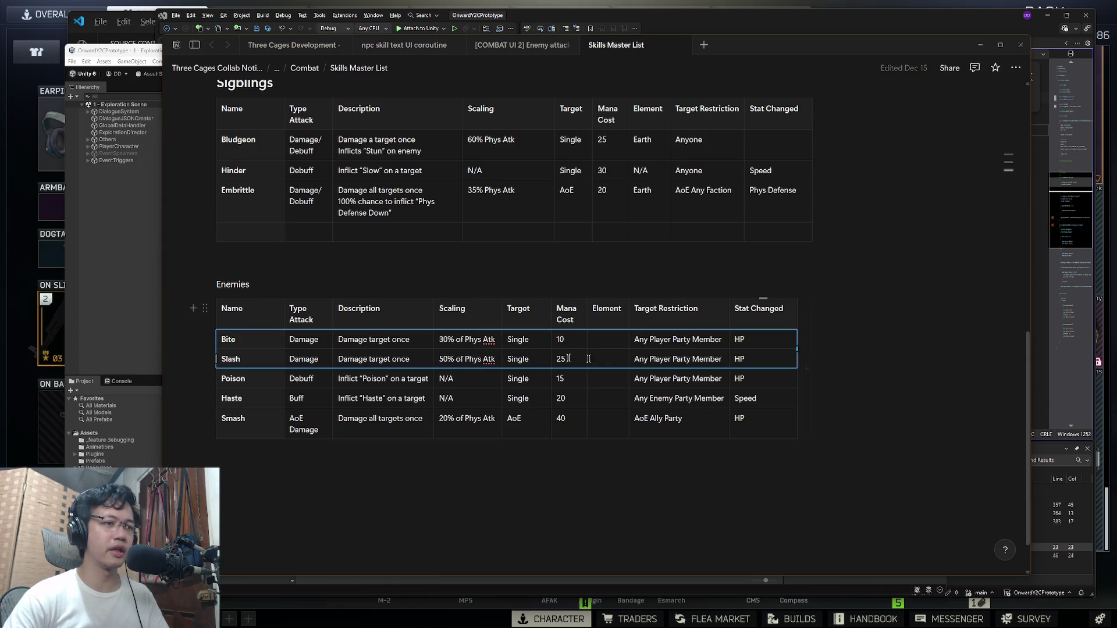
Step: Highlight the Second Wind and Bloody Vengeance rows and open the Innate Crit Chance entry
scroll(388, 258, "up", 8)
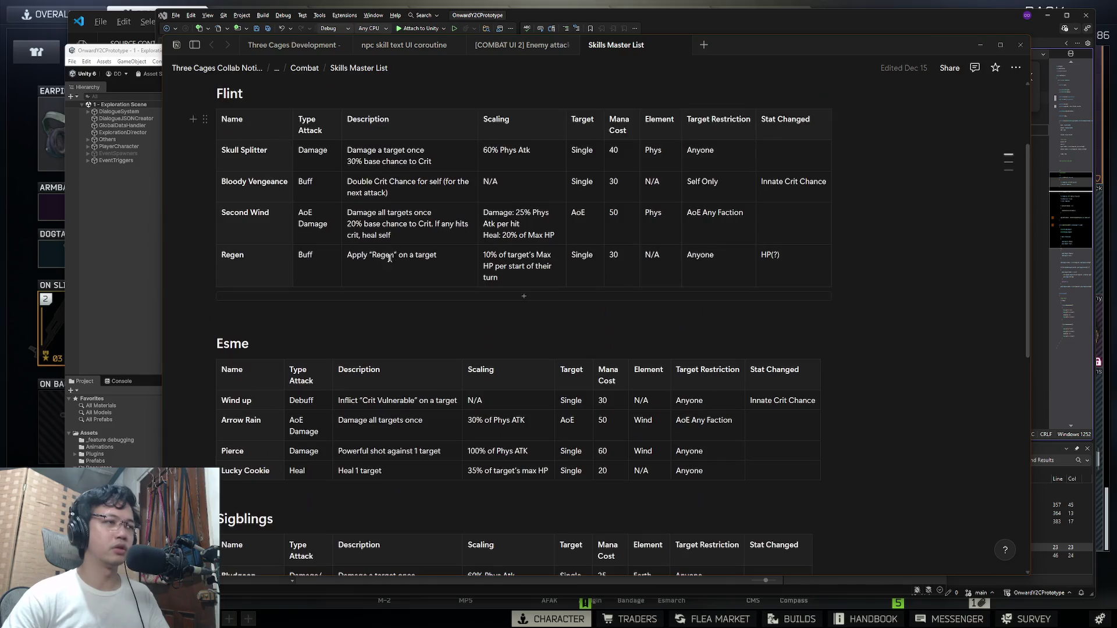
left_click_drag(708, 221, 309, 220)
left_click(739, 227)
left_click_drag(739, 227, 247, 221)
left_click_drag(791, 187, 271, 182)
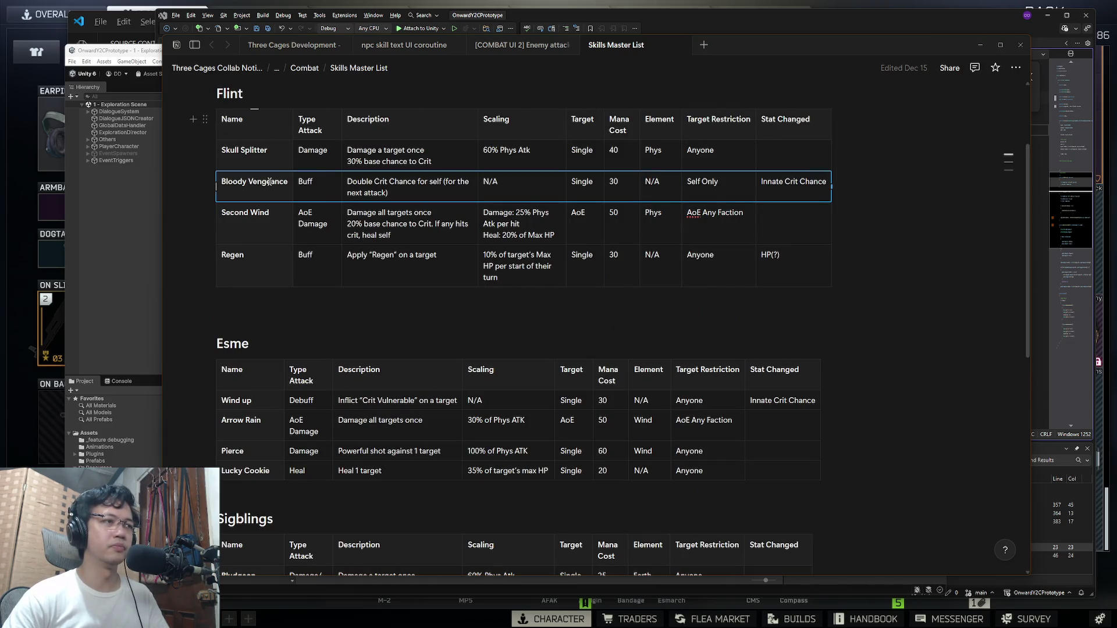
key("Return")
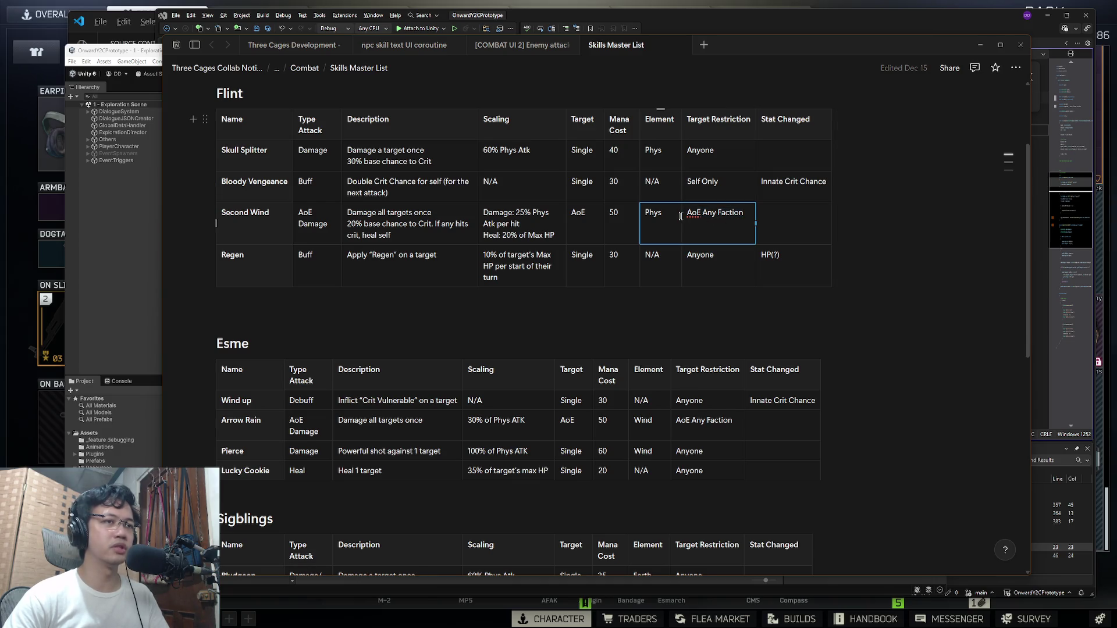
Step: Check Second Wind's AoE Any Faction target and its 20% of Max HP heal
left_click(690, 217)
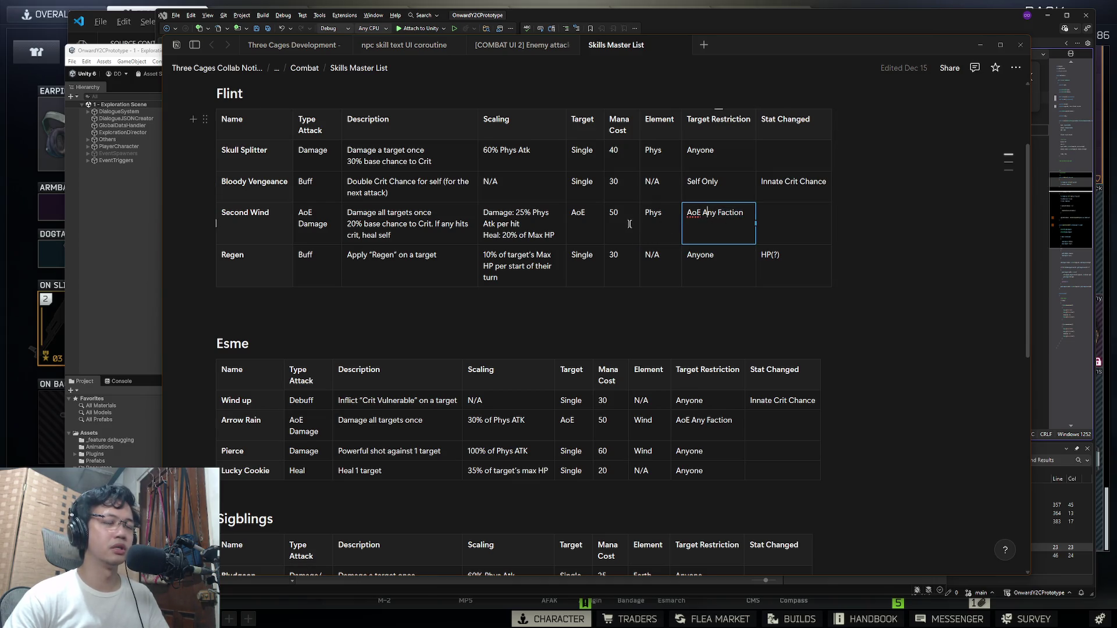
triple_click(693, 213)
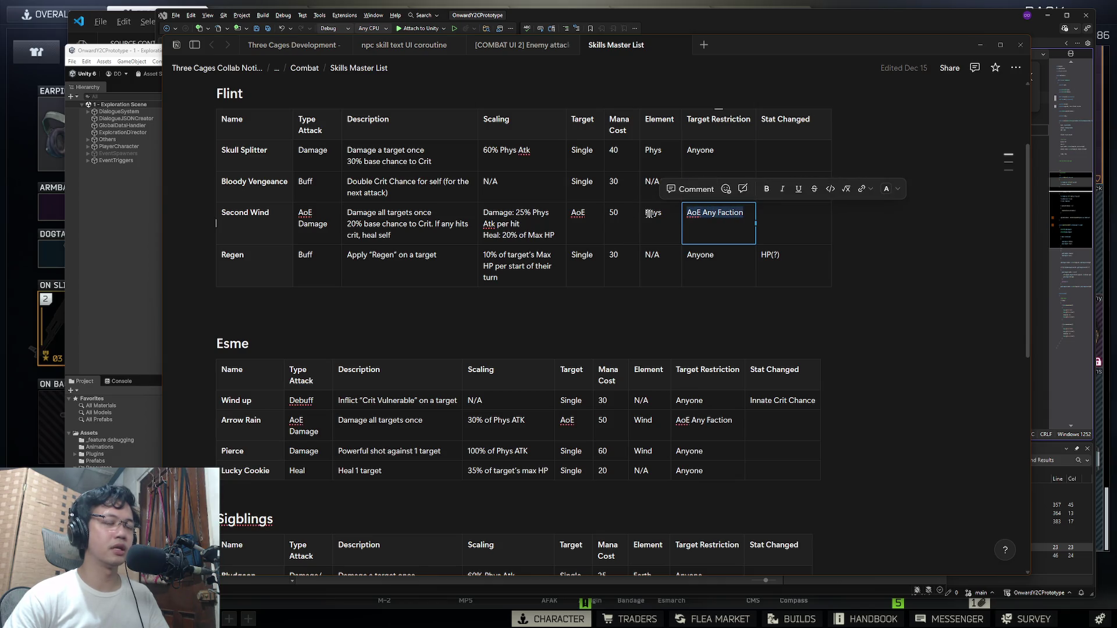
left_click(523, 227)
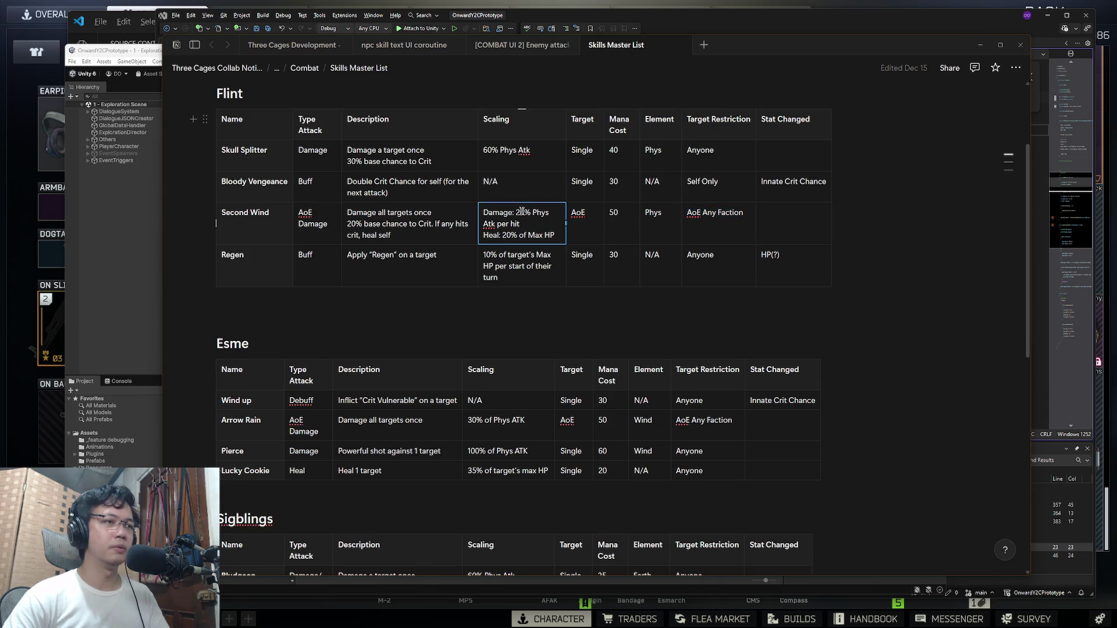
left_click_drag(547, 235, 473, 234)
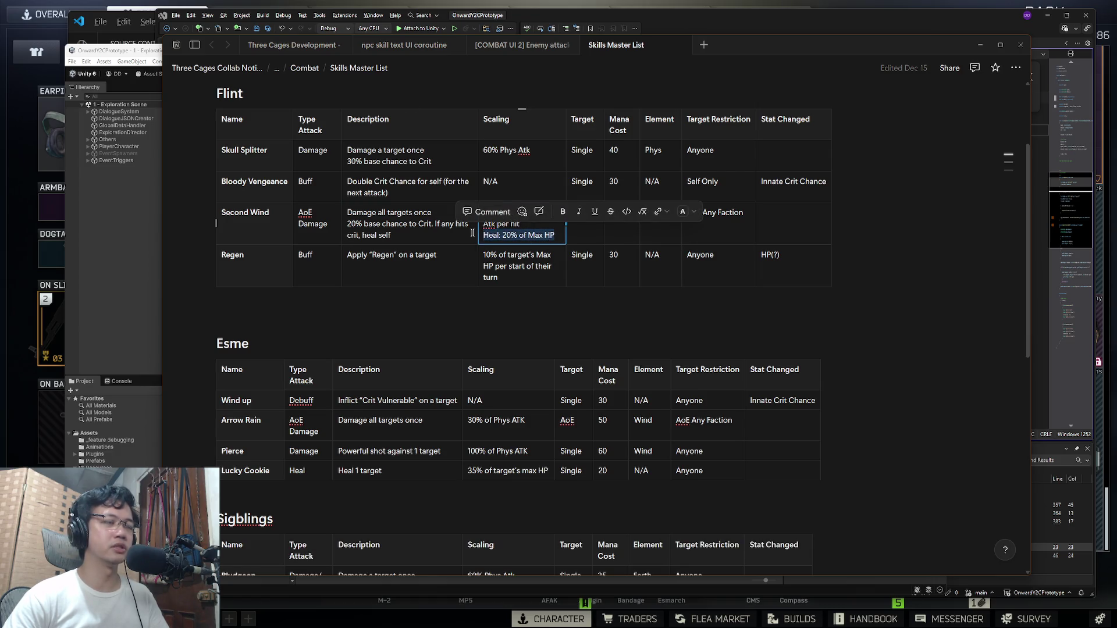
left_click(518, 227)
left_click(540, 234)
left_click_drag(555, 235, 502, 235)
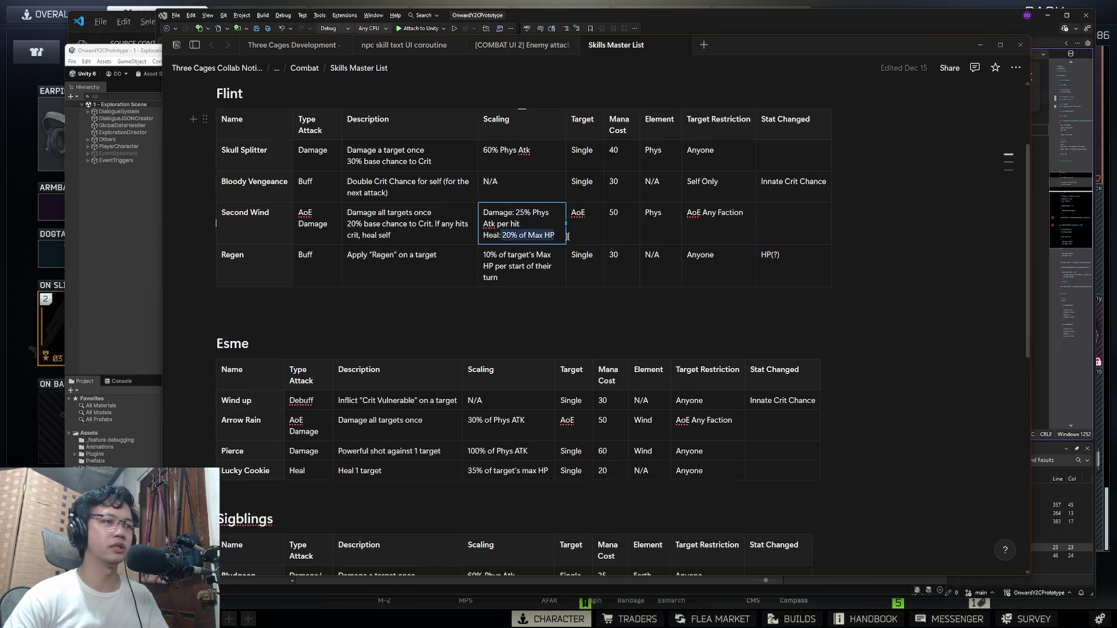
Step: Read Second Wind's crit-chance description, then highlight the Regen row and the whole Flint table
left_click(415, 237)
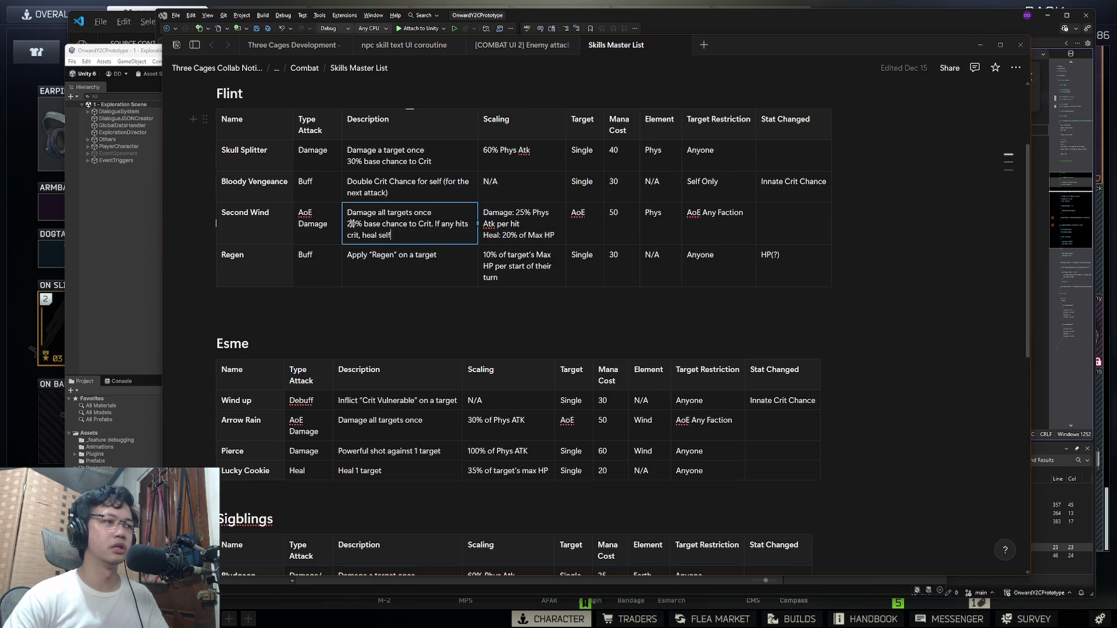
double_click(404, 226)
left_click(349, 217)
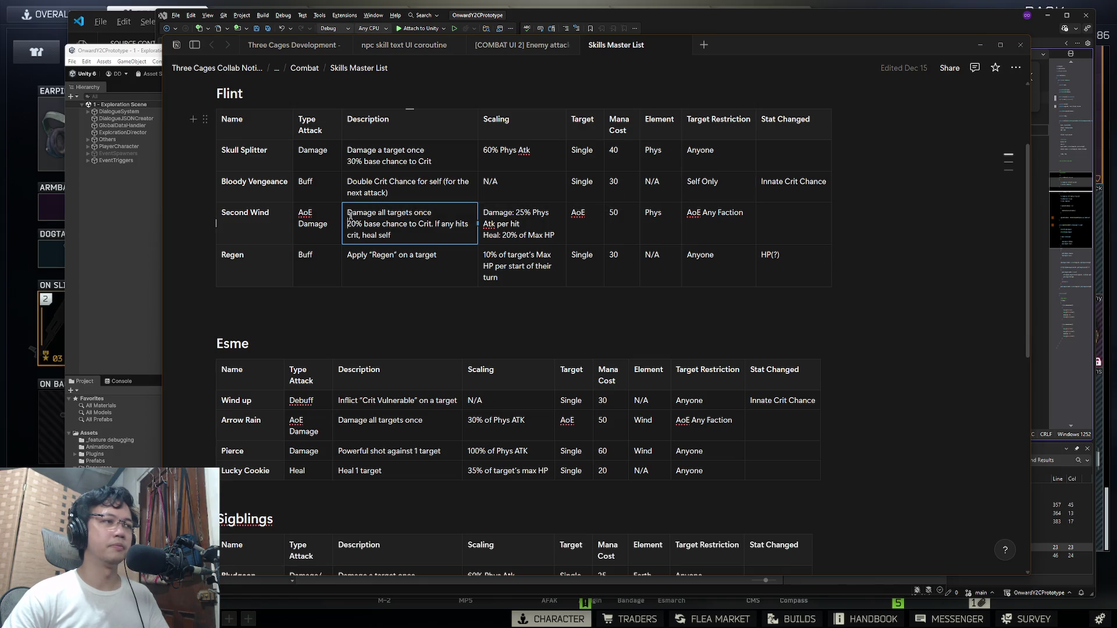
mouse_move(349, 224)
left_mouse_down()
mouse_move(452, 234)
mouse_move(344, 193)
mouse_move(275, 191)
mouse_move(775, 199)
mouse_move(271, 167)
mouse_move(268, 190)
mouse_move(758, 194)
left_mouse_up()
left_click_drag(738, 223, 251, 205)
mouse_move(238, 253)
left_mouse_down()
mouse_move(770, 243)
mouse_move(721, 222)
mouse_move(239, 215)
mouse_move(693, 191)
left_mouse_up()
left_click(772, 151)
mouse_move(772, 151)
left_mouse_down()
mouse_move(291, 158)
mouse_move(259, 175)
mouse_move(250, 166)
mouse_move(787, 253)
left_mouse_up()
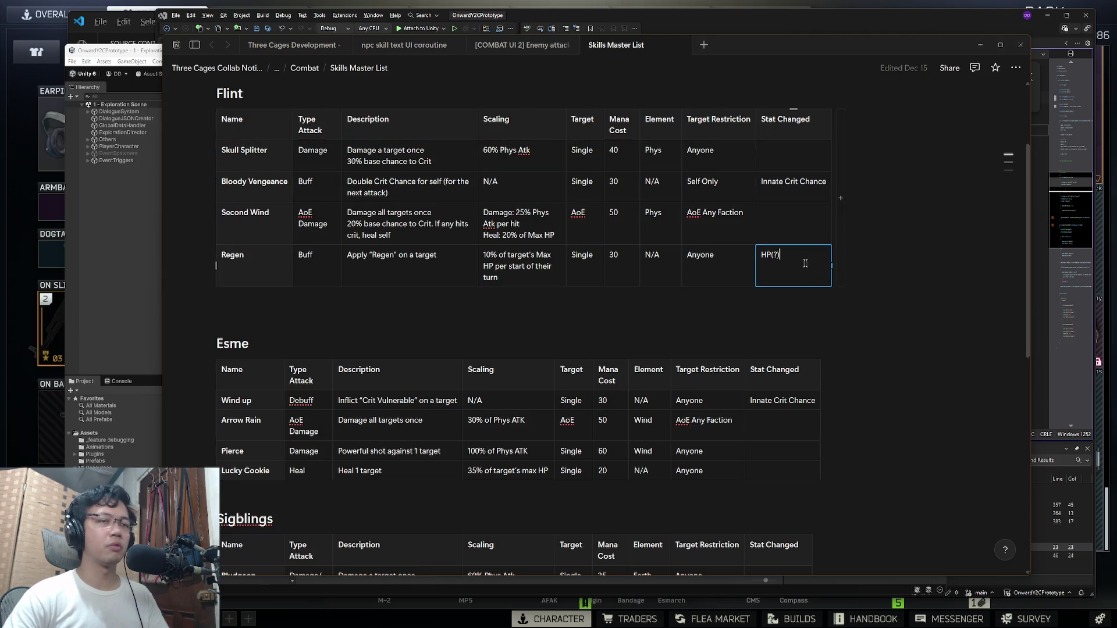
Step: Highlight all the Sigblings skill rows
scroll(803, 261, "down", 3)
mouse_move(245, 225)
left_mouse_down()
mouse_move(756, 278)
mouse_move(710, 296)
left_mouse_up()
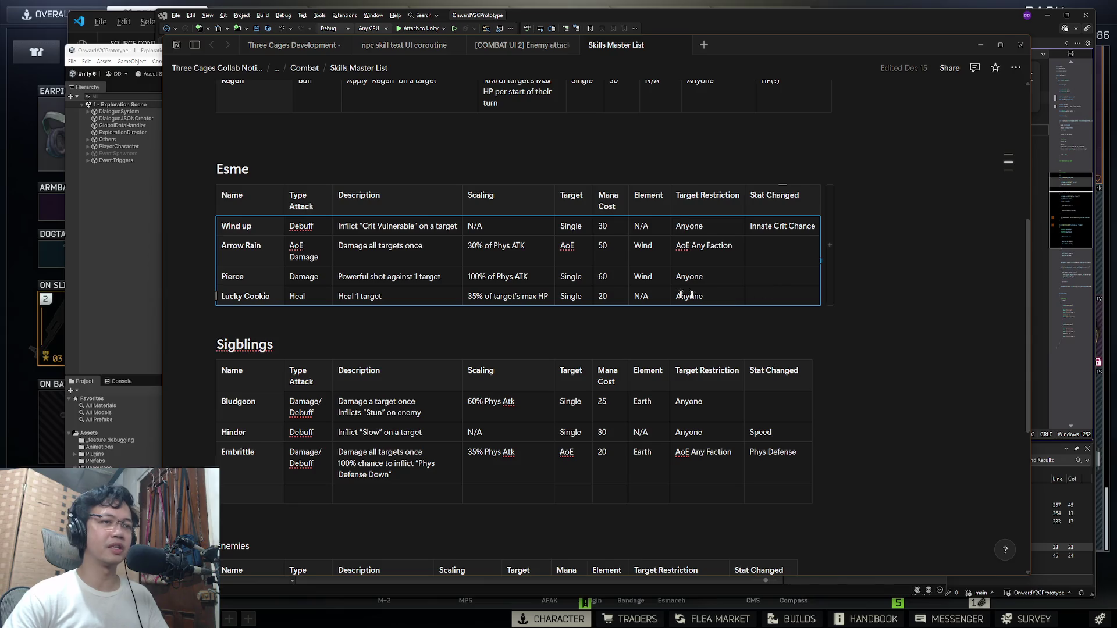
scroll(281, 270, "down", 2)
left_click_drag(255, 272, 762, 336)
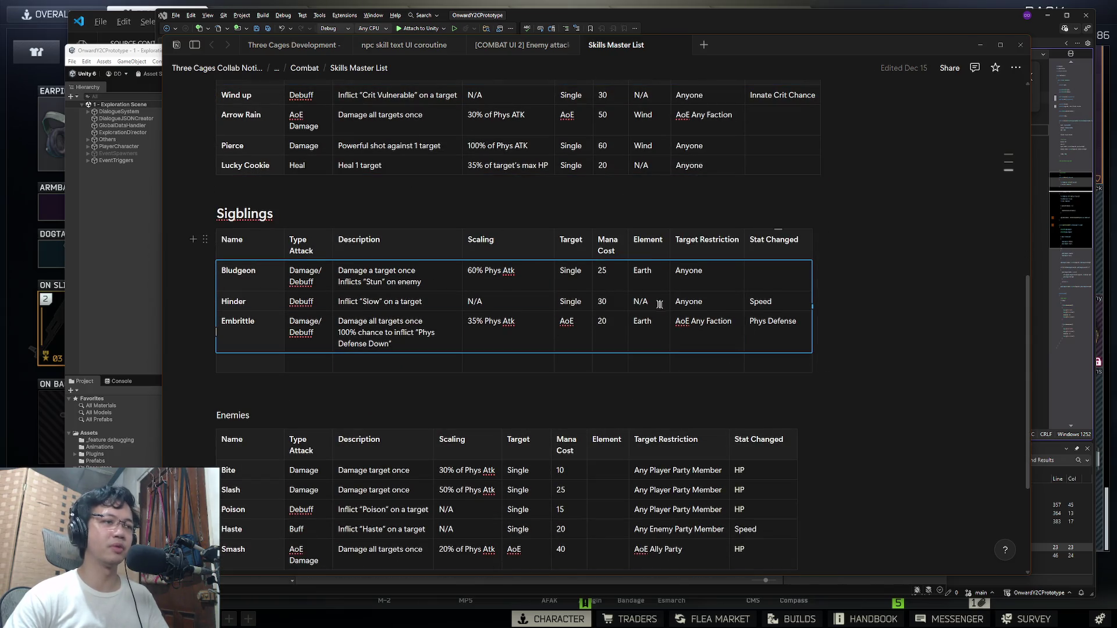
scroll(669, 307, "down", 3)
left_click_drag(250, 297, 773, 374)
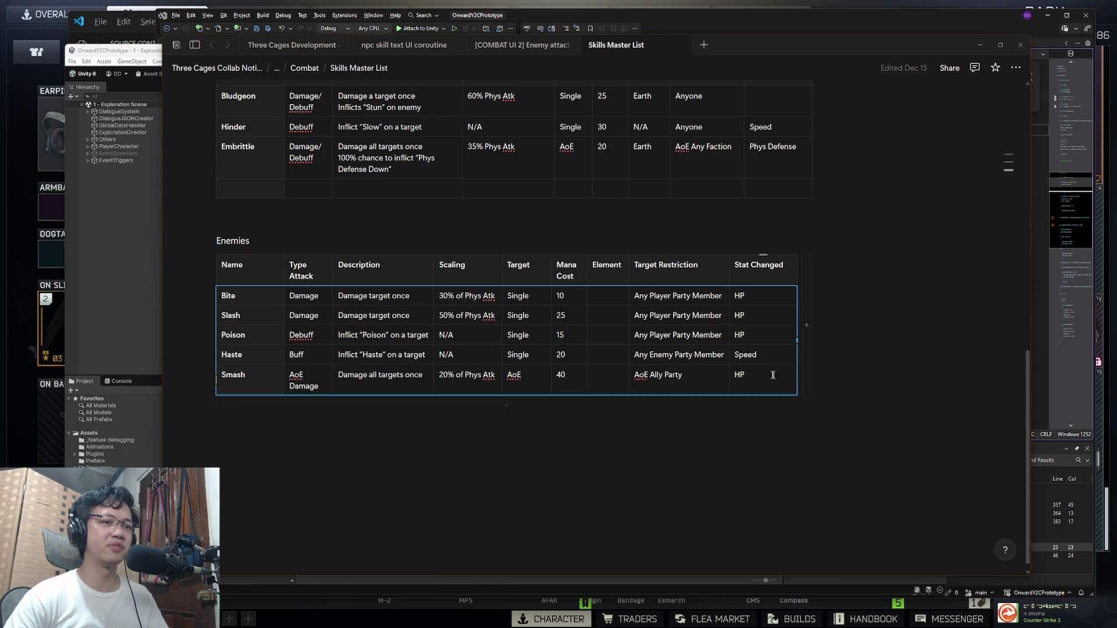
scroll(773, 375, "up", 3)
left_click(780, 323)
left_click(255, 274, "shift")
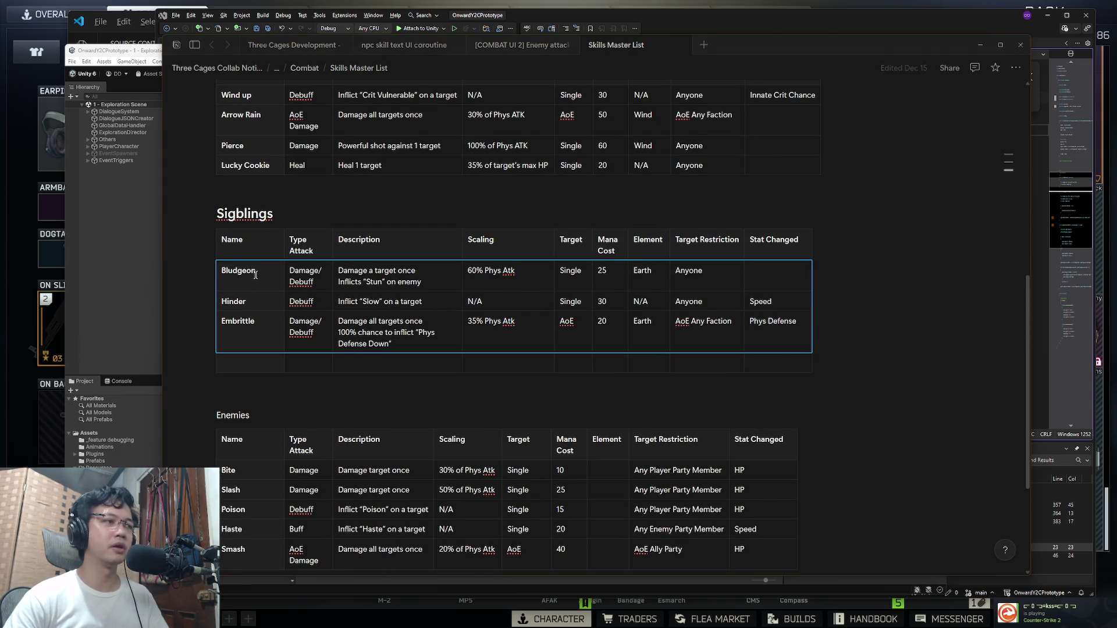
Step: Check the empty Lucky Cookie and Regen HP(?) stat entries, then reselect the Flint table
scroll(255, 275, "up", 2)
left_click(792, 299)
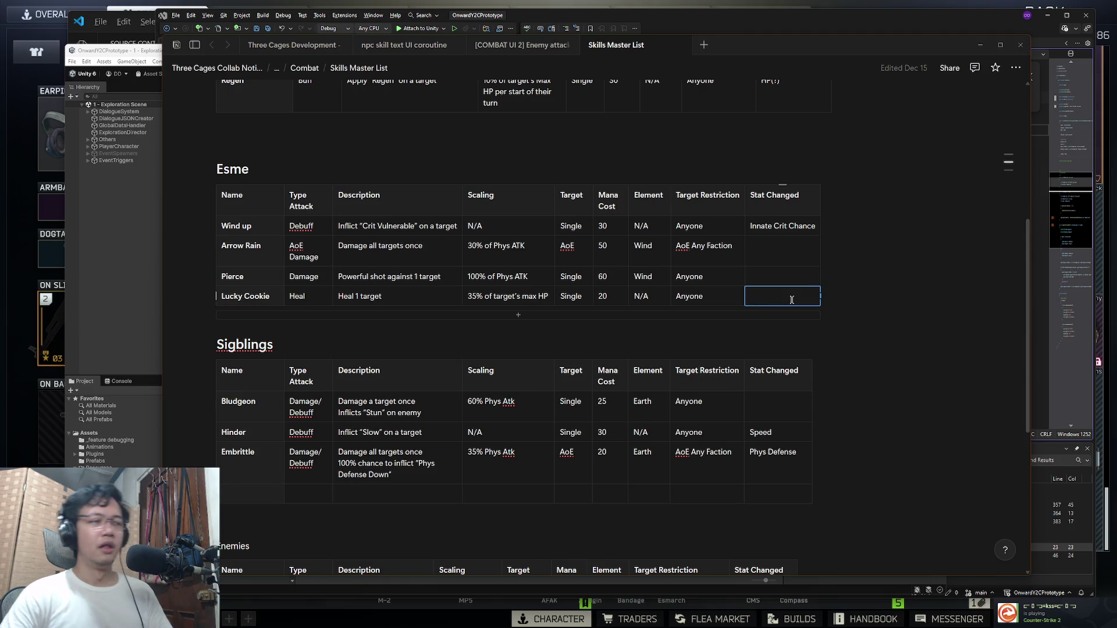
scroll(791, 300, "up", 4)
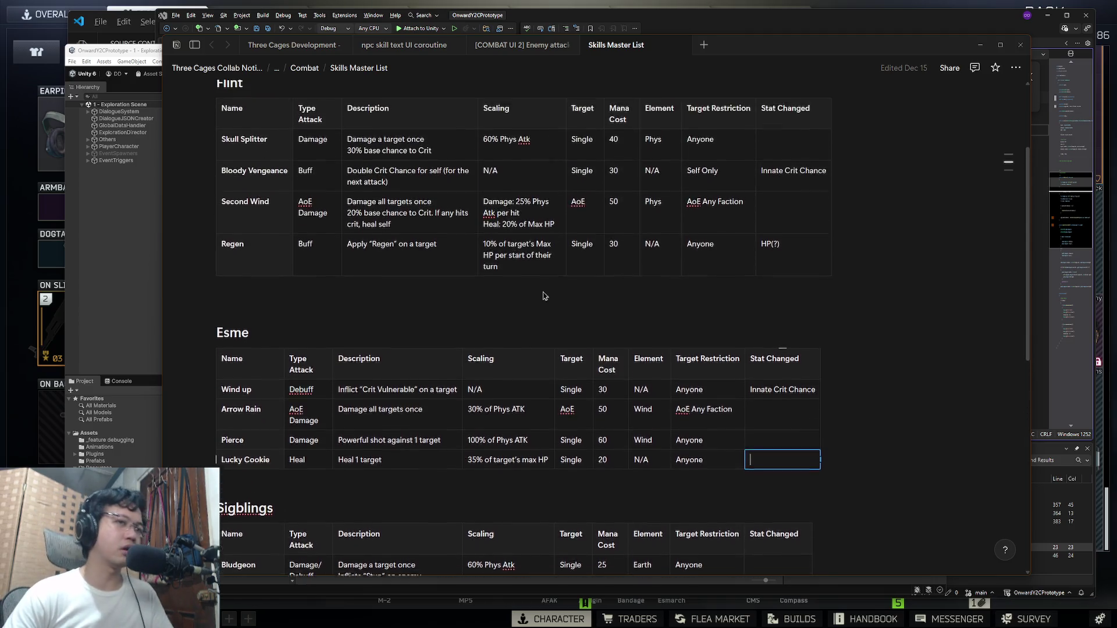
left_click(779, 298)
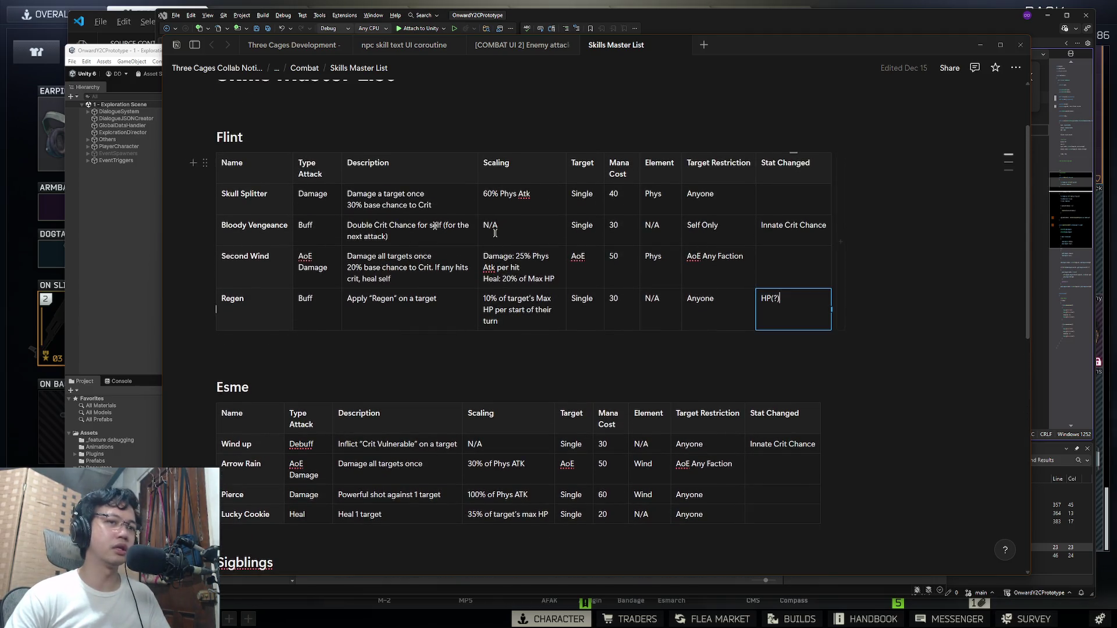
left_click(268, 196)
left_click(790, 305, "shift")
Step: Select the Esme rows, the Sigblings rows, and the Enemies rows Bite through Haste
scroll(790, 305, "down", 3)
left_click(244, 309)
scroll(582, 291, "down", 2)
left_click(742, 294, "shift")
scroll(244, 274, "down", 2)
left_click(244, 270)
left_click(762, 332, "shift")
scroll(271, 329, "down", 2)
left_click(271, 338)
left_click(763, 399, "shift")
Step: Reselect the Sigblings rows and all Esme rows, then leave the Regen HP(?) entry
scroll(350, 360, "up", 3)
left_click(244, 319)
left_click(768, 373, "shift")
scroll(768, 372, "up", 3)
left_click(261, 334)
left_click(768, 384, "shift")
left_click(251, 314)
left_click(778, 382, "shift")
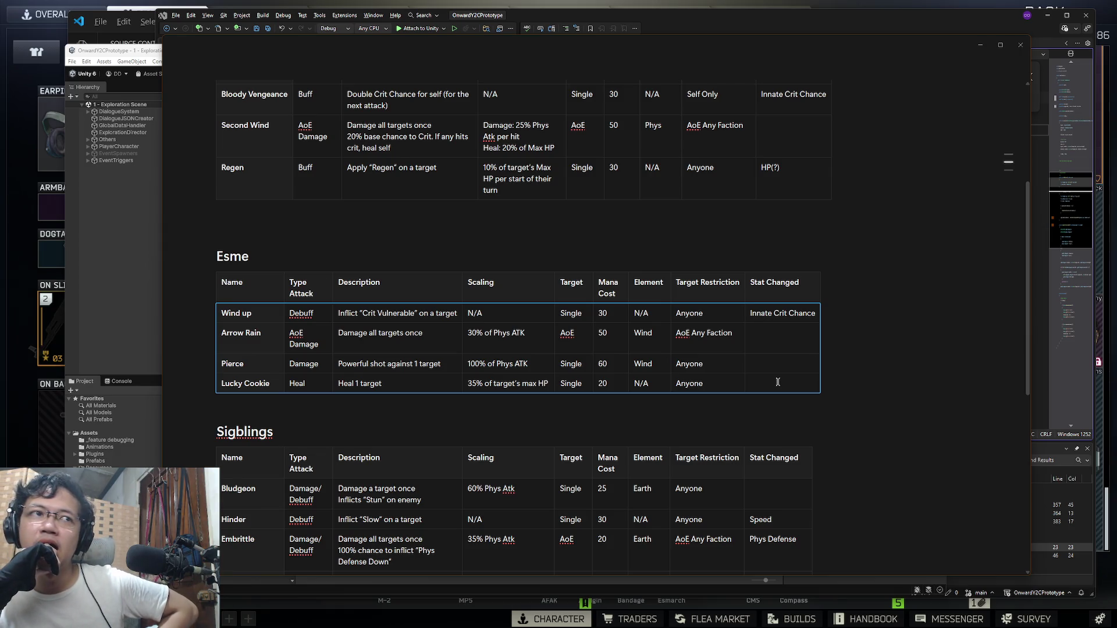
scroll(783, 361, "up", 3)
key("Escape")
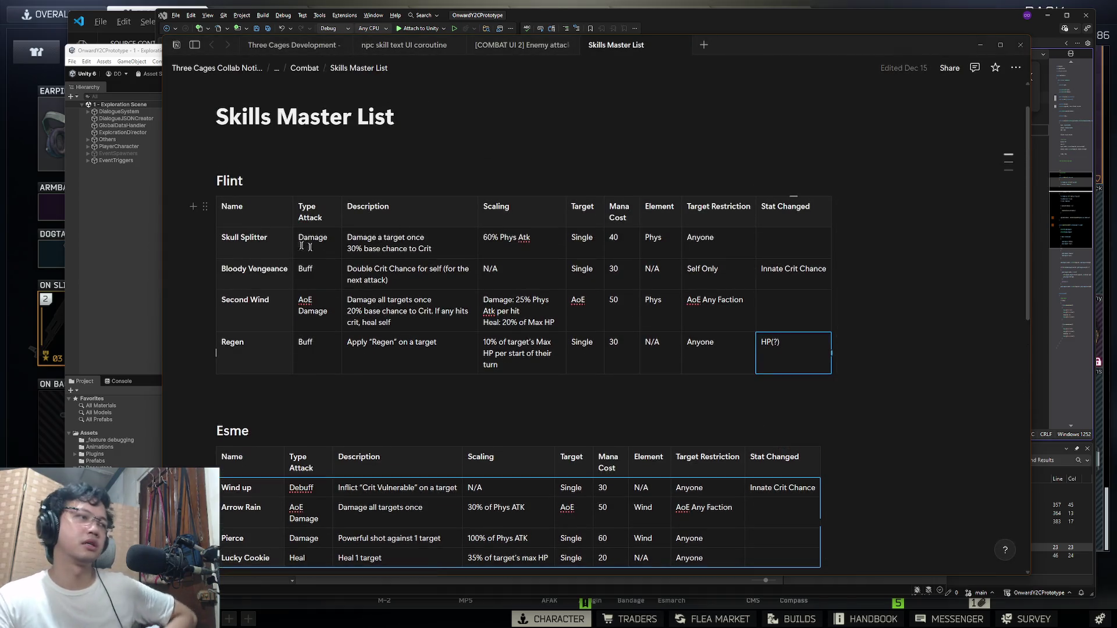
left_click(251, 240, "shift")
left_click(774, 248)
left_click(250, 238)
left_click(411, 248)
left_click(582, 241)
left_click(540, 242)
left_click(643, 245)
left_click(616, 244)
left_click(513, 242)
left_click(448, 247)
left_click(315, 242)
left_click(258, 239)
left_click(403, 242)
key("shift+Tab")
left_click(449, 246)
left_click(319, 239)
left_click(266, 241)
left_click(389, 245)
left_click(281, 242)
left_click(430, 242)
left_click(316, 239)
left_click(277, 239)
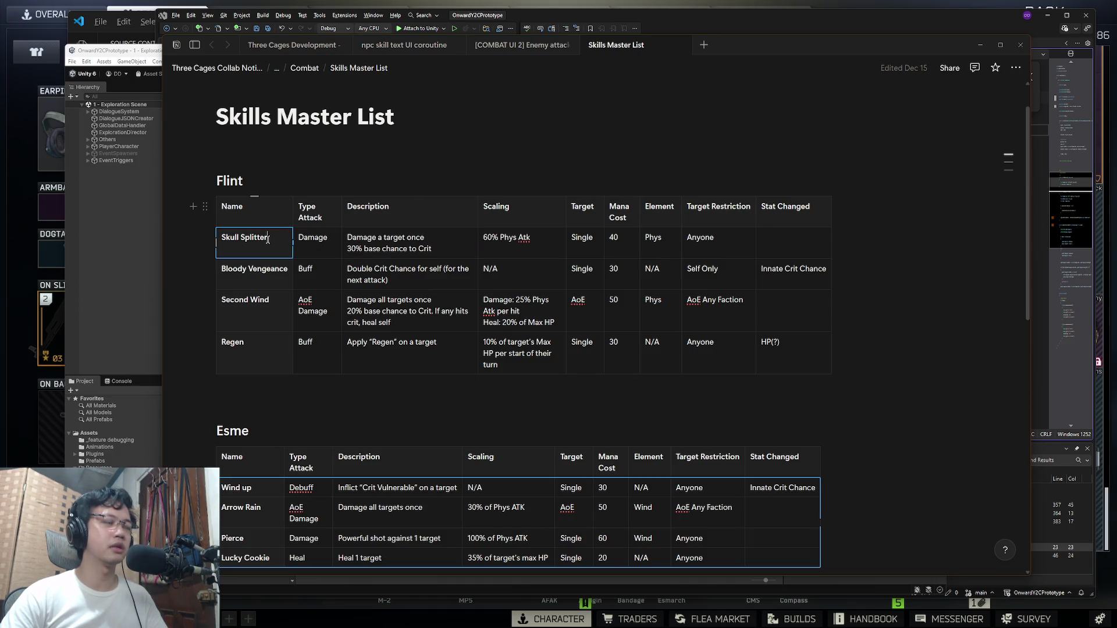
left_click_drag(790, 339, 272, 257)
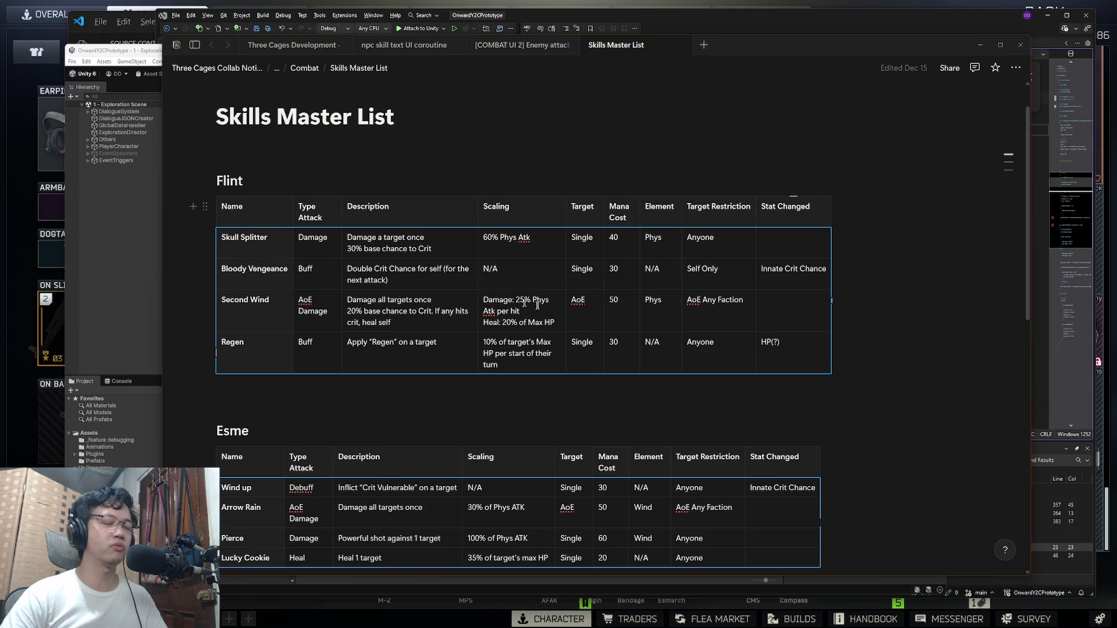
scroll(501, 298, "down", 3)
left_click_drag(256, 314, 765, 381)
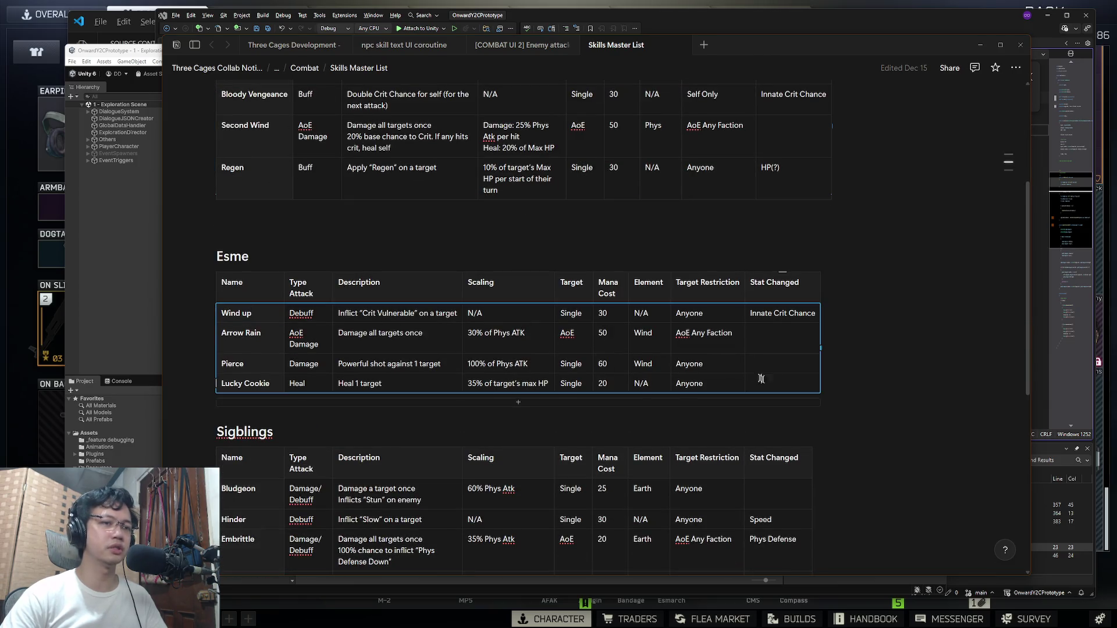
scroll(309, 285, "down", 4)
left_click_drag(256, 267, 751, 325)
scroll(713, 320, "down", 3)
left_click(238, 336)
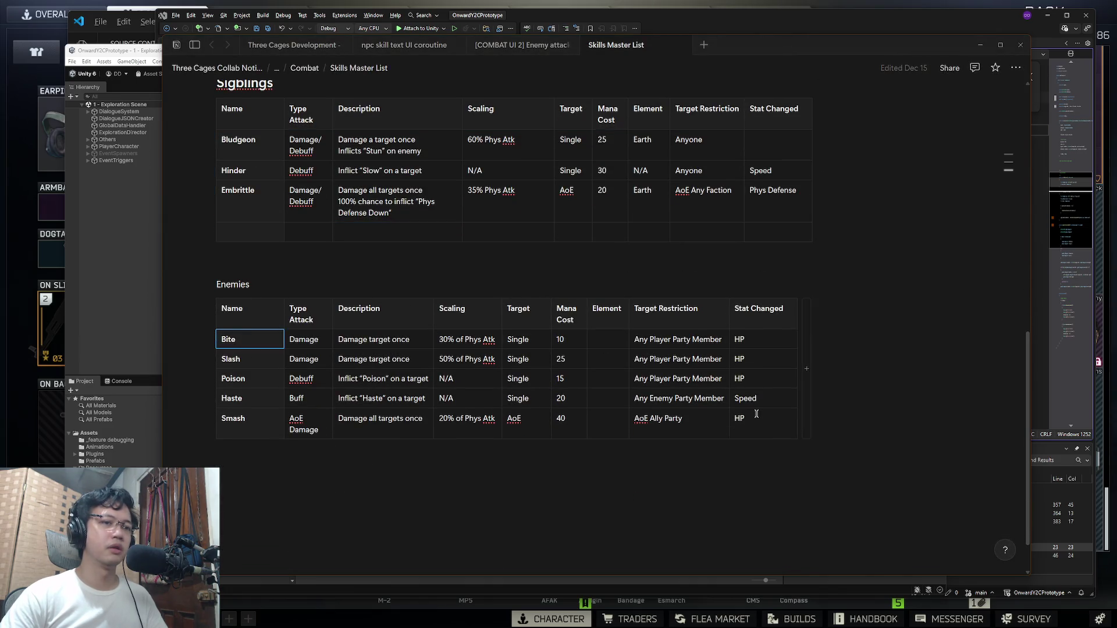
scroll(508, 355, "up", 11)
scroll(507, 355, "down", 10)
scroll(508, 354, "up", 10)
left_click(432, 315)
left_click(259, 283)
left_click_drag(259, 282, 792, 389)
scroll(277, 204, "down", 5)
left_click(261, 224)
left_click_drag(261, 224, 762, 303)
scroll(762, 303, "down", 5)
left_click(272, 152)
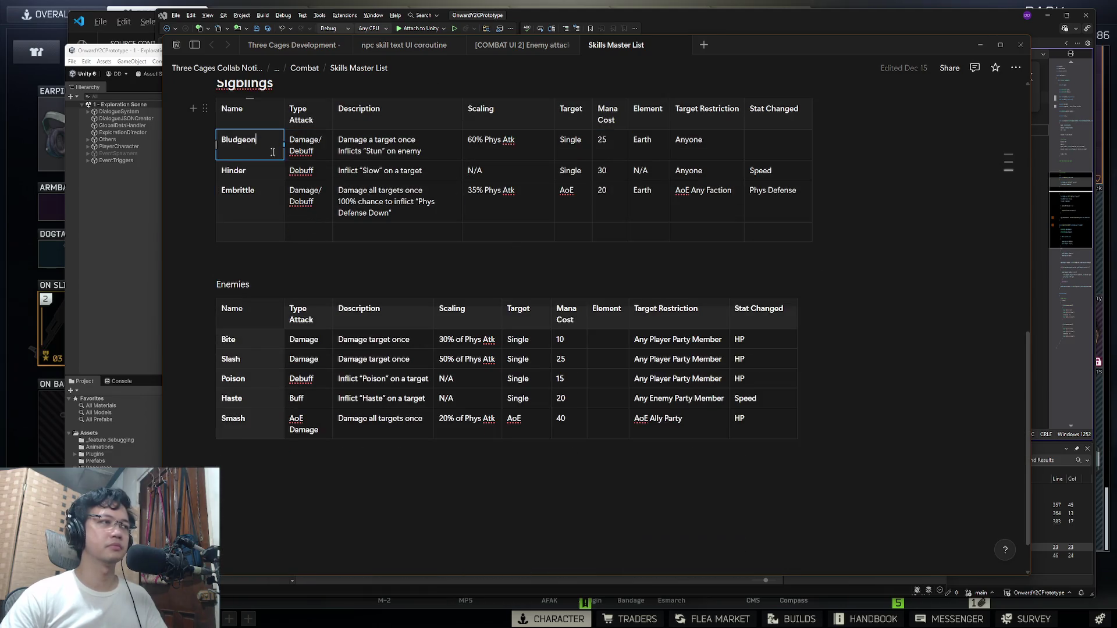
left_click_drag(256, 142, 767, 205)
left_click(239, 359)
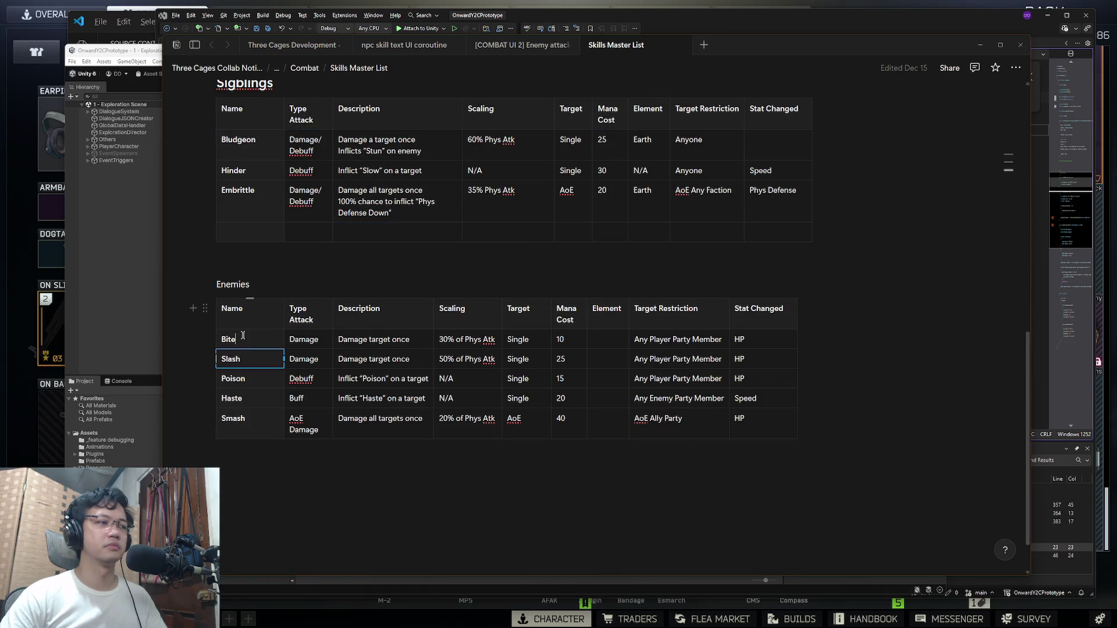
left_click_drag(243, 338, 774, 428)
left_click(1068, 211)
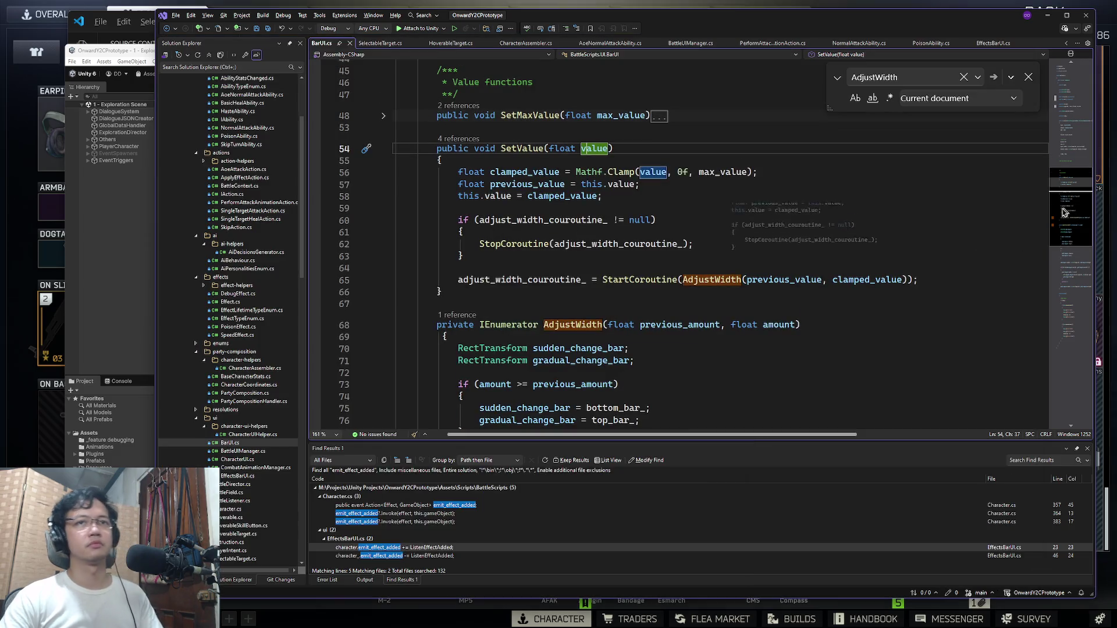
Step: Close the Find box in BarUI.cs and jump to the Initialize method at line 27
left_click(1068, 211)
key("Escape")
left_click(1067, 219)
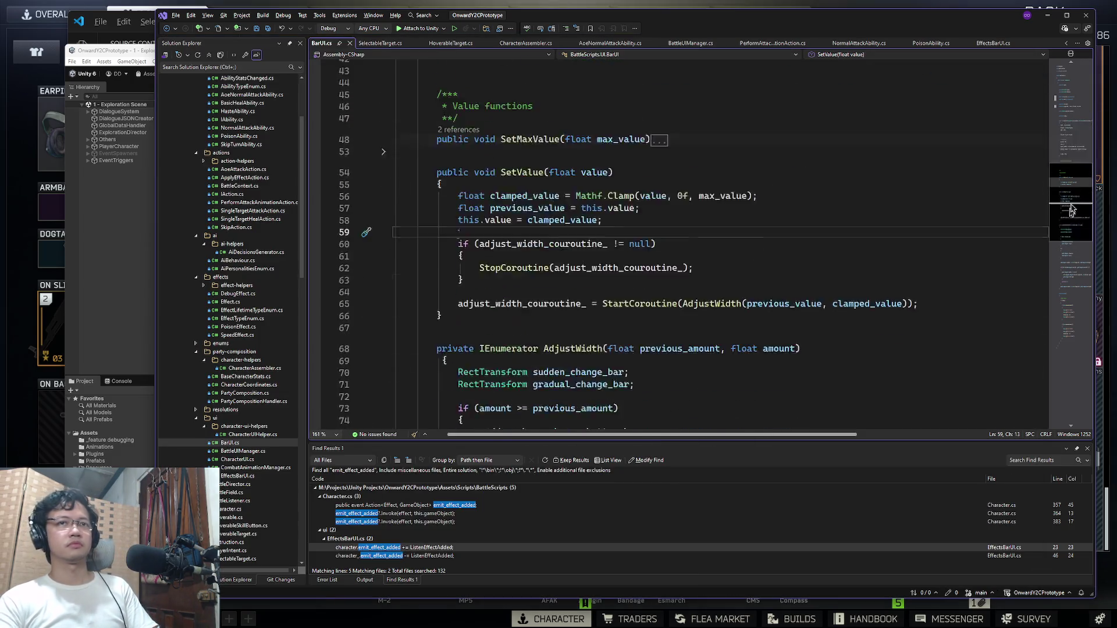
left_click(1070, 132)
left_click(691, 235)
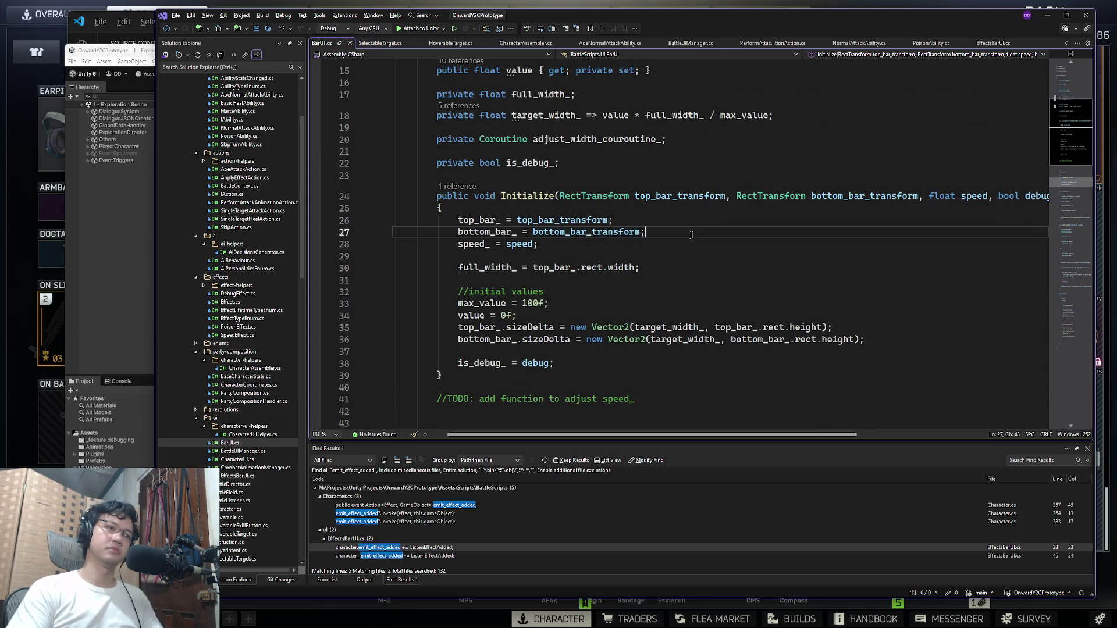
Step: Switch back to Notion's Skills Master List window
left_click(111, 201)
key("super+Tab")
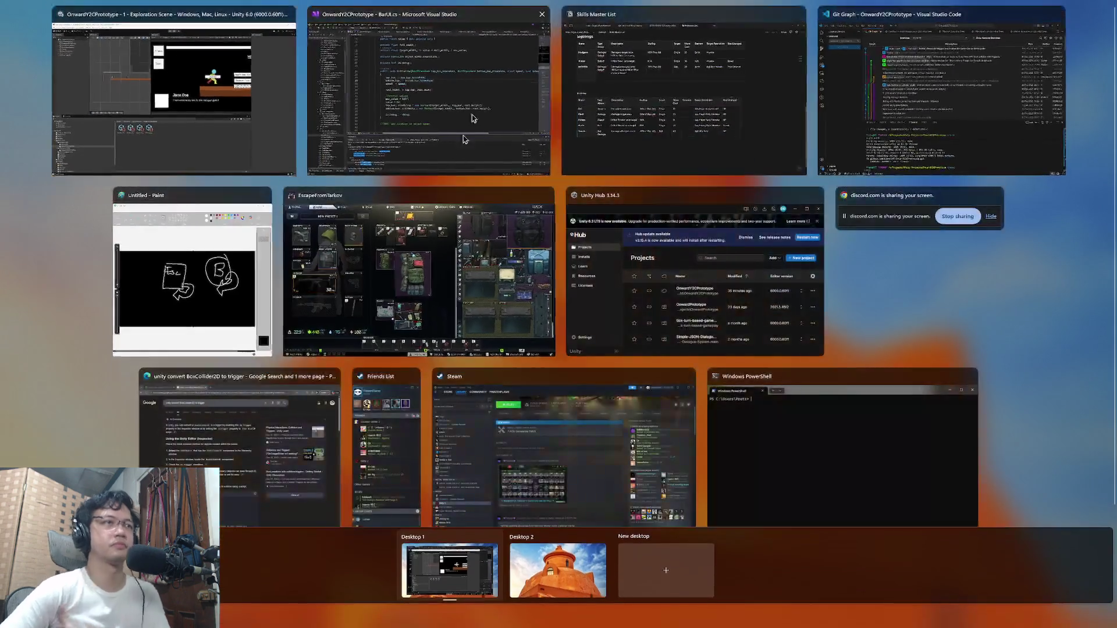
left_click(620, 111)
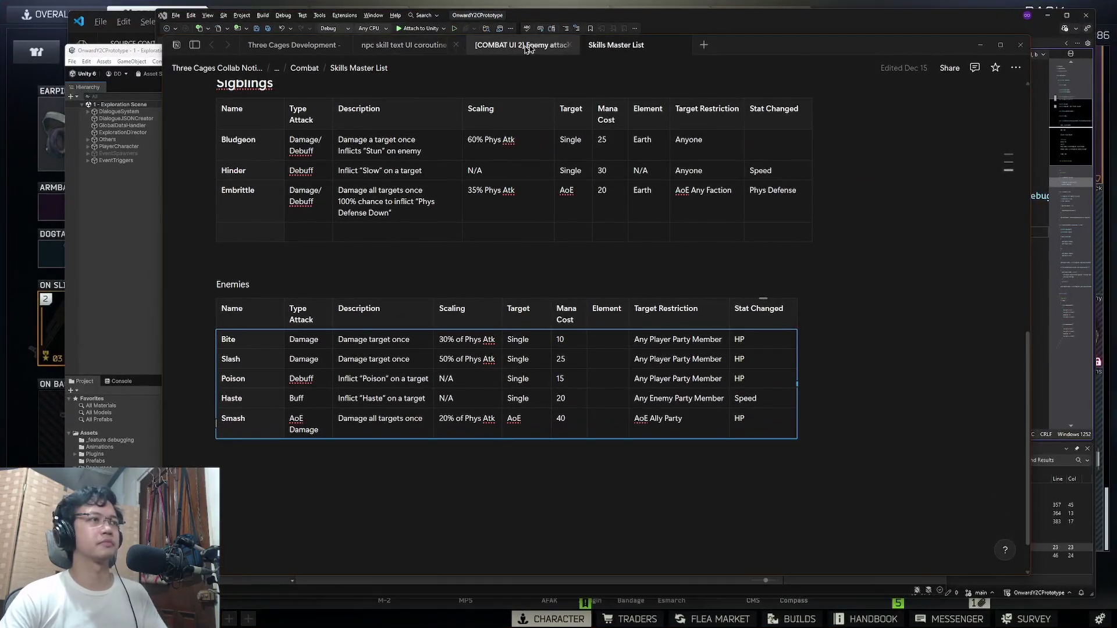
Step: Cycle through the open Notion pages to the Kanban Board
left_click(431, 47)
key("ctrl+Tab")
key("ctrl+shift+Tab")
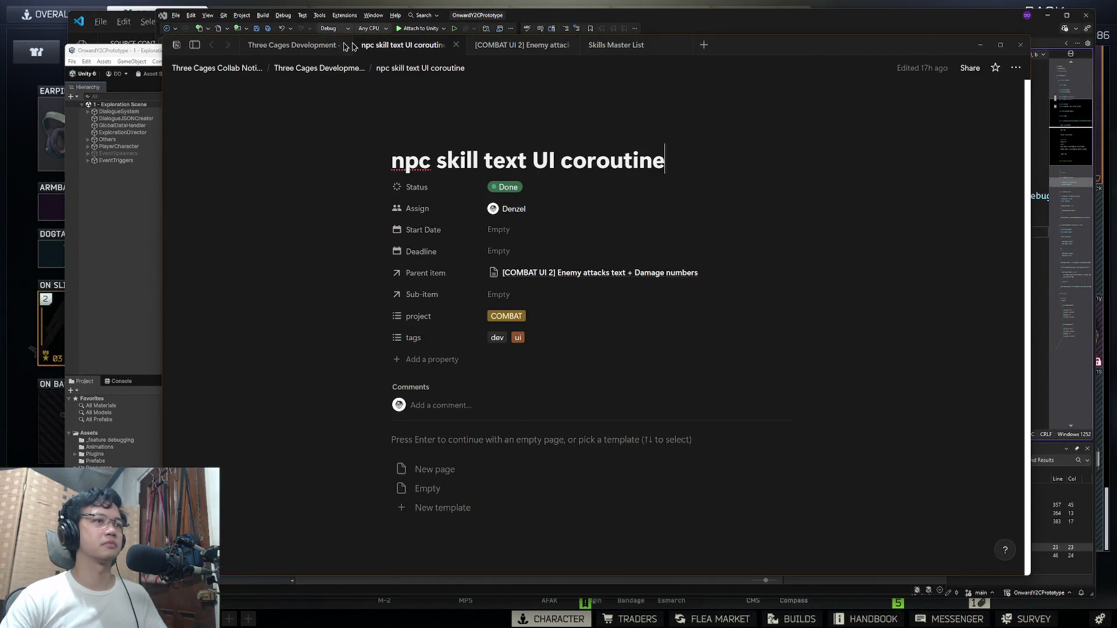
key("ctrl+shift+Tab")
Step: Close the two task tabs, then bring the BarUI.cs code and the Unity editor forward
left_click(455, 45)
left_click(456, 44)
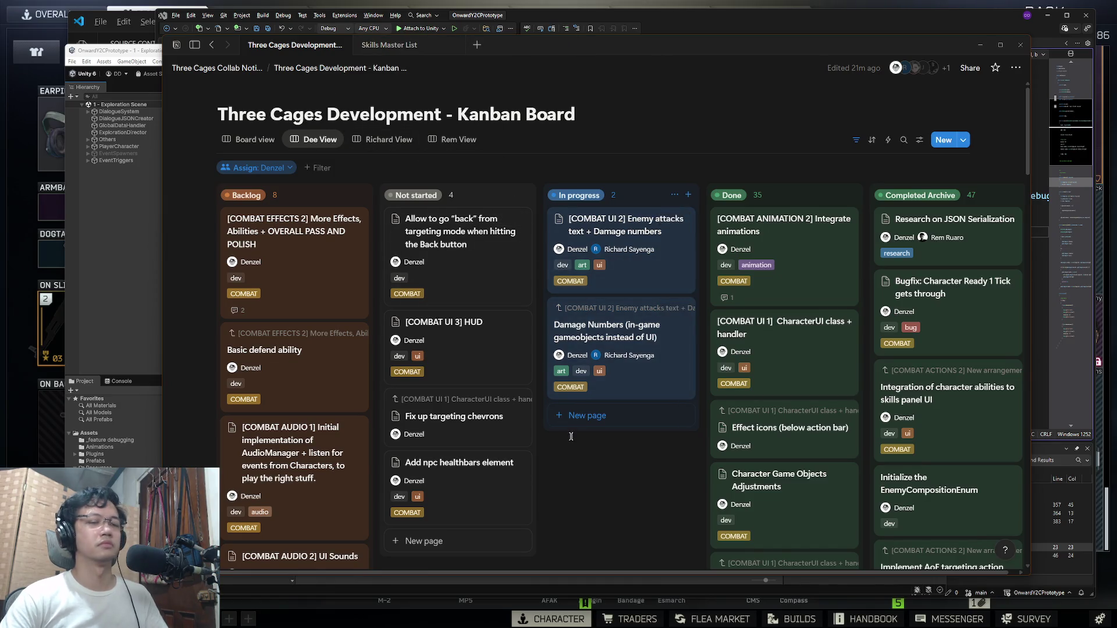
left_click(1078, 126)
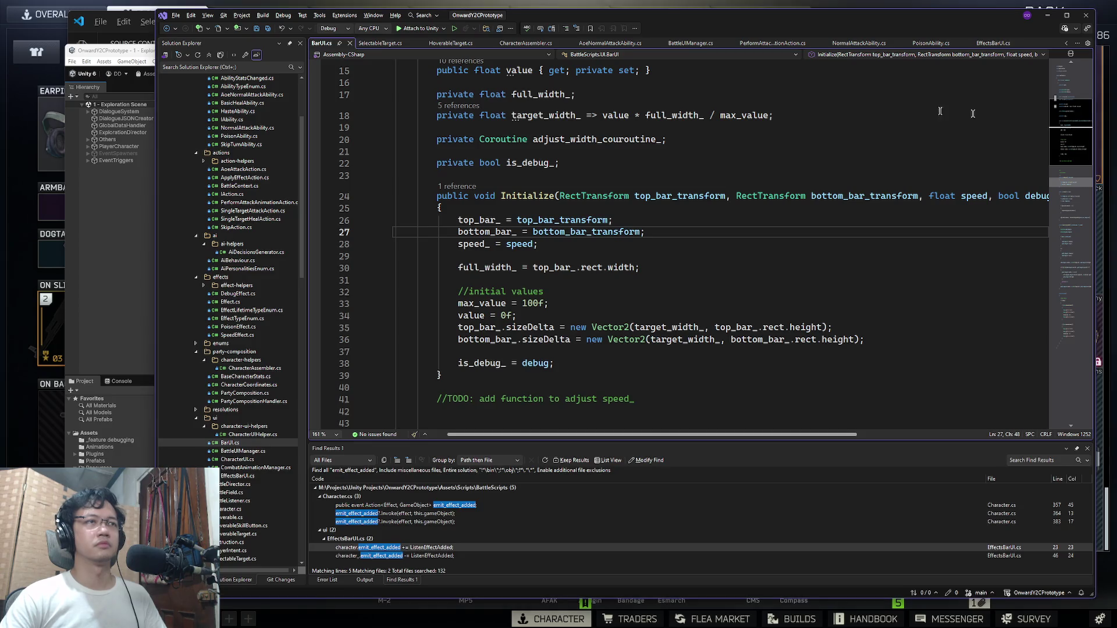
left_click(131, 51)
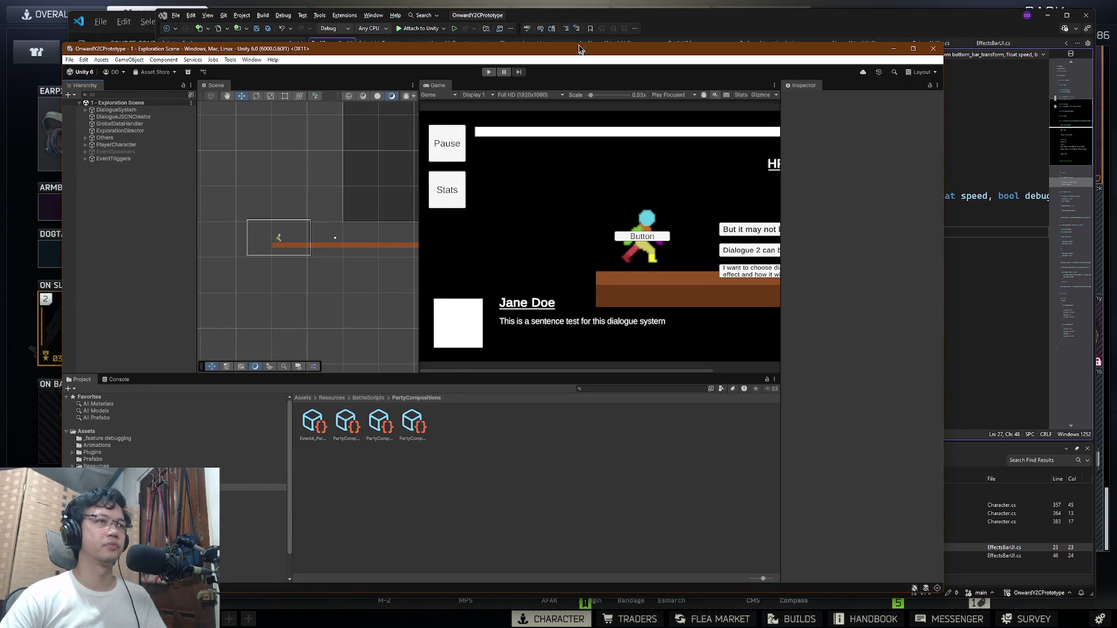
Step: Bring the Unity Exploration Scene editor back to the front
left_click(695, 21)
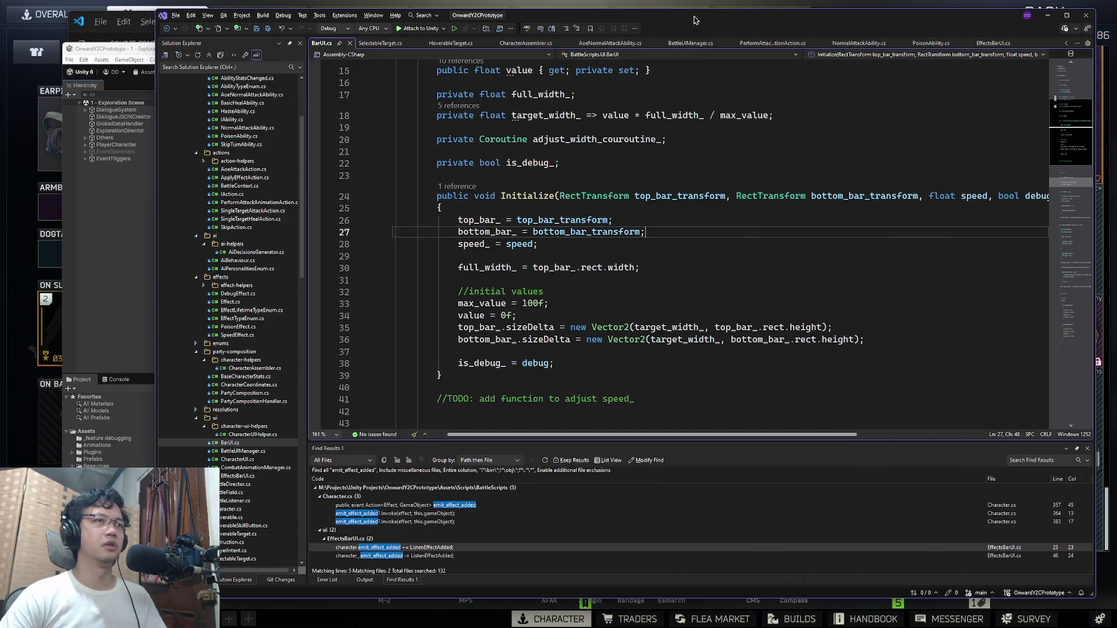
left_click(148, 51)
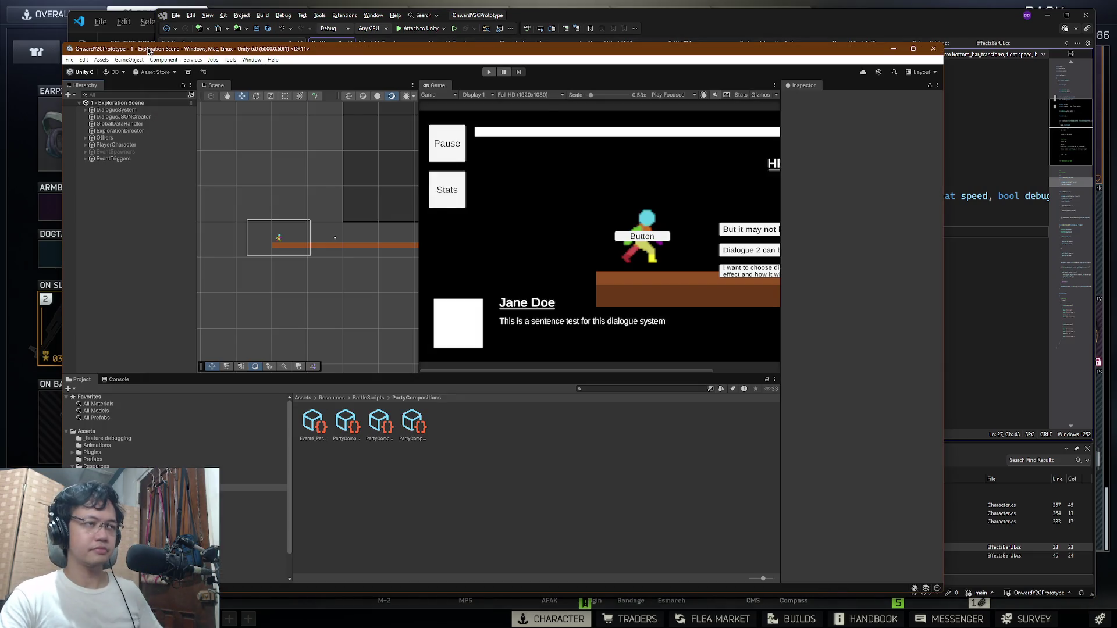
key("super+Tab")
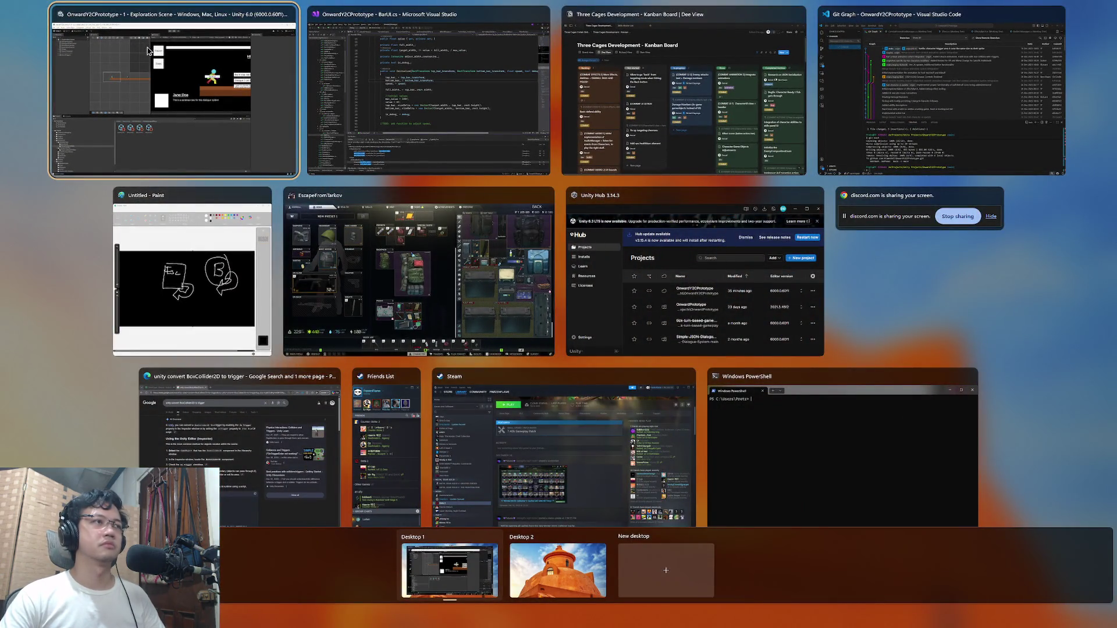
left_click(149, 51)
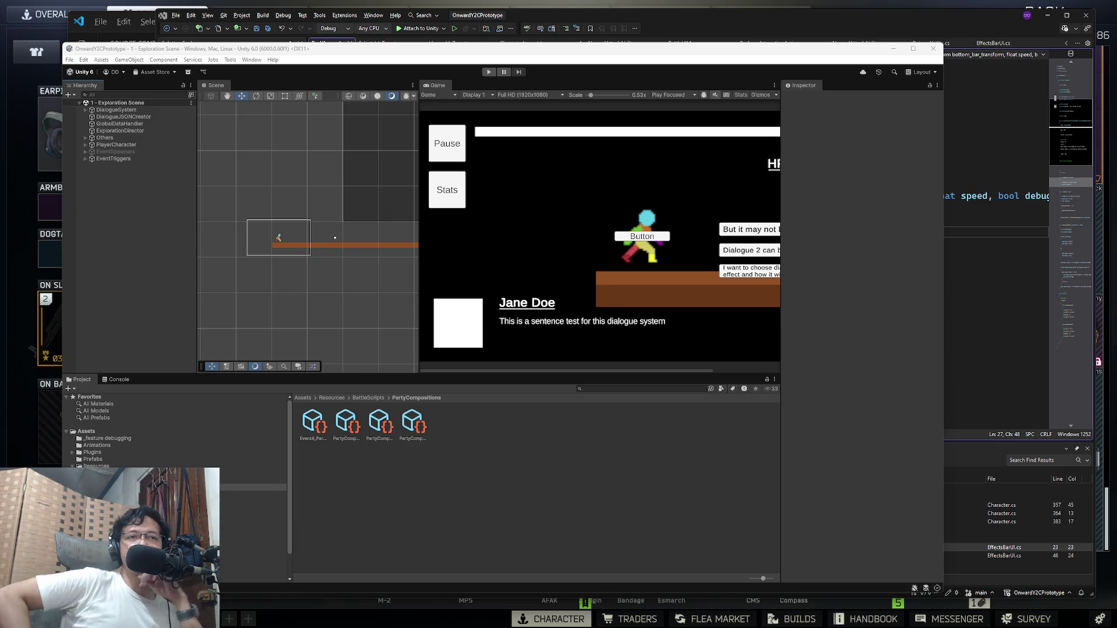
Step: Review the Esc/B sketch in Paint, shifted right, and return to the Notion Kanban Board
key("super+Tab")
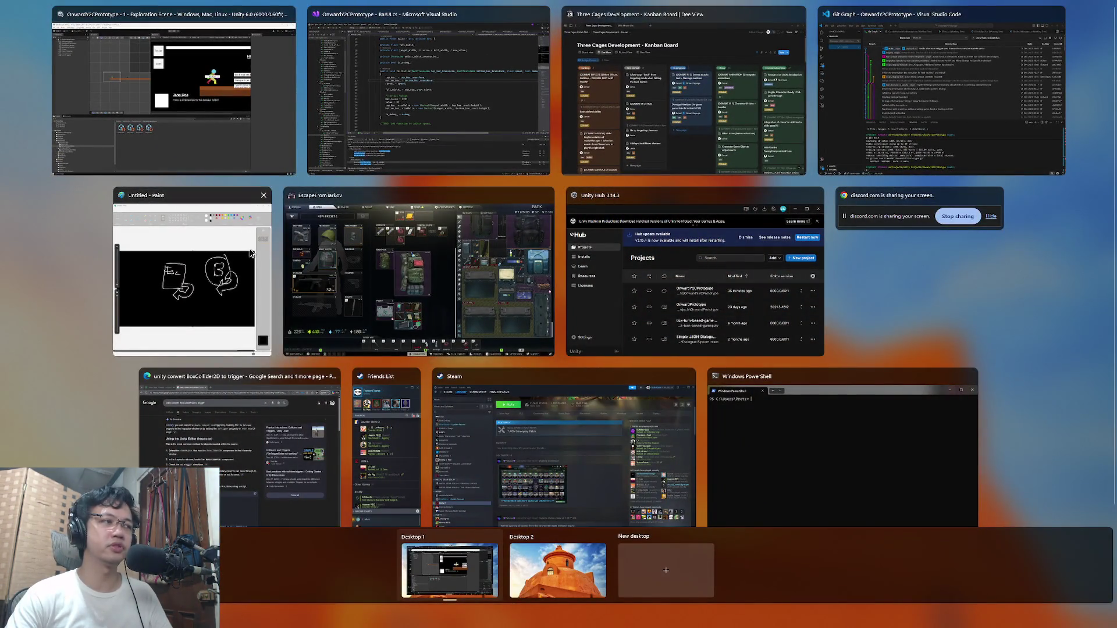
left_click(251, 253)
left_click_drag(591, 70, 852, 86)
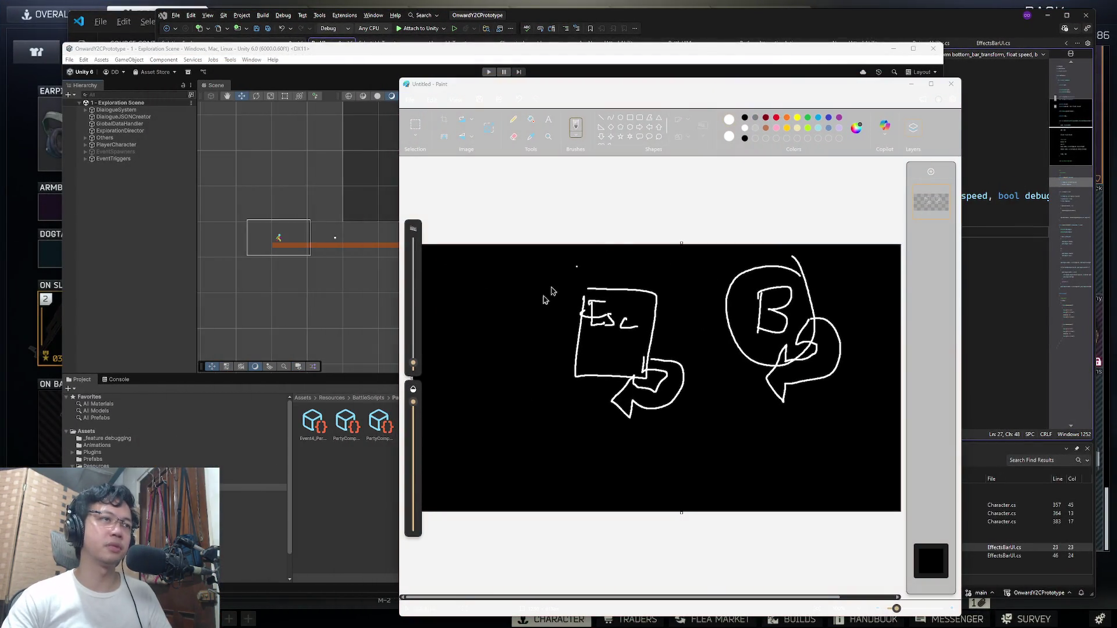
key("super+Tab")
left_click(862, 107)
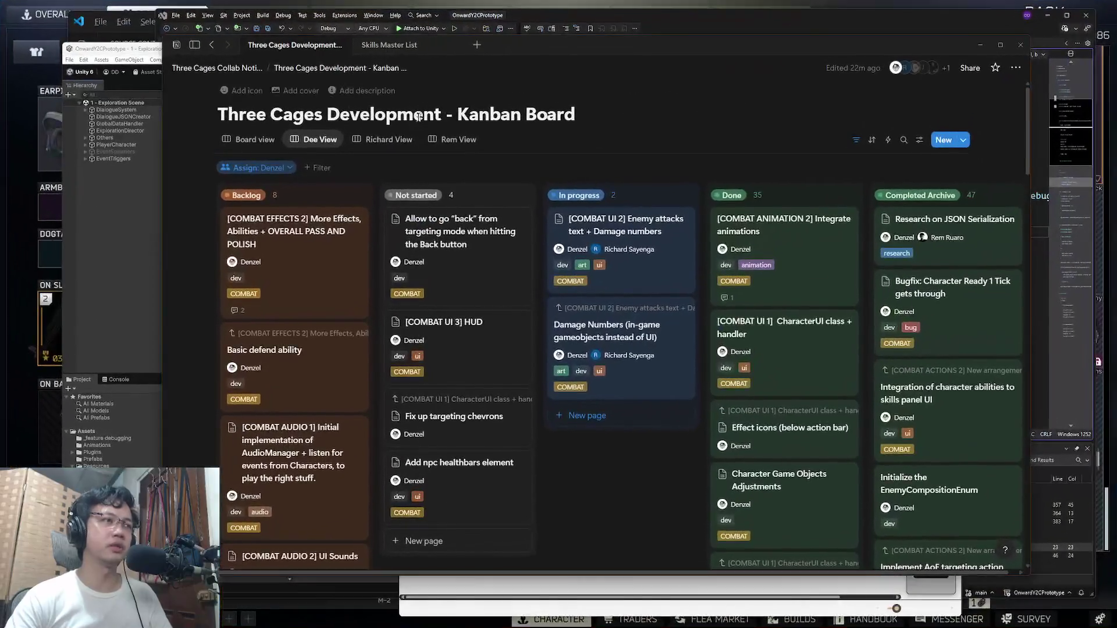
Step: Scan the Kanban board and open the 'Fix up targeting chevrons' card in Not started
scroll(322, 225, "down", 5)
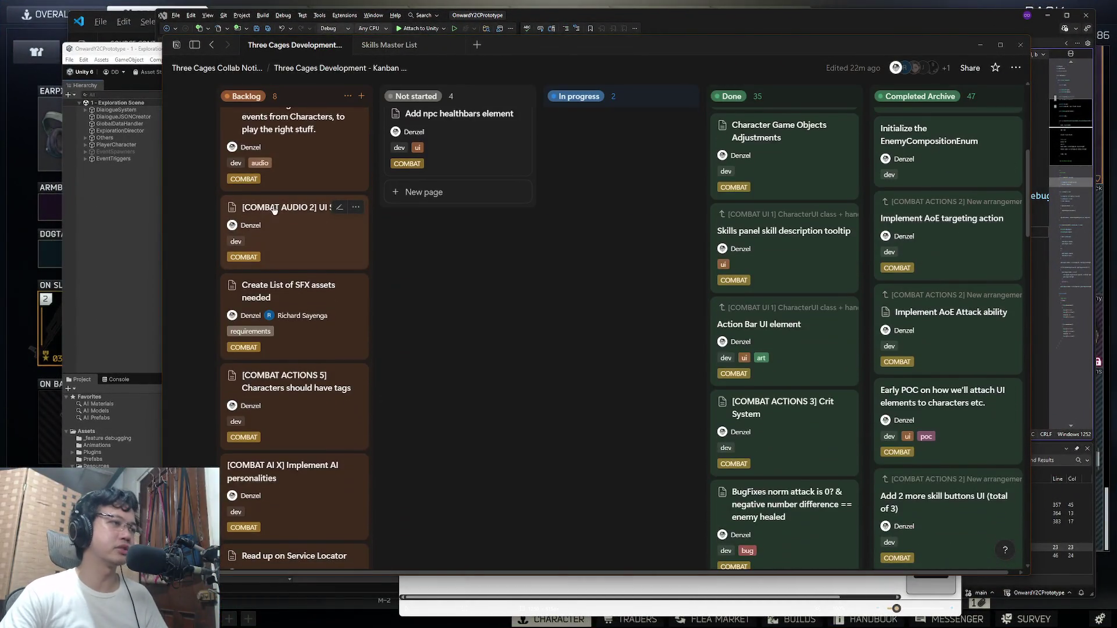
scroll(275, 210, "up", 5)
scroll(299, 271, "down", 4)
scroll(298, 272, "down", 1)
scroll(294, 262, "up", 3)
scroll(306, 314, "down", 3)
scroll(297, 247, "up", 3)
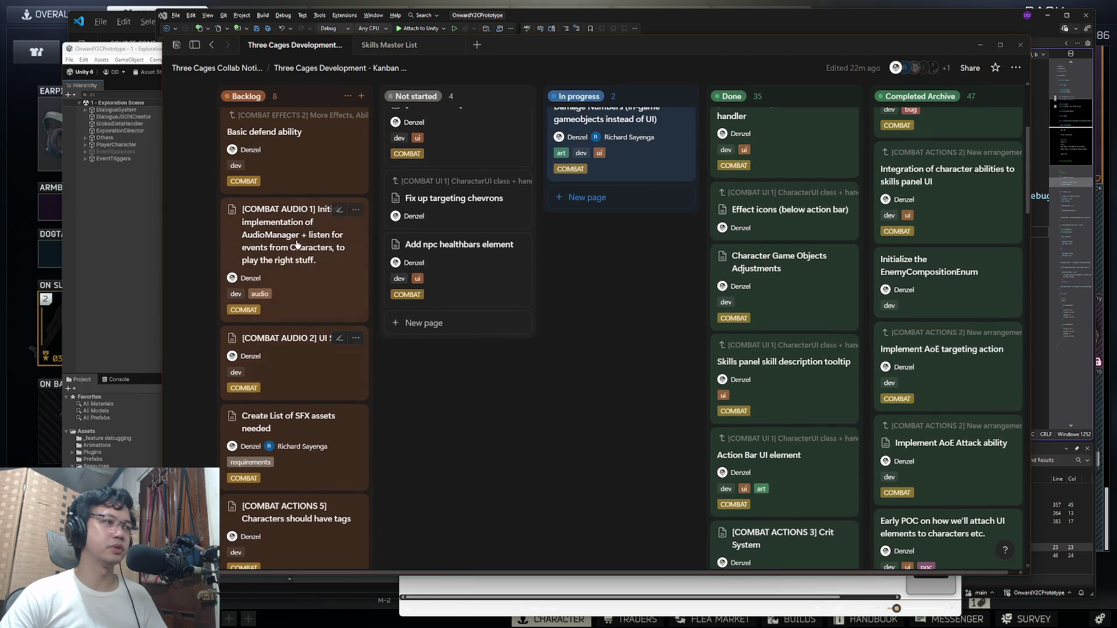
scroll(294, 291, "up", 5)
scroll(292, 298, "down", 4)
scroll(292, 299, "up", 3)
scroll(291, 291, "down", 3)
scroll(288, 281, "up", 3)
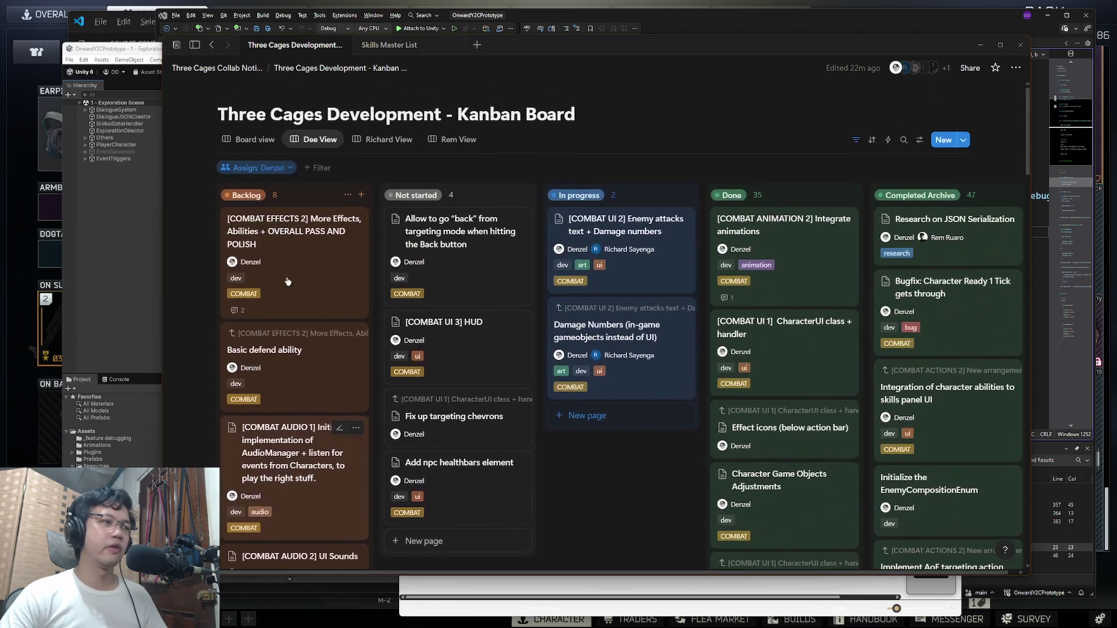
scroll(288, 282, "down", 5)
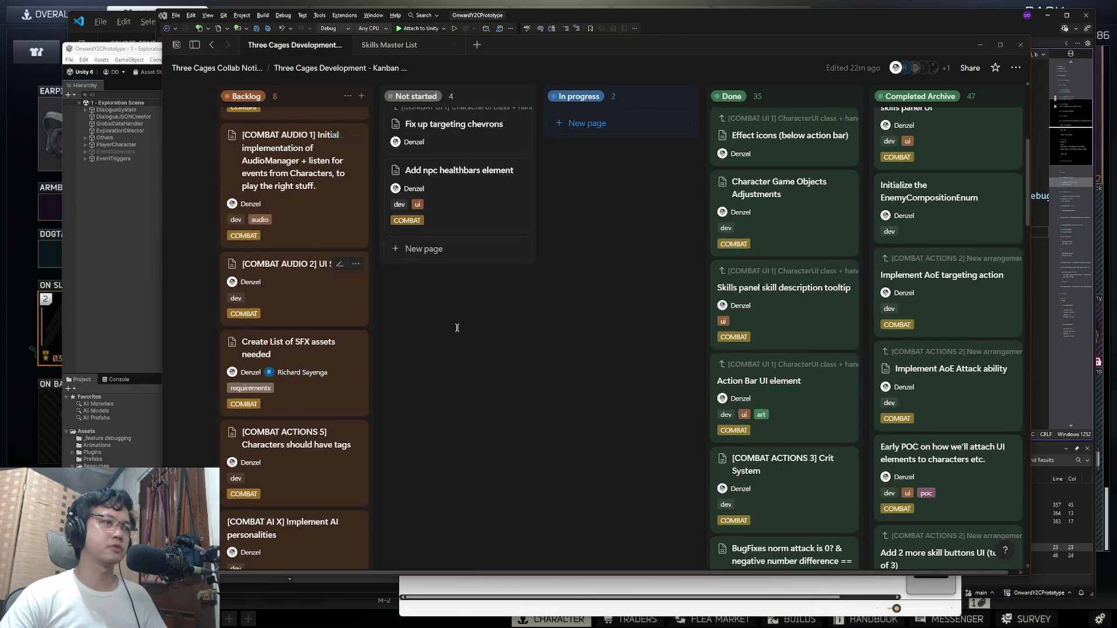
scroll(456, 340, "up", 5)
scroll(460, 329, "down", 5)
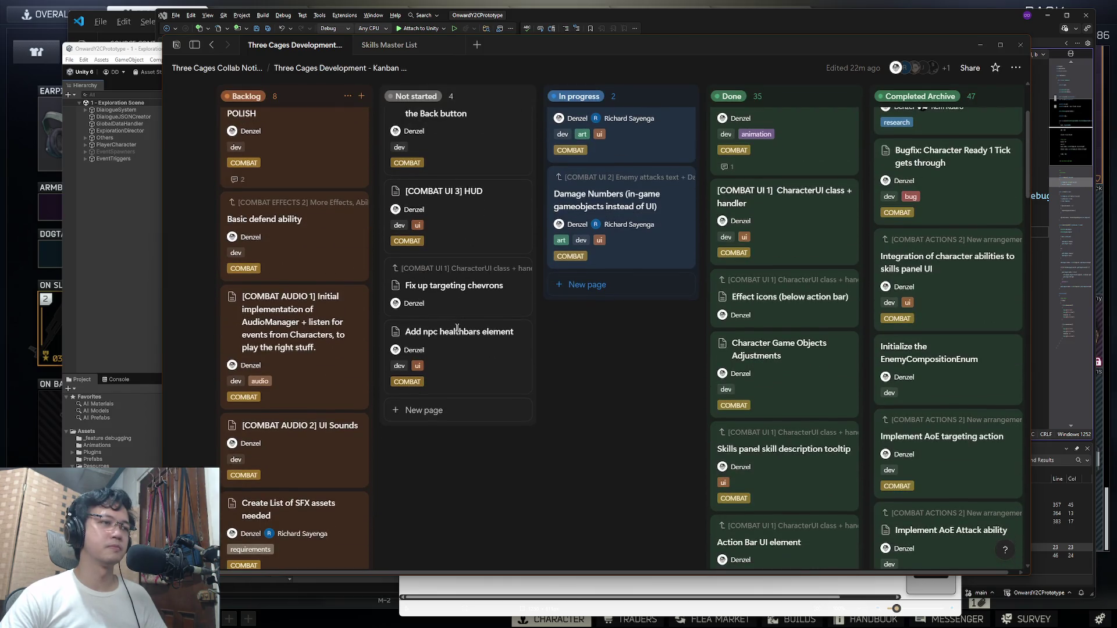
scroll(494, 346, "up", 3)
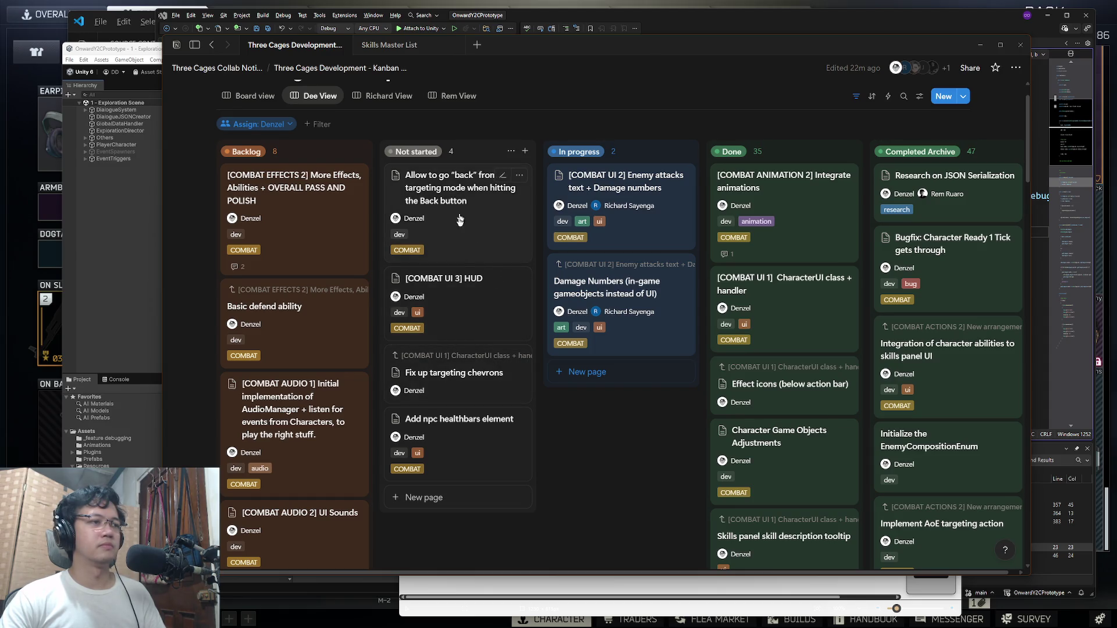
left_click(460, 373)
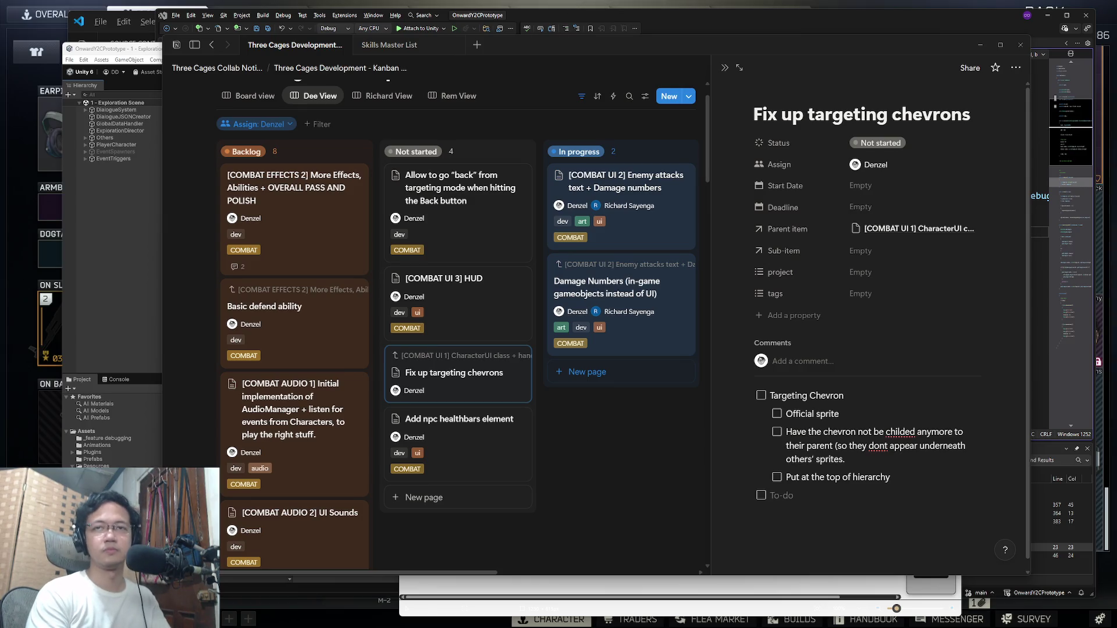
key("super+Tab")
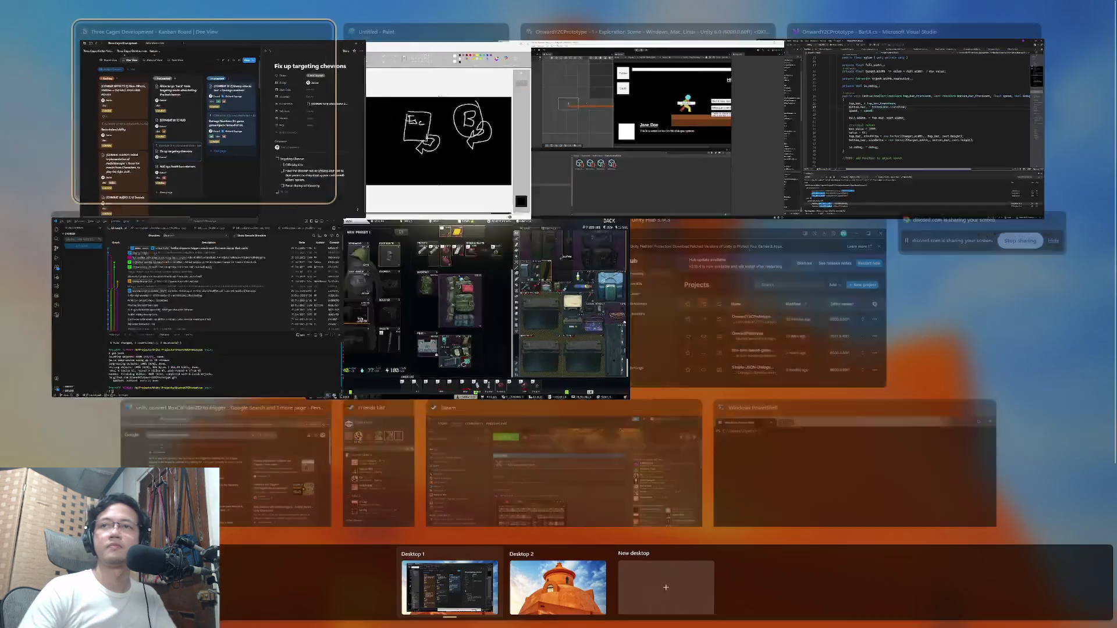
Step: Start Unity's play mode, then bring up Notion's Skills Master List page while it loads
left_click(181, 46)
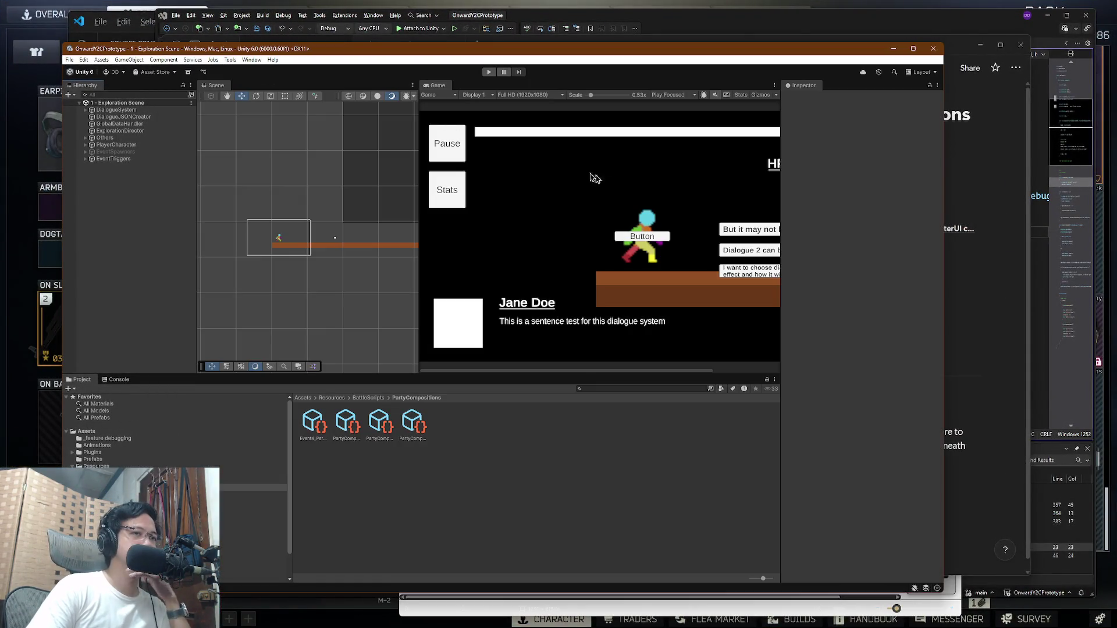
left_click(491, 72)
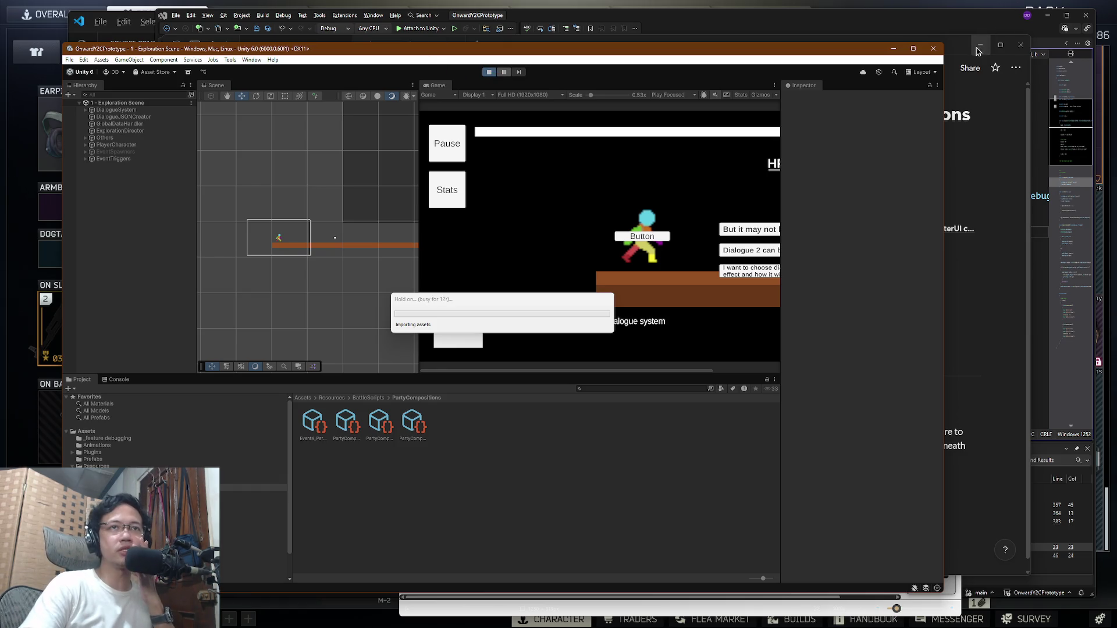
left_click(958, 54)
left_click(403, 48)
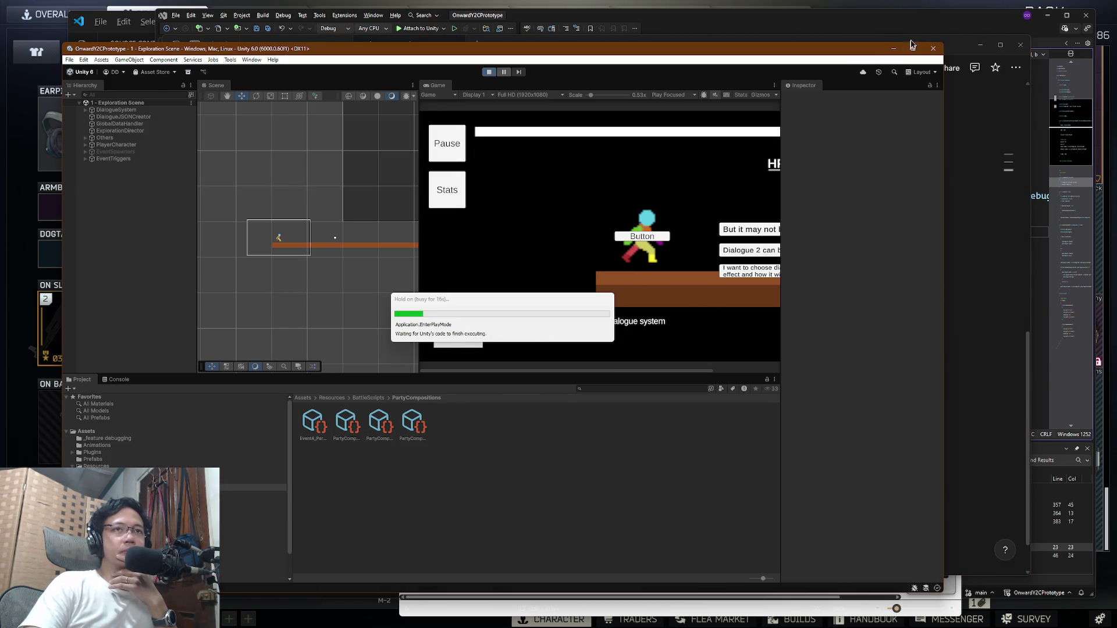
scroll(516, 315, "up", 8)
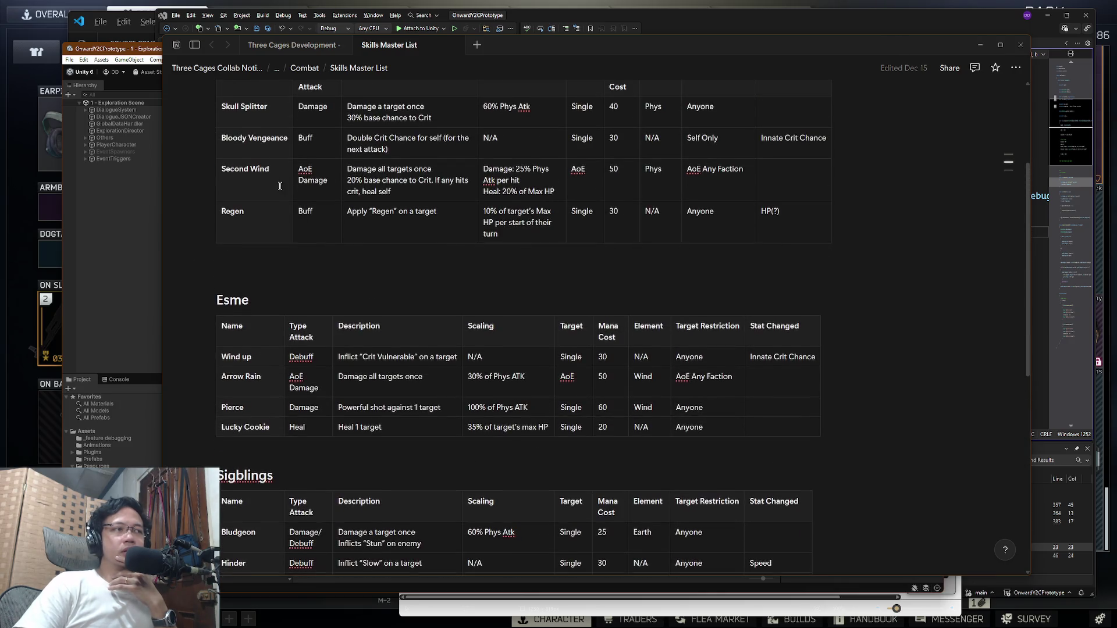
Step: Step through the Skull Splitter, Bloody Vengeance and Regen rows into Esme's Wind up row
left_click(771, 206)
left_click(395, 206)
left_click(268, 204)
key("Down")
key("Down")
key("Down")
key("Return")
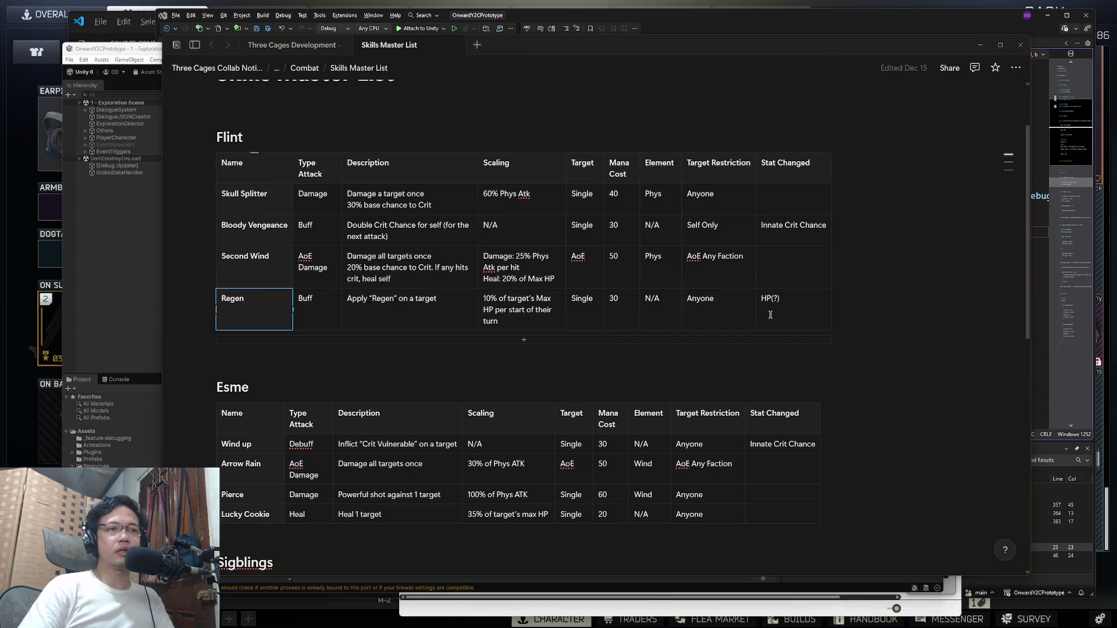
key("Down")
key("Down")
key("Down")
key("Escape")
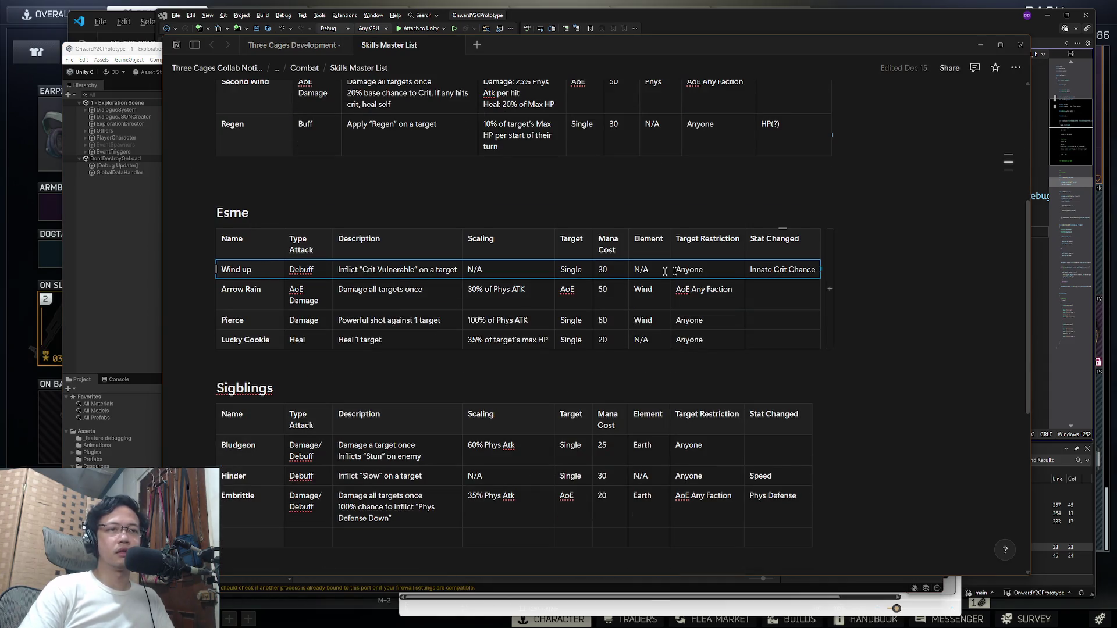
Step: Select Esme's Arrow Rain, Pierce and Lucky Cookie rows
left_click(269, 288)
key("Escape")
left_click(270, 317)
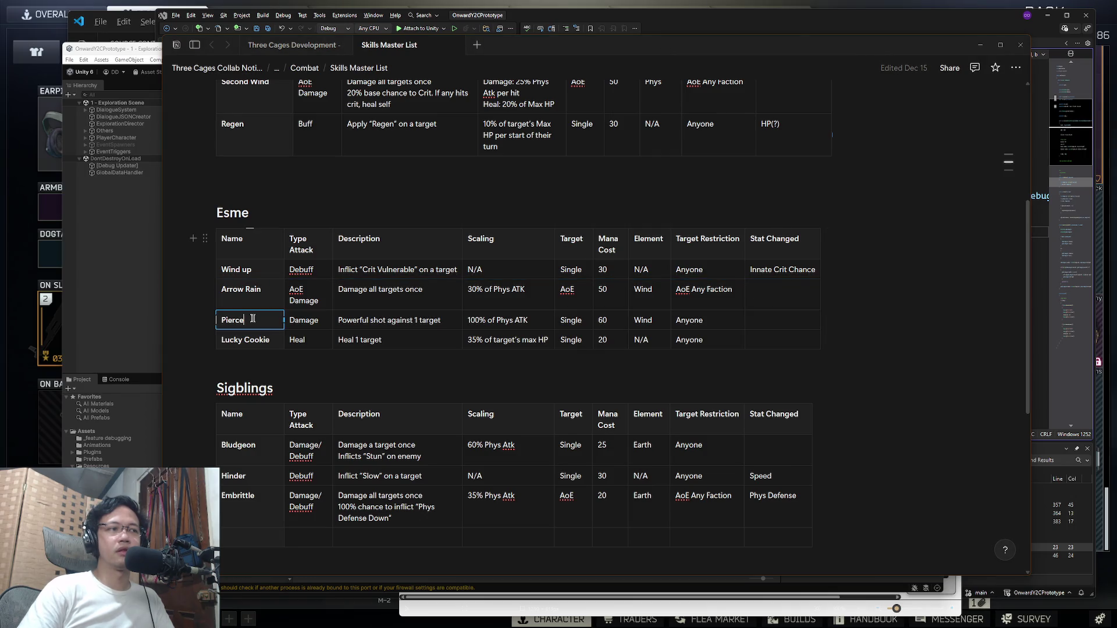
left_click(748, 331, "shift")
left_click(761, 321)
left_click(230, 321)
scroll(244, 337, "down", 2)
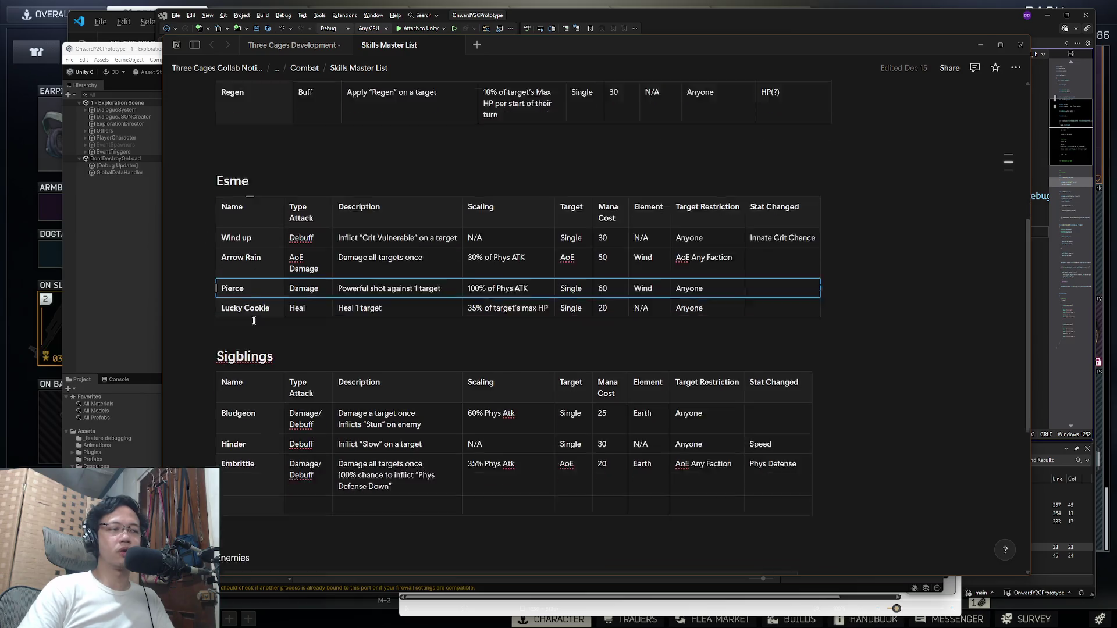
Step: Look over the Sigblings table's Bludgeon, Hinder and Embrittle rows
left_click(258, 356)
left_click(762, 391)
left_click(263, 406)
left_click_drag(263, 405, 762, 416)
Step: Select the whole Enemies table, then its Bite, Slash and Poison rows
scroll(756, 416, "down", 4)
mouse_move(243, 337)
left_mouse_down()
mouse_move(735, 398)
mouse_move(762, 419)
left_mouse_up()
key("Return")
left_click(771, 342, "shift")
left_click(256, 359)
left_click(762, 356, "shift")
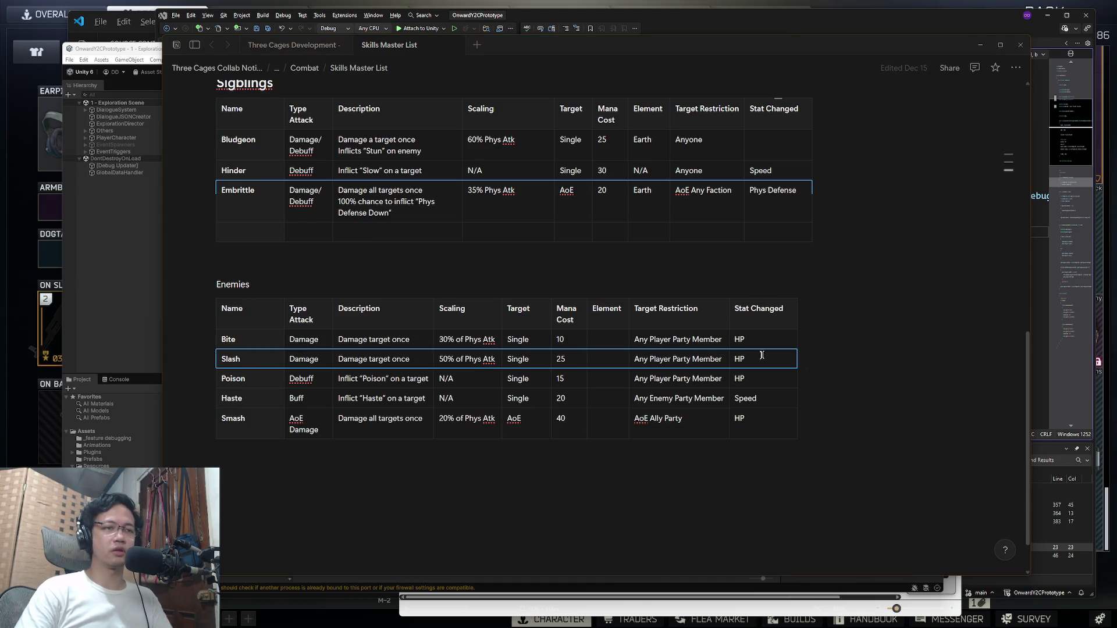
left_click(243, 379)
left_click(751, 383, "shift")
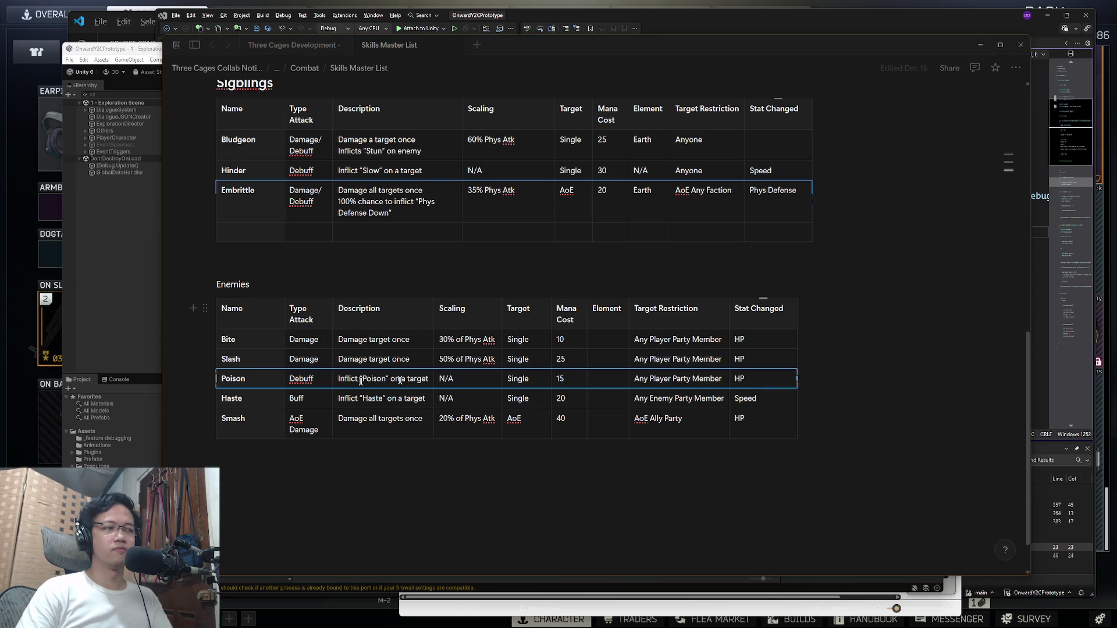
Step: Inspect the Enemies table's Haste and Smash rows
left_click(256, 400)
left_click(738, 401, "shift")
left_click(282, 419)
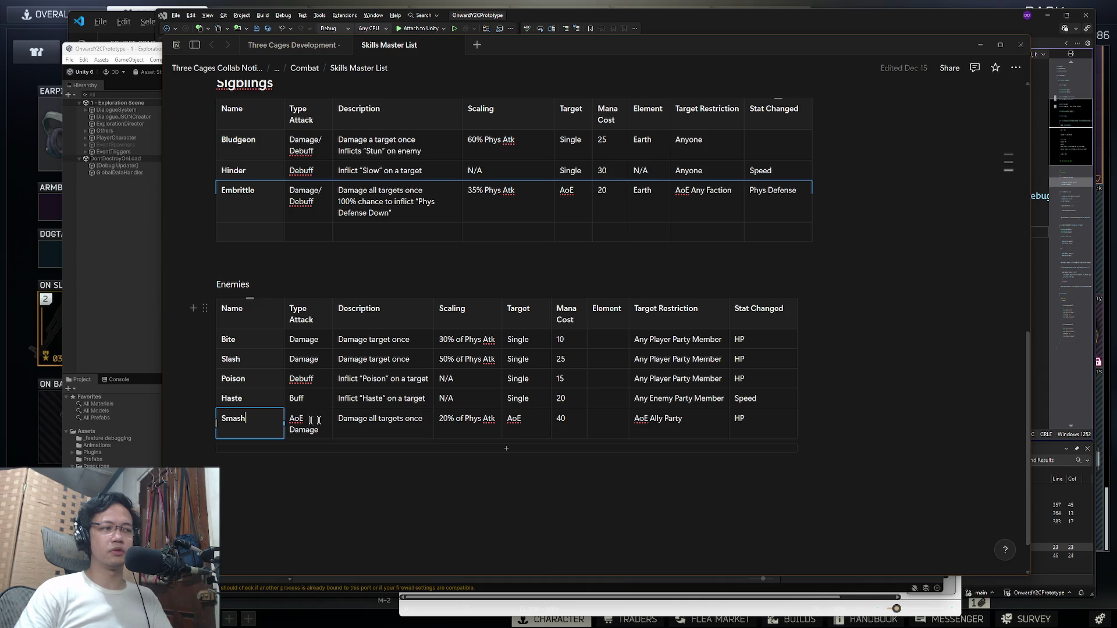
left_click(763, 419, "shift")
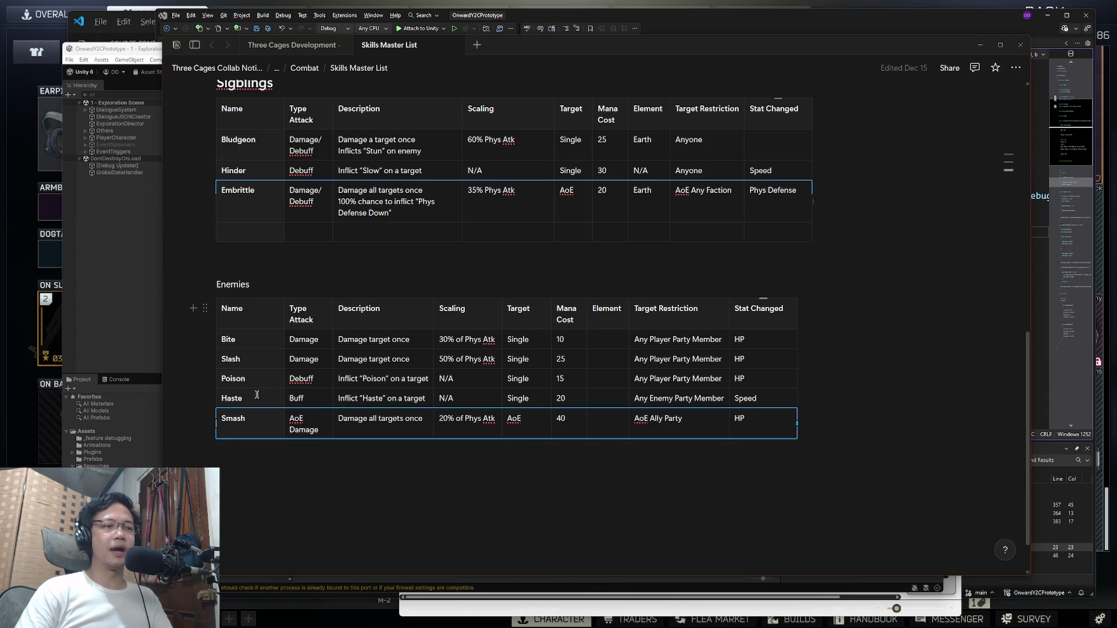
left_click(738, 401, "shift")
left_click(748, 420)
left_click(285, 412, "shift")
Step: Check Visual Studio, revisit the Smash Scaling cell, and raise the running Unity game
key("alt+Tab")
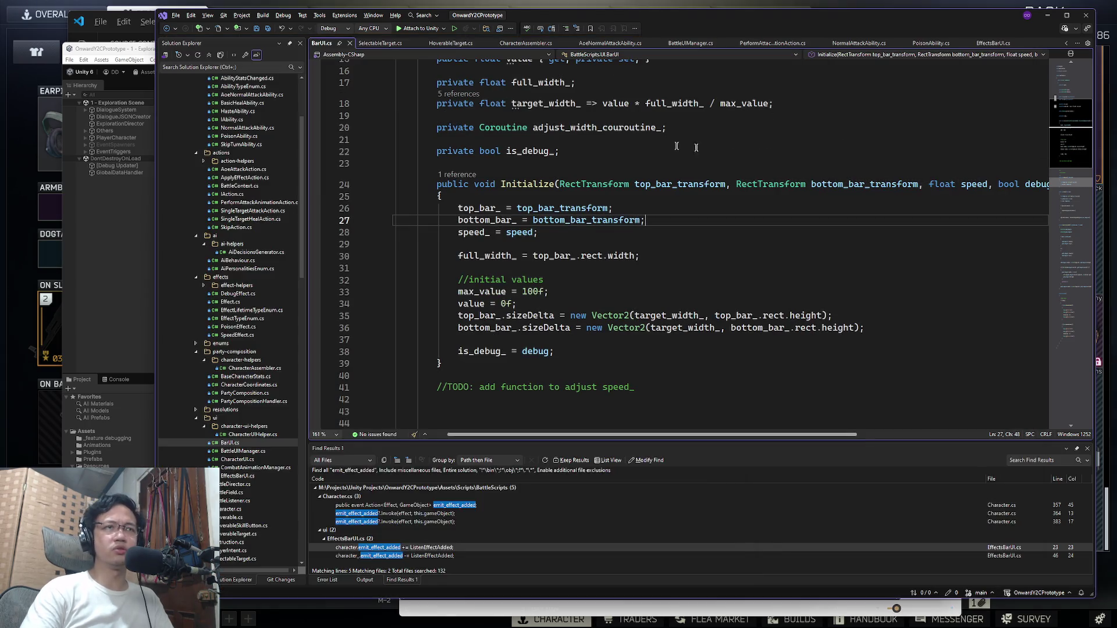
key("alt+Tab")
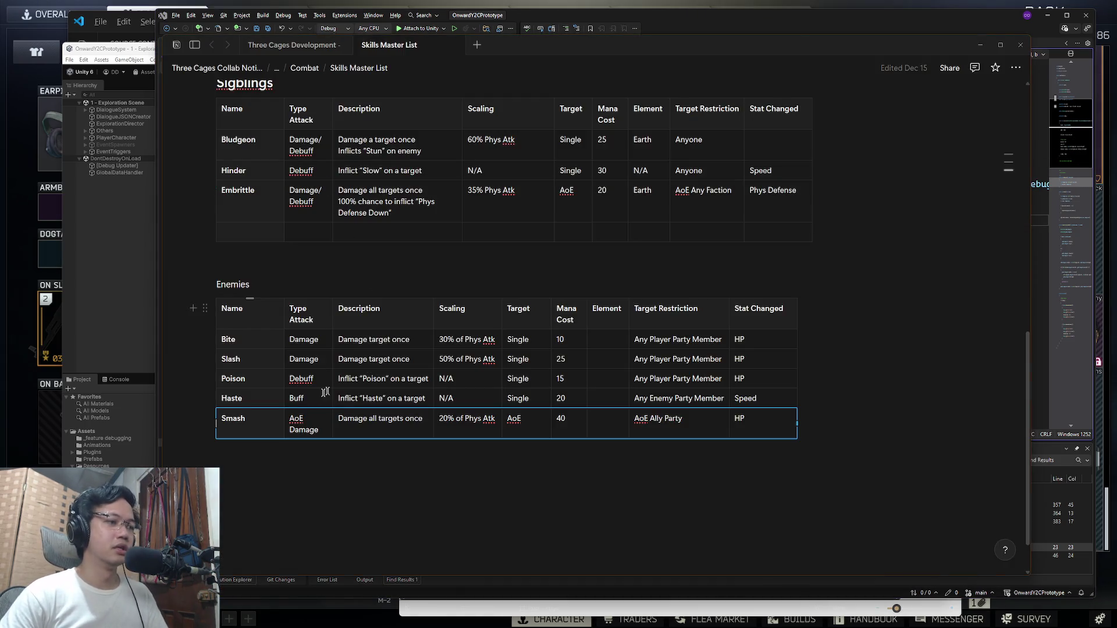
left_click(252, 422)
left_click(446, 422)
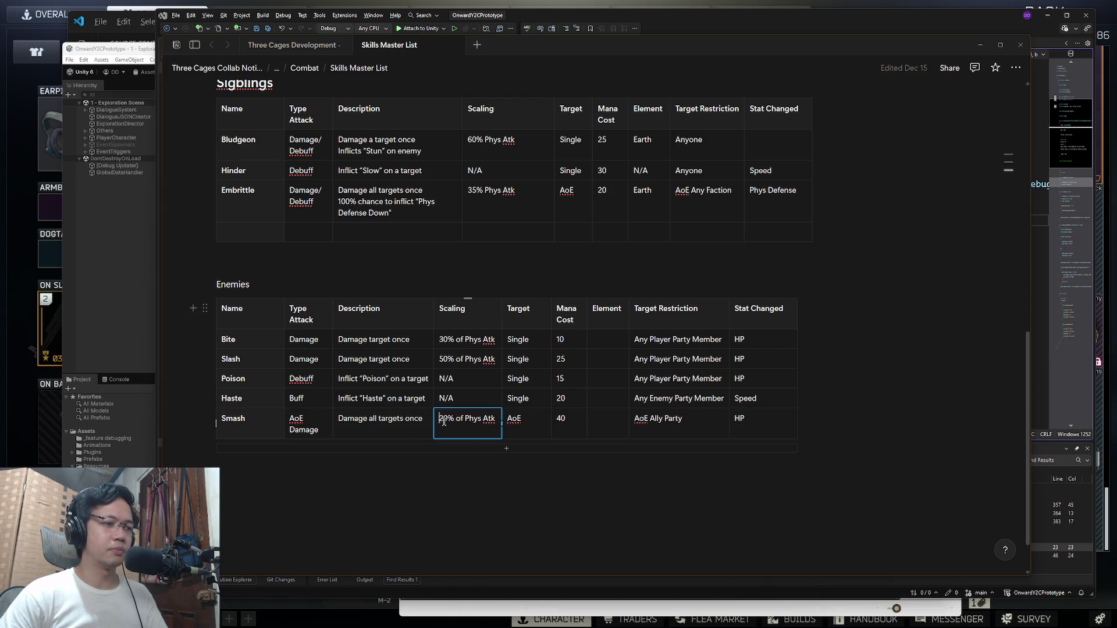
left_click(110, 218)
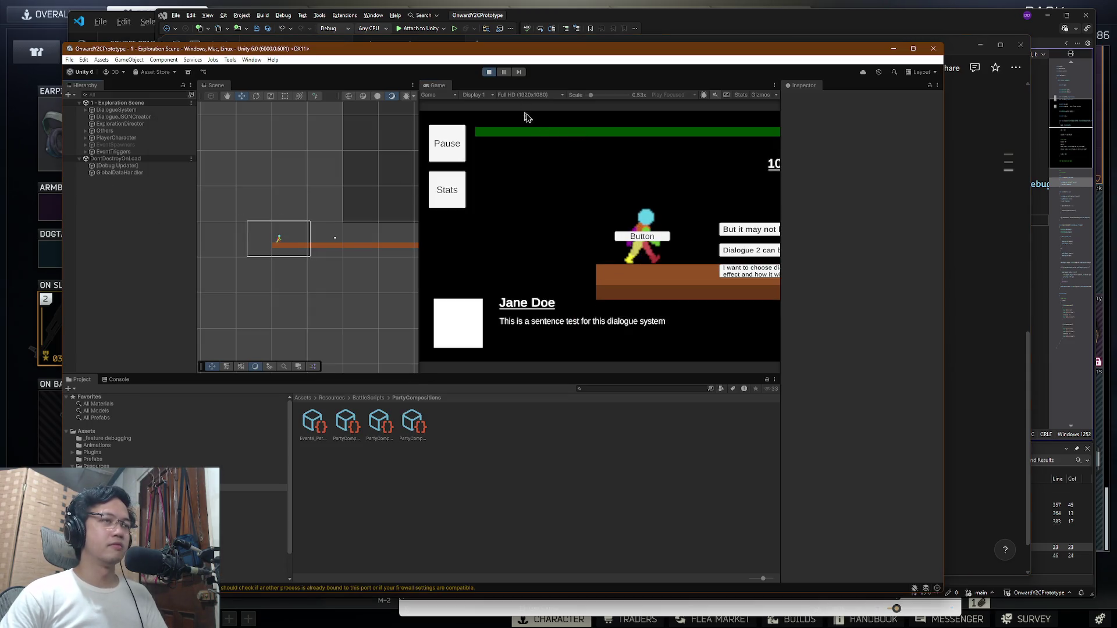
Step: Walk right, advance the dialogue, enter the battle, and set Game view Scale to 0.43x
key("d")
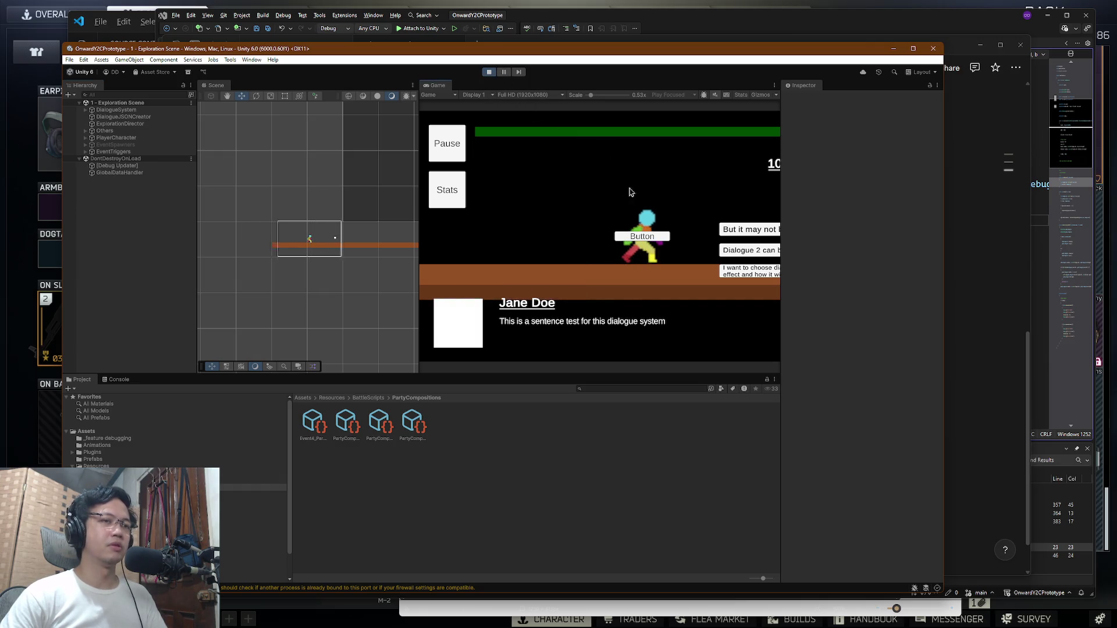
key("d")
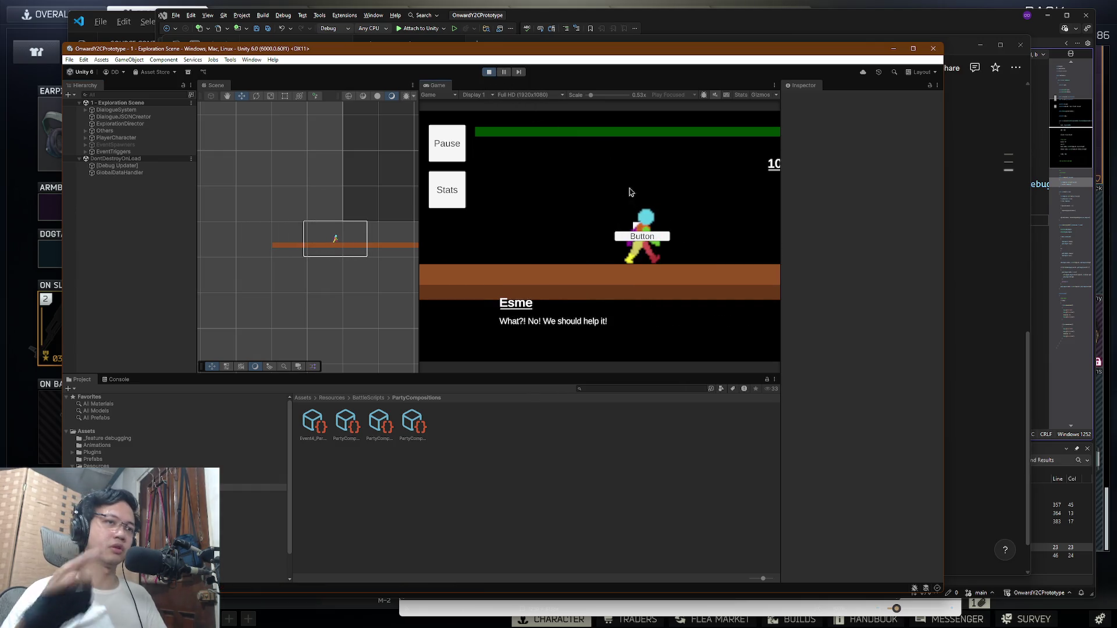
left_click(749, 272)
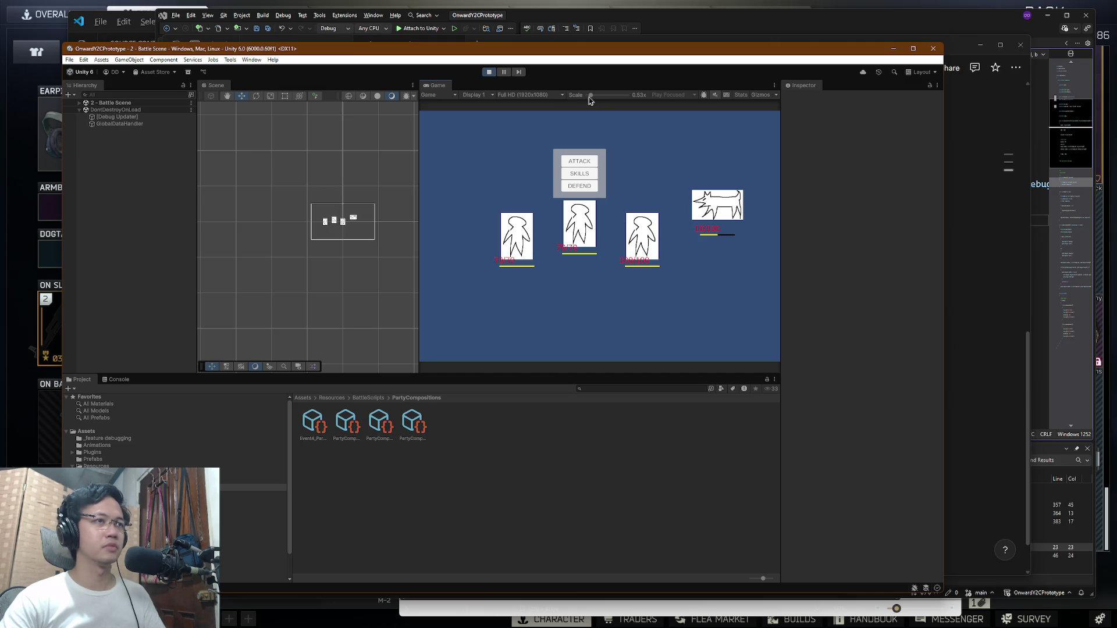
left_click_drag(590, 98, 580, 99)
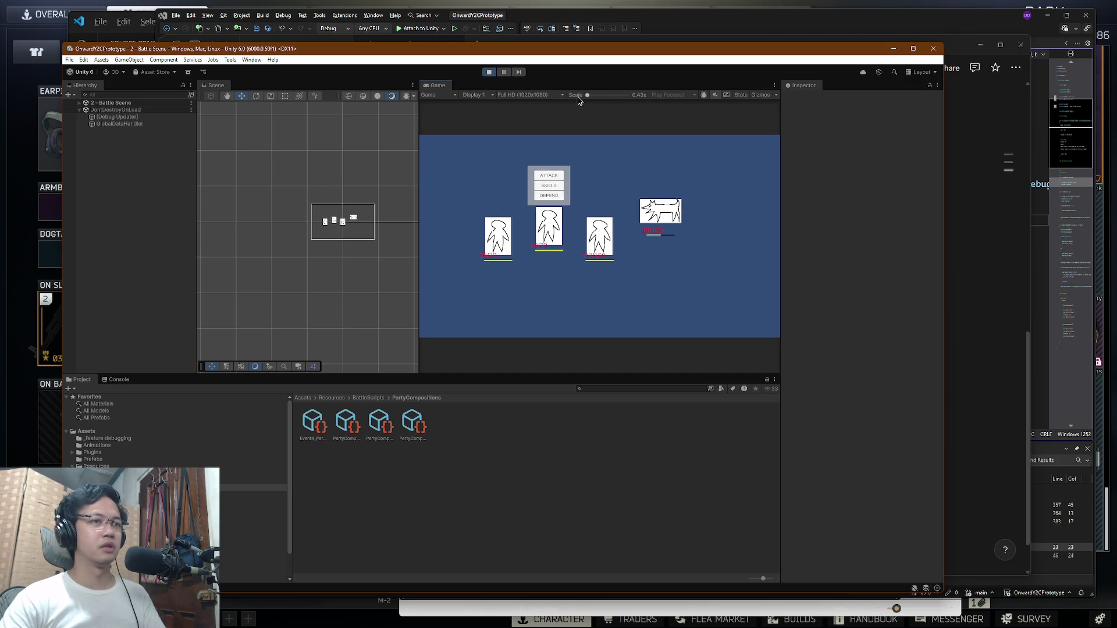
Step: Use Smash and Poison on the enemy, then open the skill list to read Heal's description
left_click(553, 187)
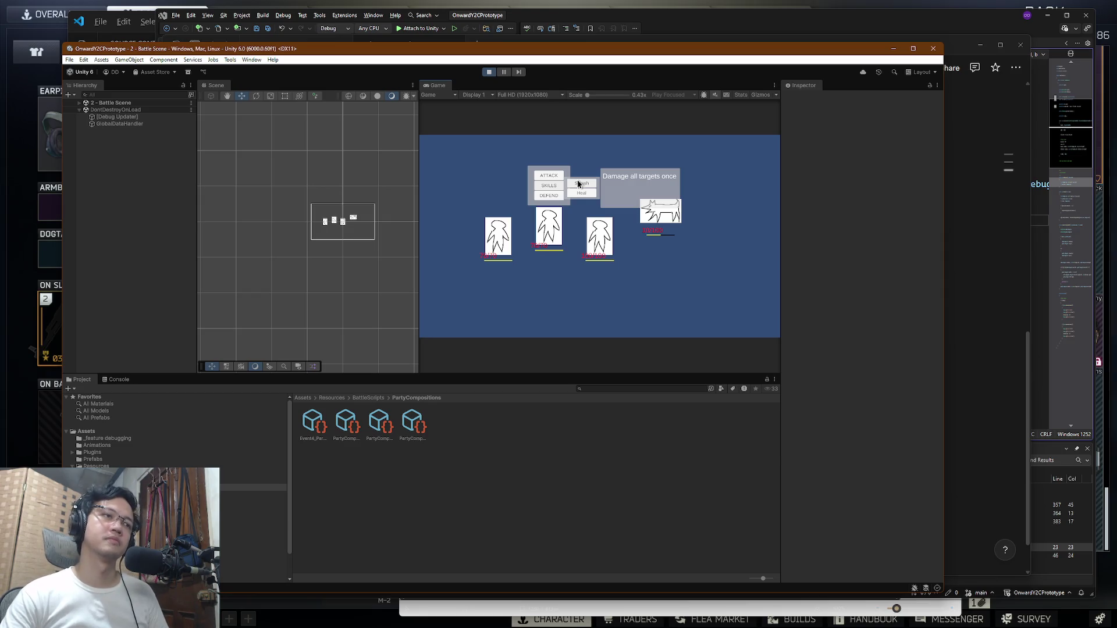
left_click(578, 184)
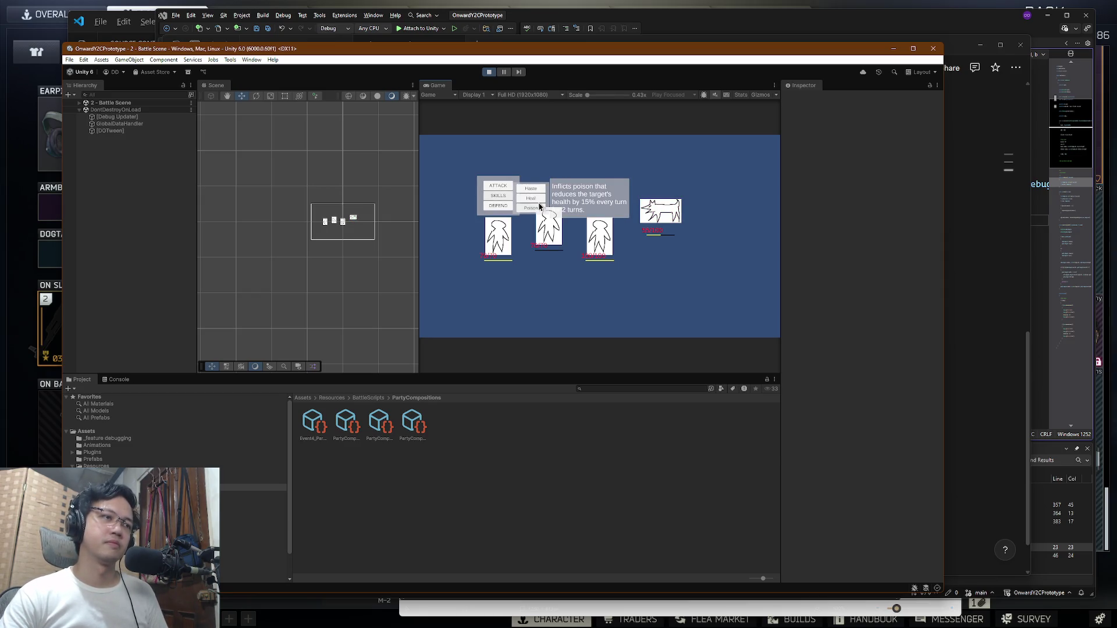
left_click(540, 208)
left_click(661, 211)
left_click(599, 196)
left_click(633, 199)
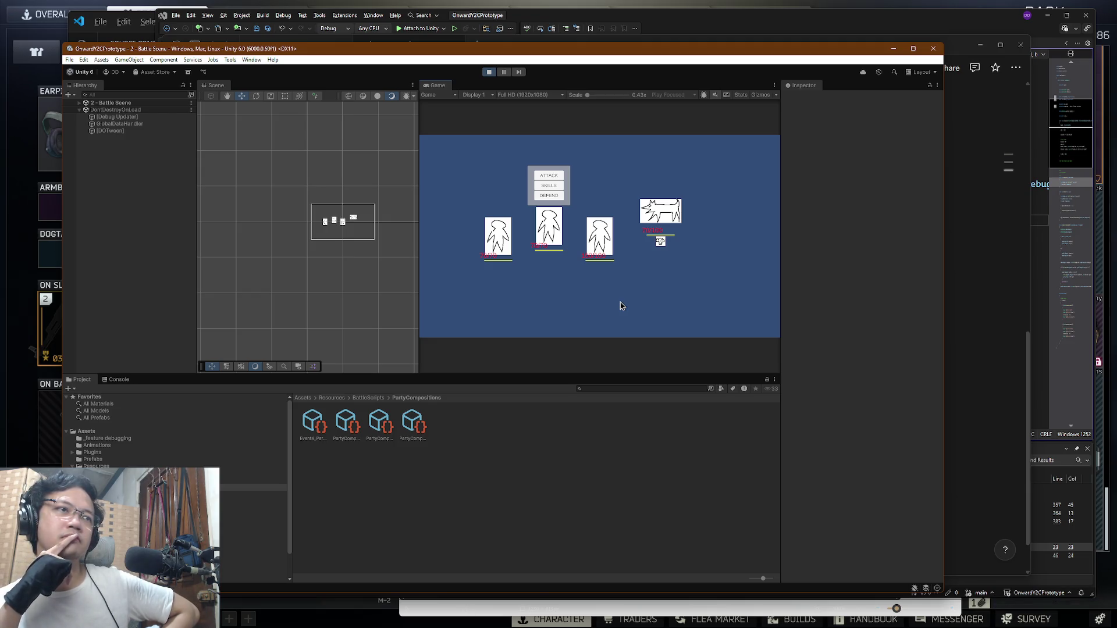
left_click(548, 185)
mouse_move(580, 194)
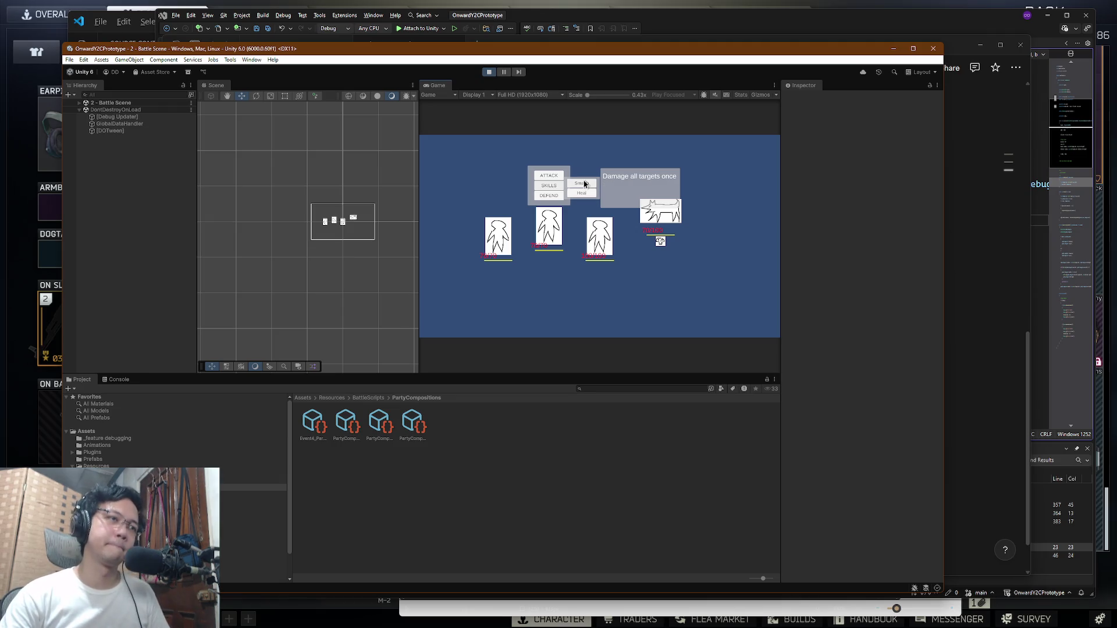
Step: Hit the enemy with Smash, use Heal, and land the third hero's Smash
left_click(584, 181)
left_click(661, 212)
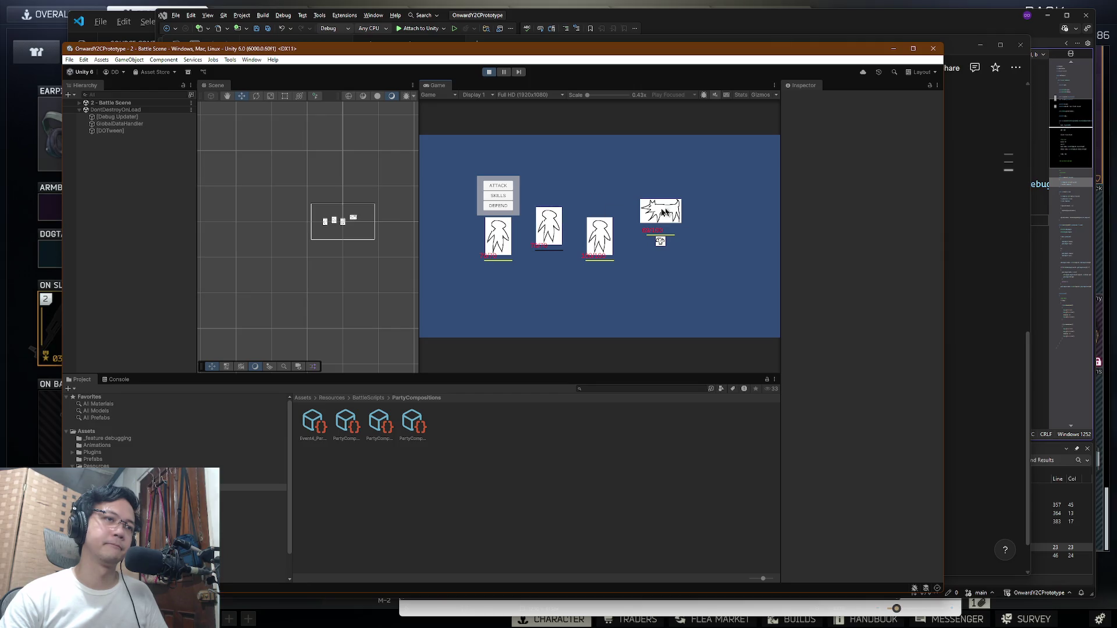
left_click(498, 196)
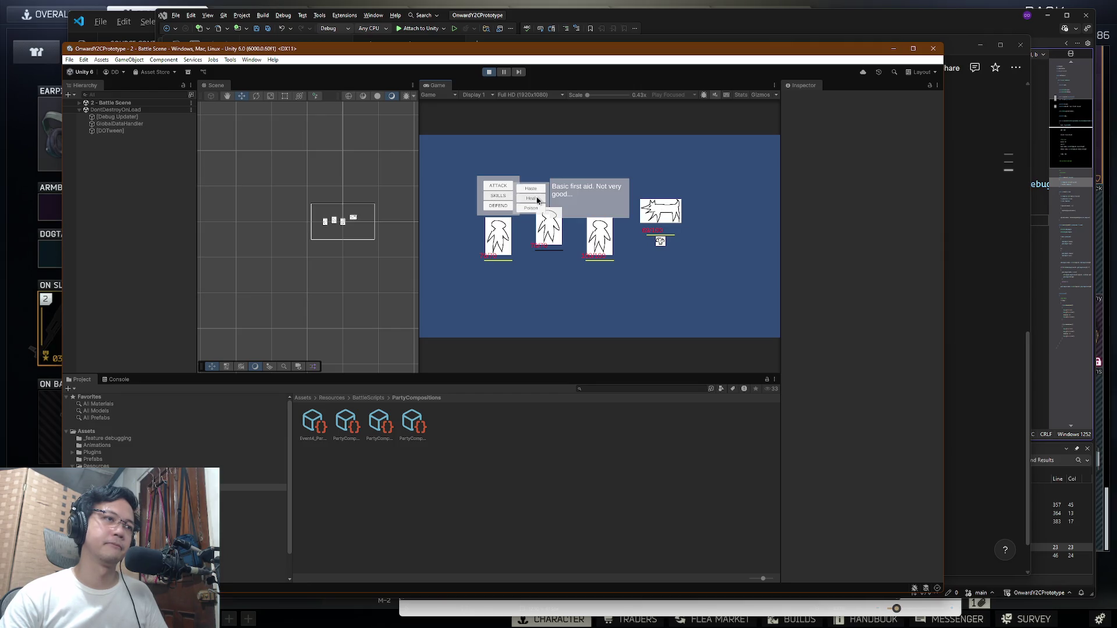
left_click(537, 200)
left_click(663, 214)
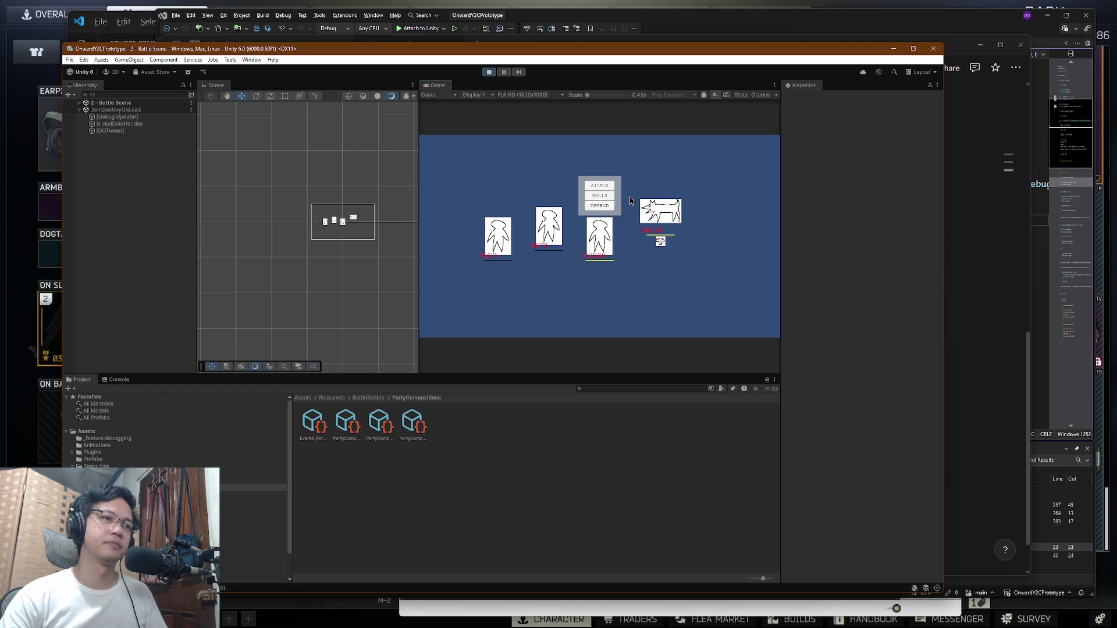
left_click(599, 198)
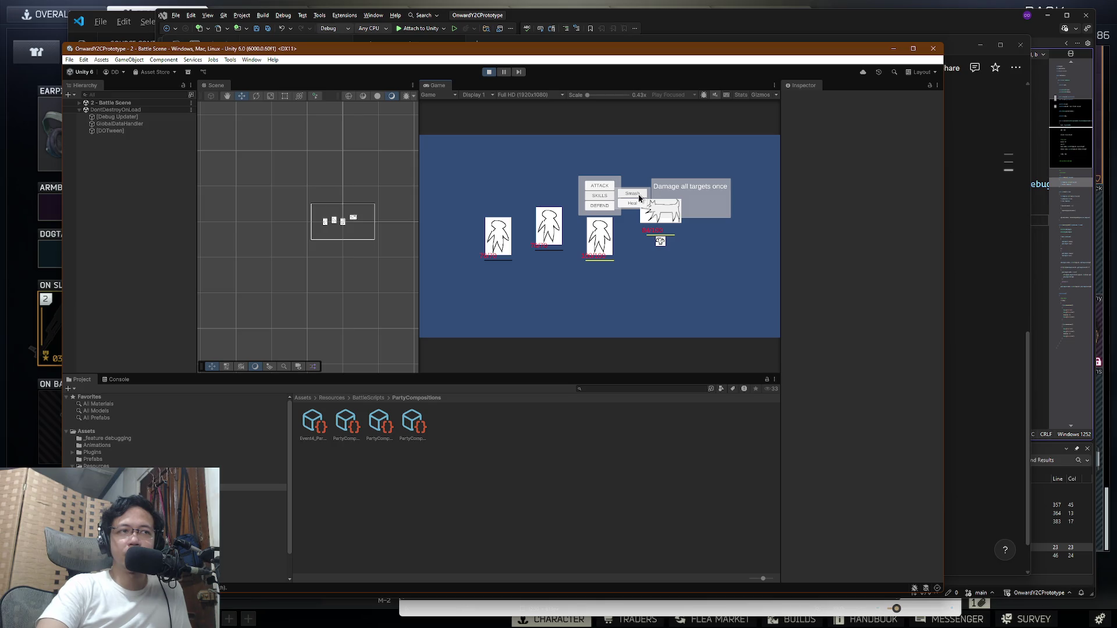
left_click(634, 194)
left_click(662, 215)
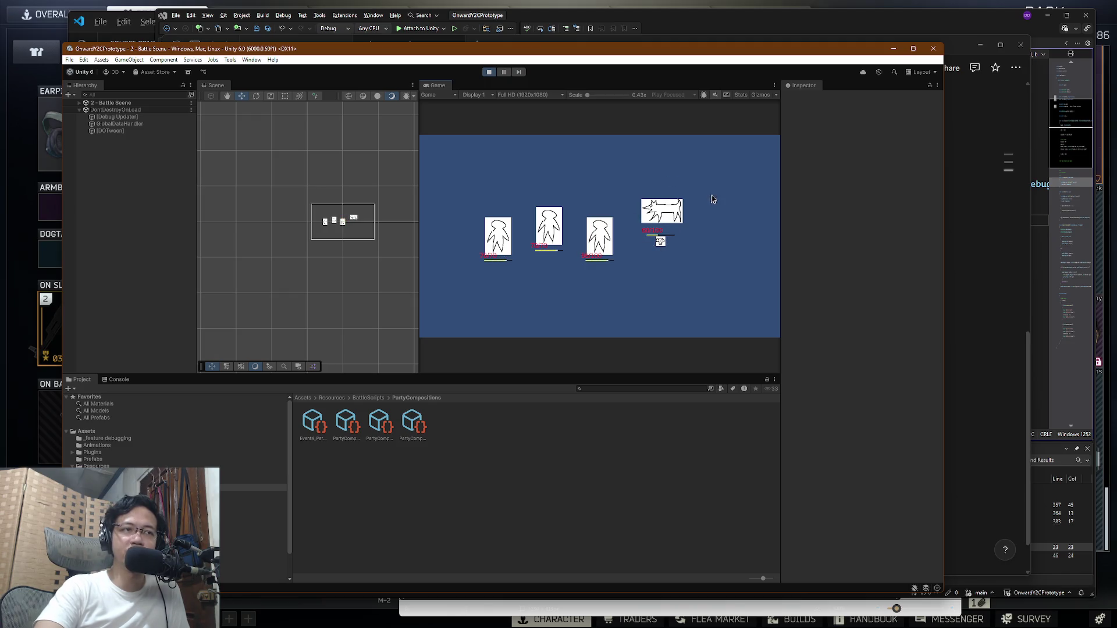
Step: Play the next round's attacks, ending on the middle hero's Smash and Heal skill list
left_click(582, 186)
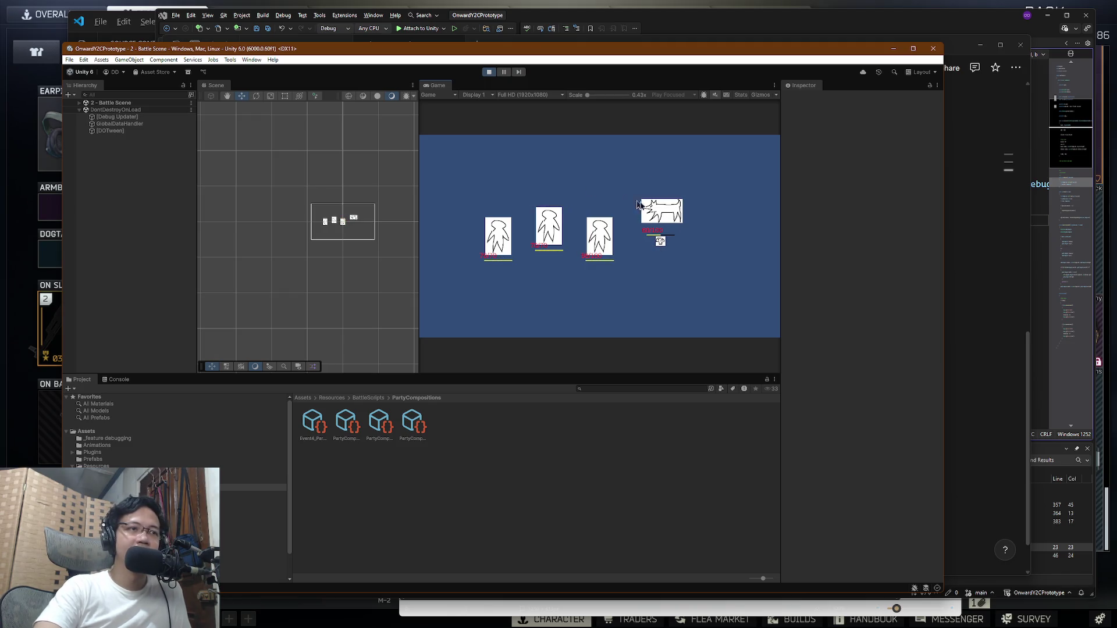
left_click(669, 215)
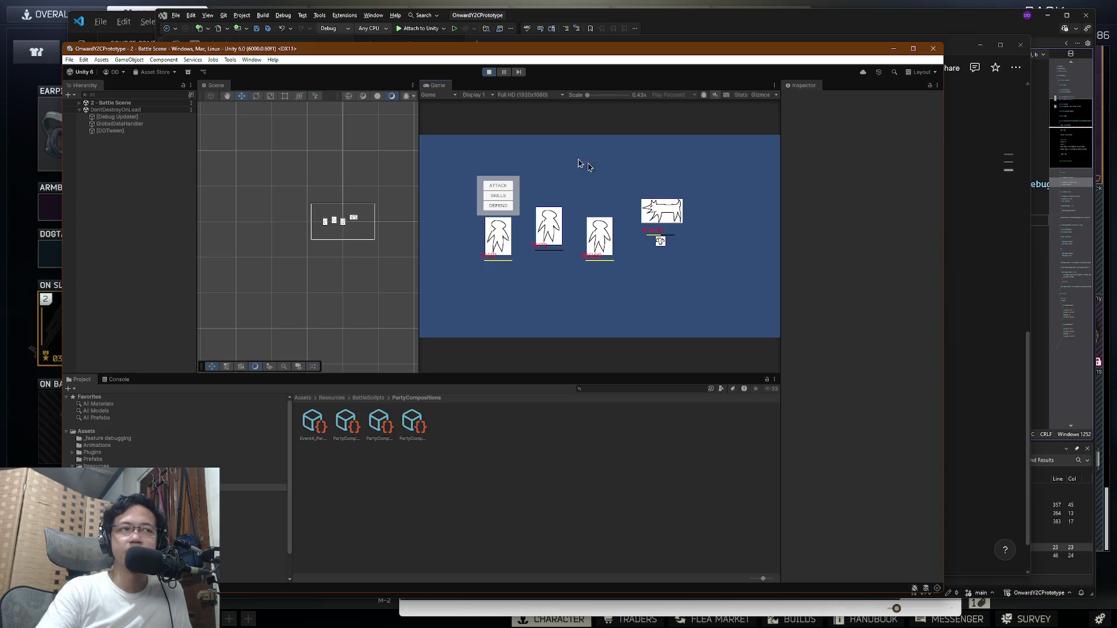
left_click(500, 198)
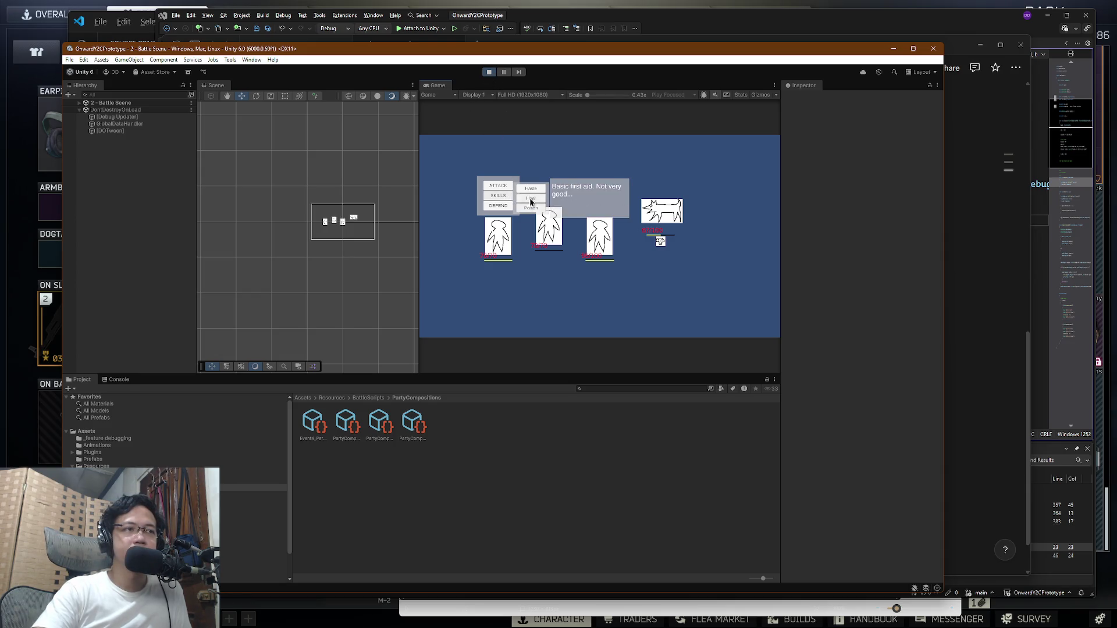
left_click(531, 203)
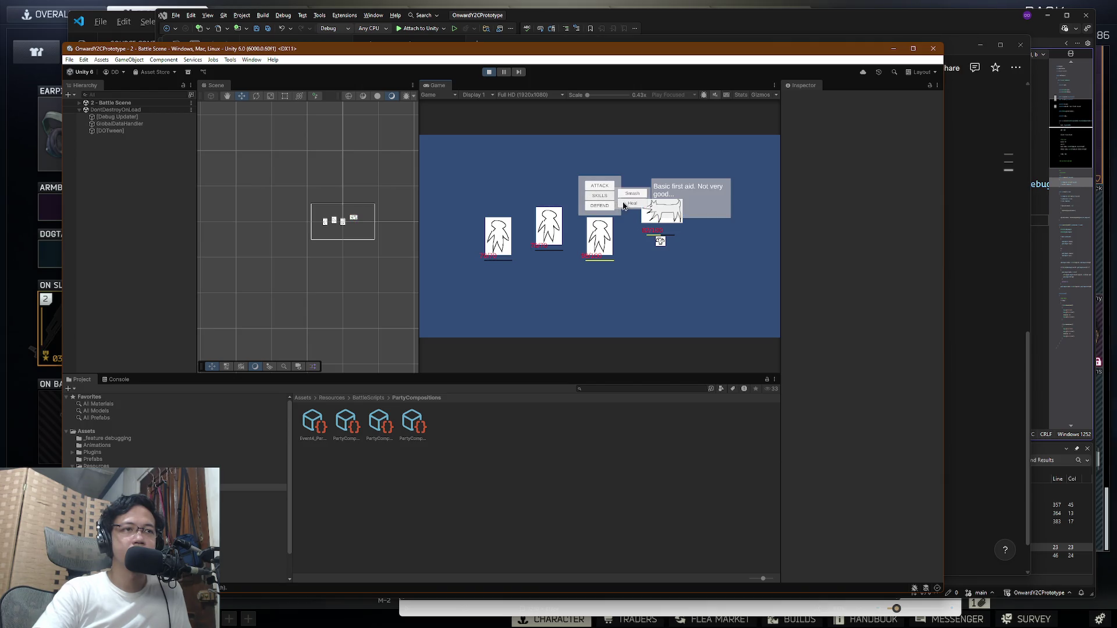
left_click(633, 193)
left_click(672, 214)
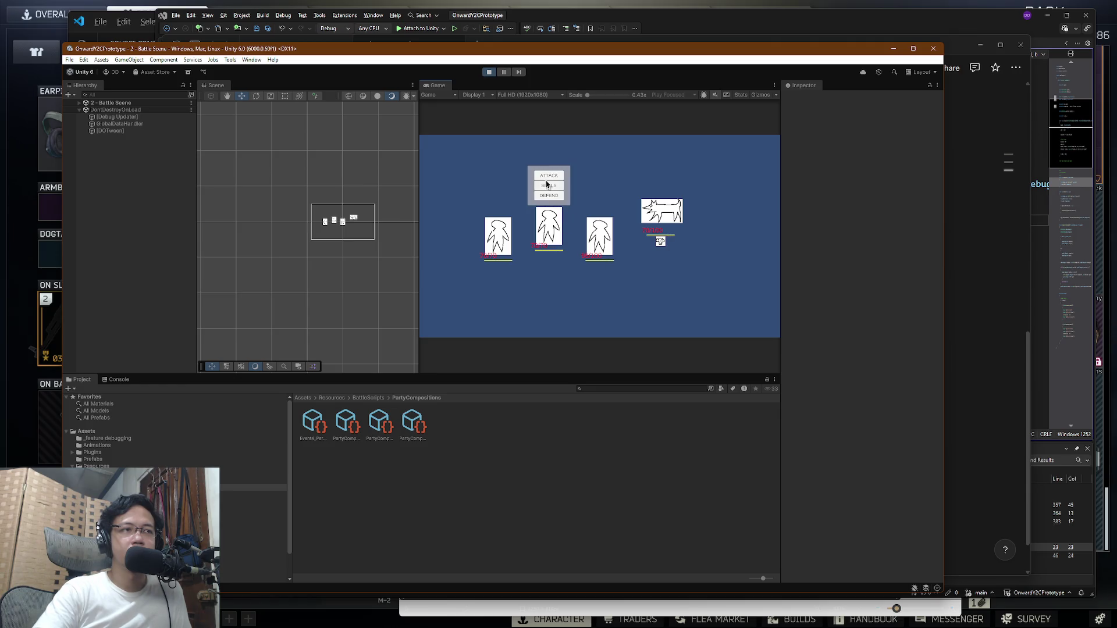
left_click(551, 187)
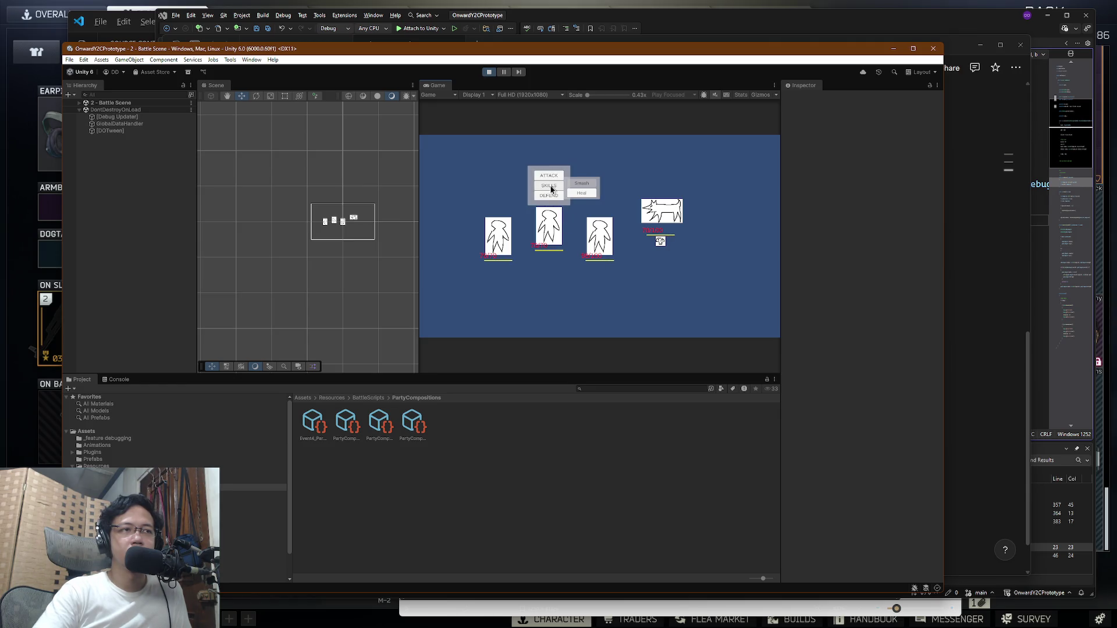